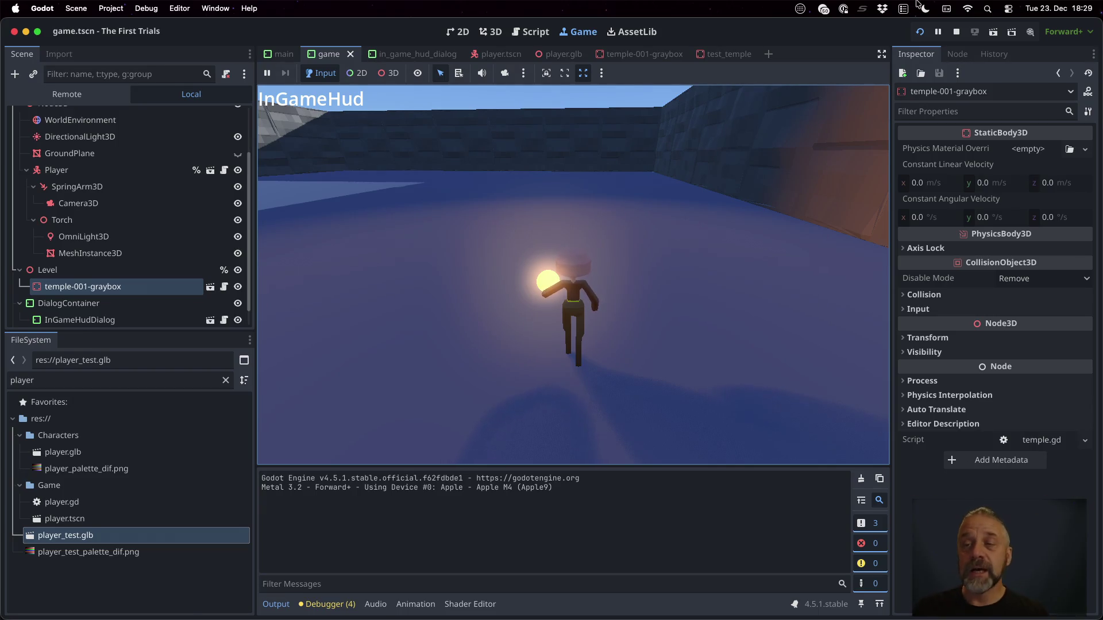
Stop the running Godot game and switch to the Sublime Merge window.
click(956, 32)
key(super+Tab)
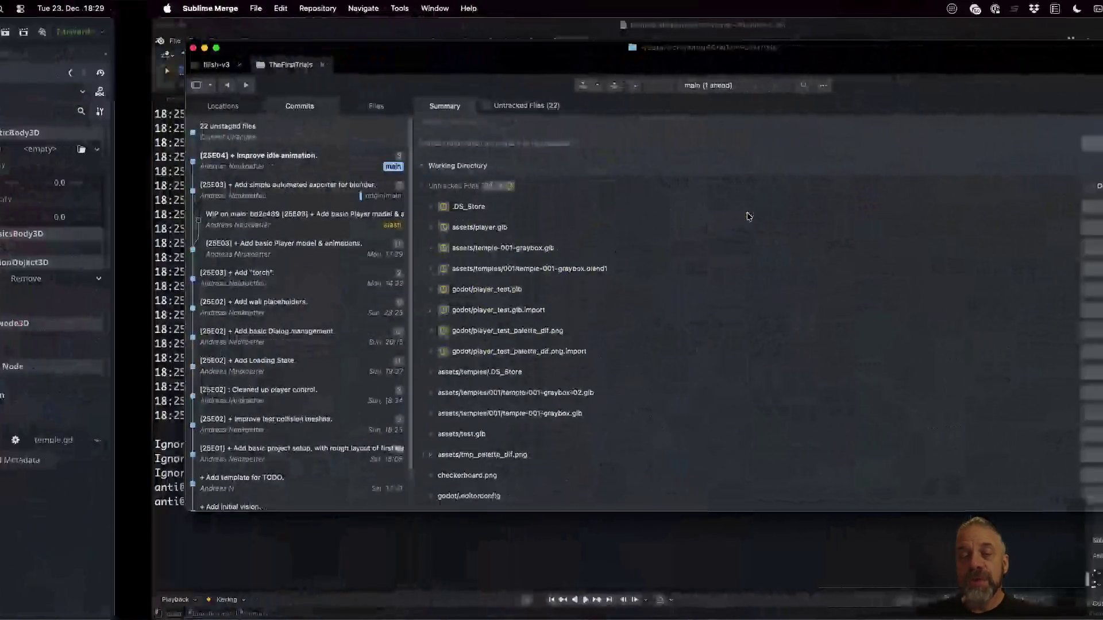
key(ctrl+Up)
key(ctrl+Up)
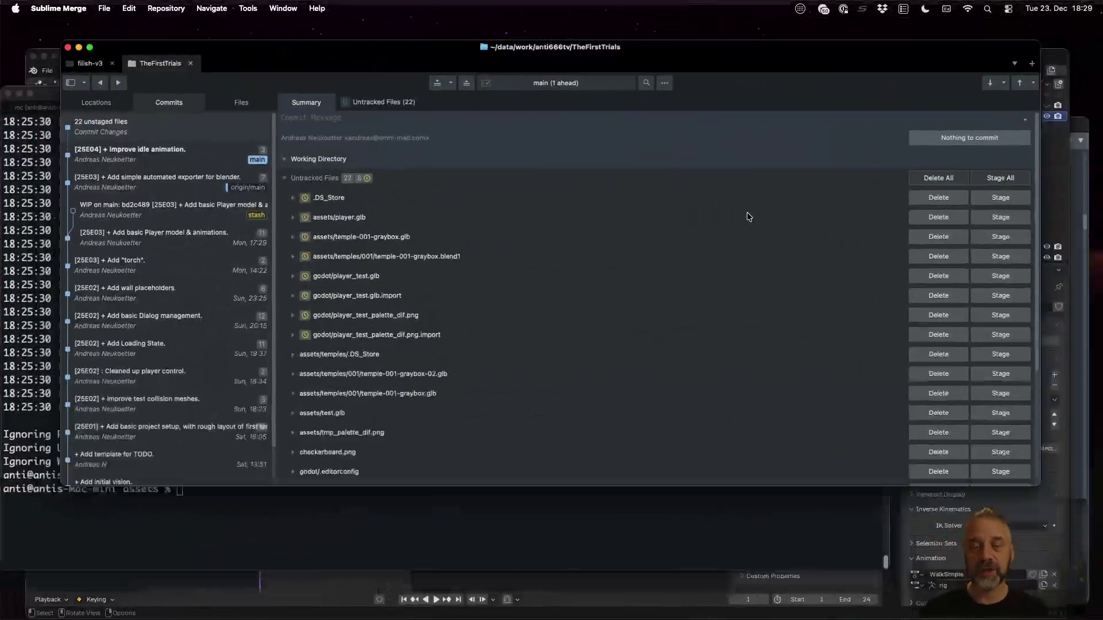
key(ctrl+Up)
Bring Blender forward in the Modeling workspace, centred on the selected hand bone.
click(566, 430)
scroll(537, 324, down, 6)
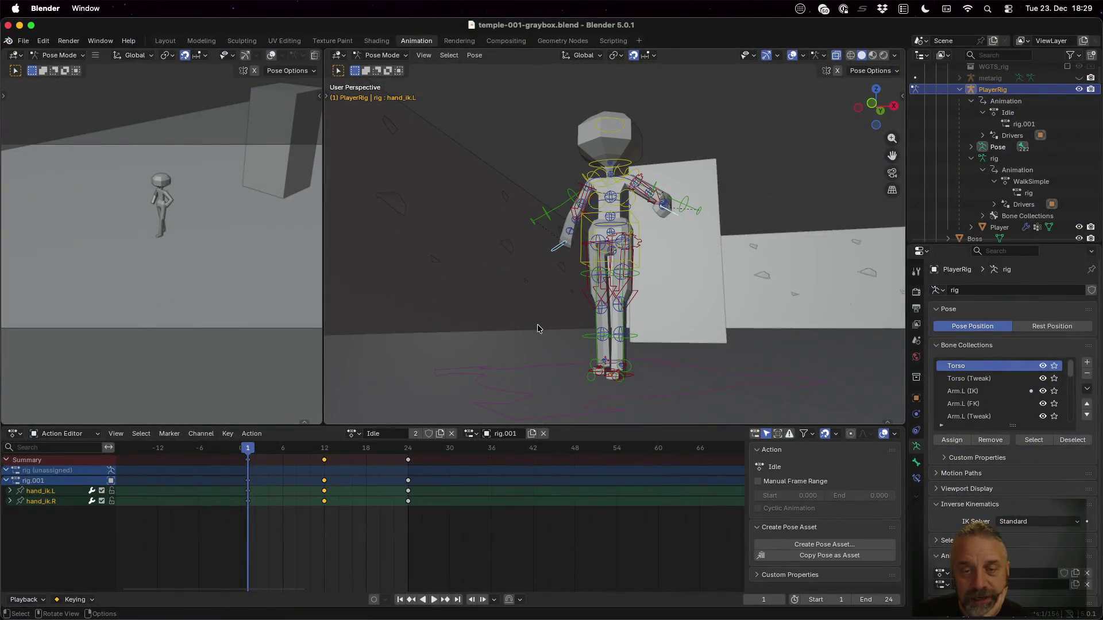
click(201, 40)
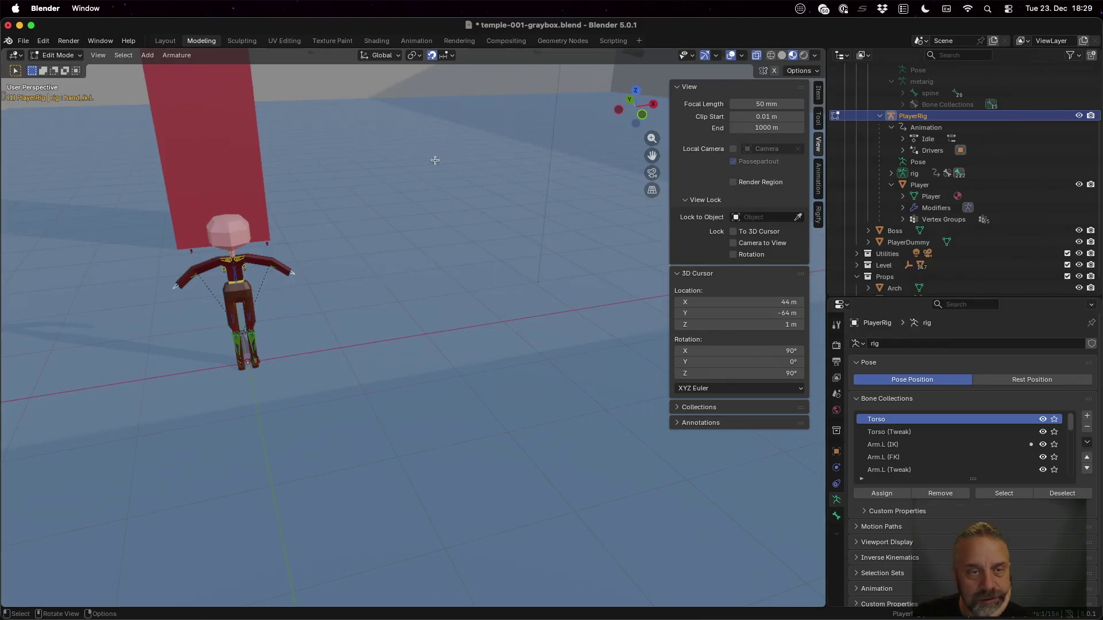
scroll(438, 235, down, 5)
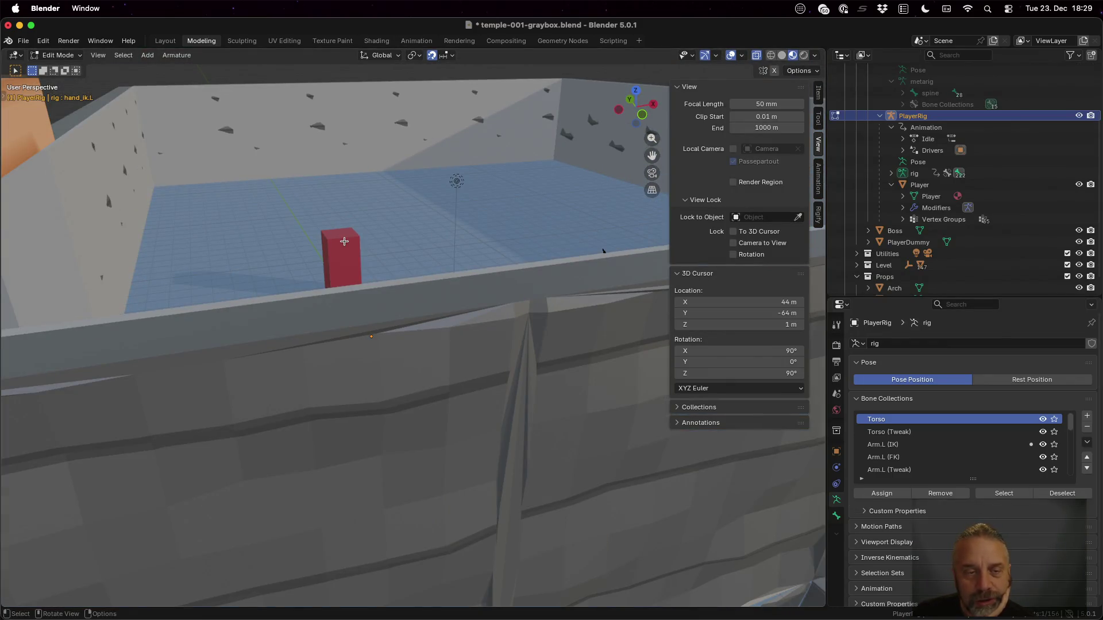
key(KP_Decimal)
scroll(411, 245, down, 5)
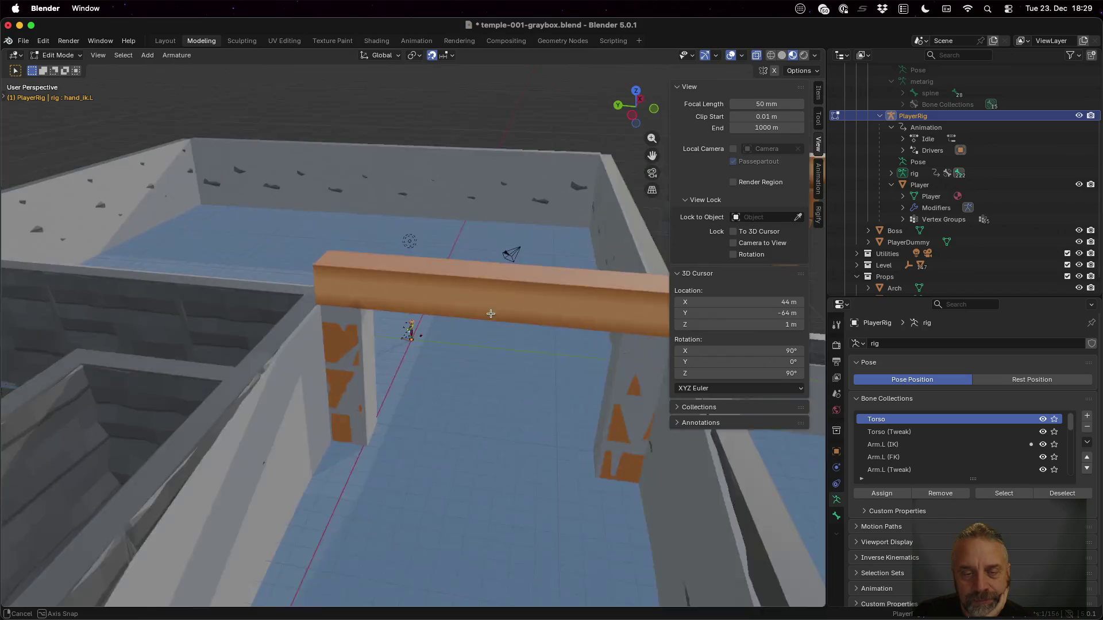
scroll(488, 310, up, 3)
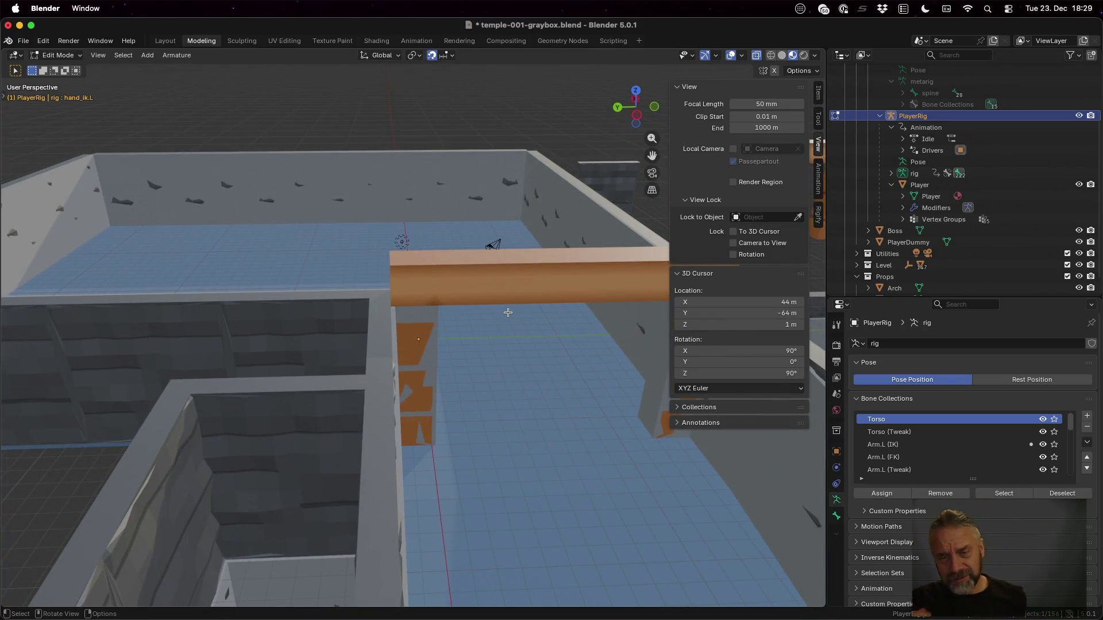
Hide the sidebar and frame the orange arch in the viewport.
key(n)
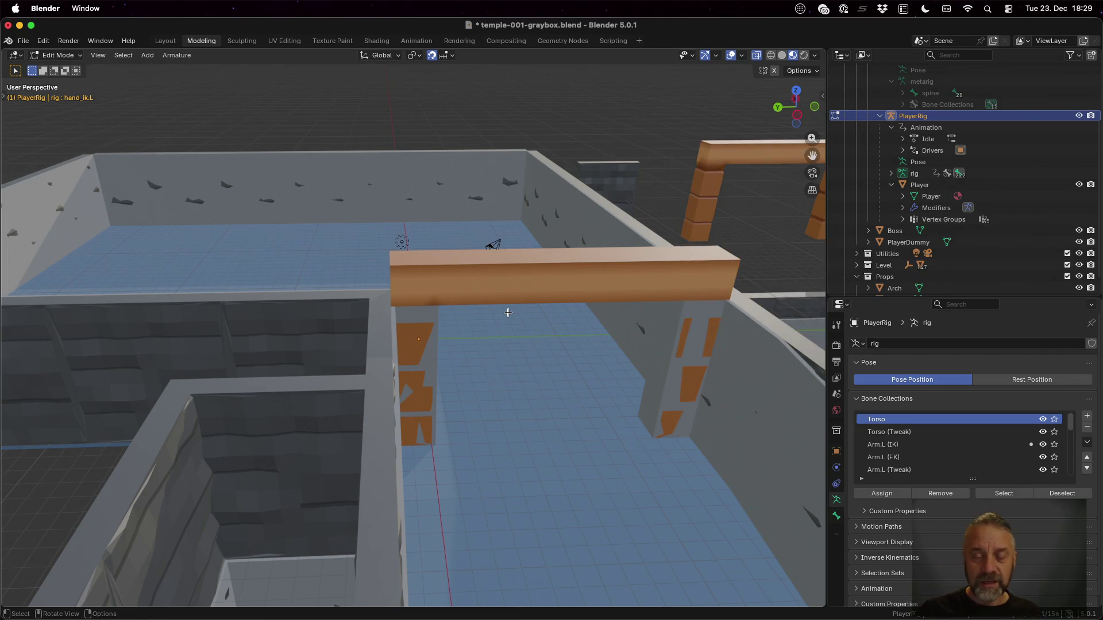
scroll(584, 352, down, 2)
scroll(585, 352, left, 3)
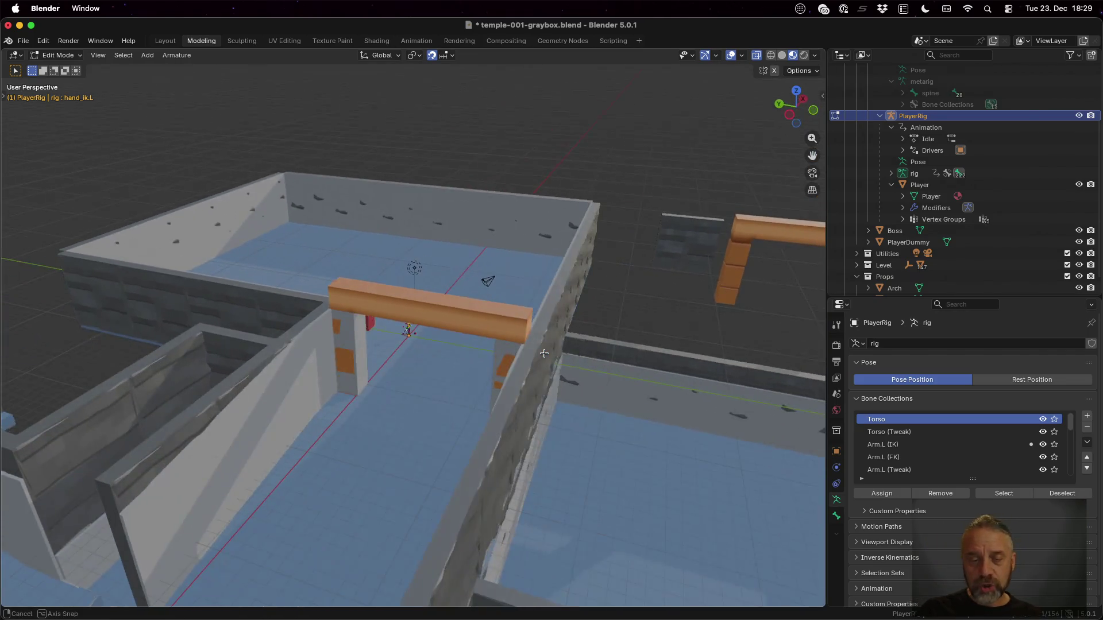
scroll(585, 352, left, 3)
scroll(913, 278, up, 3)
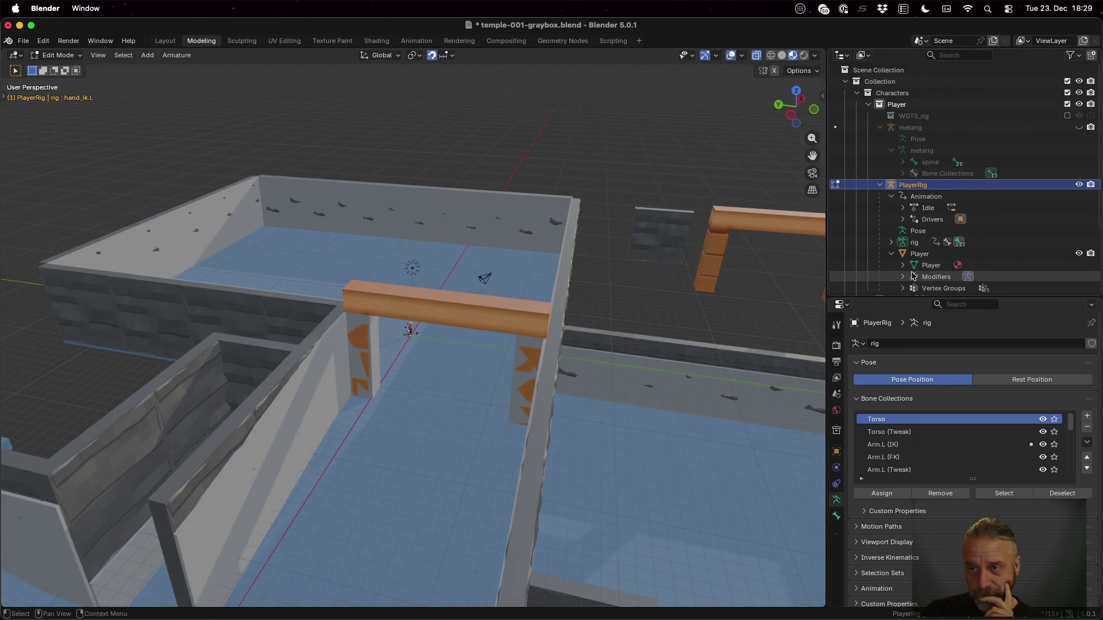
scroll(910, 267, down, 3)
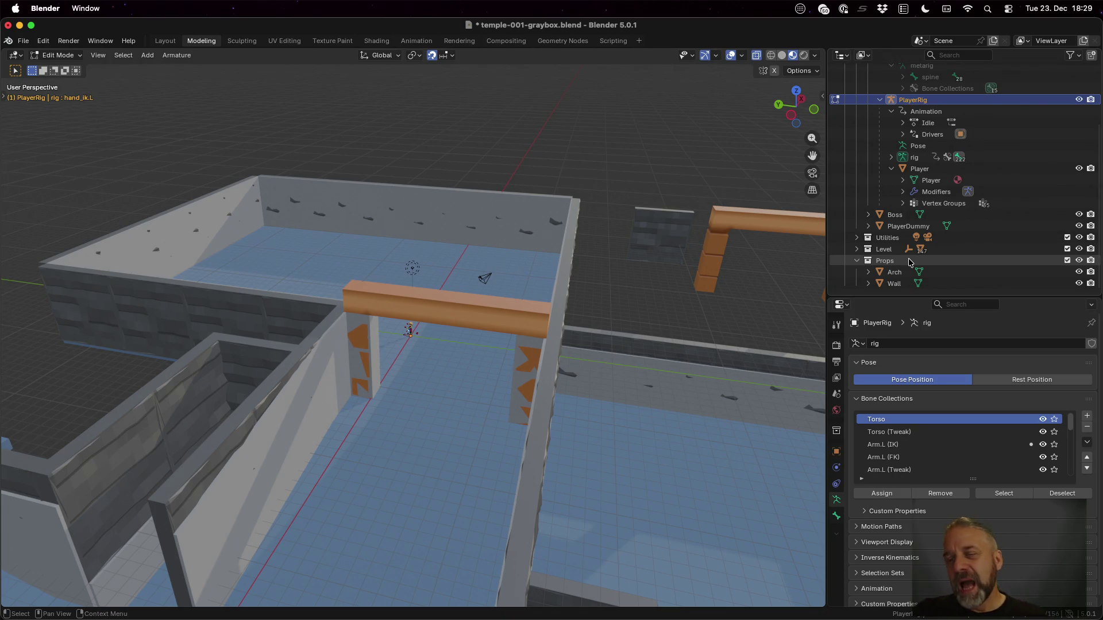
Expand Level in the Outliner, add a child collection, and rename Level 1 to 'Triggers'.
click(858, 250)
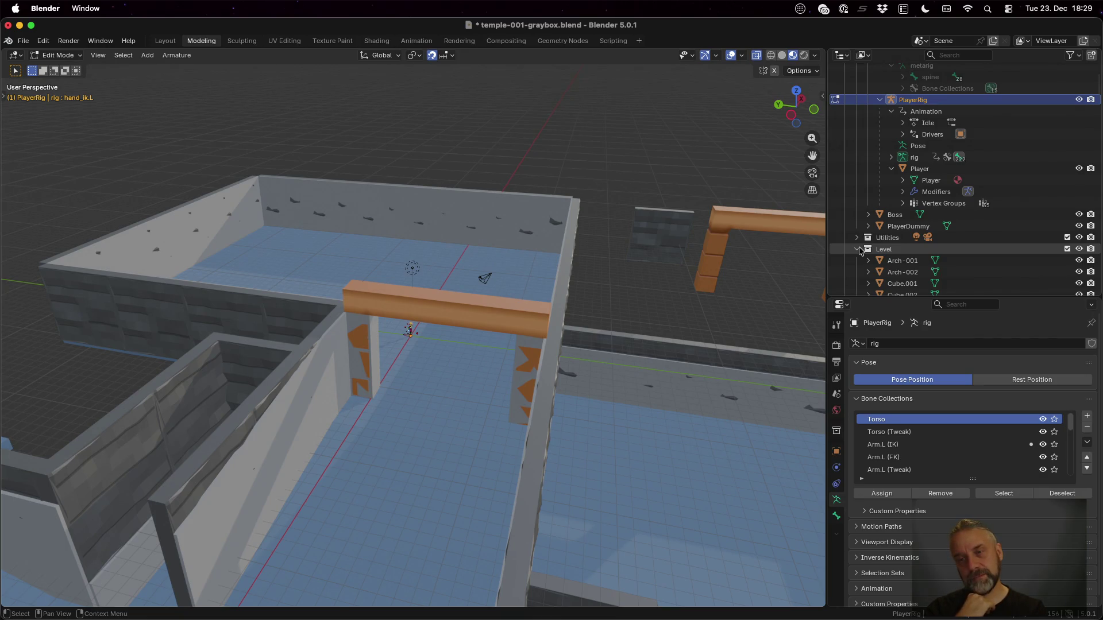
right_click(890, 248)
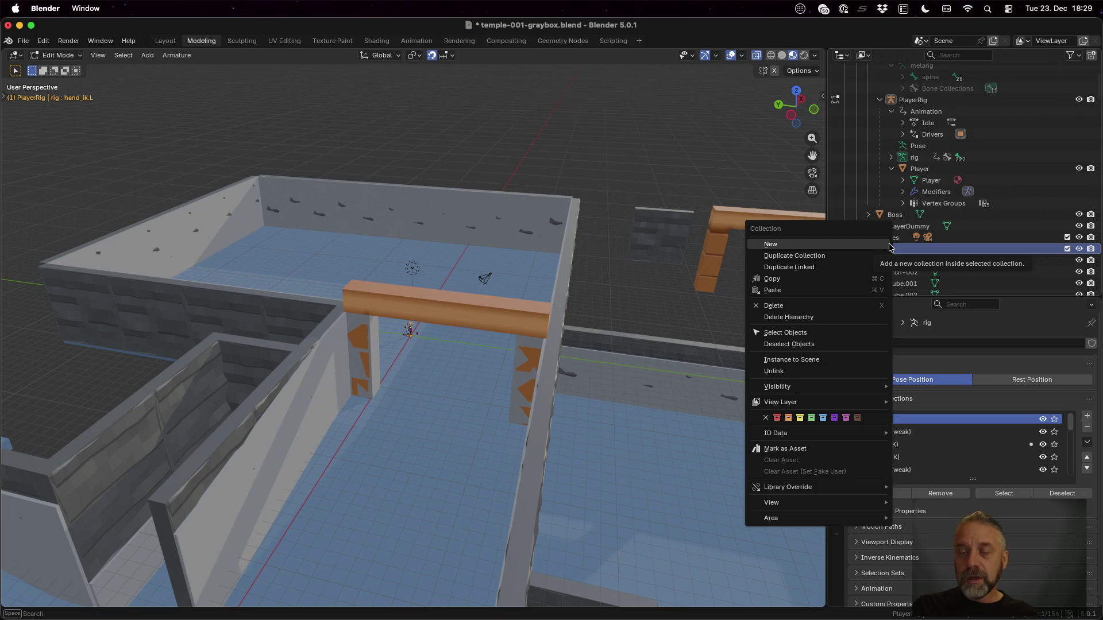
click(888, 245)
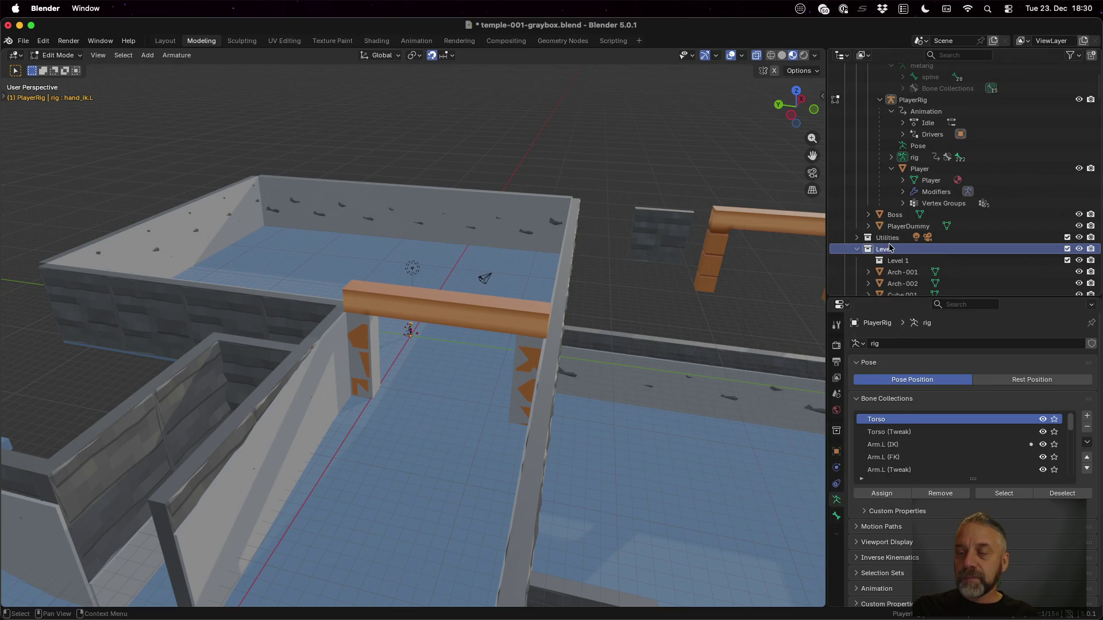
double_click(915, 261)
scroll(914, 259, down, 4)
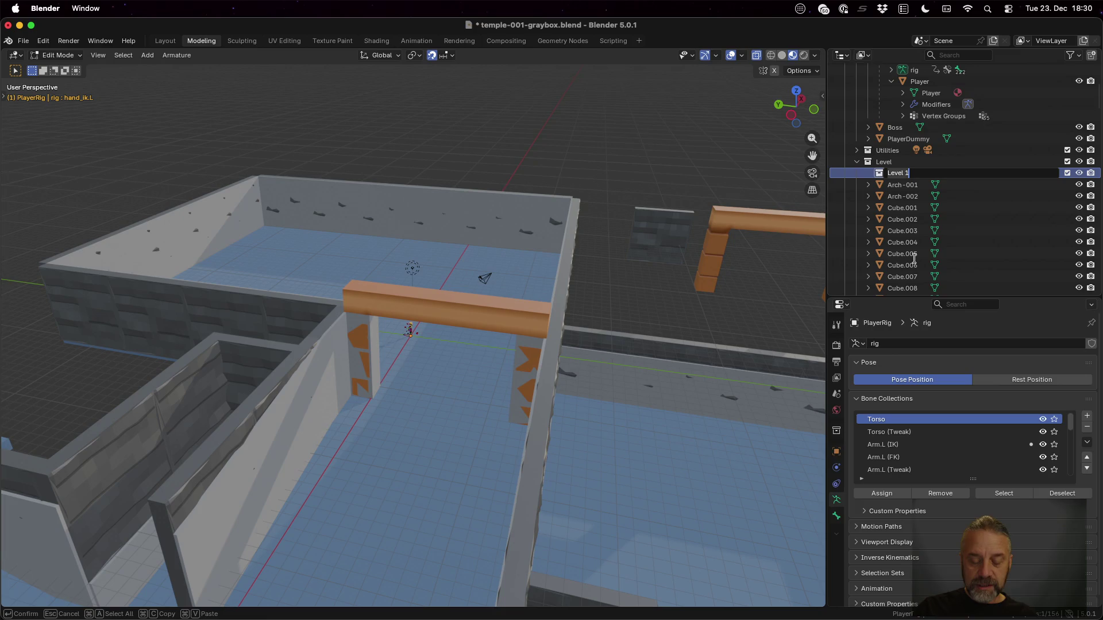
text(Triggers)
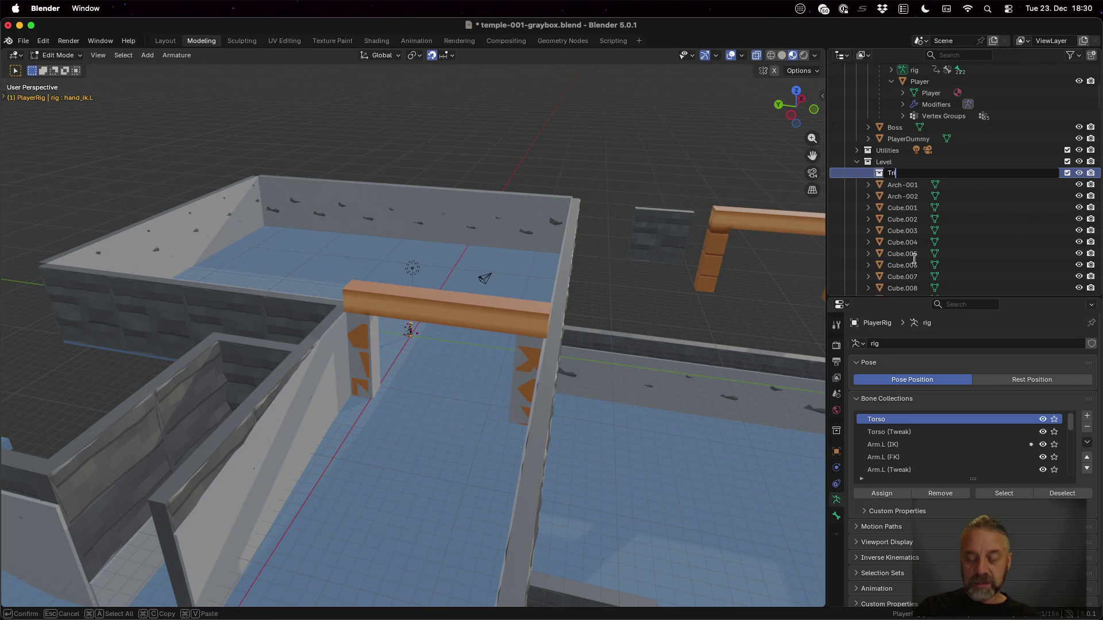
key(Return)
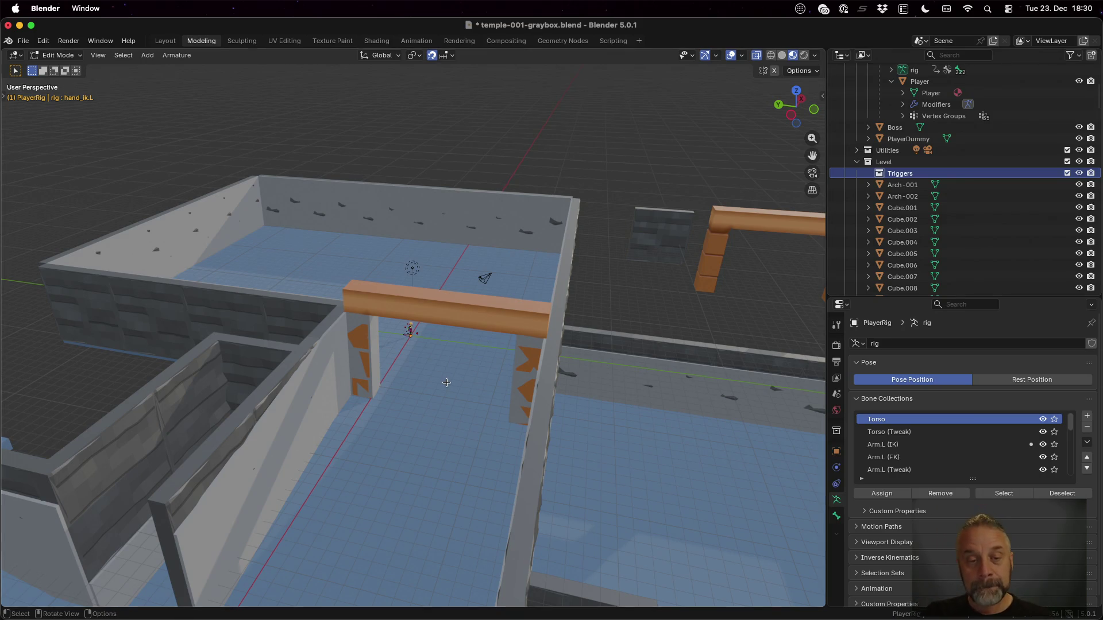
Undo the accidental bone, switch to Object Mode, and add a cube mesh.
scroll(446, 382, down, 3)
scroll(450, 393, left, 5)
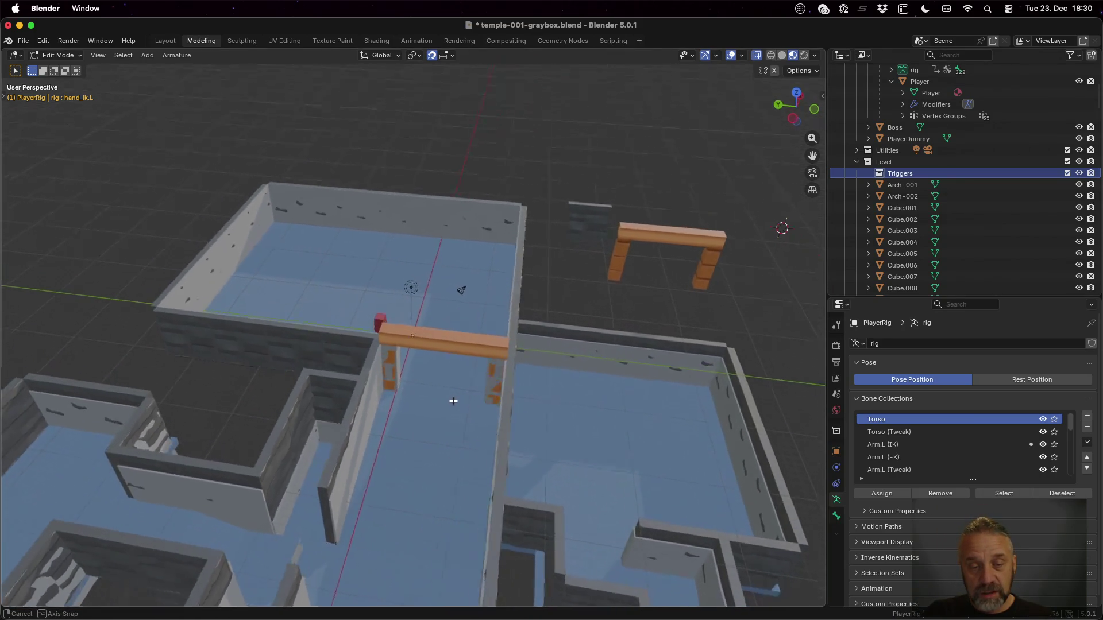
key(shift+a)
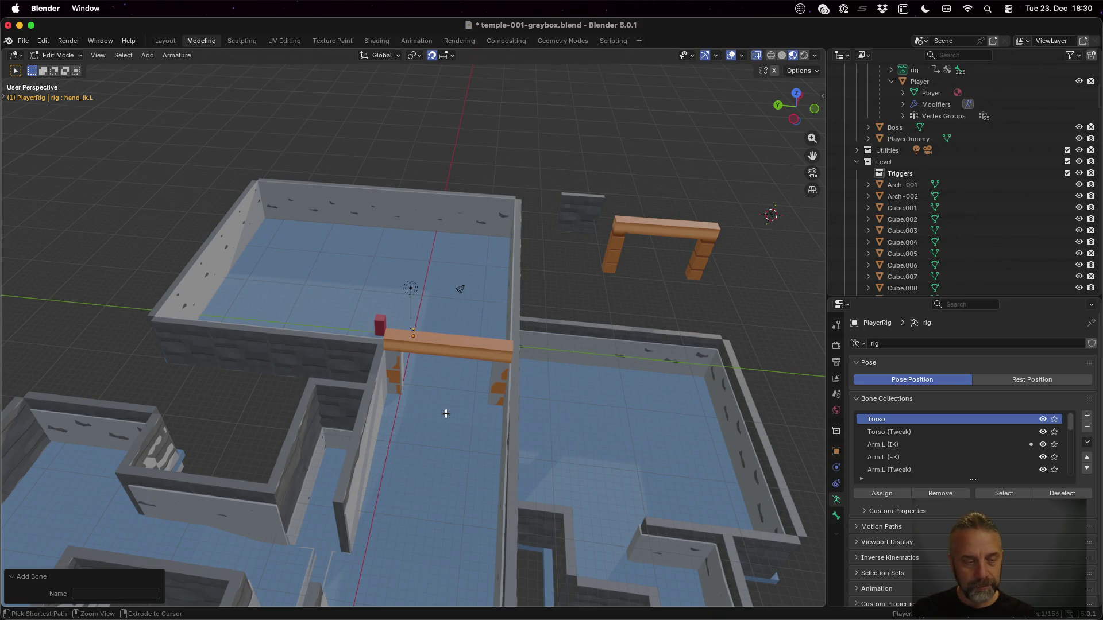
key(ctrl+z)
key(Tab)
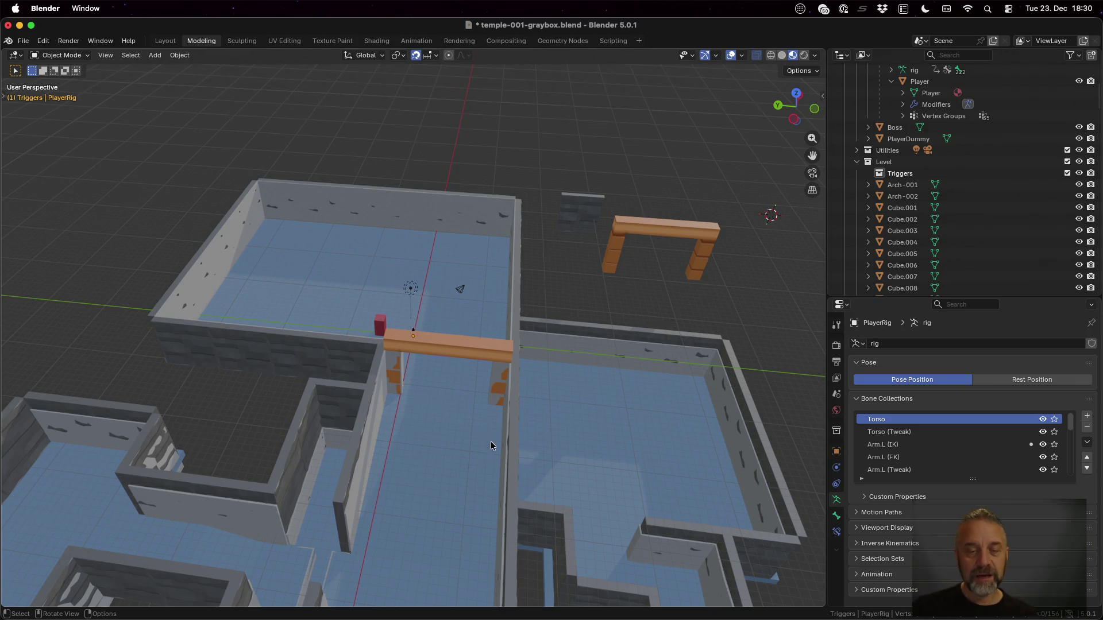
key(shift+a)
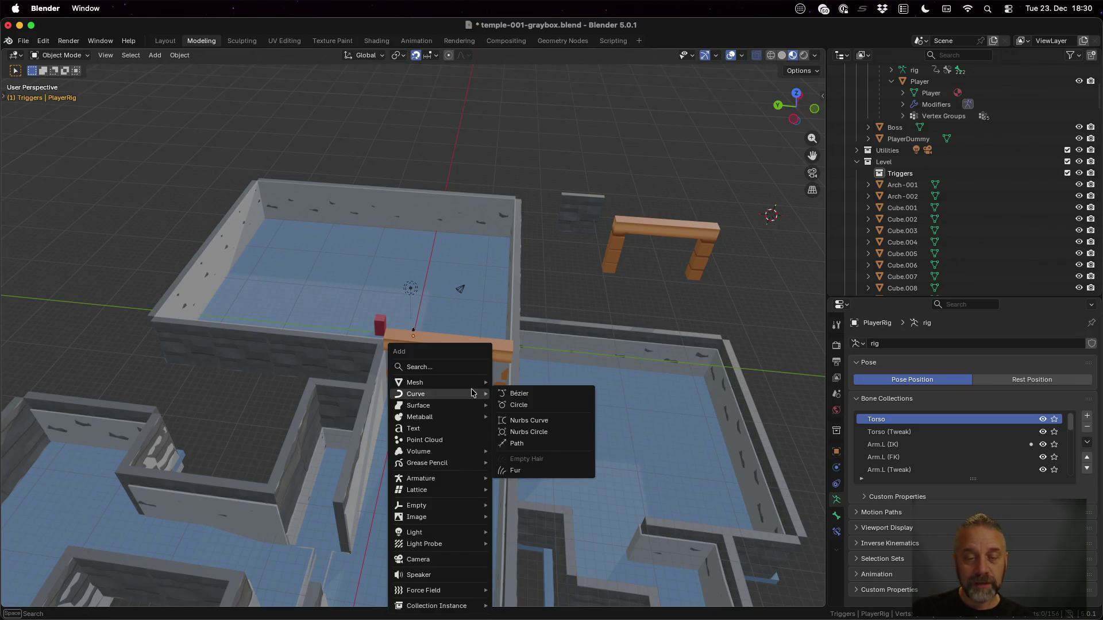
mouse_move(476, 382)
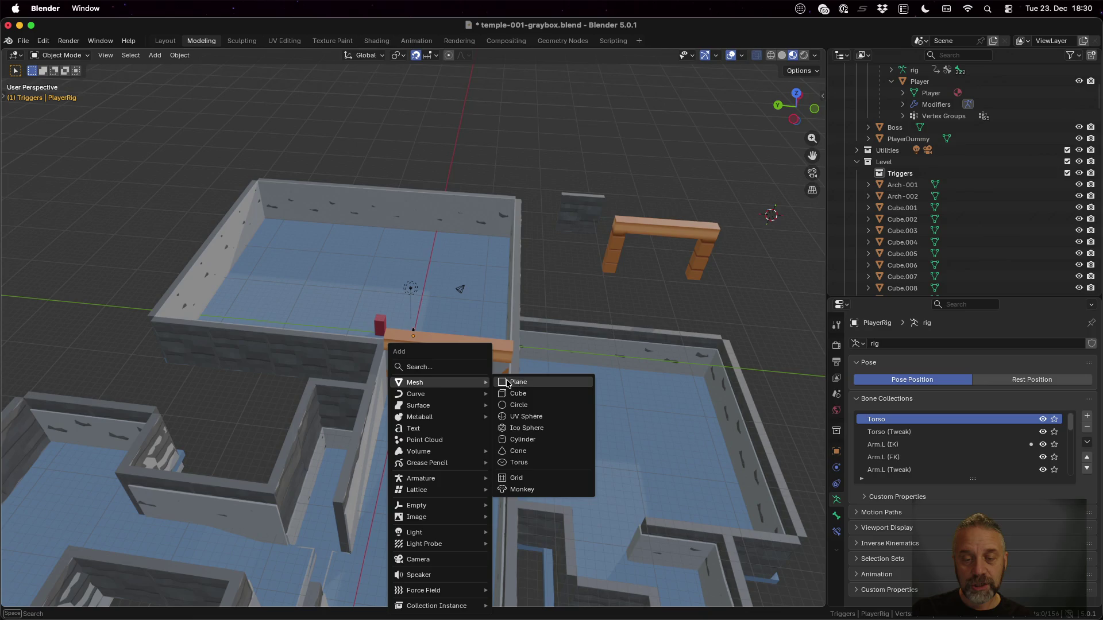
click(534, 394)
scroll(519, 452, down, 3)
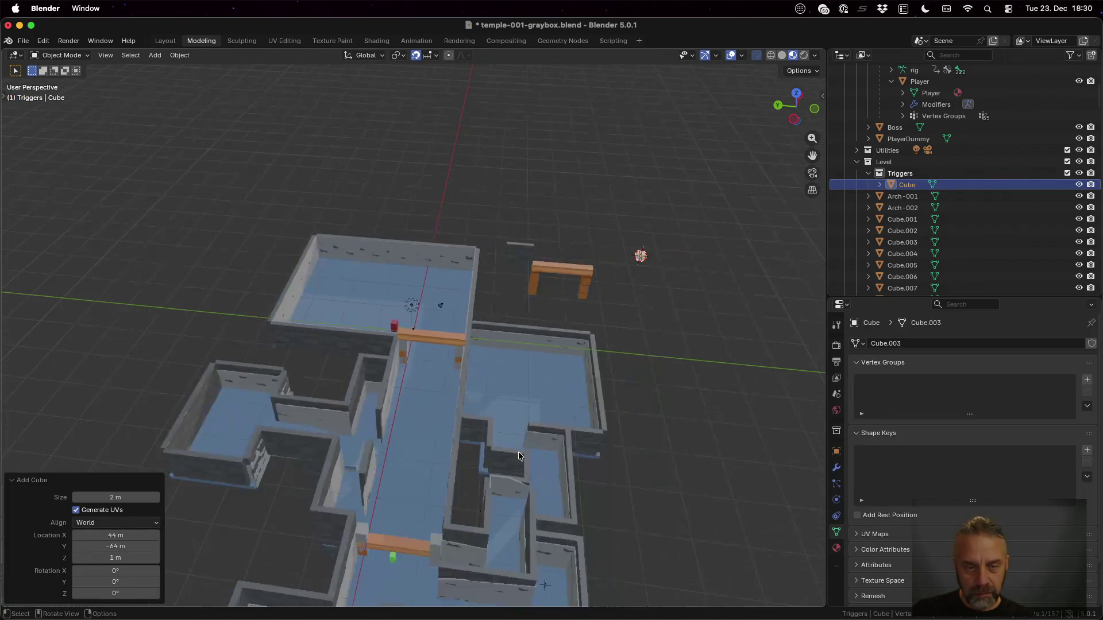
scroll(512, 443, up, 8)
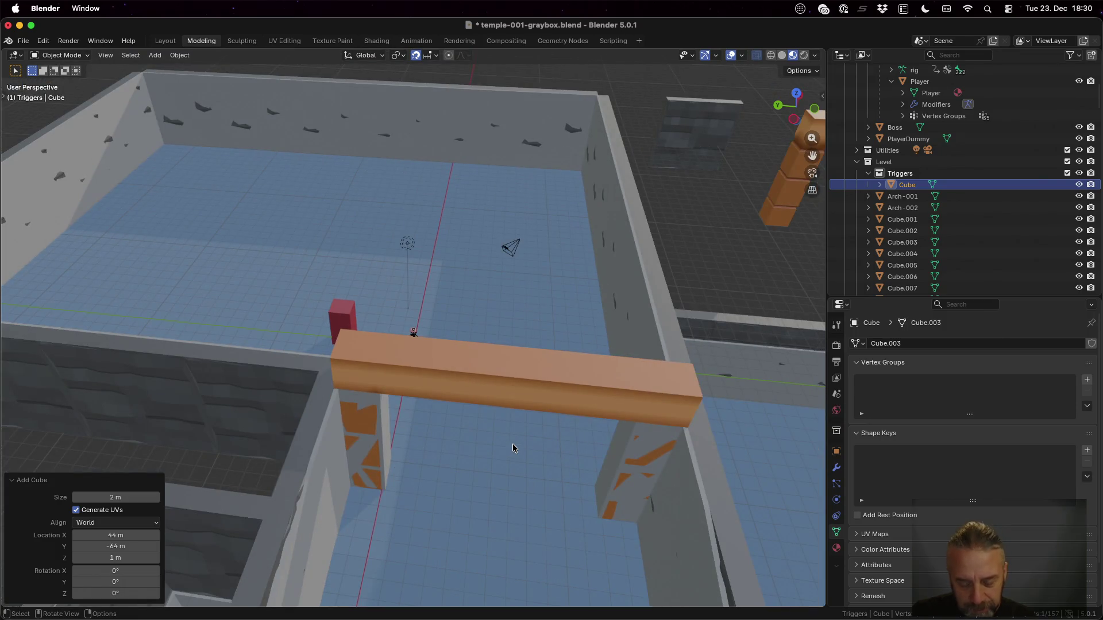
Raise the new cube 9 m along the Z axis.
key(g)
key(z)
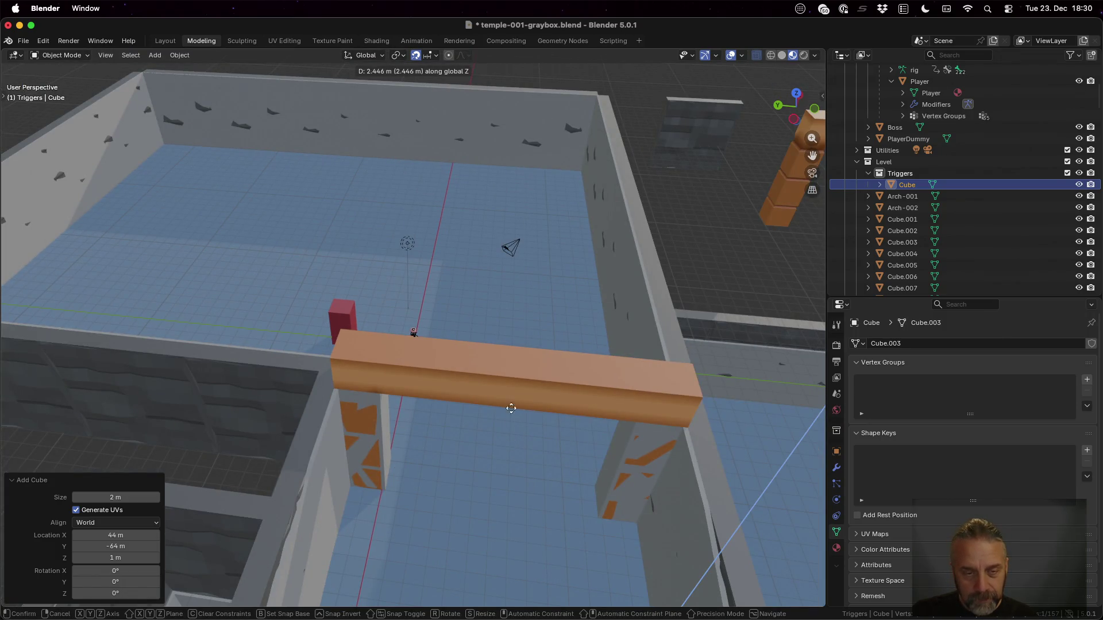
text(9)
key(Return)
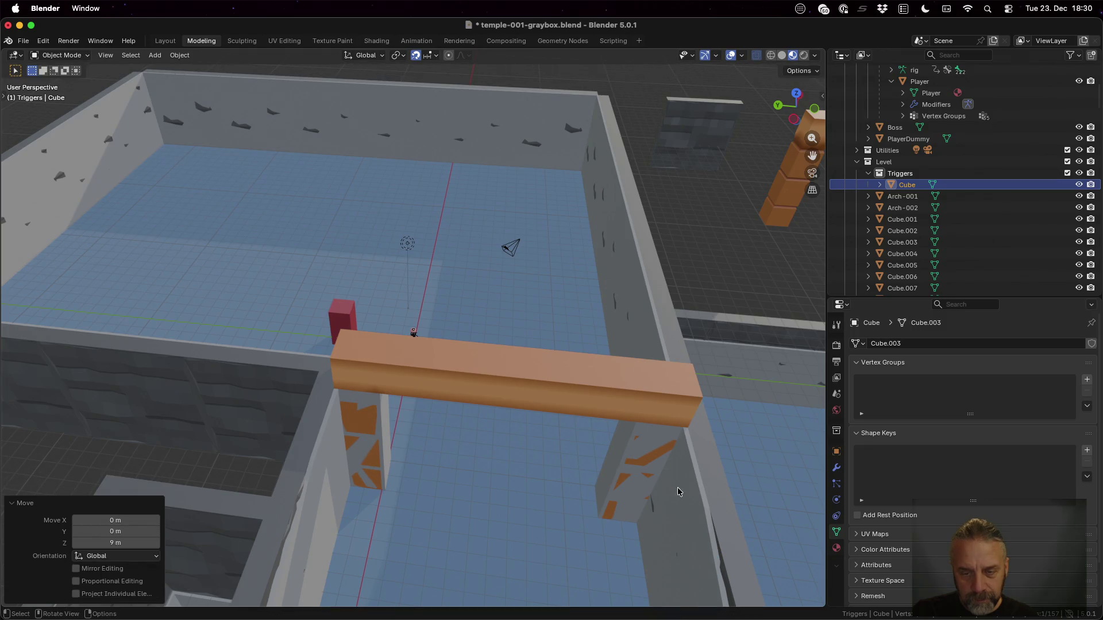
mouse_move(575, 478)
mouse_down()
mouse_move(599, 507)
mouse_move(550, 378)
mouse_move(617, 483)
mouse_move(599, 474)
mouse_up()
mouse_move(632, 516)
mouse_down()
mouse_move(607, 467)
mouse_move(604, 360)
mouse_move(541, 400)
mouse_move(552, 401)
mouse_up()
scroll(604, 360, down, 5)
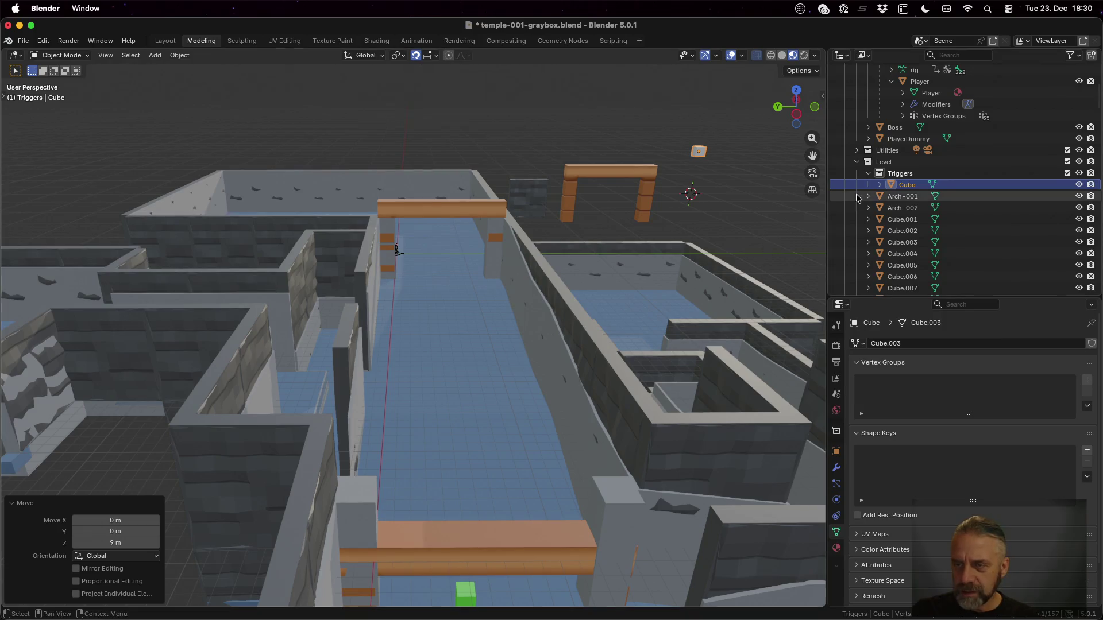
Select the Cube and move it back down along Z.
click(903, 185)
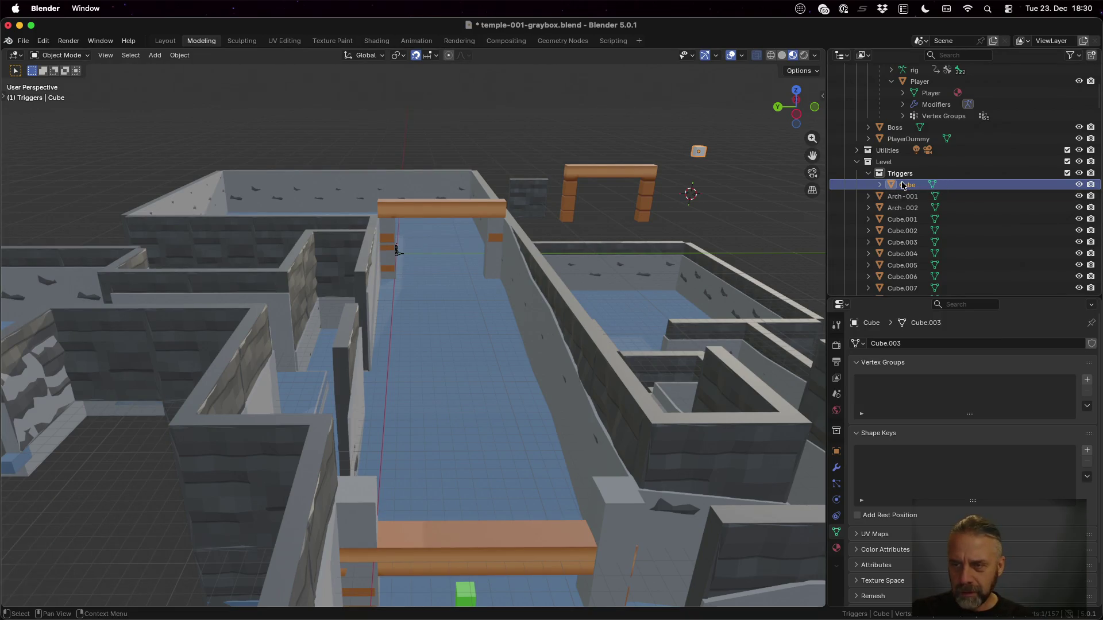
key(g)
key(z)
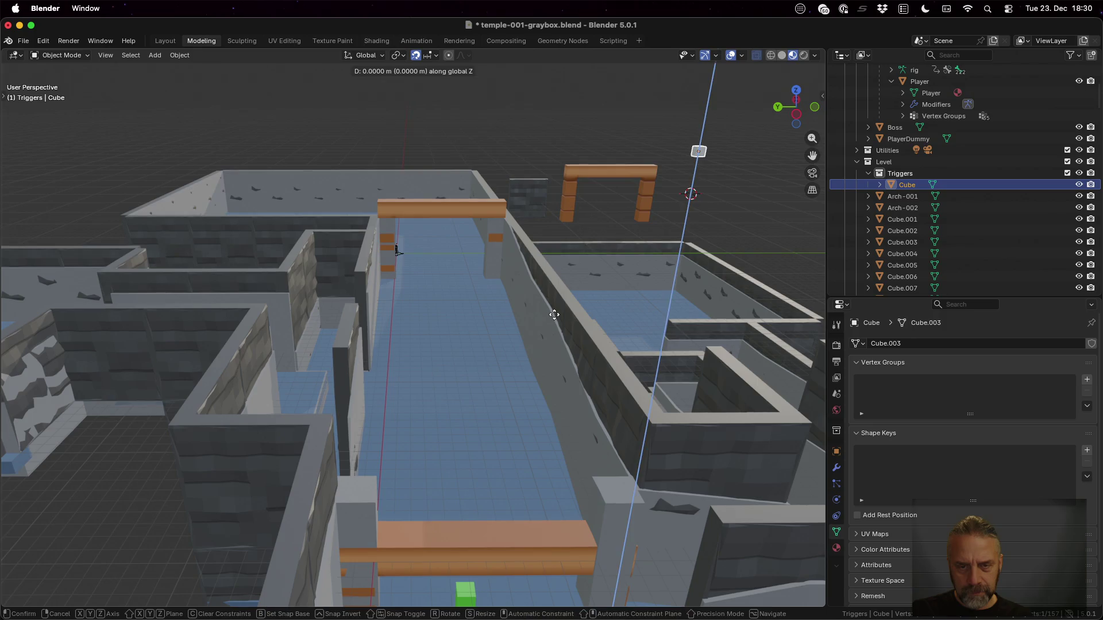
click(549, 402)
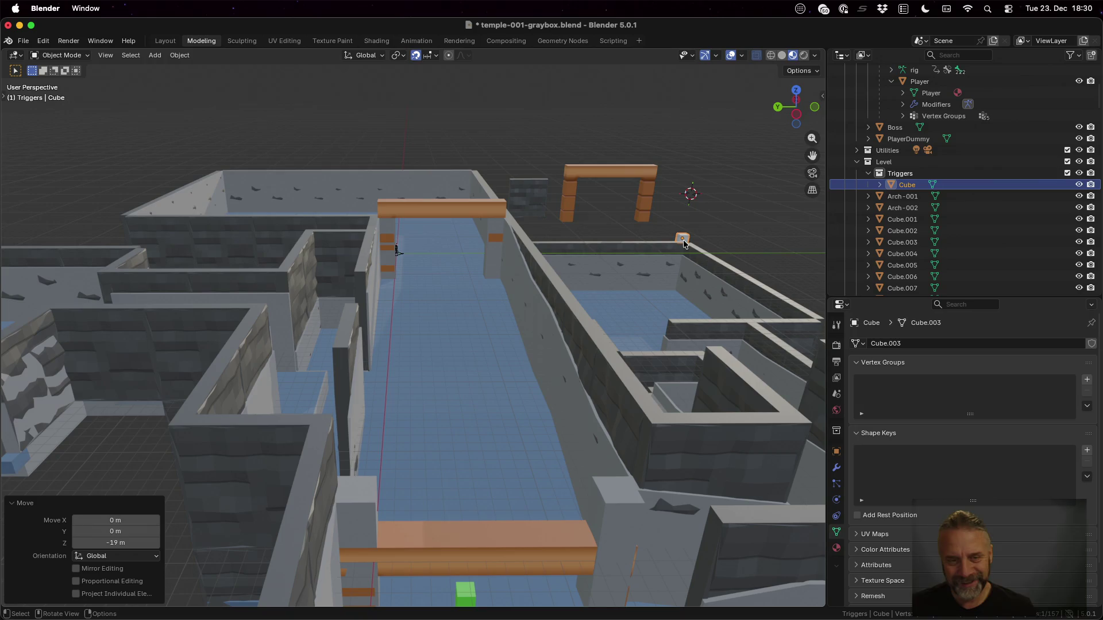
Set the Cube's location to 0, 0, 0 in the Item panel and frame it.
key(n)
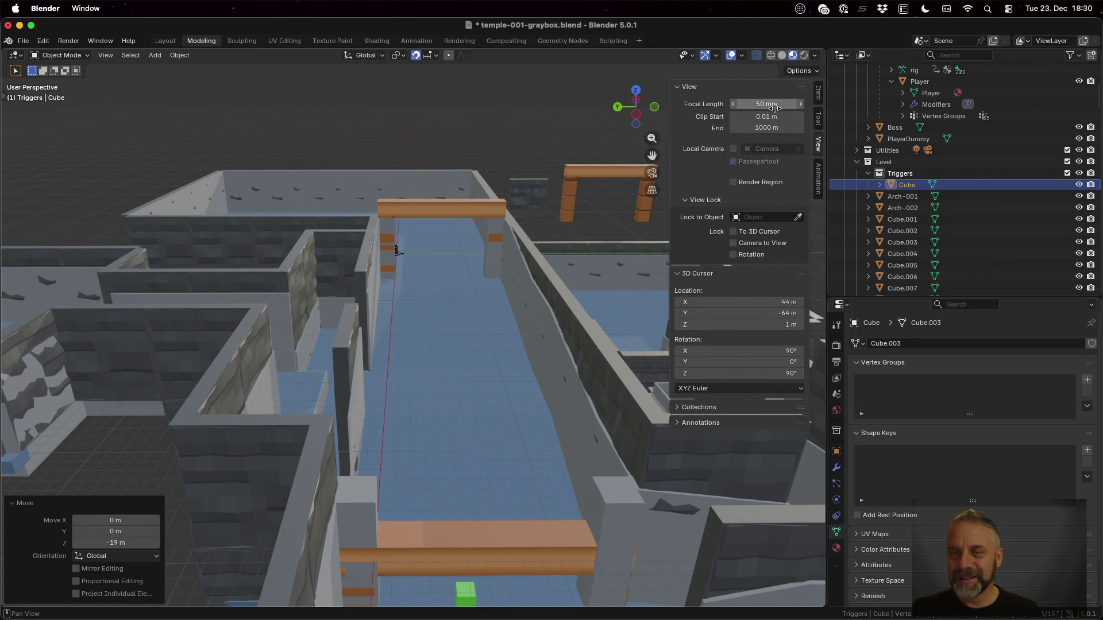
click(818, 92)
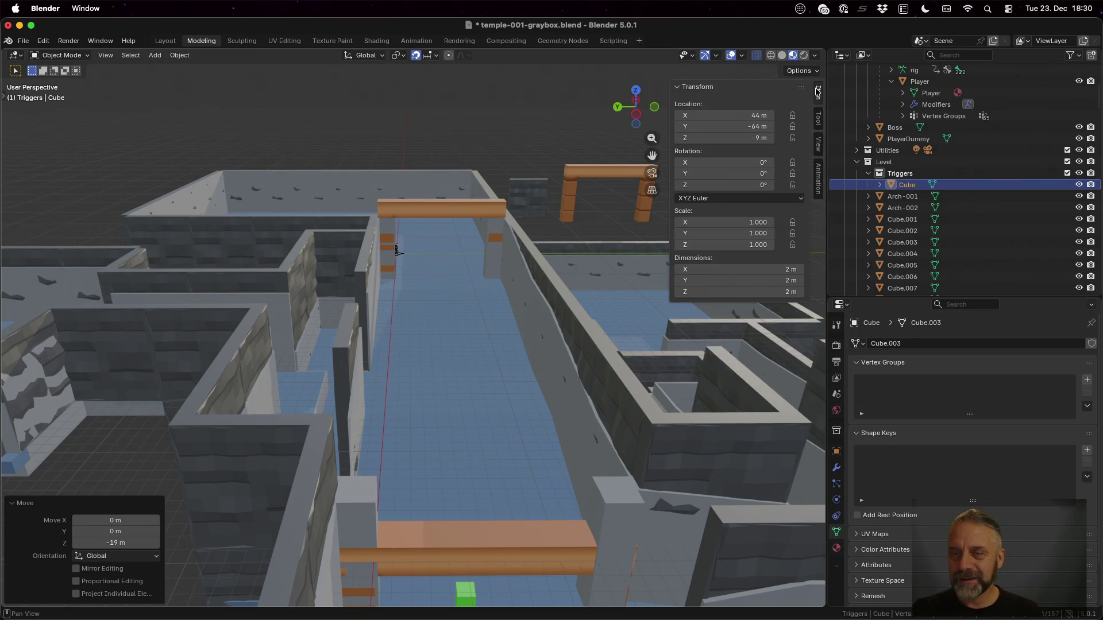
click(753, 115)
text(0)
key(Tab)
text(0)
key(Tab)
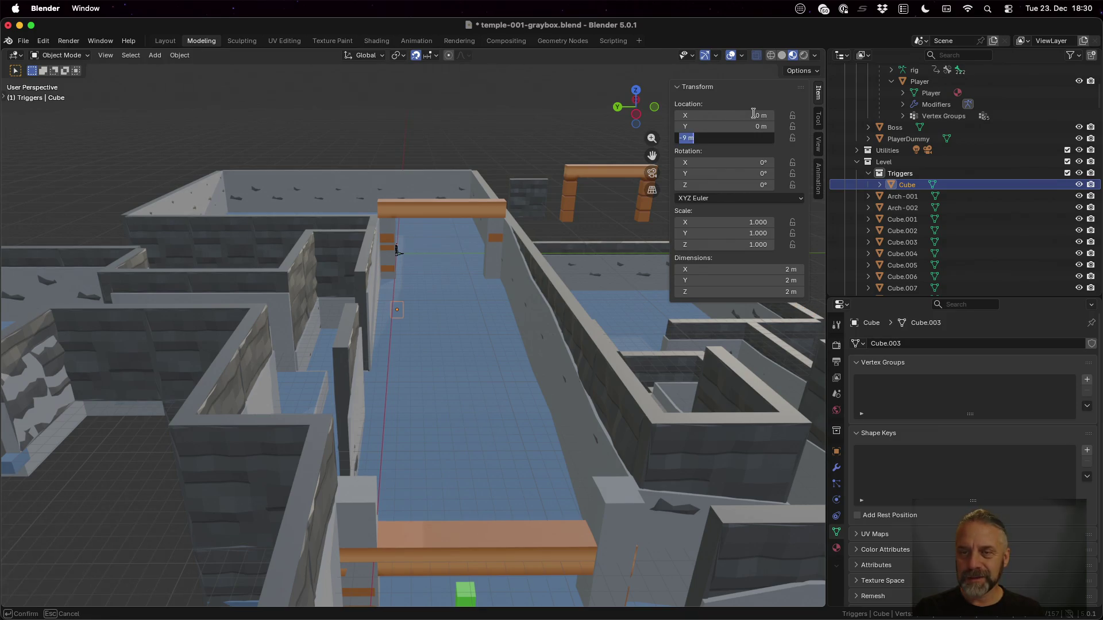
text(0)
key(Tab)
key(Return)
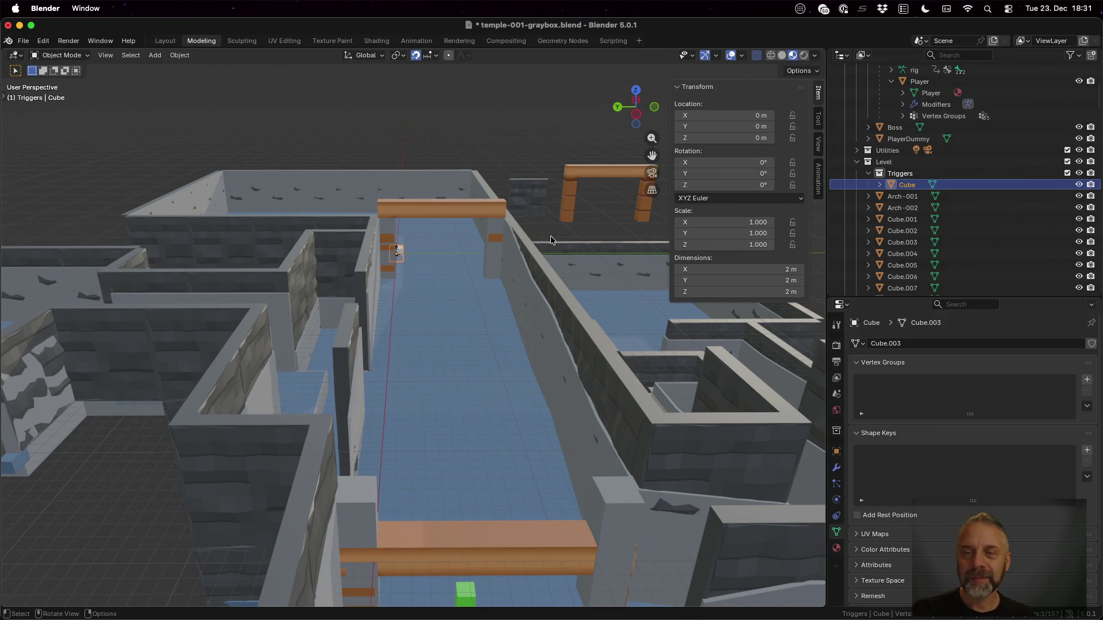
click(462, 258)
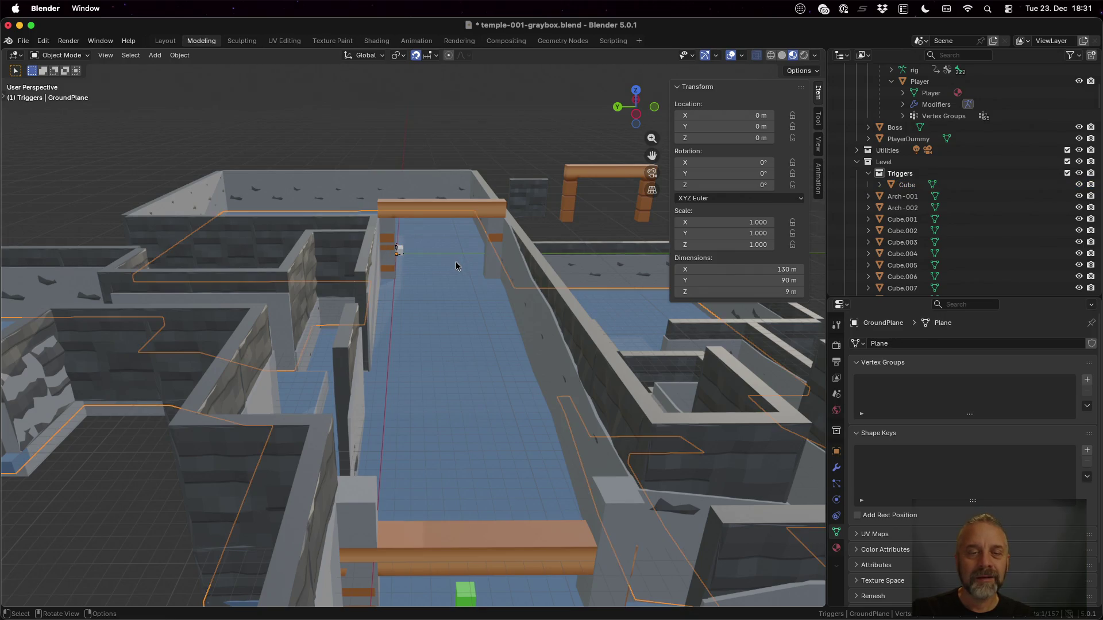
click(400, 251)
key(KP_Decimal)
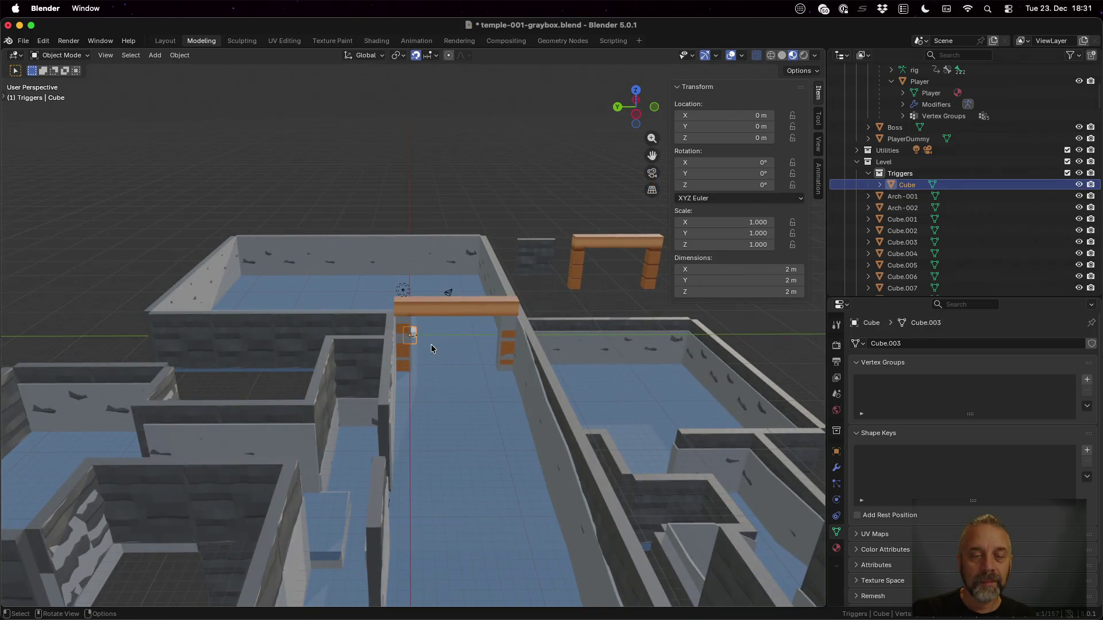
Raise the Cube 1 m along Z with gz1.
scroll(440, 344, up, 5)
drag(578, 362, 535, 354)
text(g)
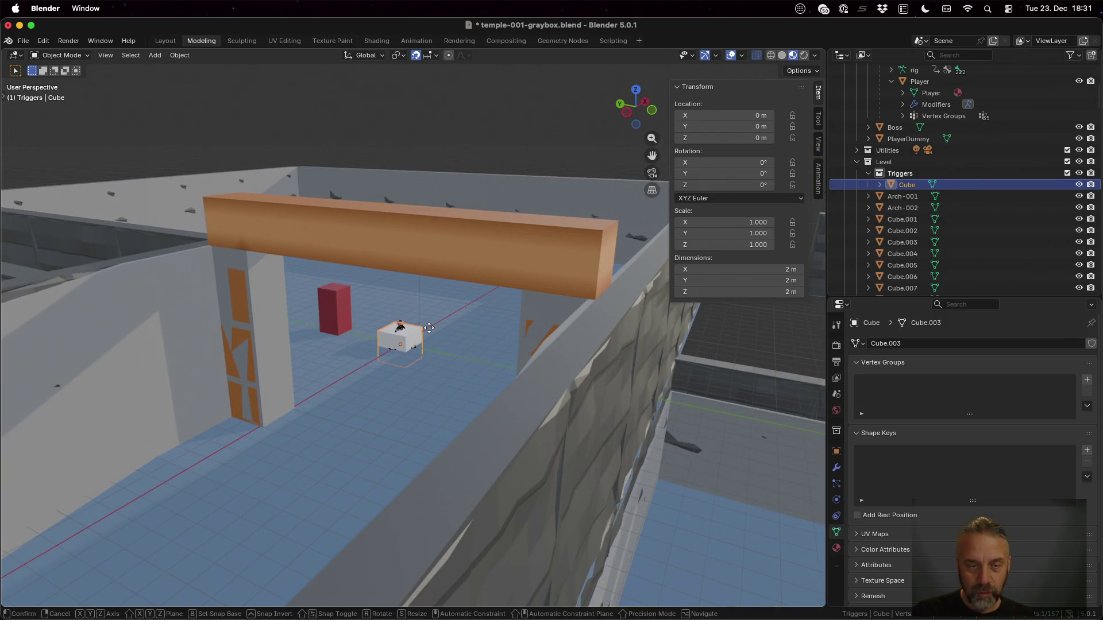
text(z1)
key(Return)
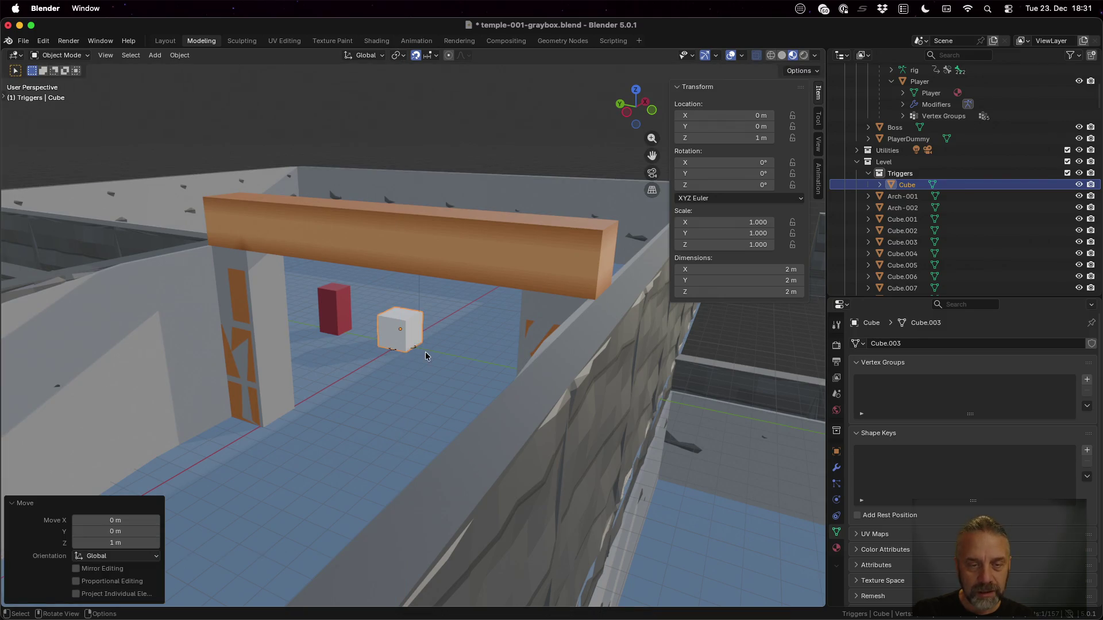
Slide the Cube horizontally to -13, -6 in the corridor before the arch.
drag(425, 351, 462, 345)
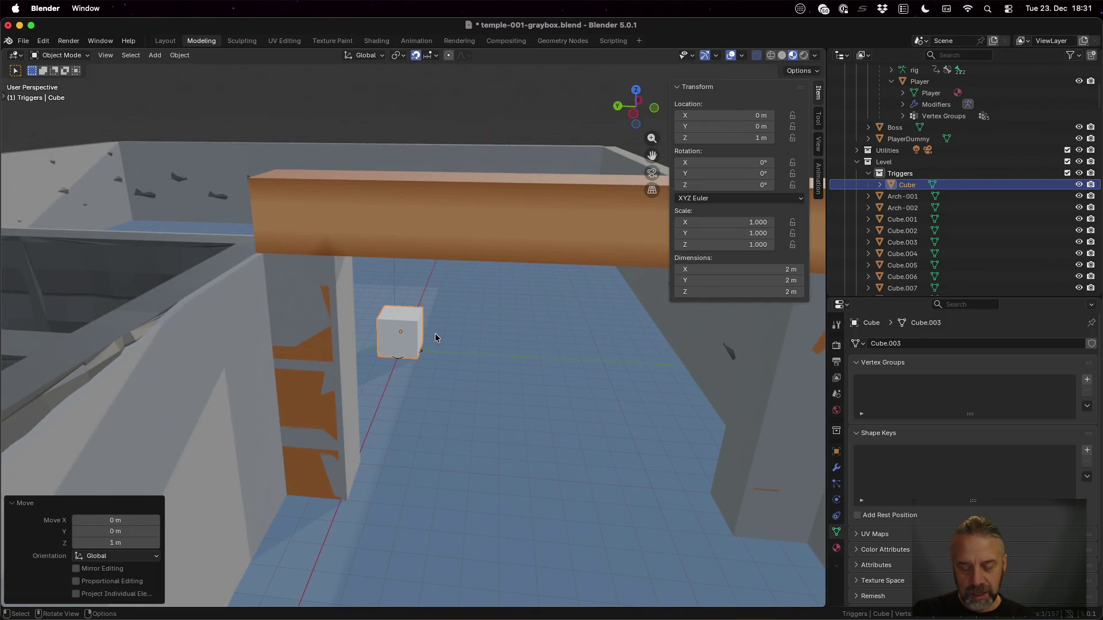
key(g)
key(shift+z)
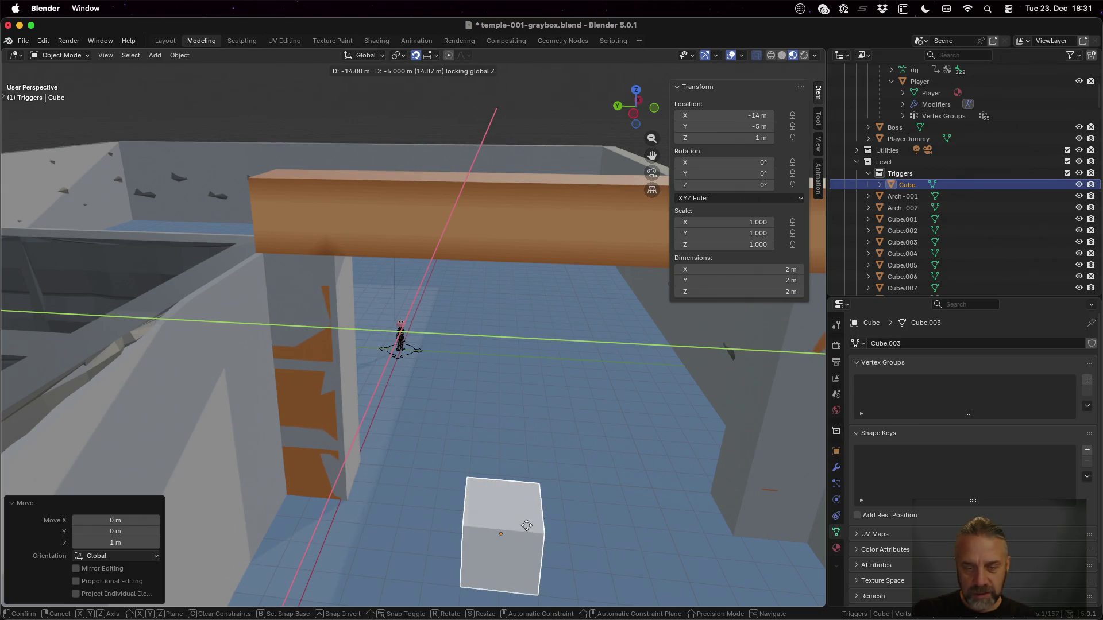
click(560, 521)
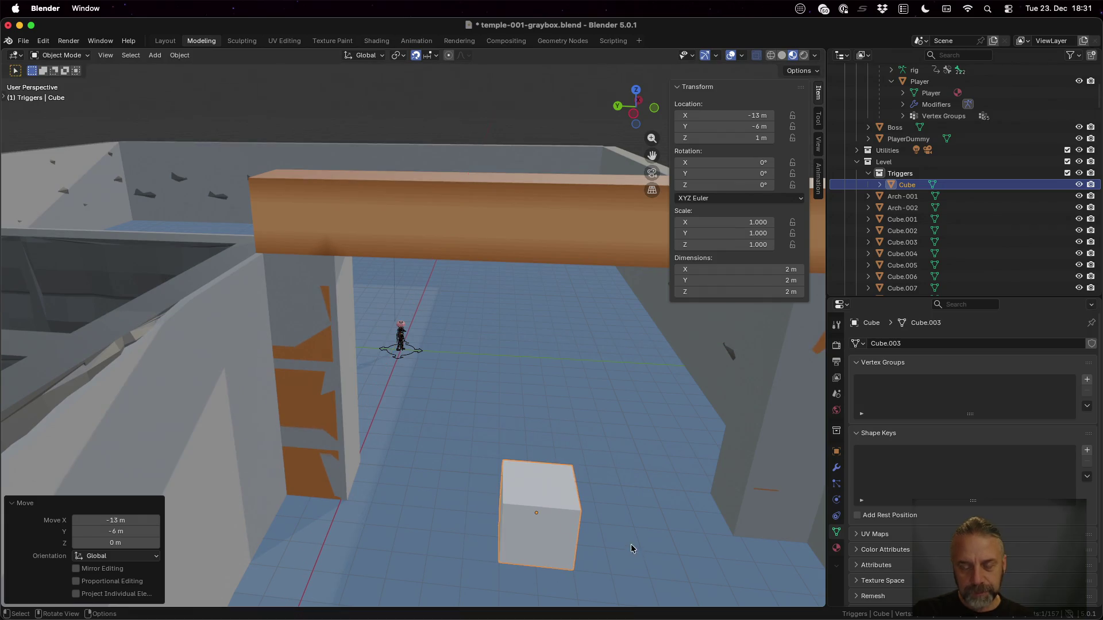
scroll(630, 543, down, 3)
mouse_move(572, 480)
mouse_down()
mouse_move(538, 454)
mouse_move(538, 481)
mouse_move(552, 475)
mouse_up()
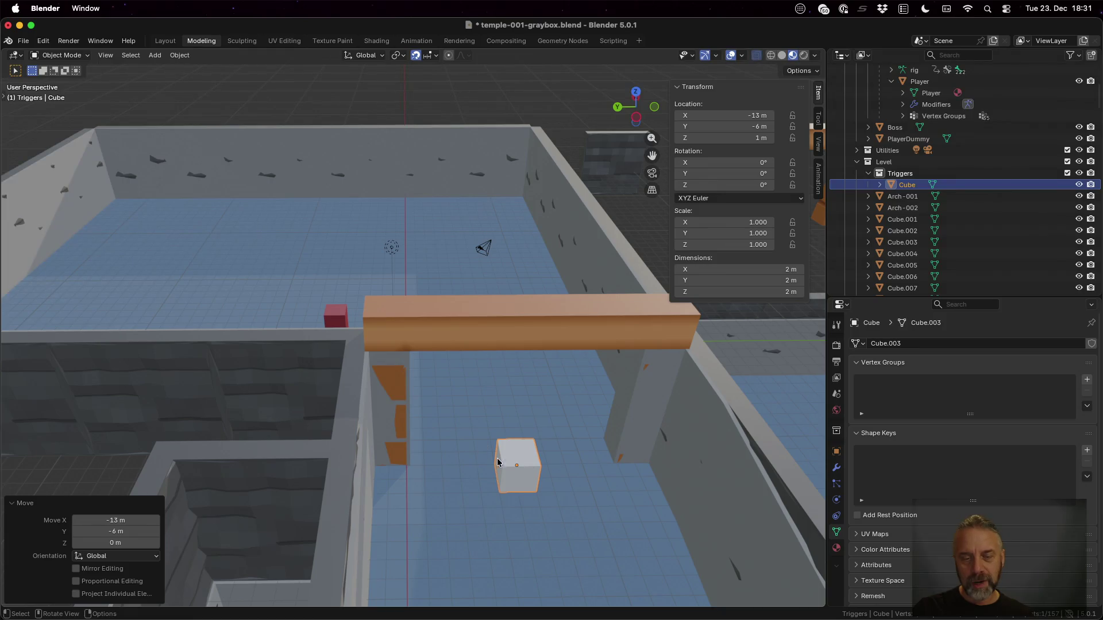
mouse_move(565, 488)
mouse_down()
mouse_move(540, 488)
mouse_move(520, 471)
mouse_move(562, 468)
mouse_up()
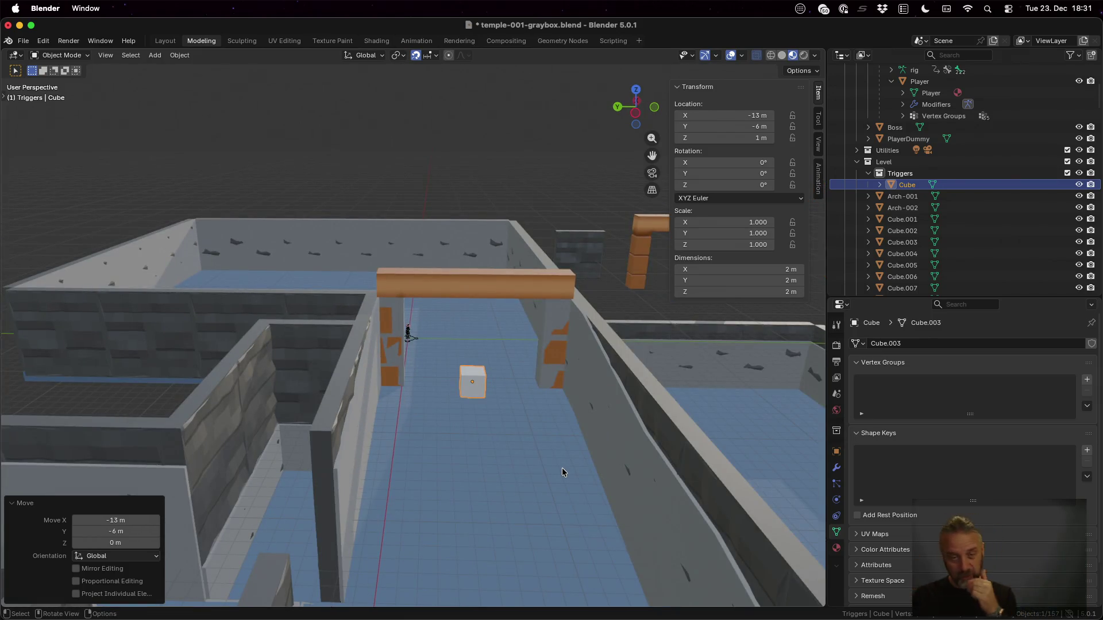
scroll(478, 375, up, 3)
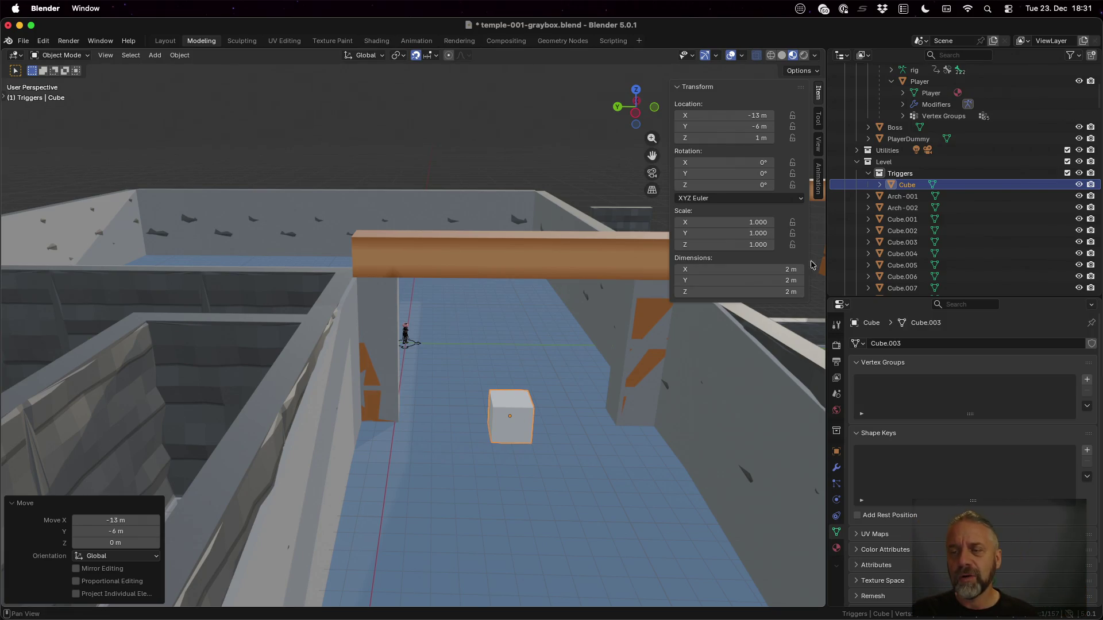
Begin renaming the Cube, typing 'TriggerKey0001-BossDoor'.
double_click(910, 184)
scroll(910, 187, down, 1)
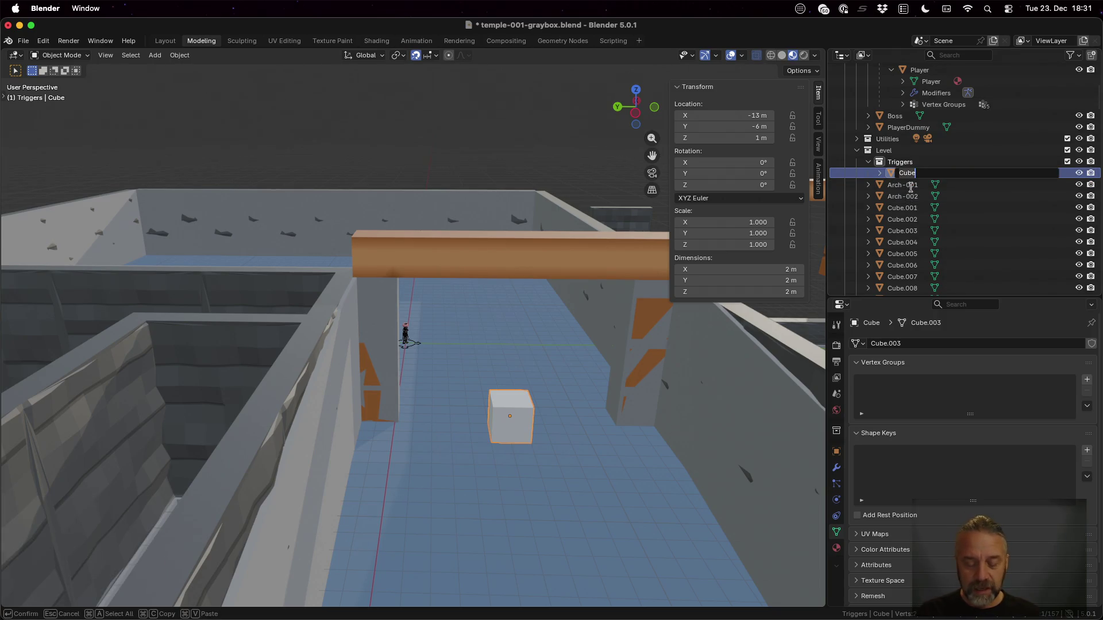
text(Trigger)
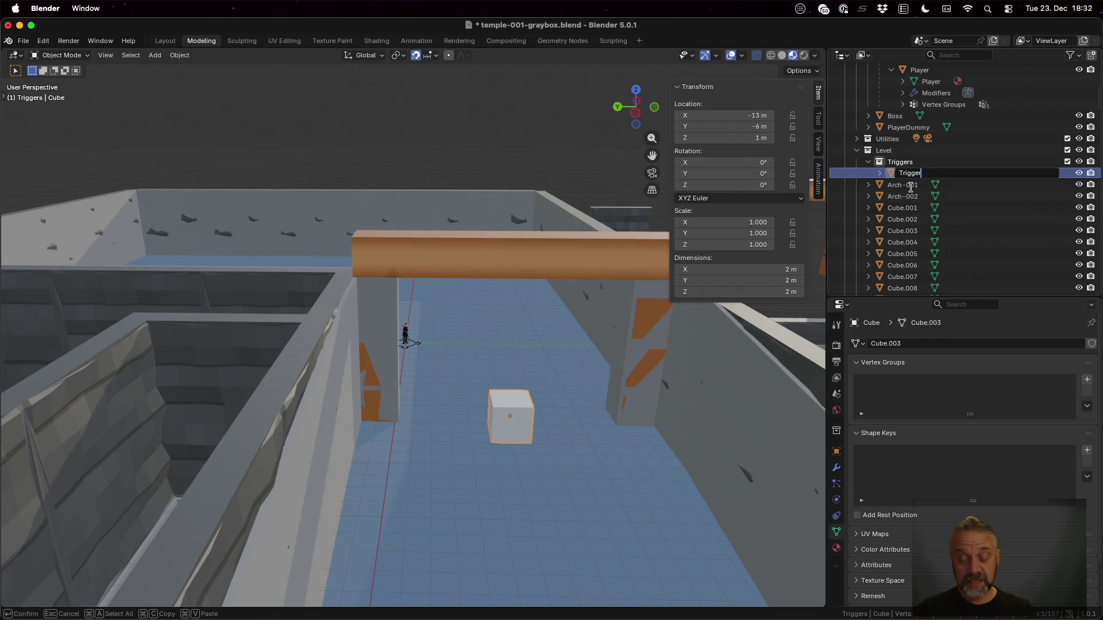
text(Key0001-)
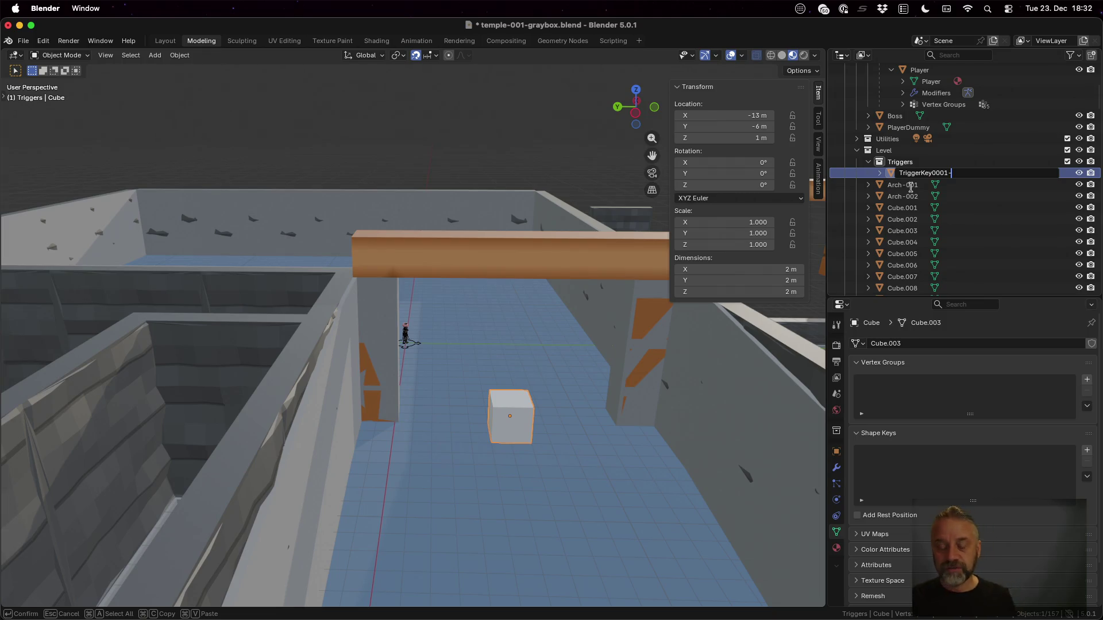
text(Bo)
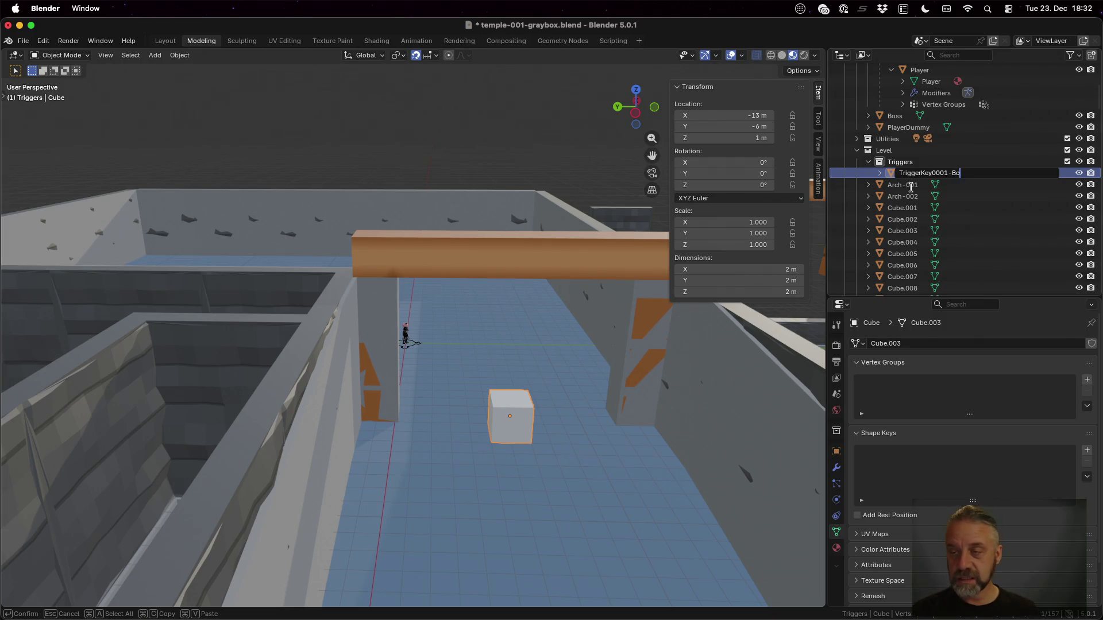
text(ssDoor)
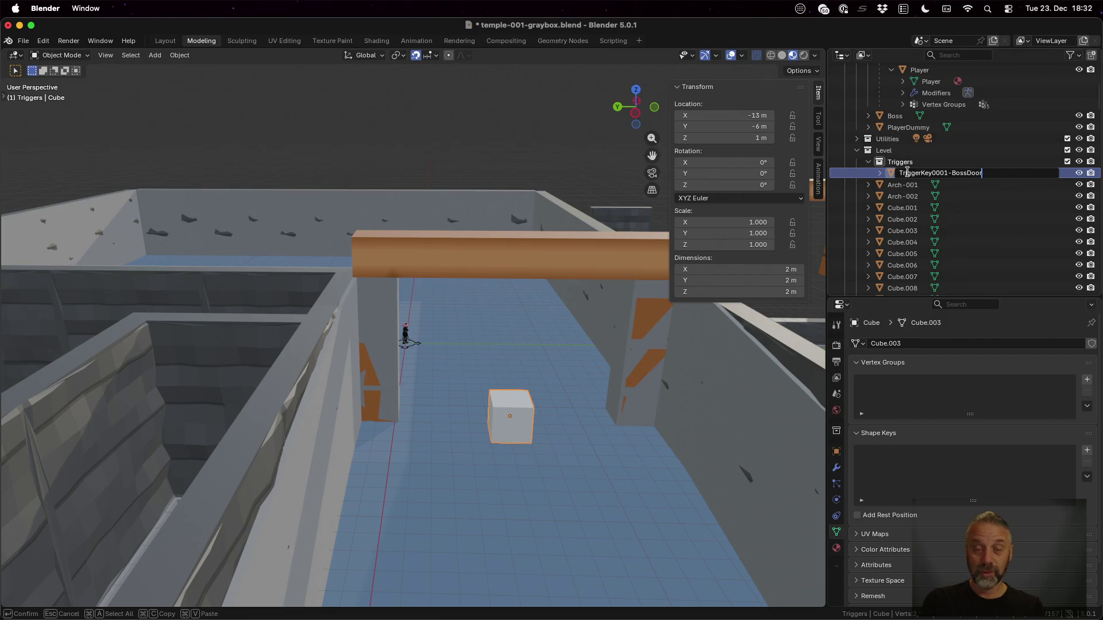
Edit the name to 'TriggerKey-BossKey-BossDoor'.
key(Left)
key(Left)
key(Left)
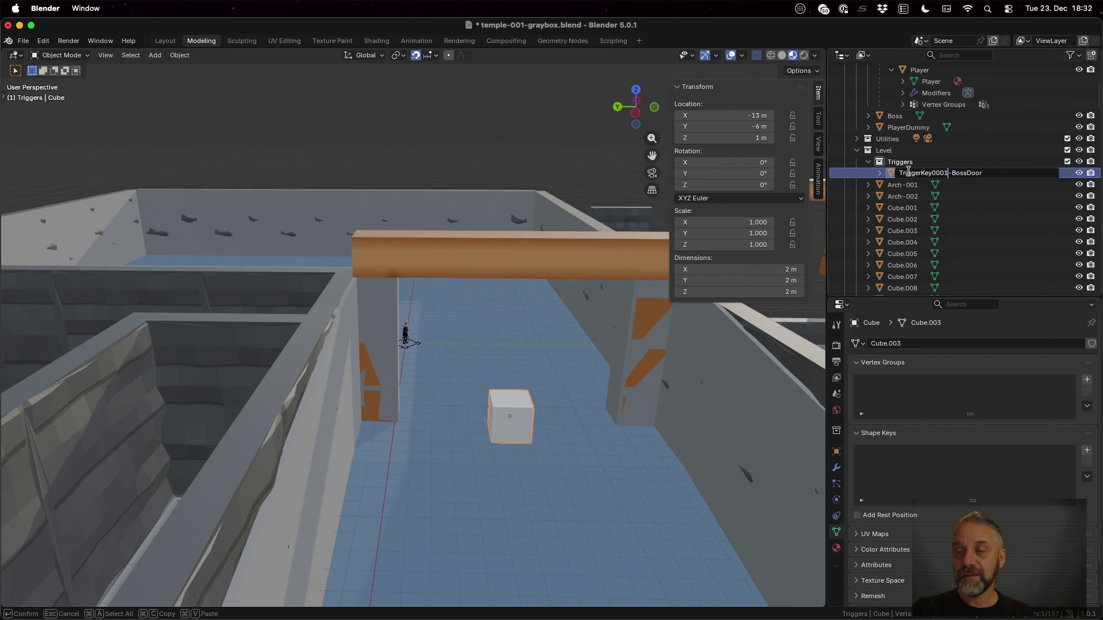
key(Left)
key(Left)
key(Left)
text(BossKey)
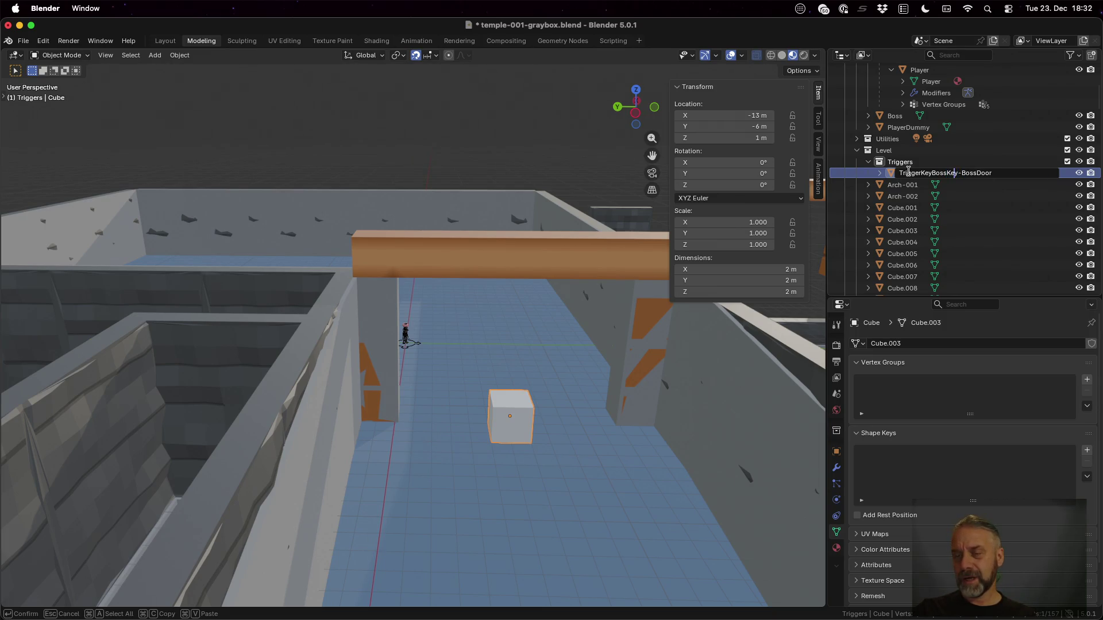
key(Left)
key(Left)
key(Left)
text(-)
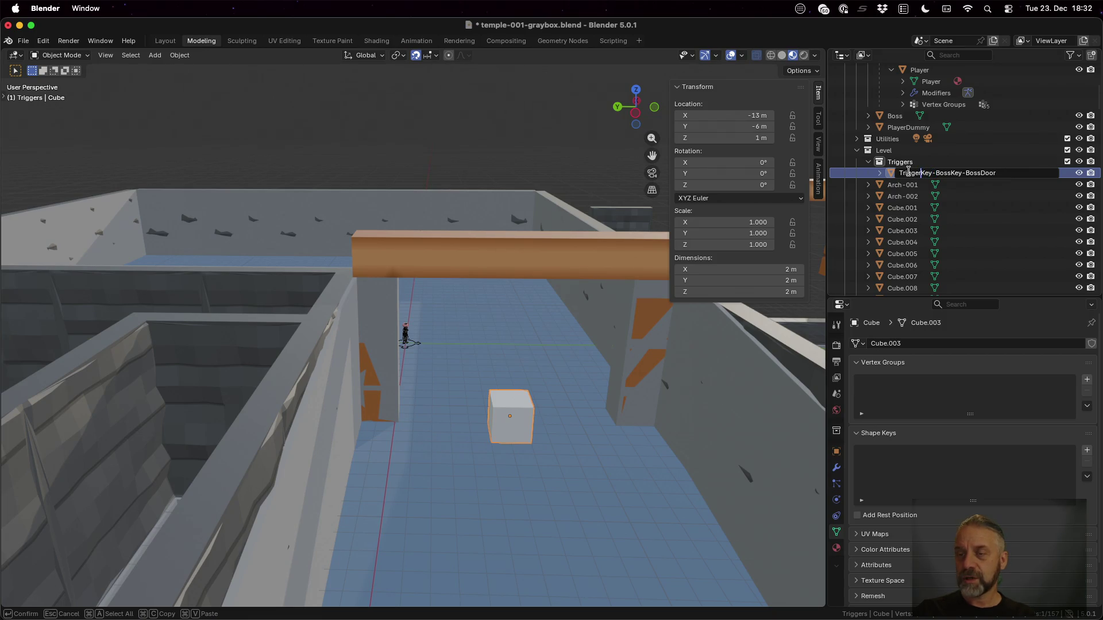
key(Right)
key(Right)
key(Right)
key(shift+Right)
key(shift+Right)
key(shift+Right)
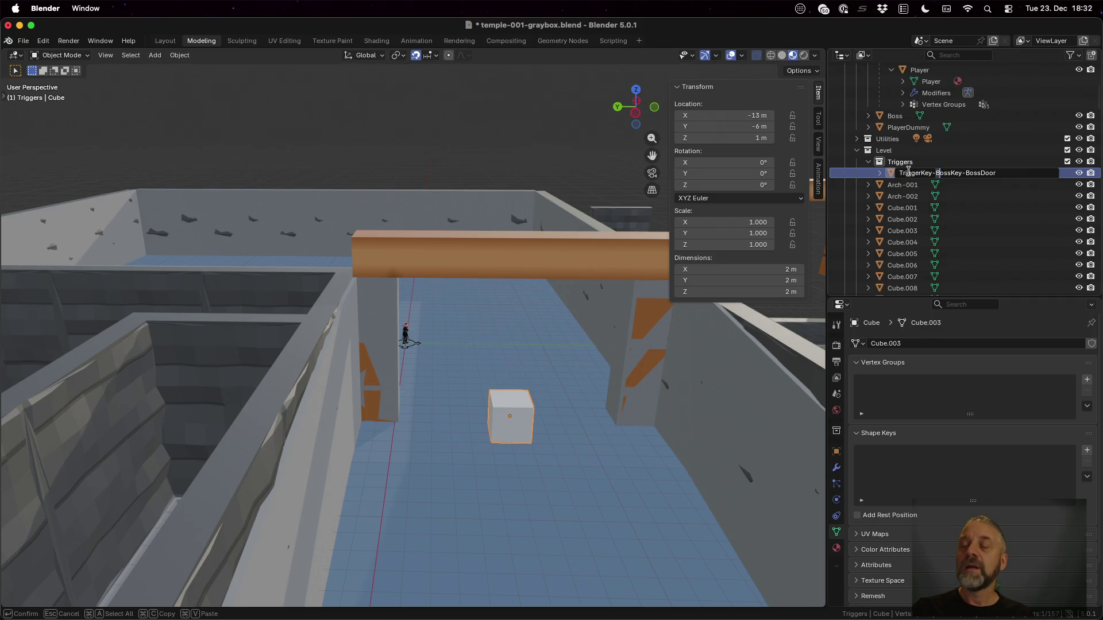
key(Right)
key(Right)
key(shift+Right)
key(shift+Right)
key(shift+Right)
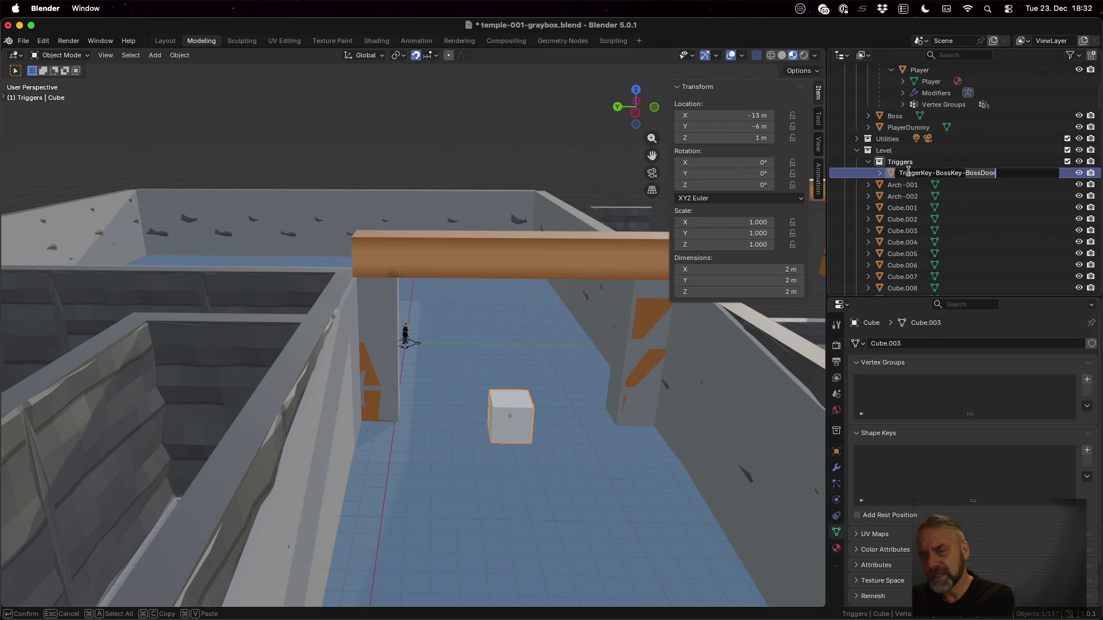
Copy the full name and confirm the object rename.
key(End)
key(shift+Home)
key(super+c)
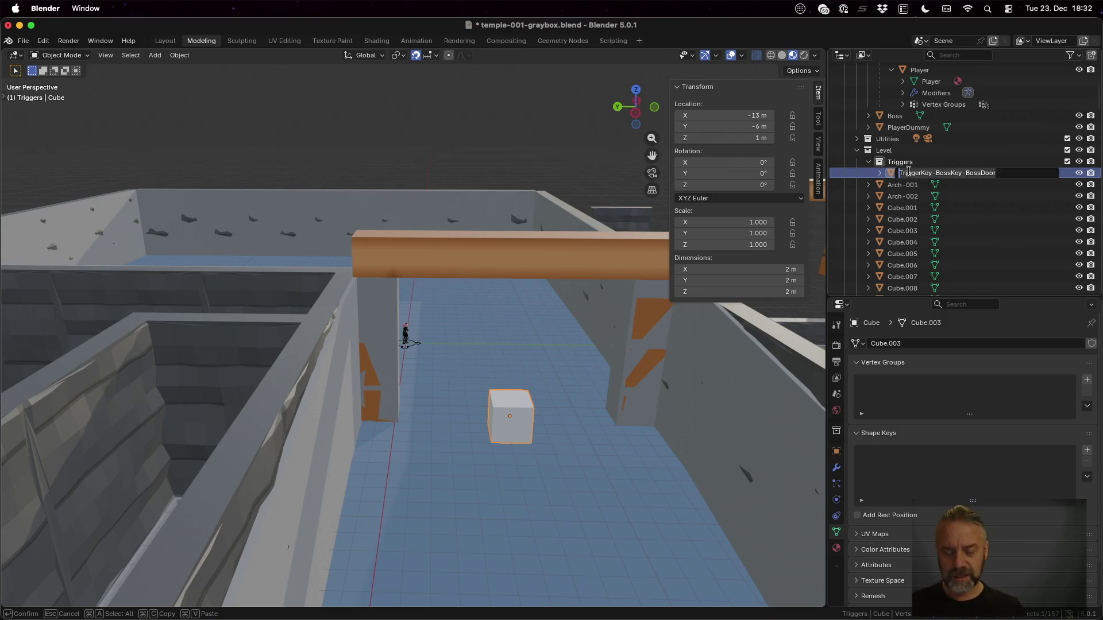
key(Return)
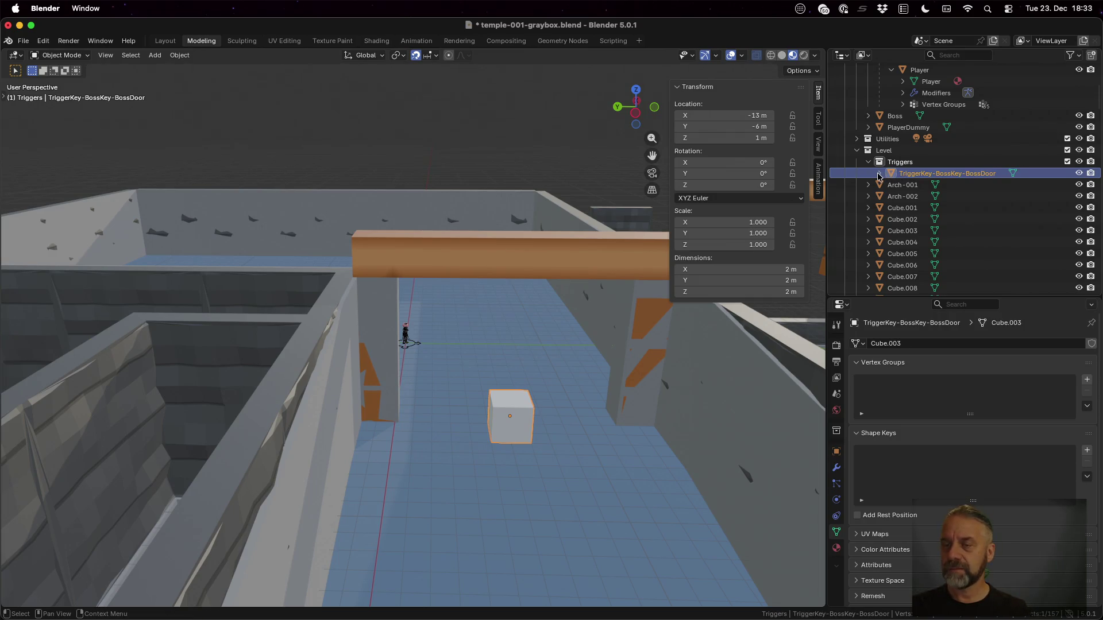
click(880, 173)
Paste 'TriggerKey-BossKey-BossDoor' as the Cube.003 mesh name, then show all windows.
click(924, 185)
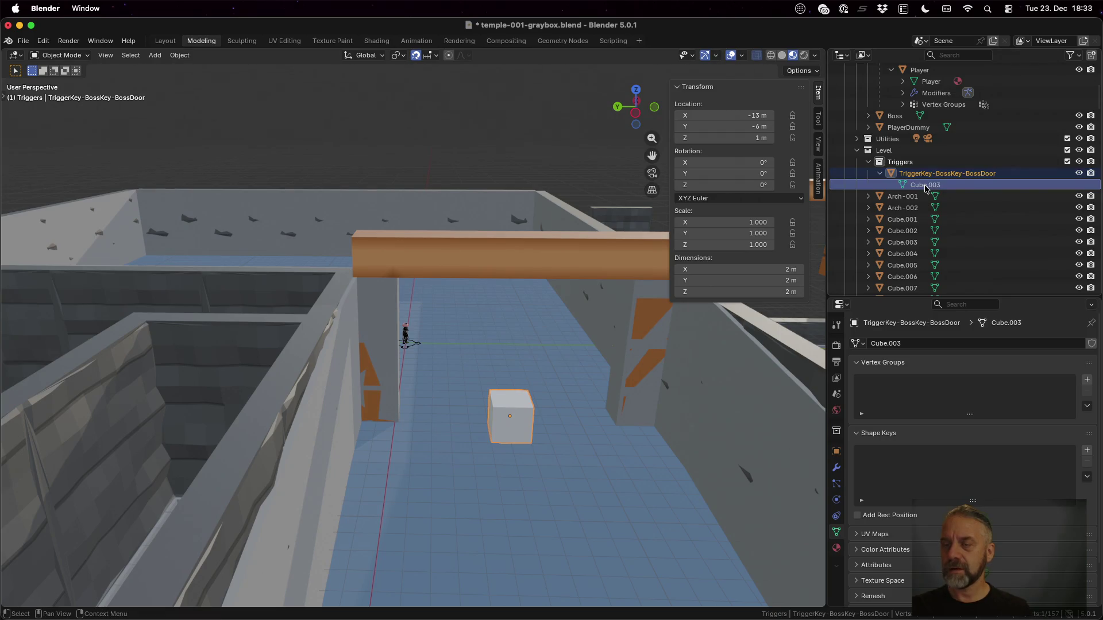
double_click(924, 185)
key(super+v)
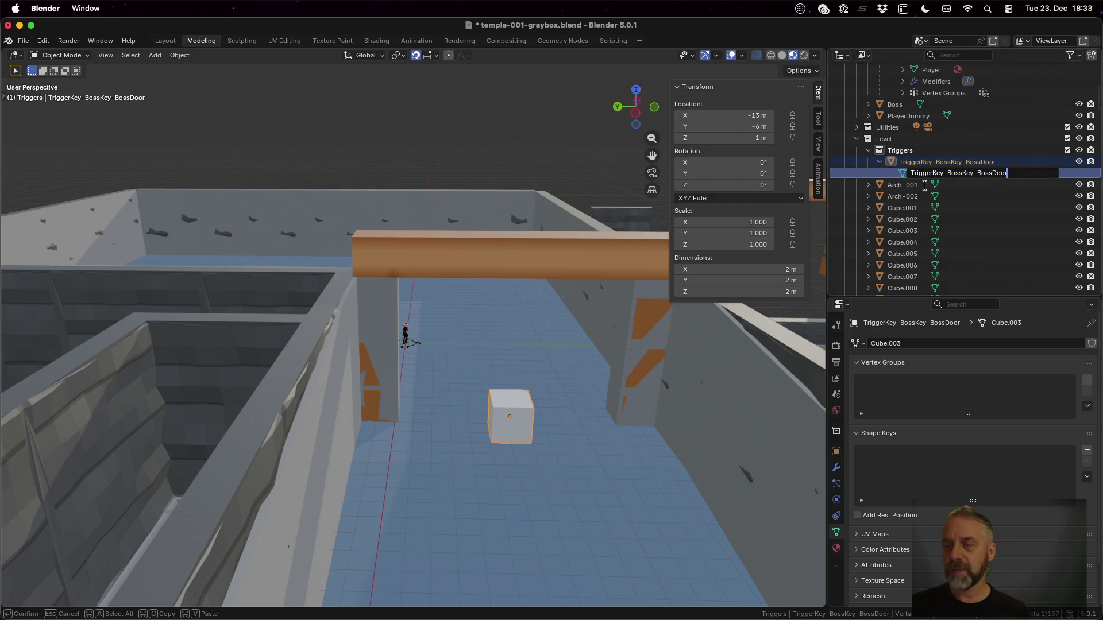
key(Return)
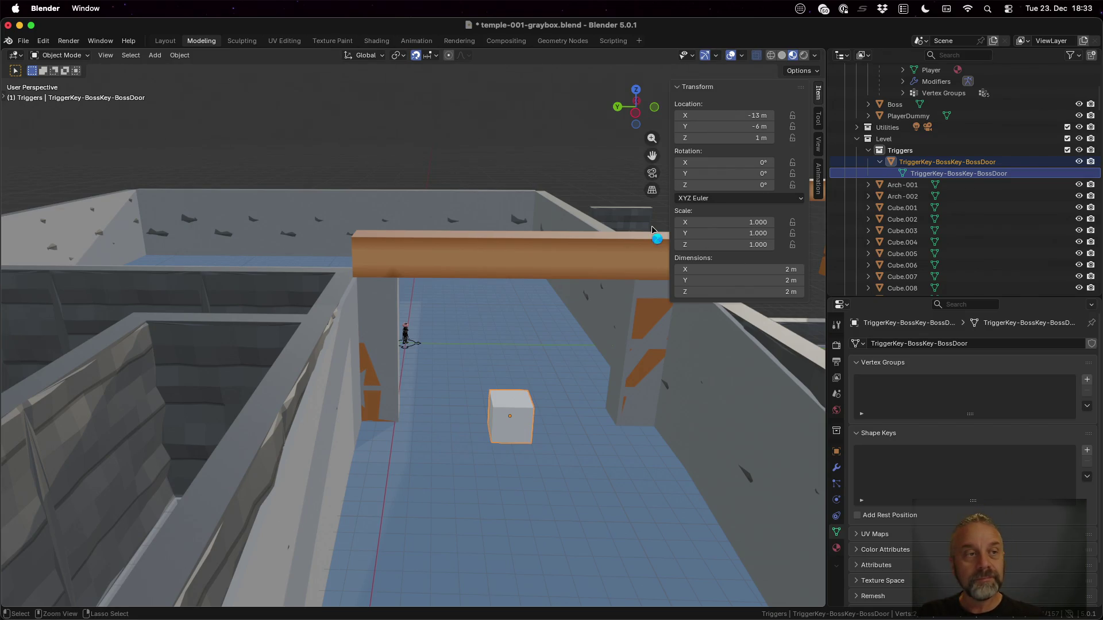
key(ctrl+Up)
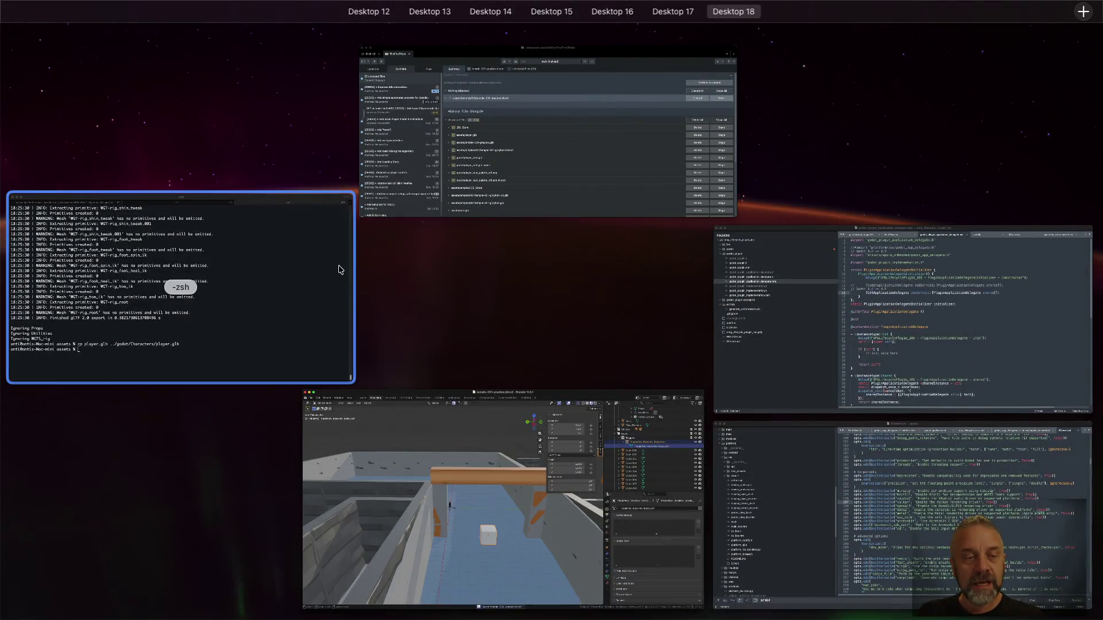
Rerun the previous export script in iTerm2.
click(340, 270)
key(Up)
key(Up)
key(Return)
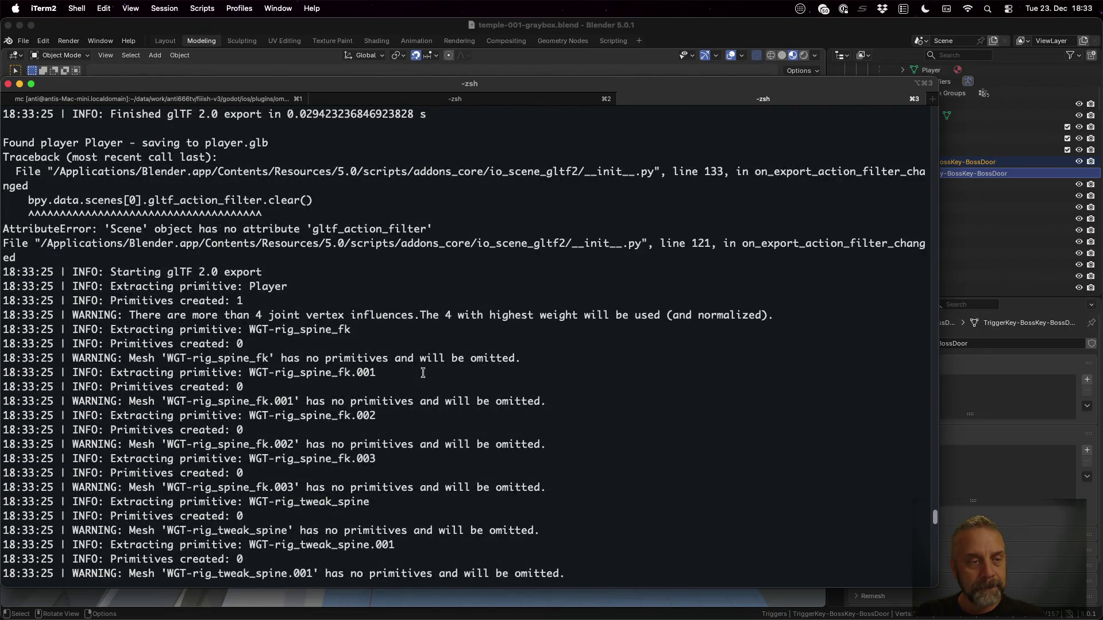
Review the log, highlighting the gltf_action_filter error and the TriggerKey-BossKey-BossDoor line.
scroll(423, 373, up, 4)
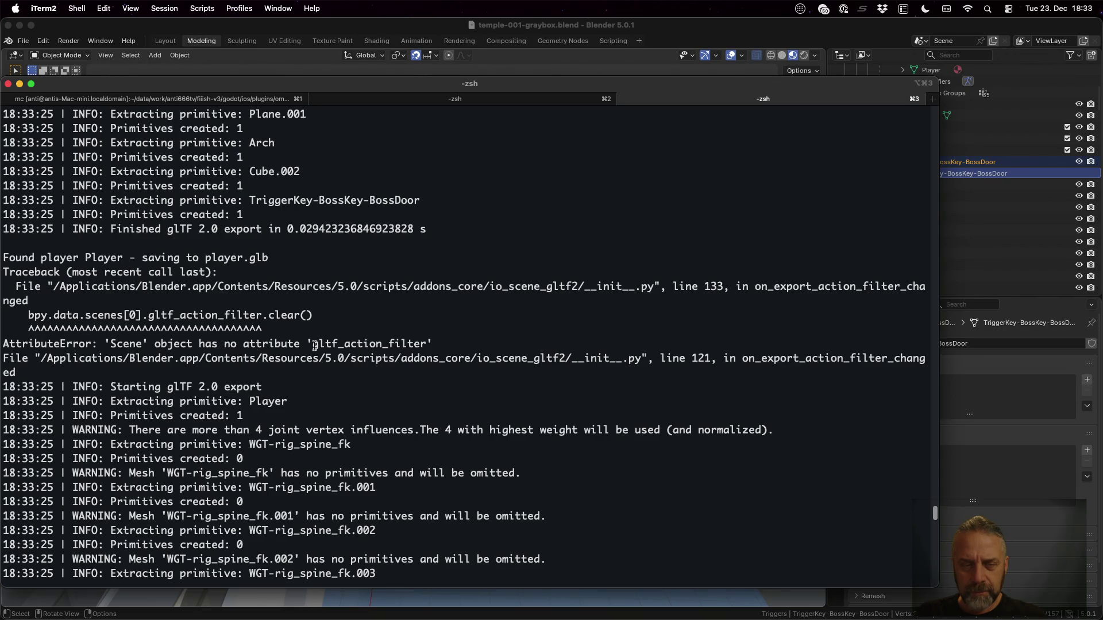
drag(314, 344, 426, 345)
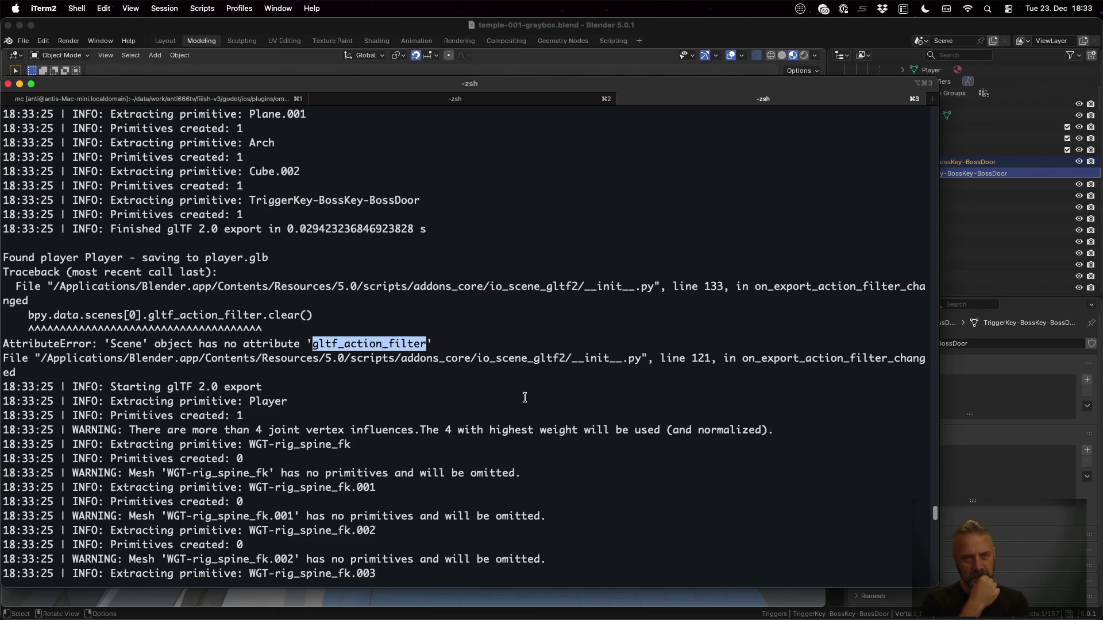
scroll(525, 398, up, 4)
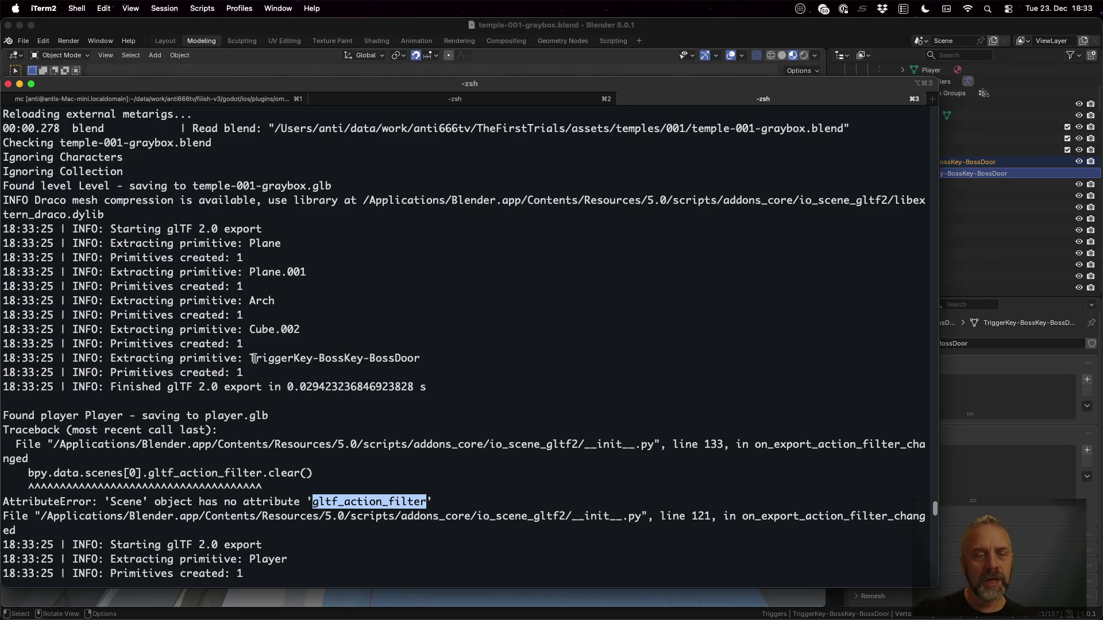
drag(254, 359, 419, 360)
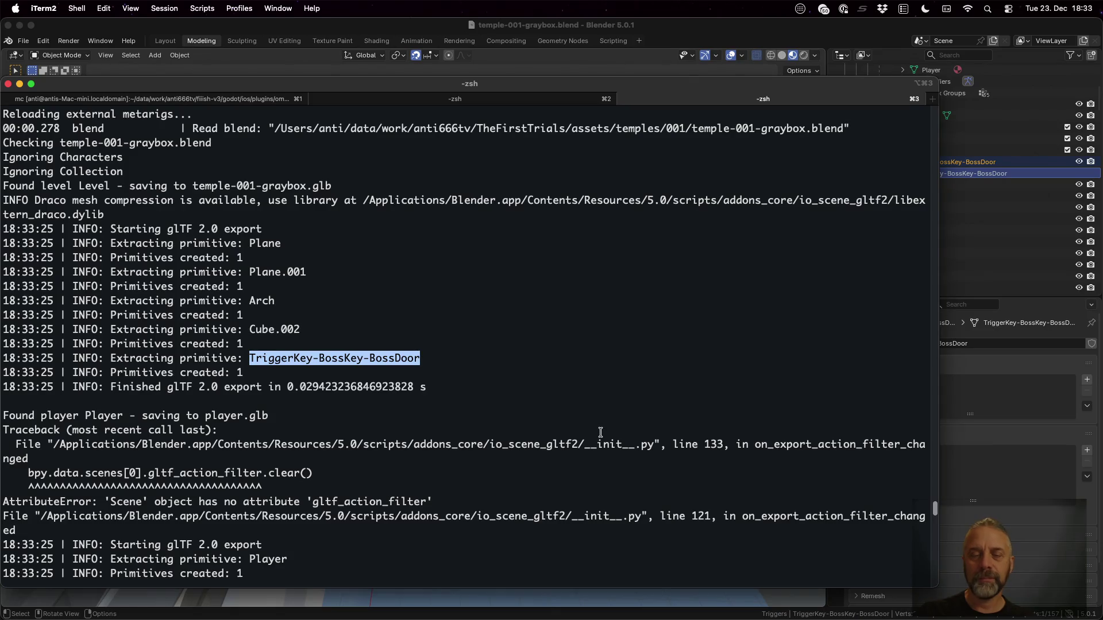
Start a cp command for temple-001-graybox.glb using shell history and Tab completion.
key(ctrl+Left)
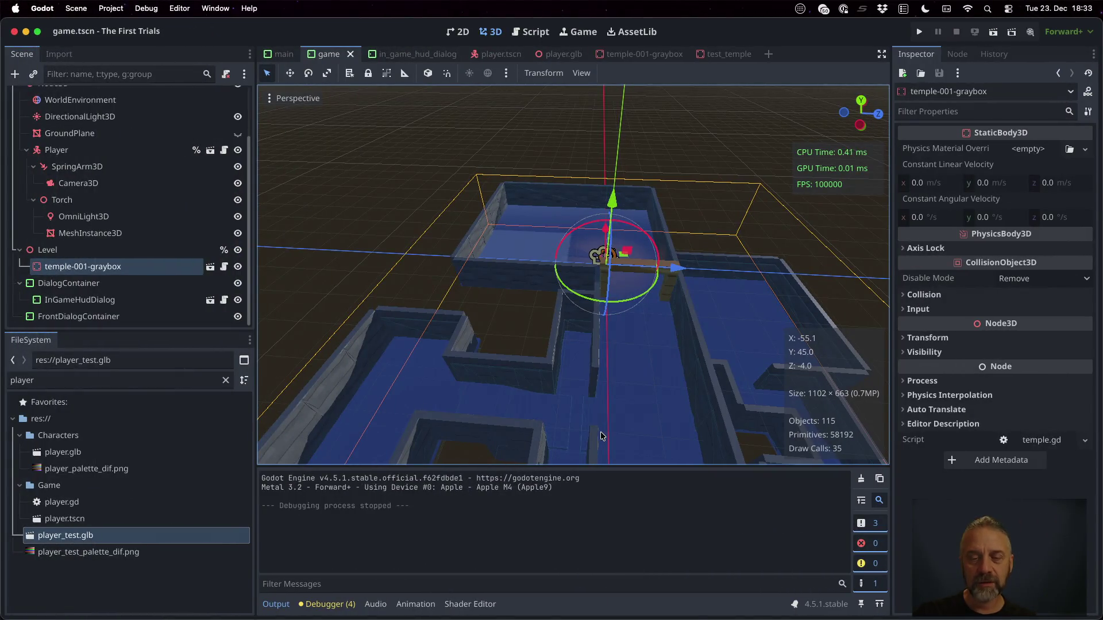
key(ctrl+Right)
key(Up)
key(Up)
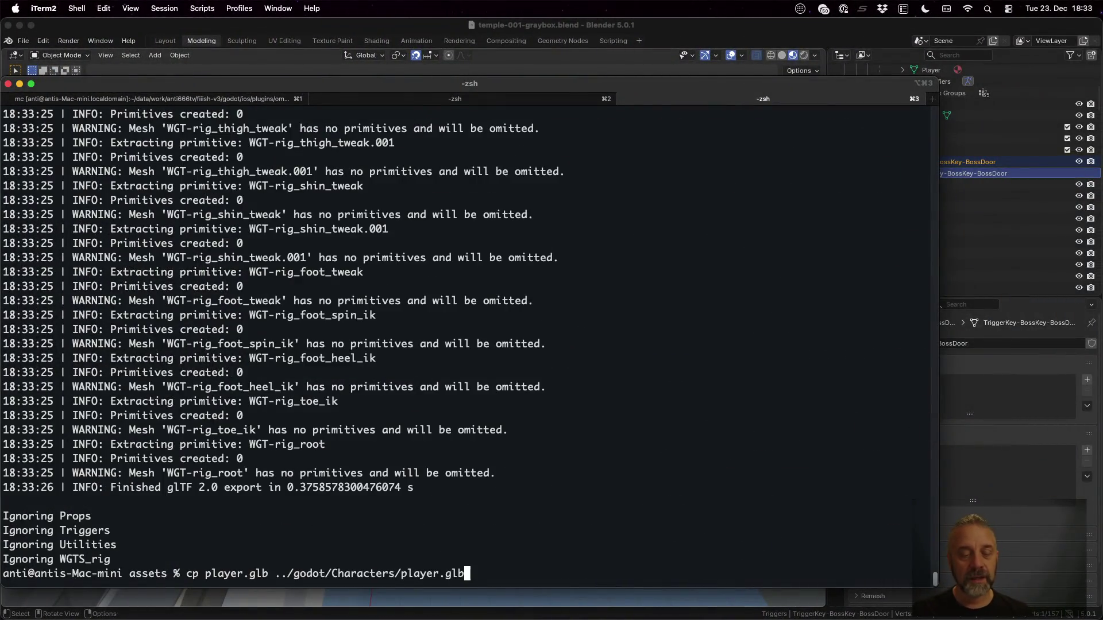
key(BackSpace)
key(BackSpace)
key(BackSpace)
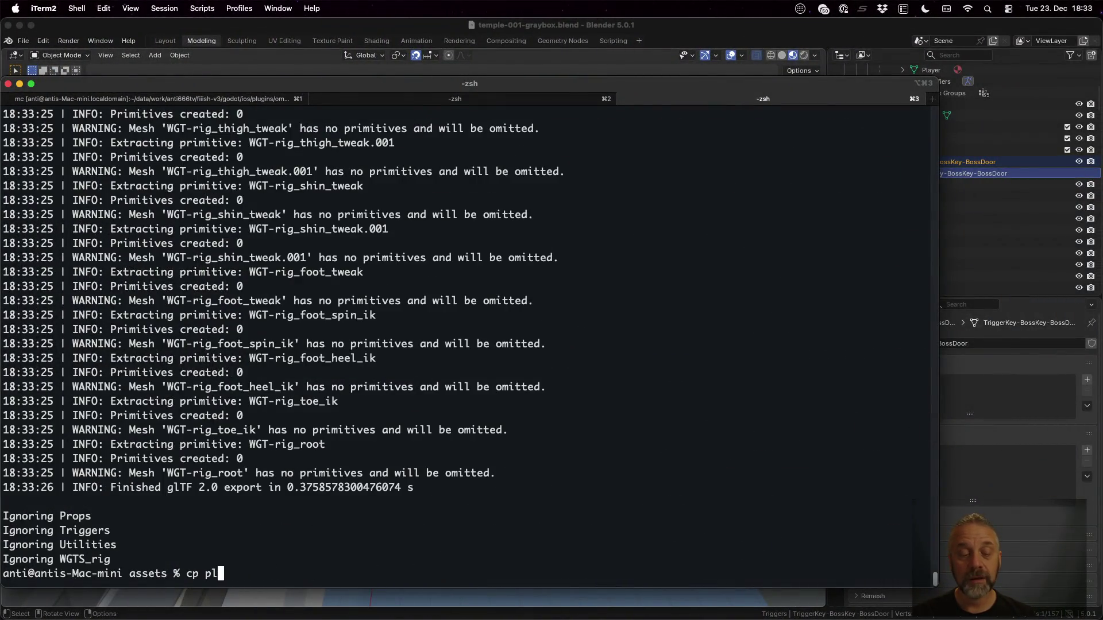
key(Tab)
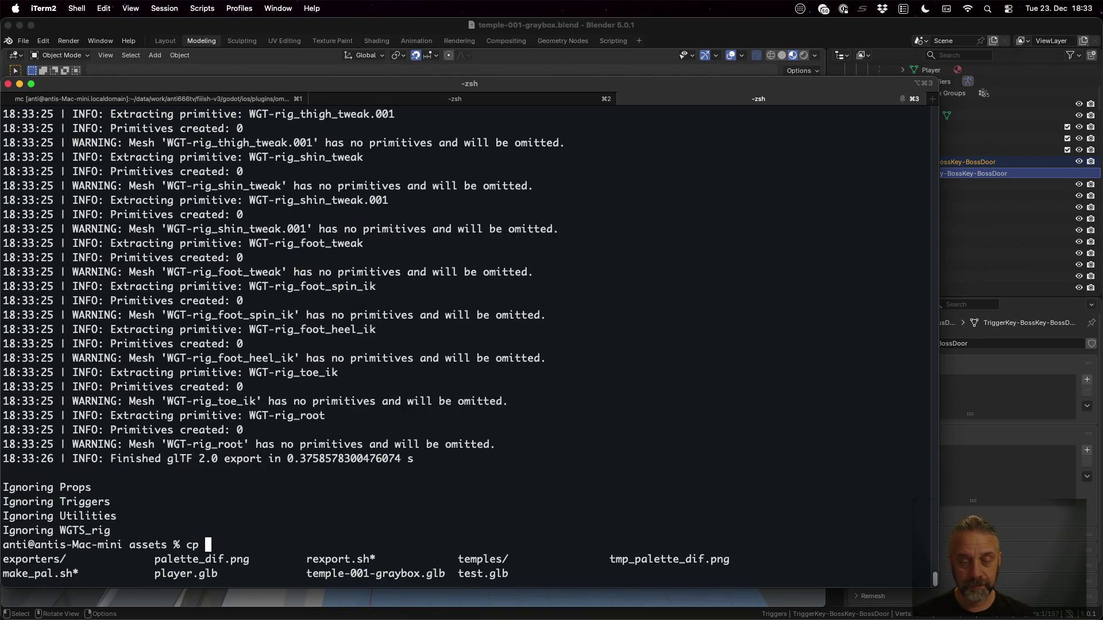
text(temple-00)
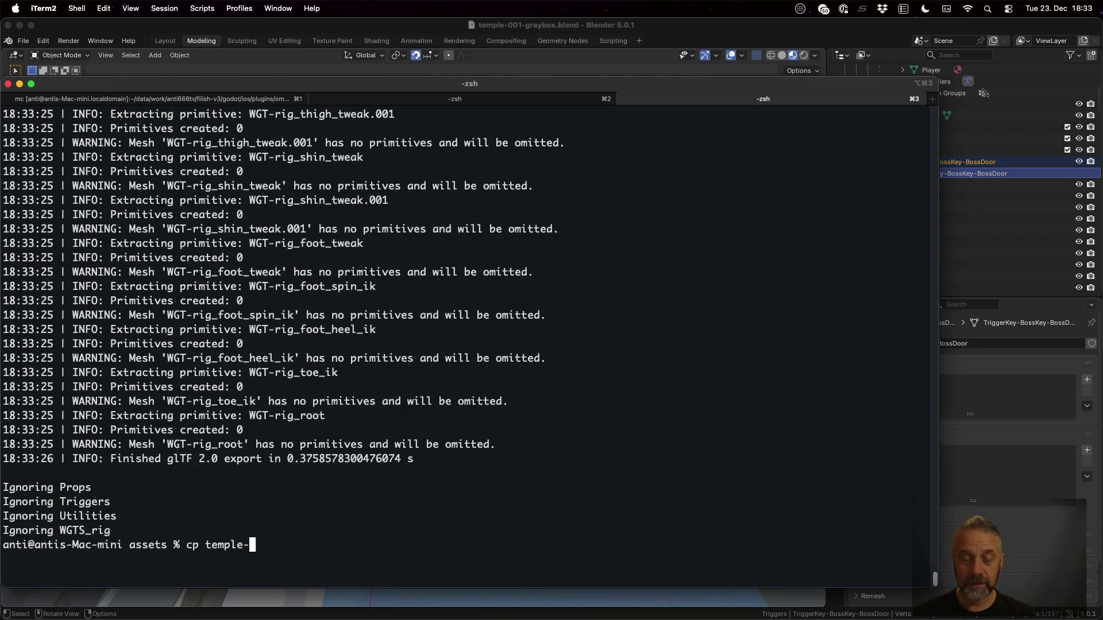
key(Tab)
Copy it to ../godot/Temples/001/temple-001-graybox.glb and switch to Godot.
text(../God)
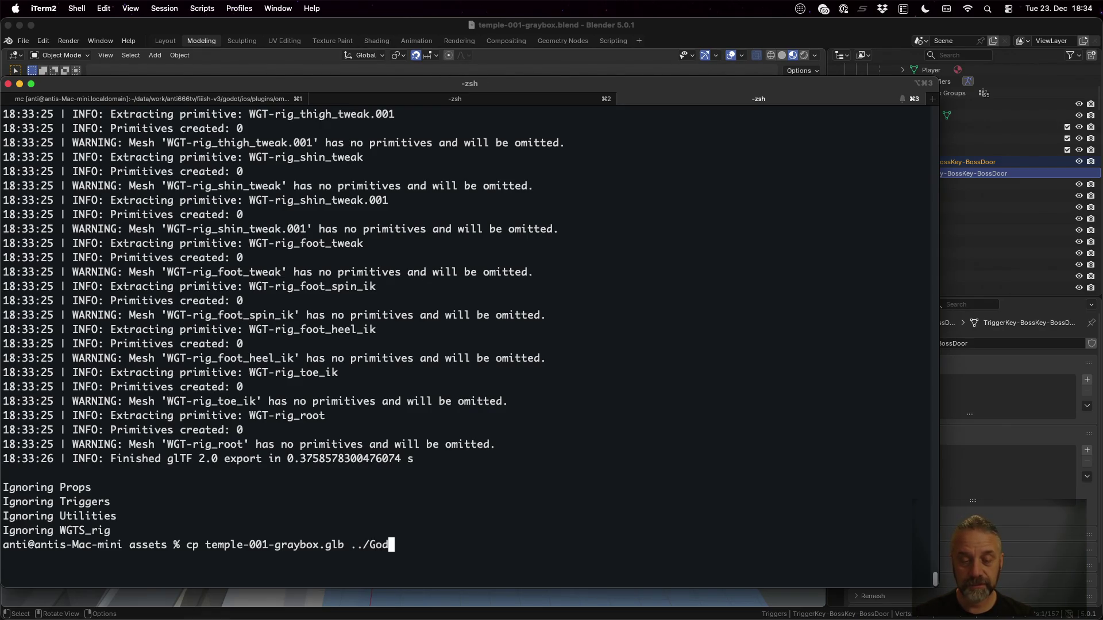
key(Tab)
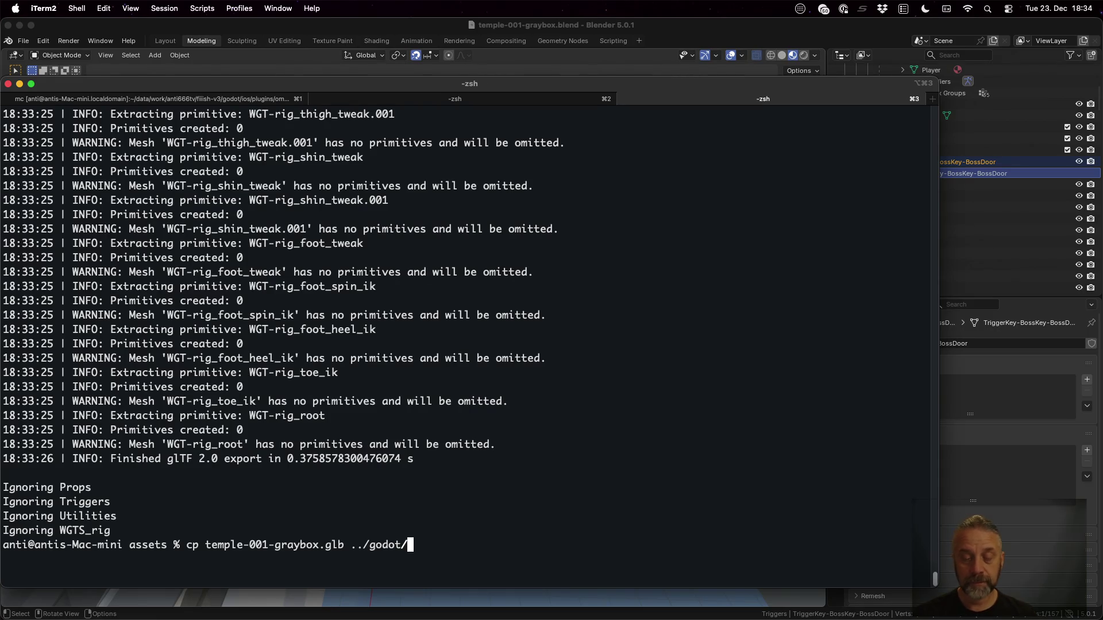
text(Te)
key(Tab)
text(m)
key(Tab)
key(Tab)
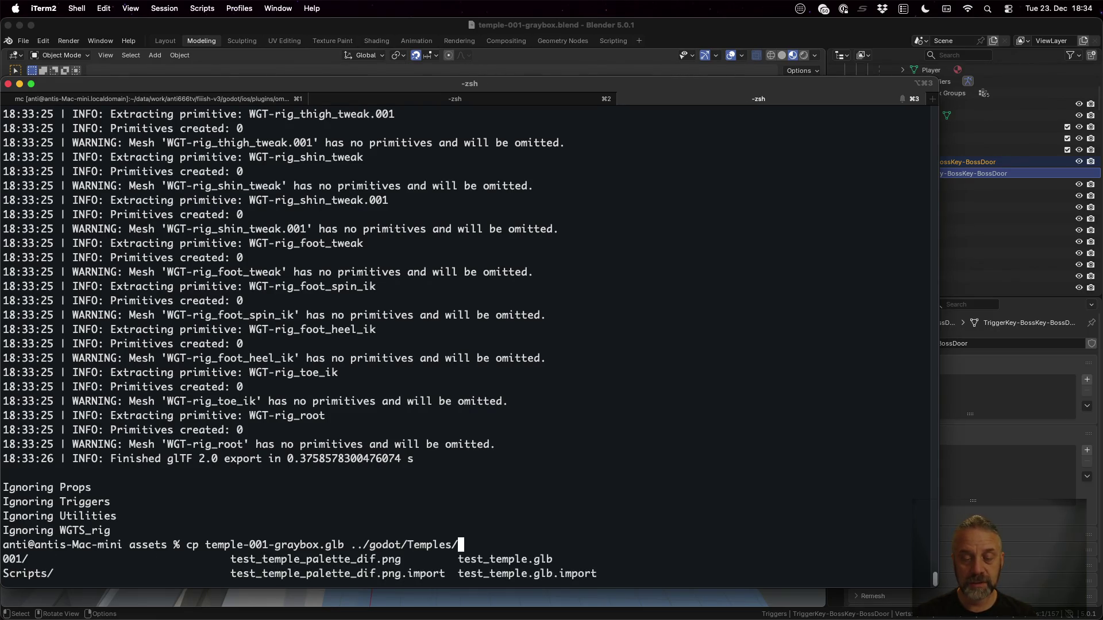
text(0)
key(Tab)
text(temple-001-graybox.glb)
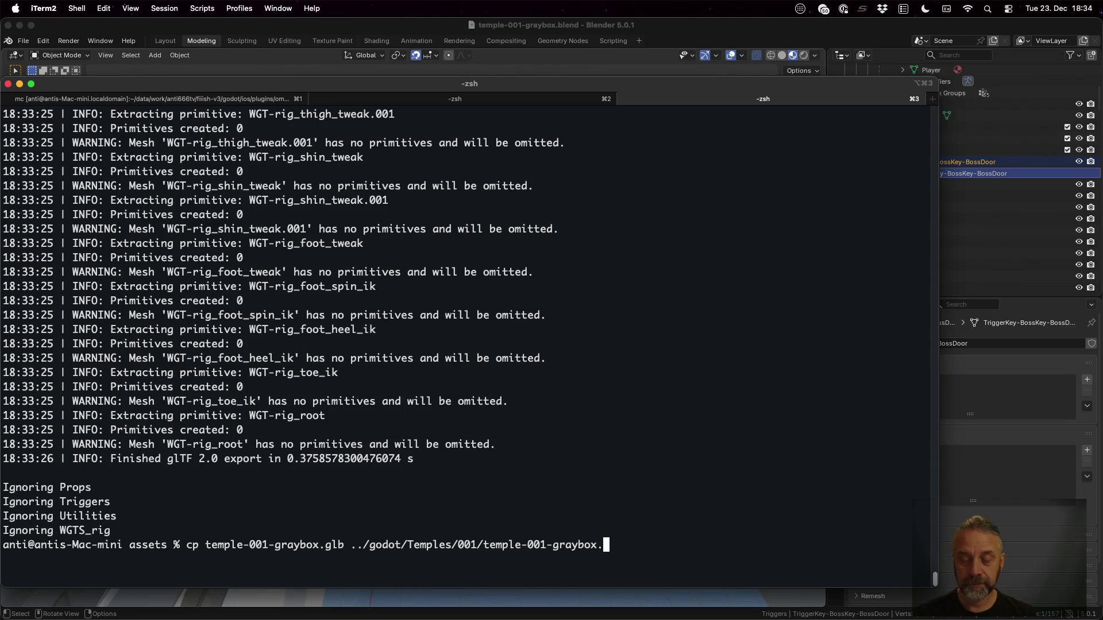
key(Return)
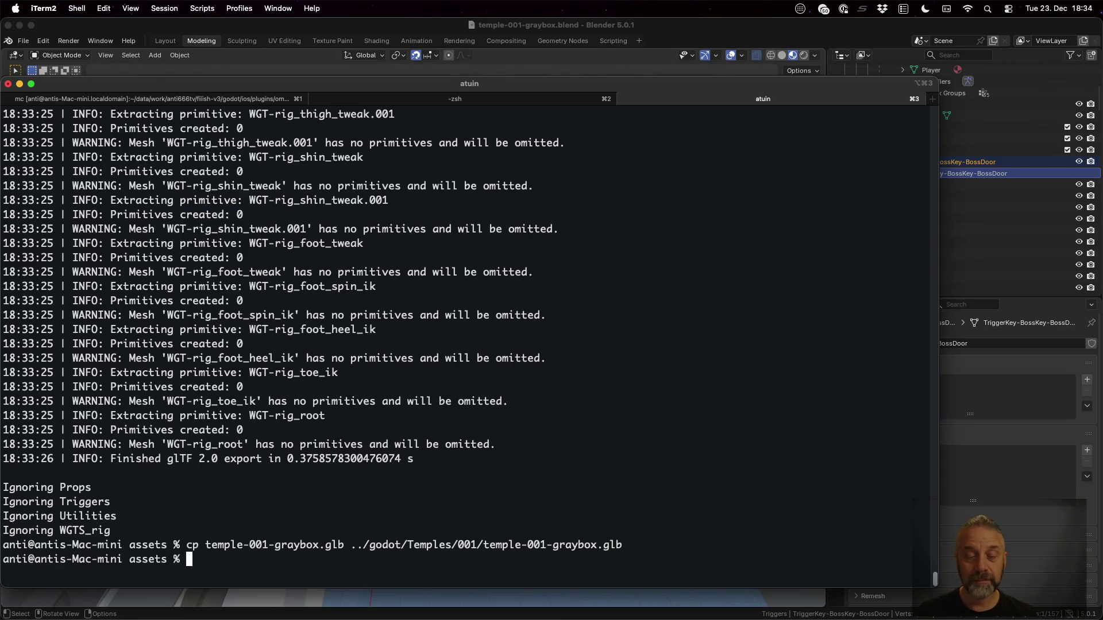
key(super+Tab)
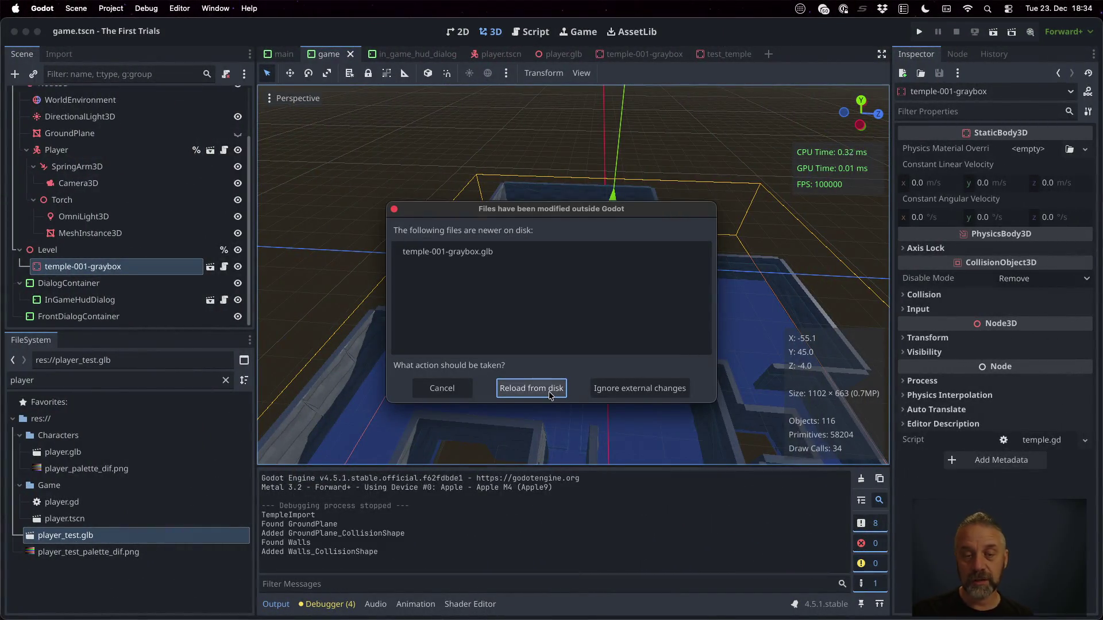
Reload the changed temple file from disk and clear the FileSystem search filter.
click(548, 394)
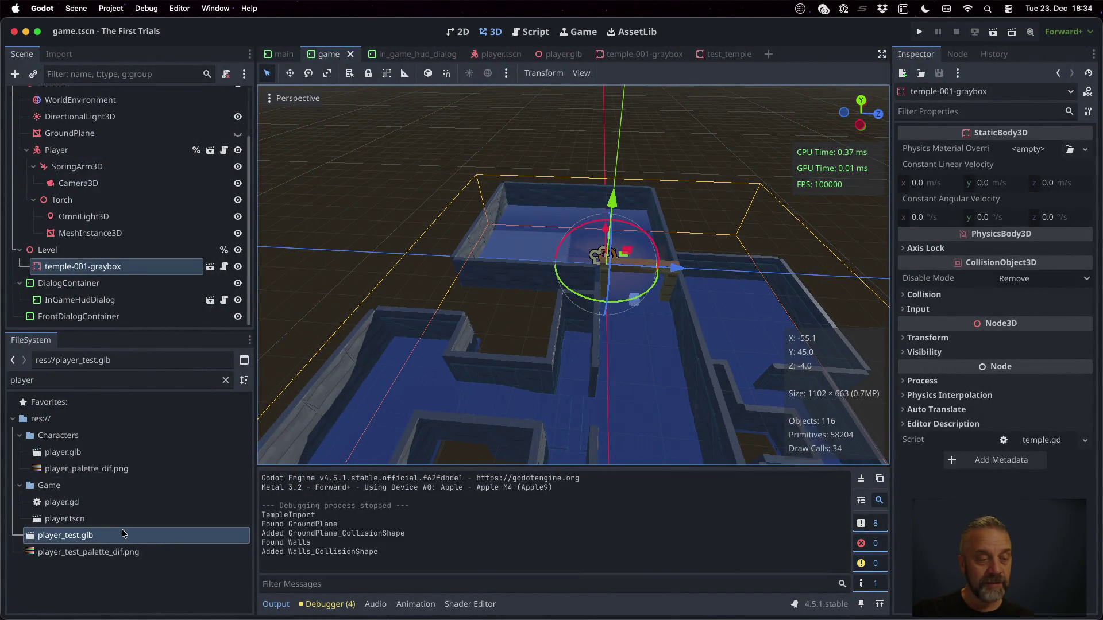
click(226, 380)
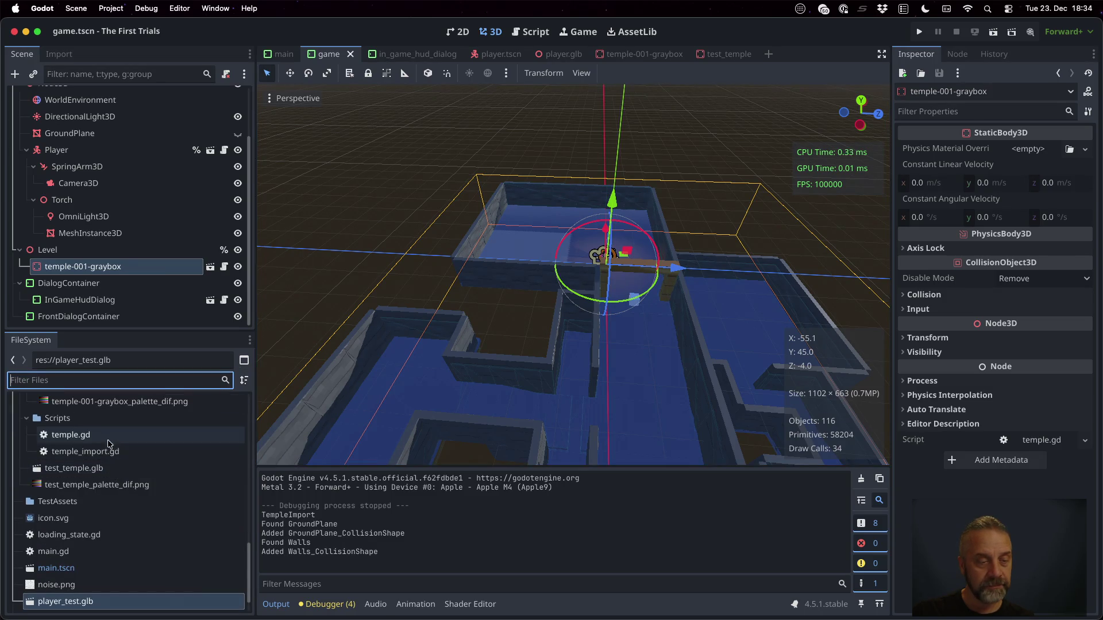
scroll(115, 454, up, 3)
Open temple-001-graybox.glb's Advanced Import Settings and inspect the TriggerKey-BossKey-BossDoor node along the corridor.
click(129, 457)
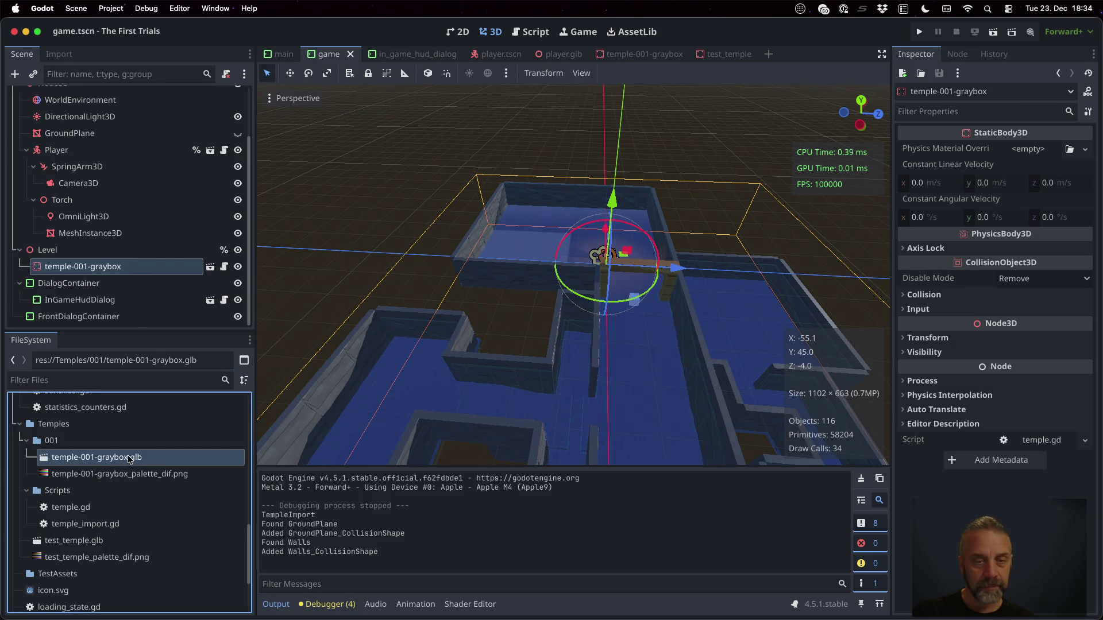
double_click(129, 458)
scroll(635, 256, up, 5)
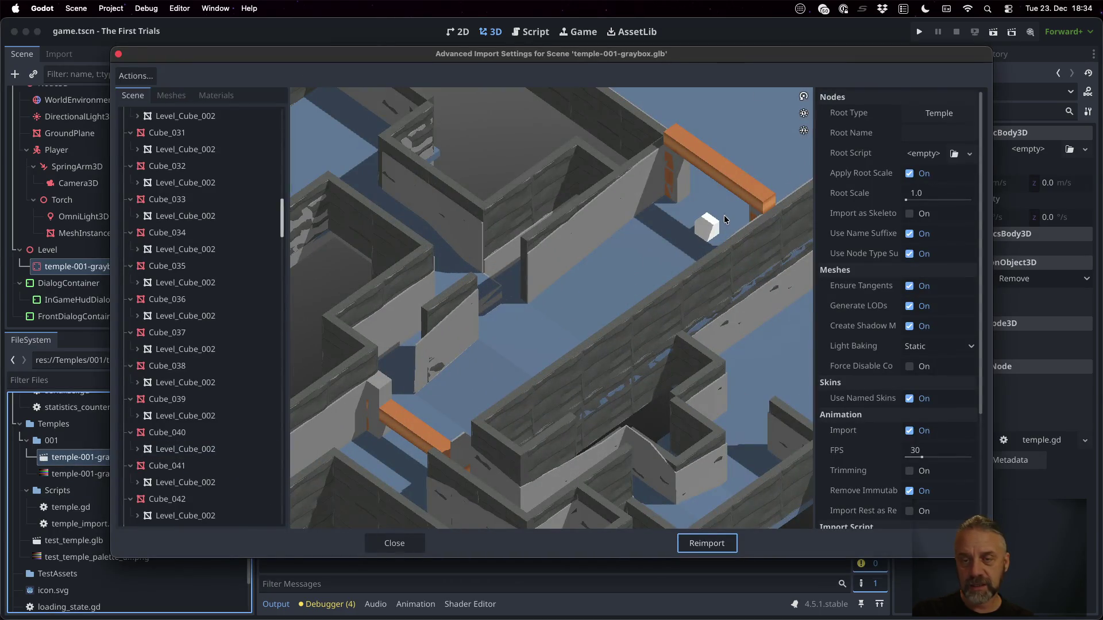
click(713, 228)
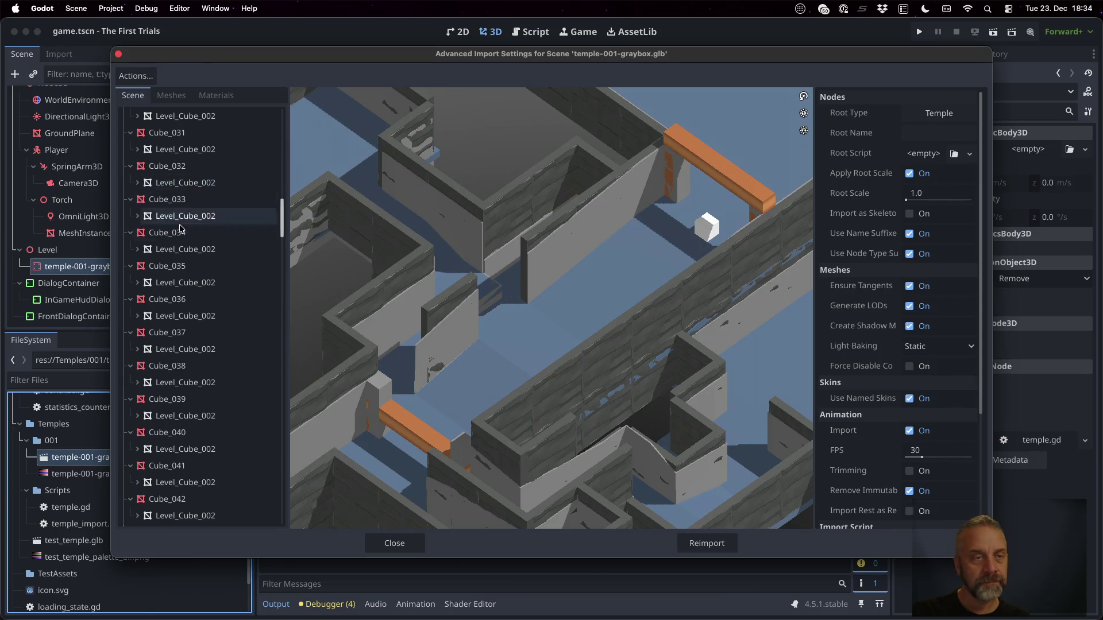
scroll(180, 229, up, 20)
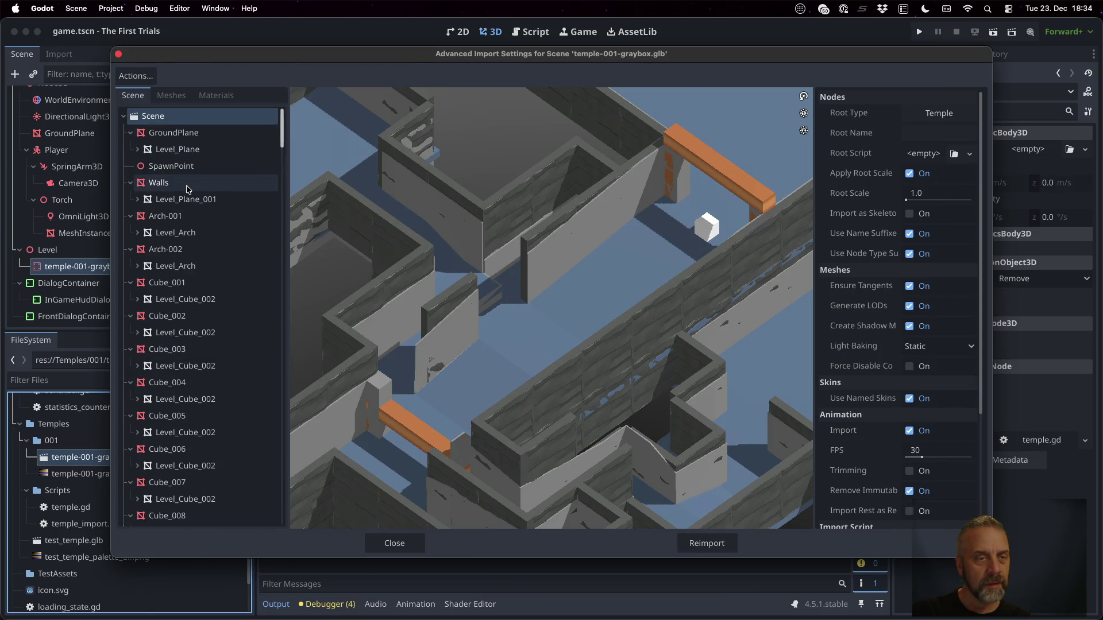
scroll(187, 188, down, 20)
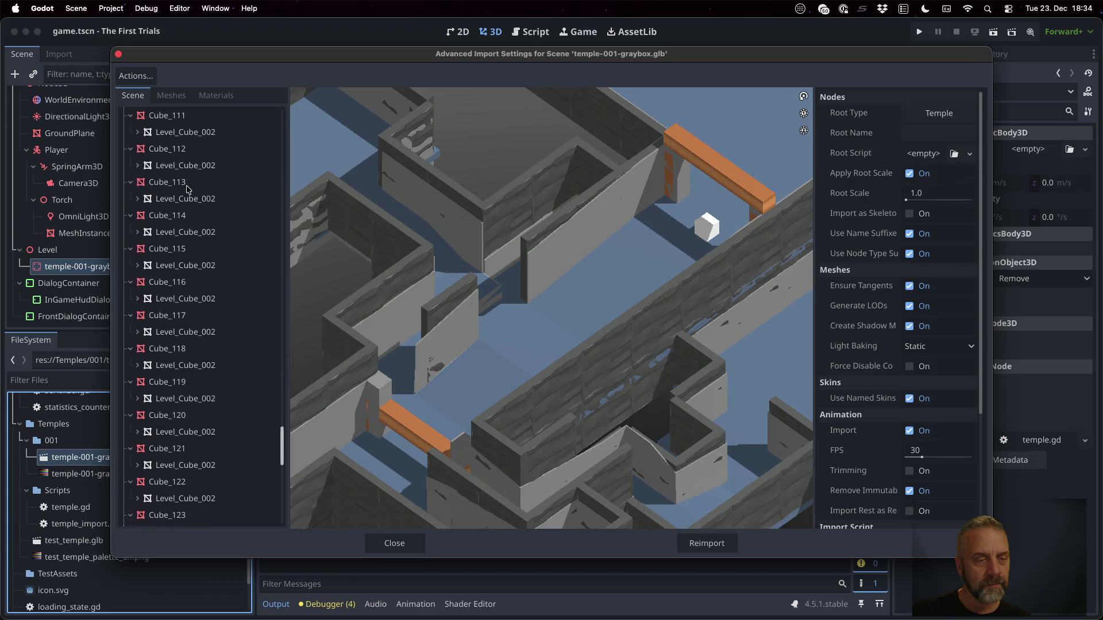
scroll(187, 187, down, 15)
click(242, 501)
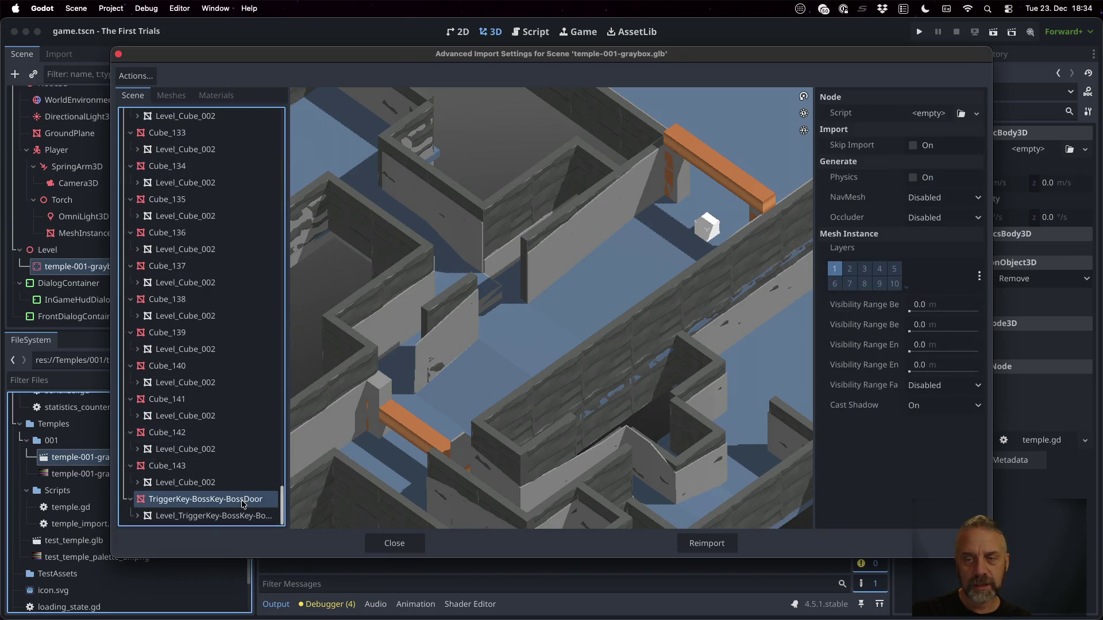
scroll(709, 235, up, 5)
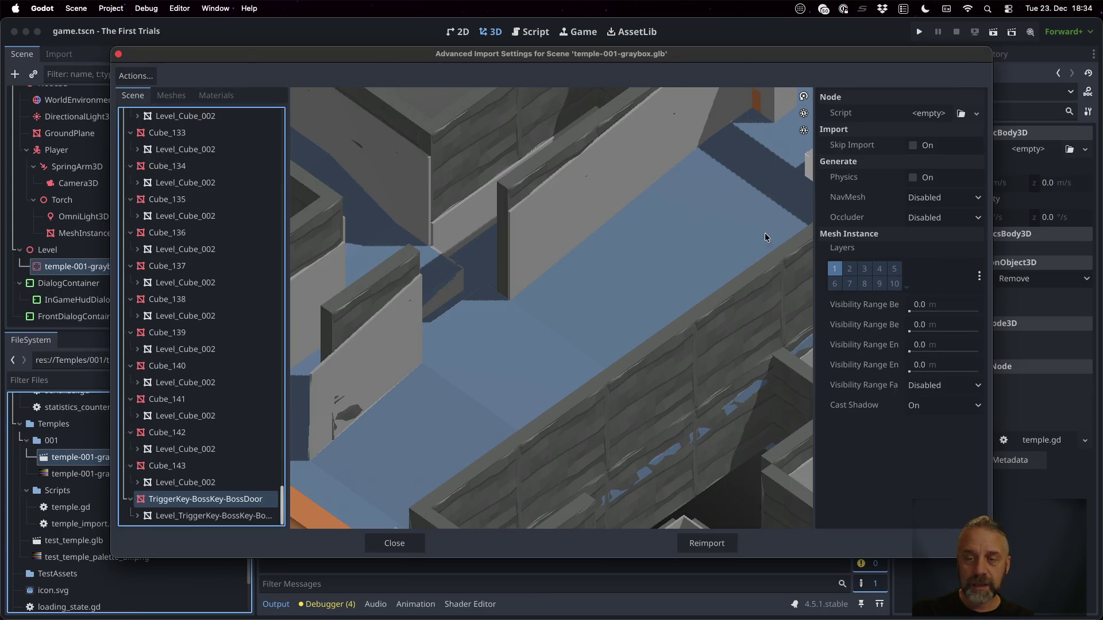
mouse_move(723, 230)
mouse_down()
mouse_move(646, 226)
mouse_move(763, 220)
mouse_up()
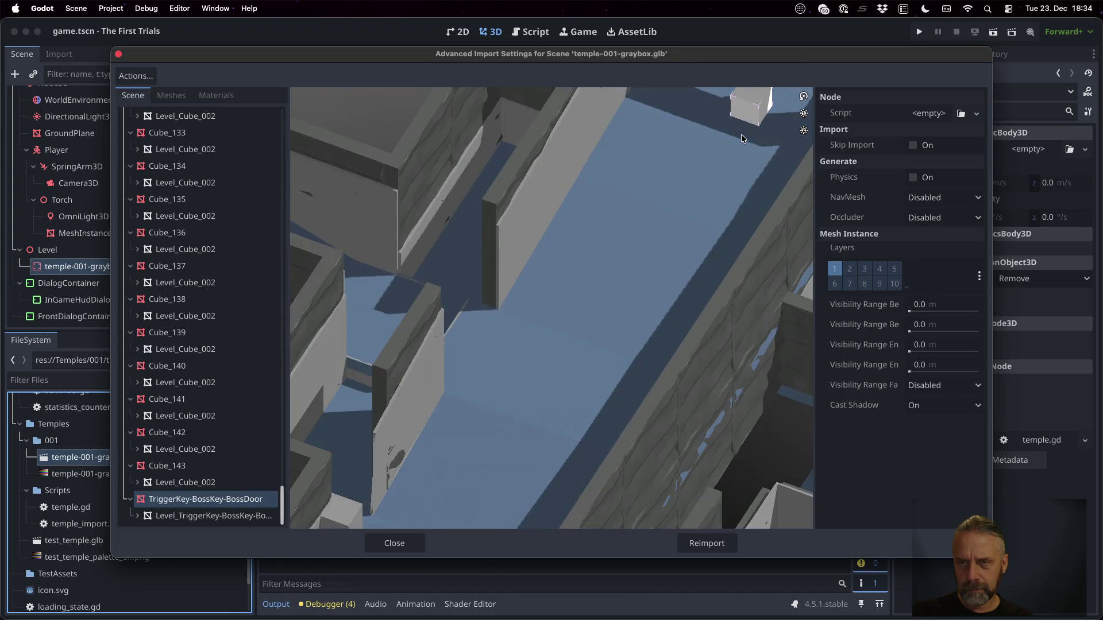
mouse_move(758, 121)
mouse_down()
mouse_move(740, 153)
mouse_move(752, 152)
mouse_move(752, 101)
mouse_move(767, 102)
mouse_up()
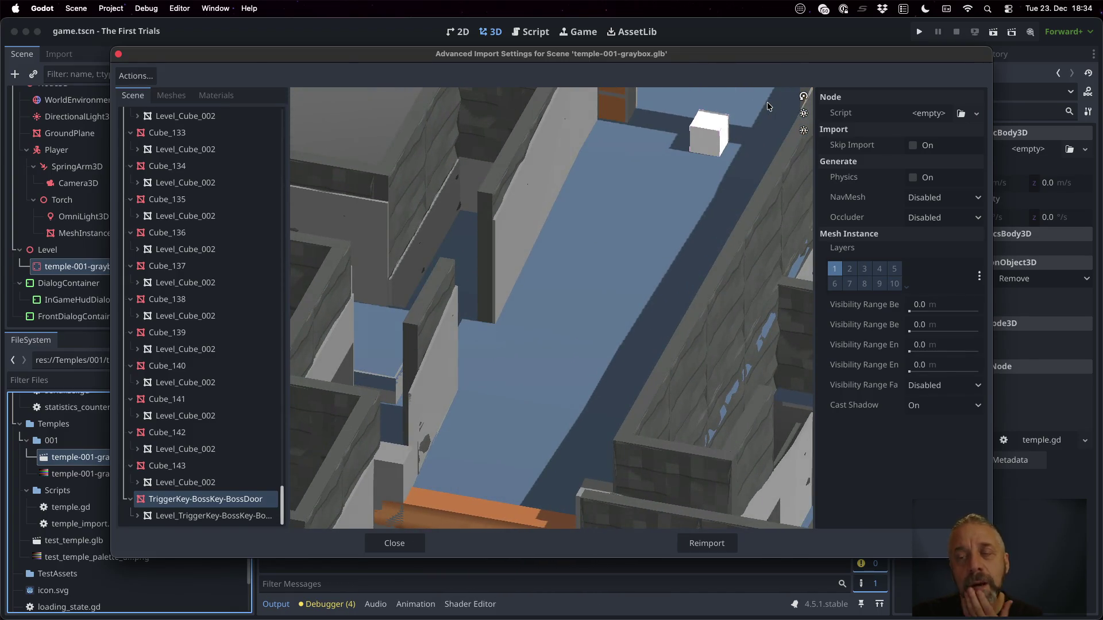
Close the import settings, run the game and turn the player toward the corridor.
click(398, 544)
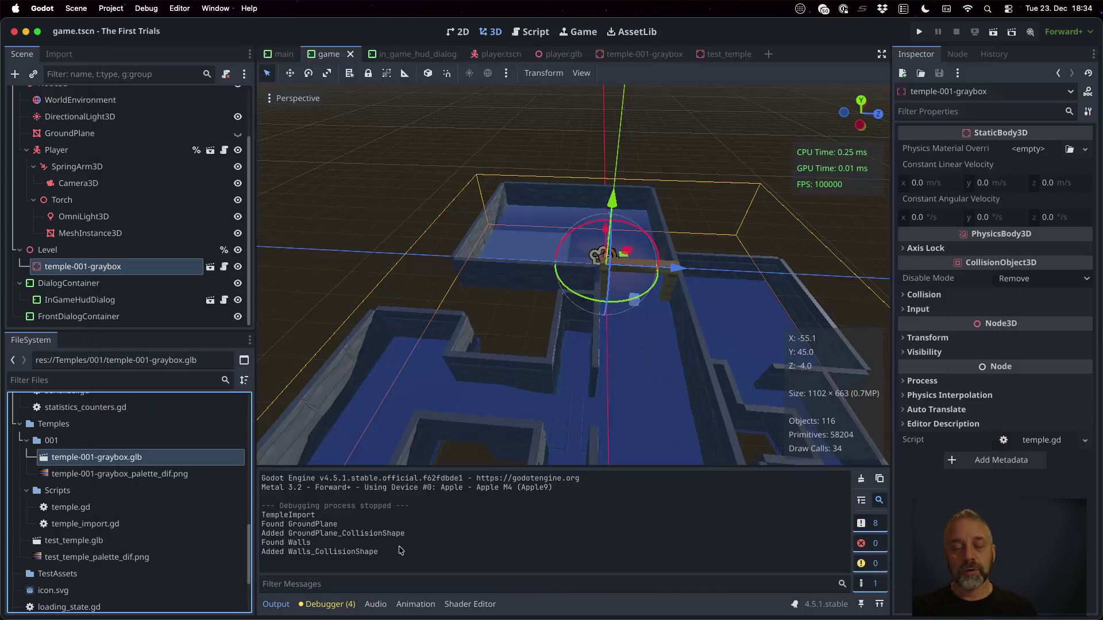
click(919, 31)
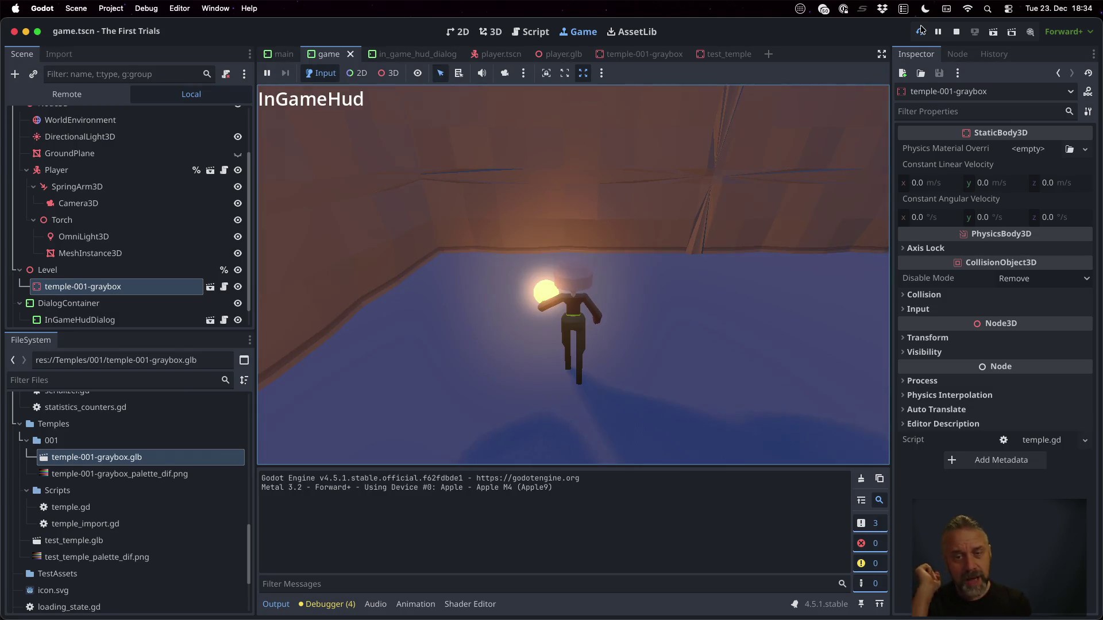
key(Right)
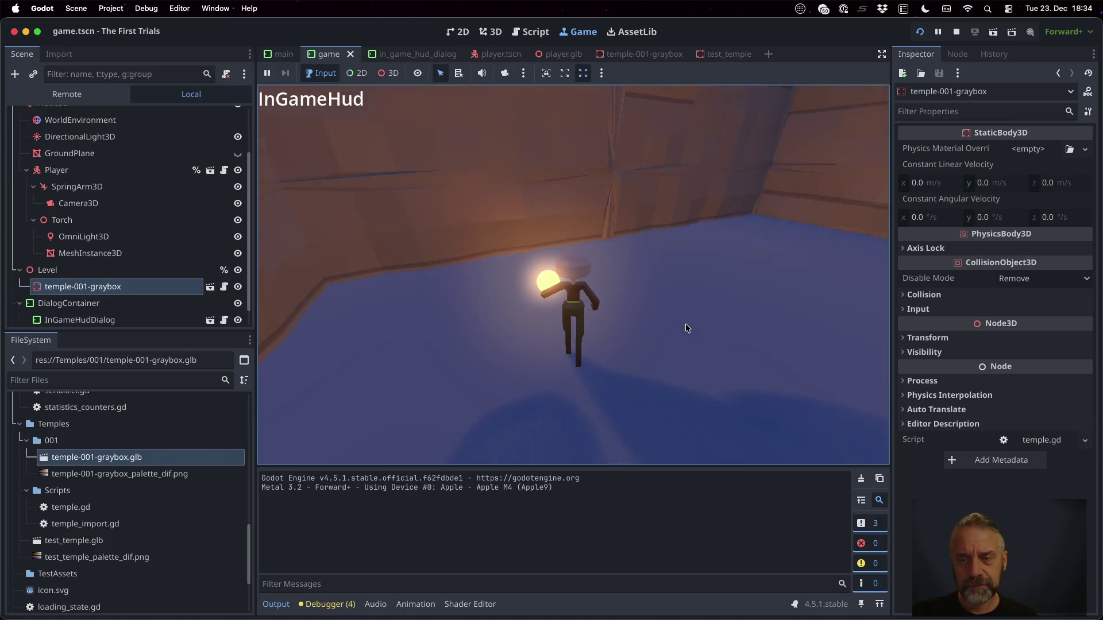
key(Right)
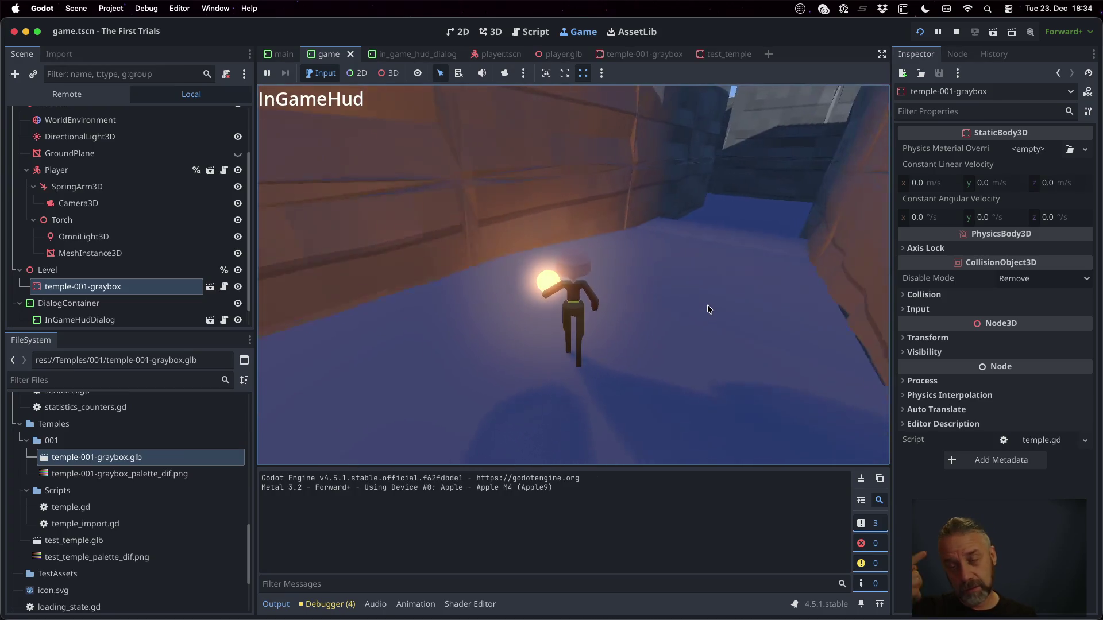
Run the player down the corridor past the red beams, then stop the game.
key(Up)
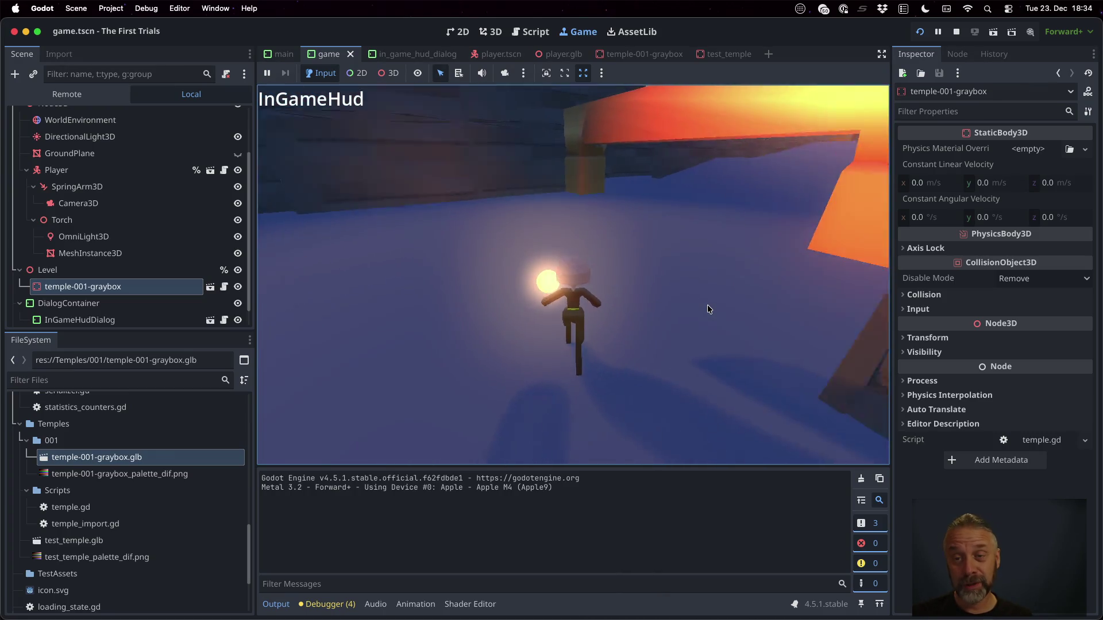
key(Up)
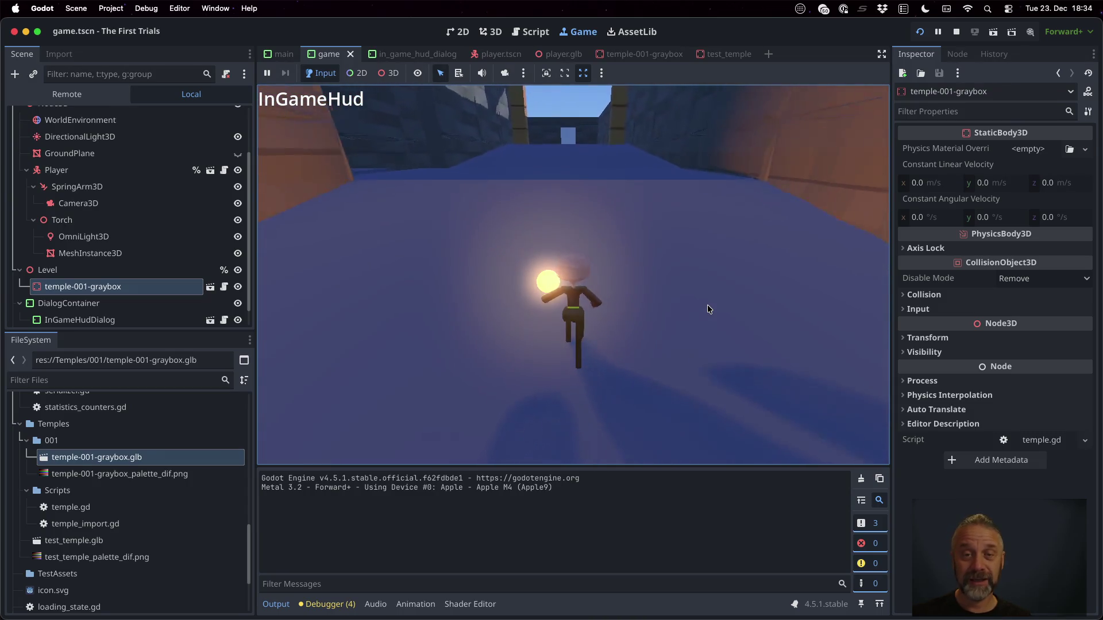
key(Up)
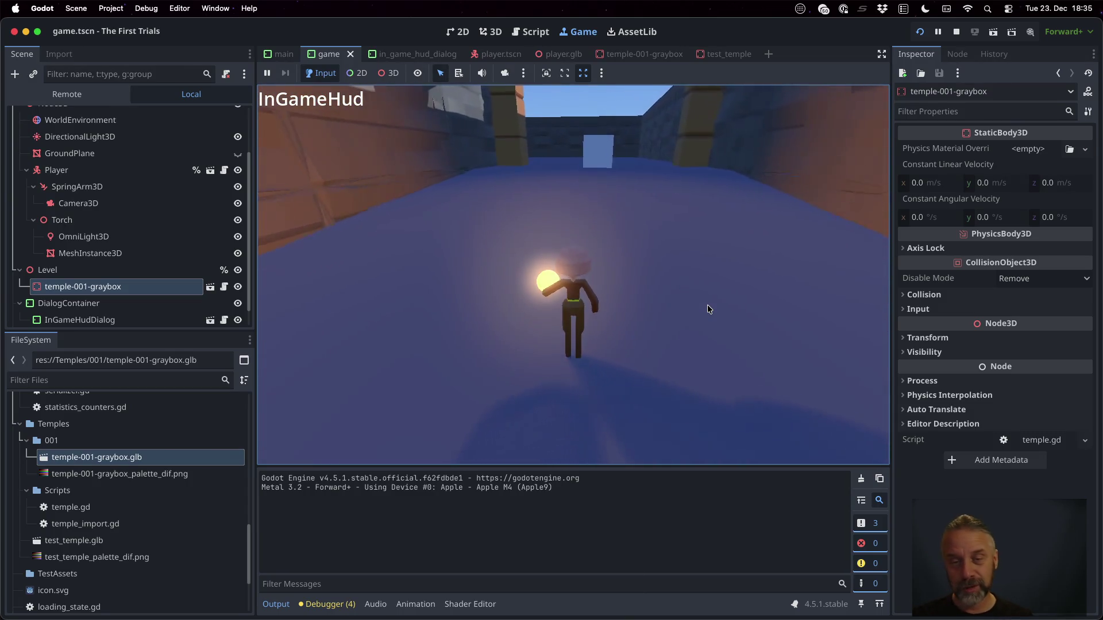
key(Up)
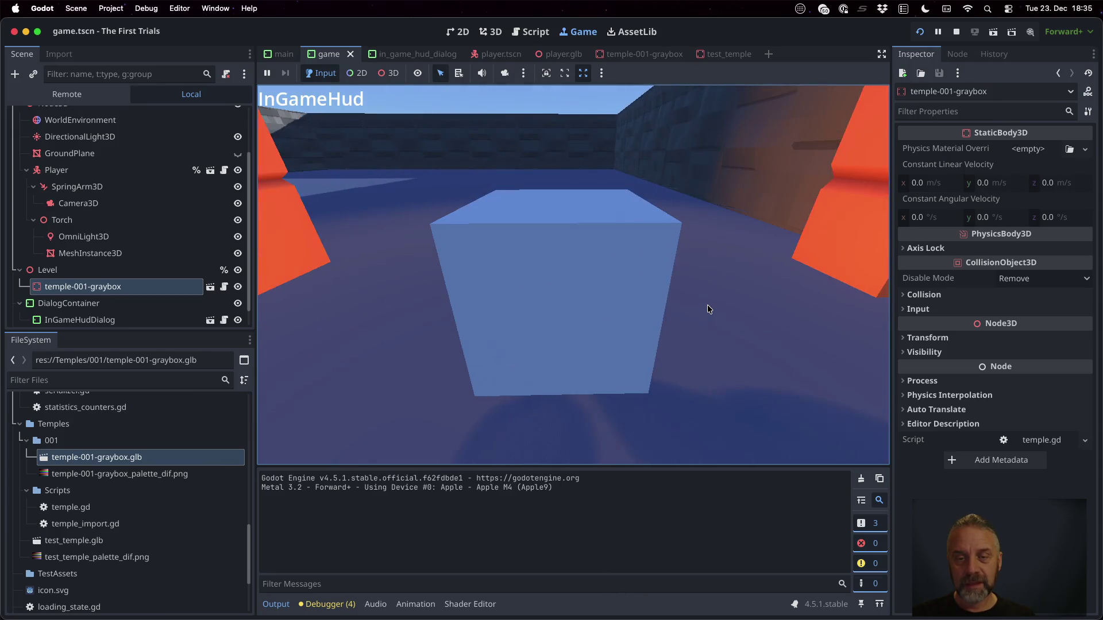
key(Up)
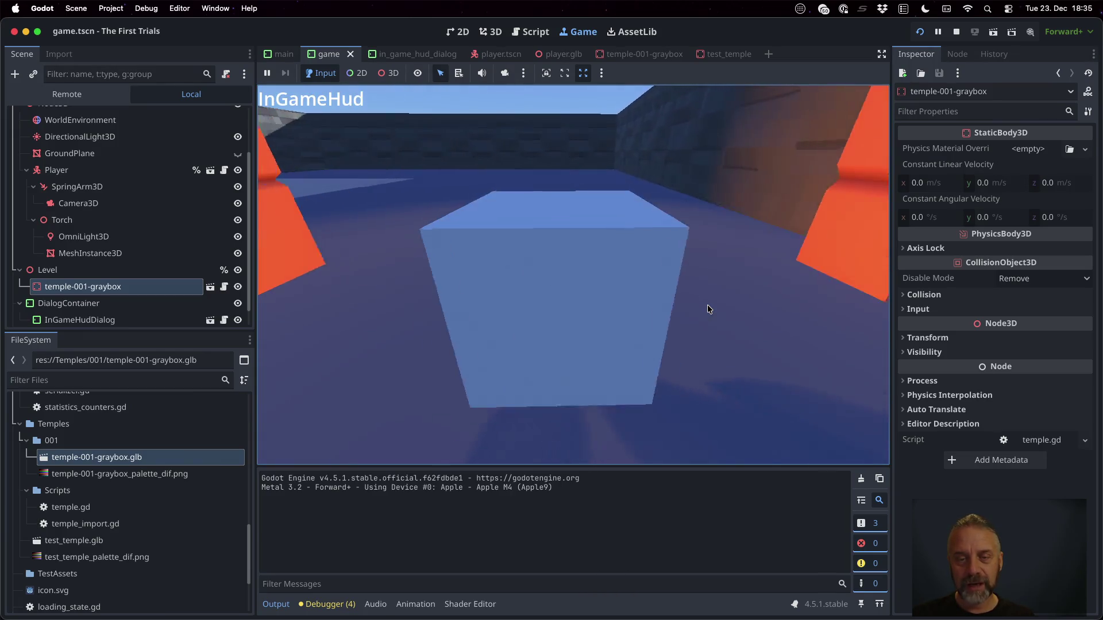
key(Up)
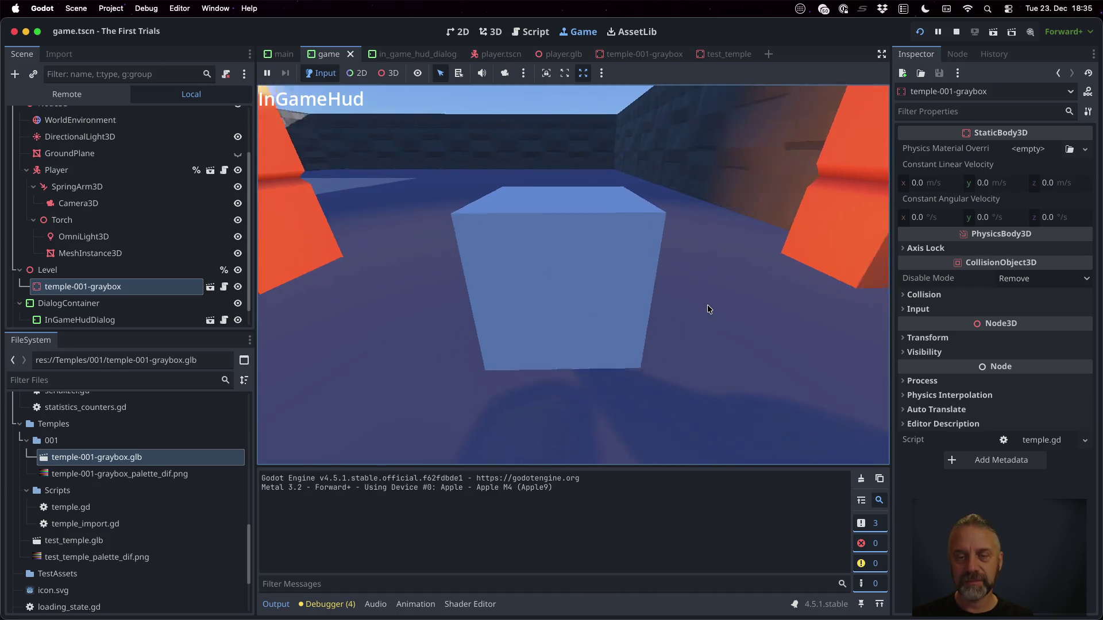
click(956, 32)
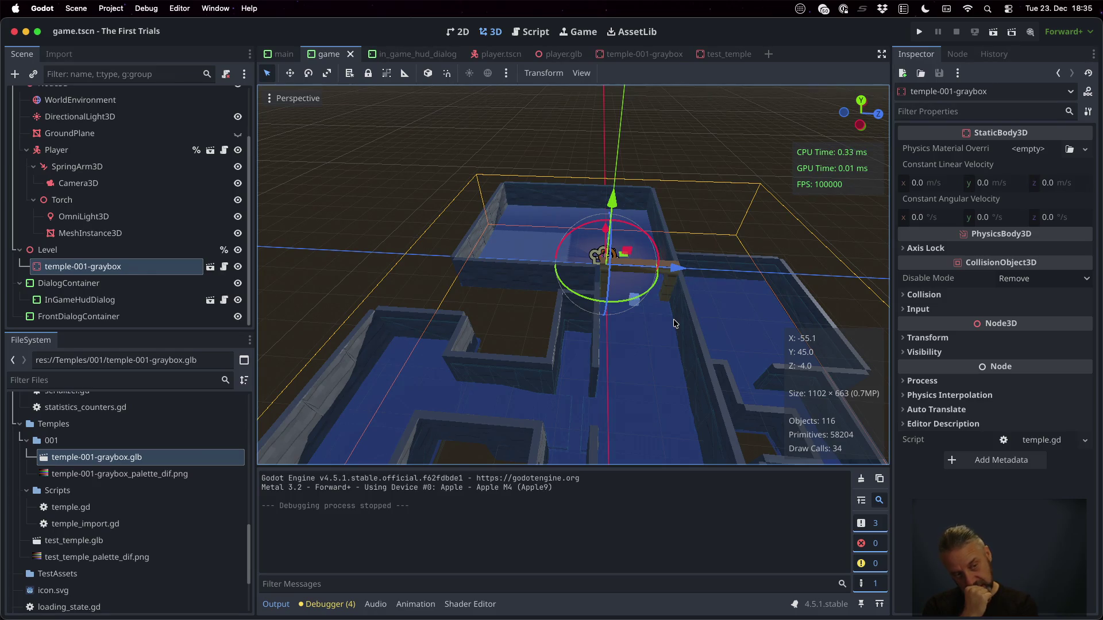
In Blender, start a new General file and delete the default cube.
key(super+Tab)
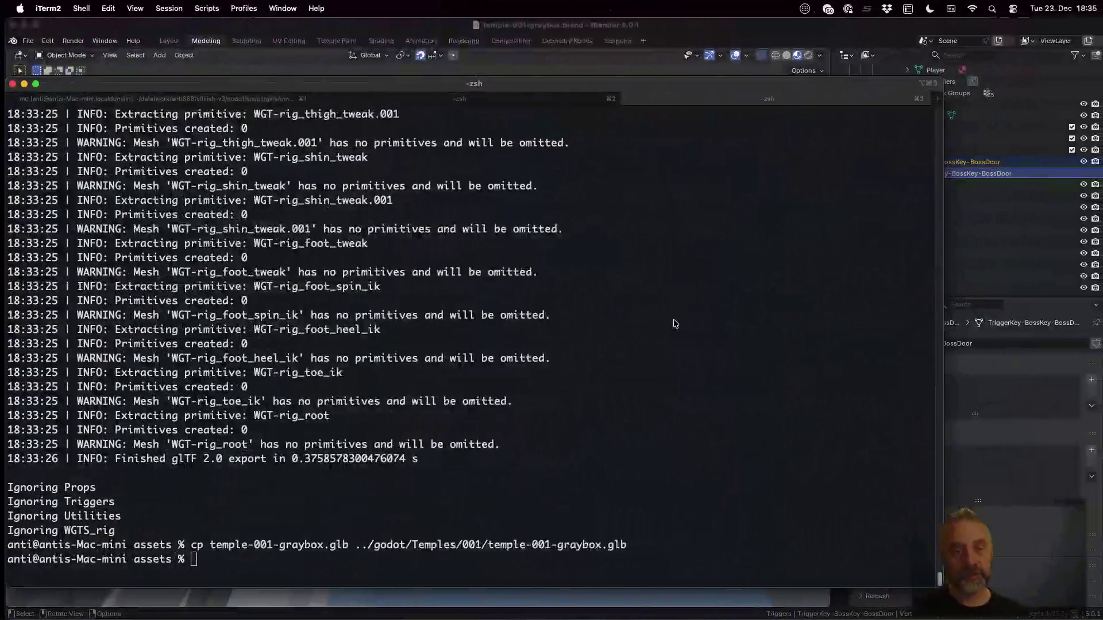
click(678, 32)
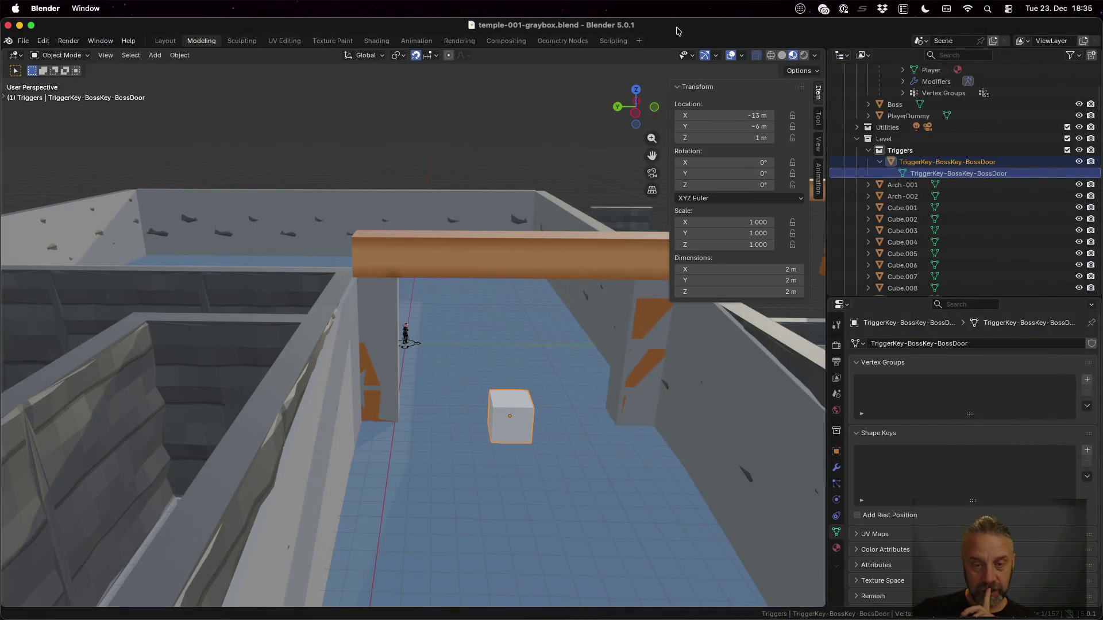
click(23, 41)
mouse_move(39, 54)
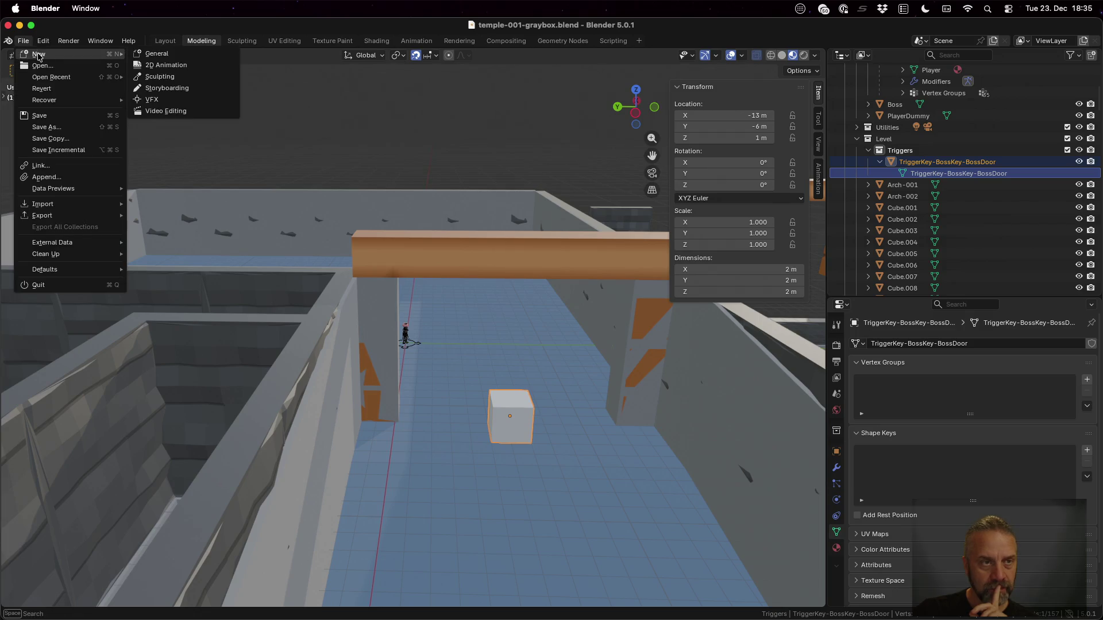
click(166, 53)
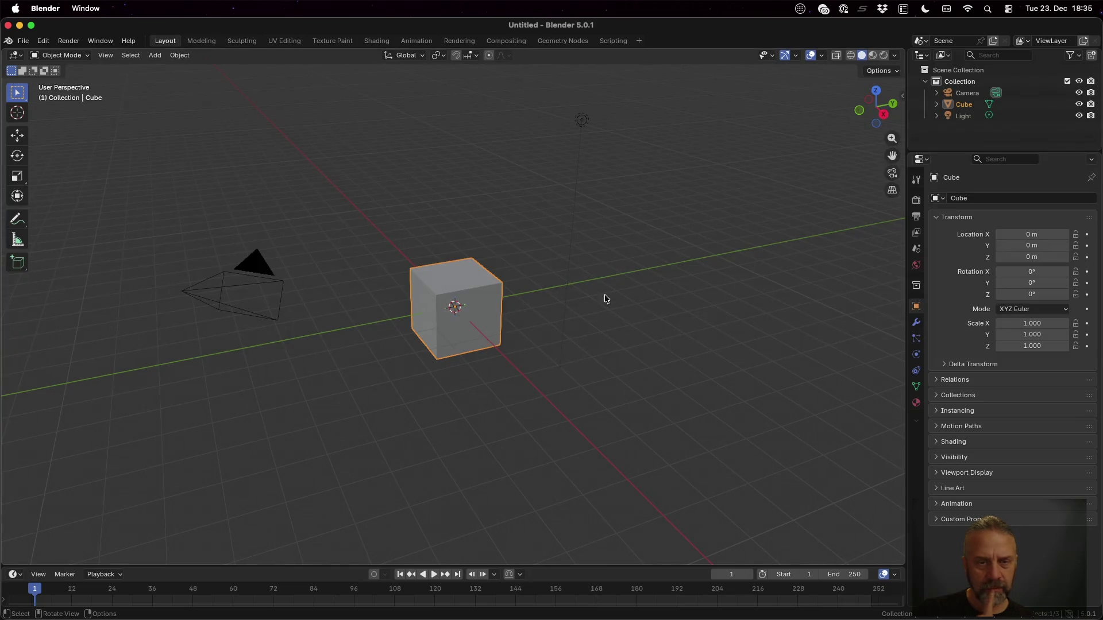
key(x)
click(515, 294)
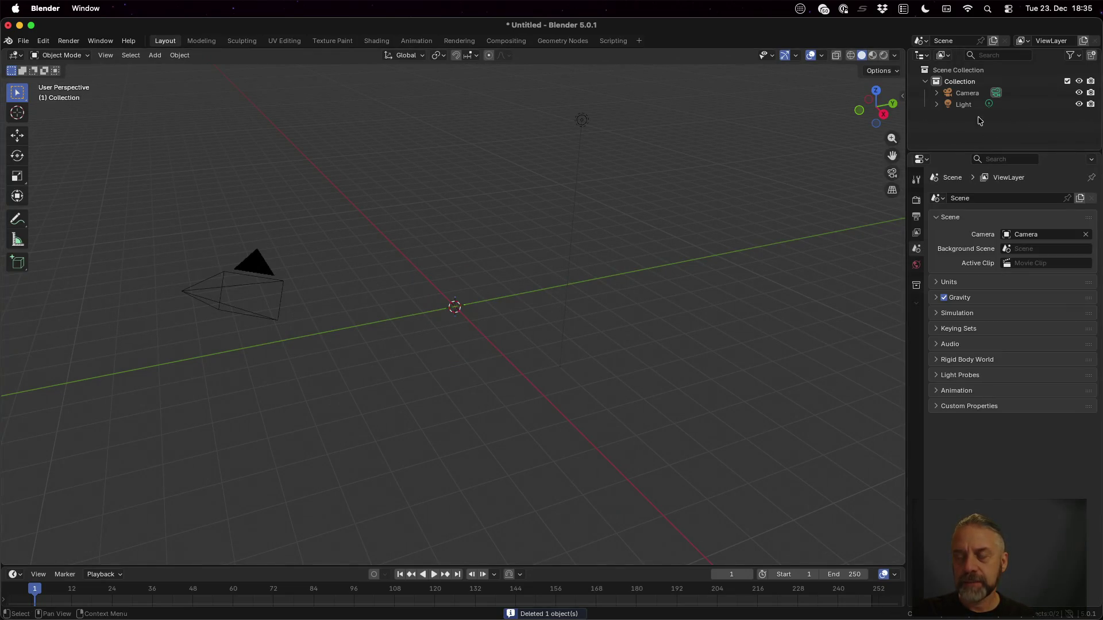
Add a new collection under Scene Collection and name it Level.
click(956, 83)
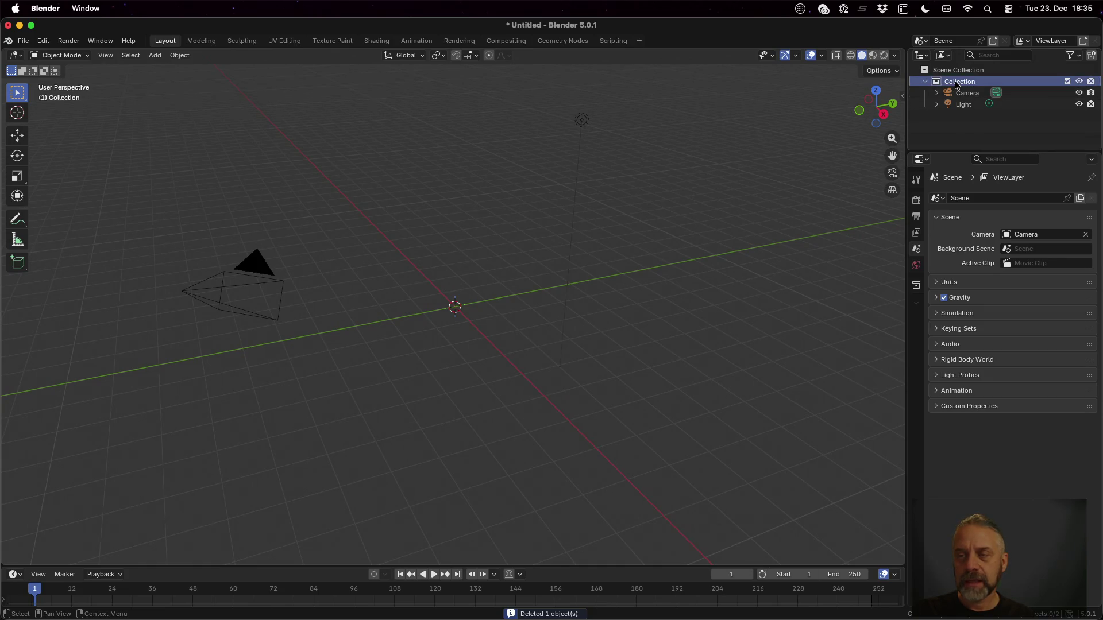
click(955, 70)
right_click(955, 70)
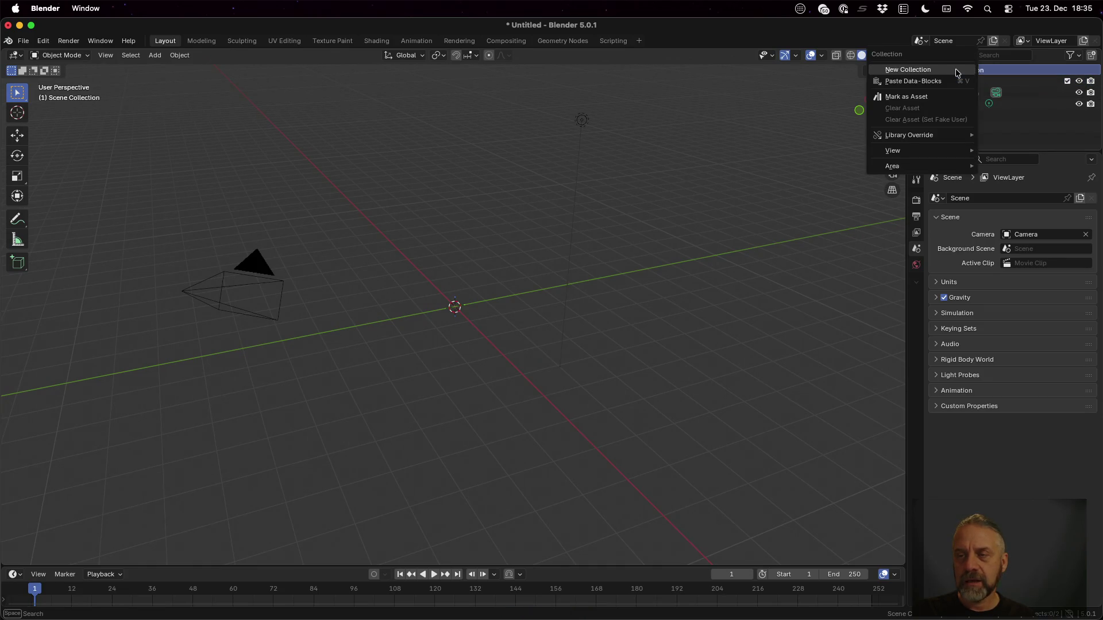
click(955, 70)
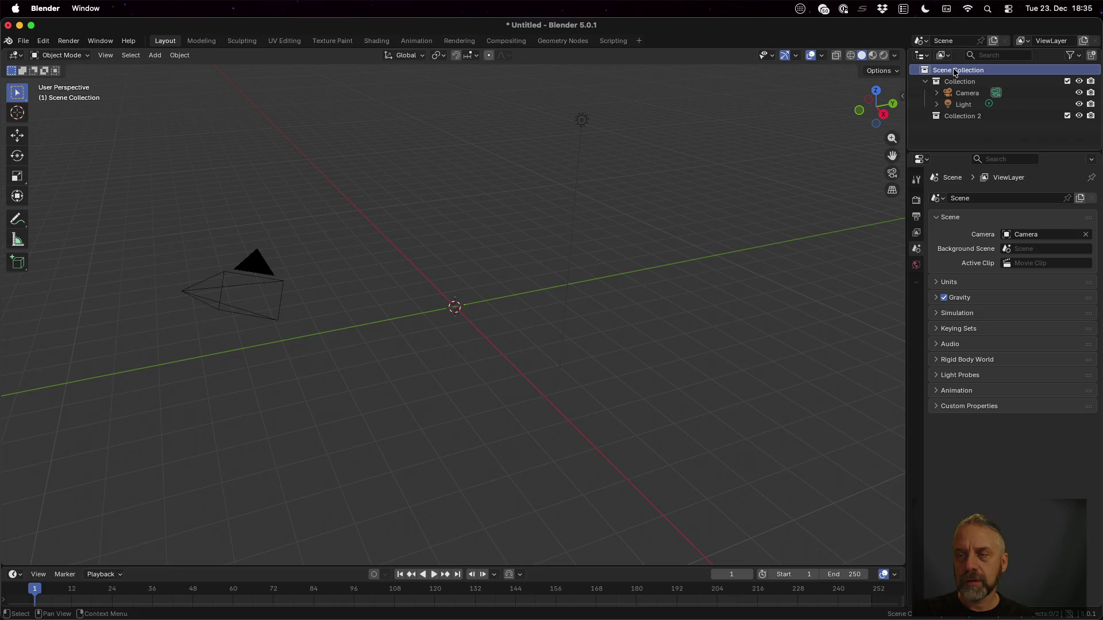
double_click(944, 117)
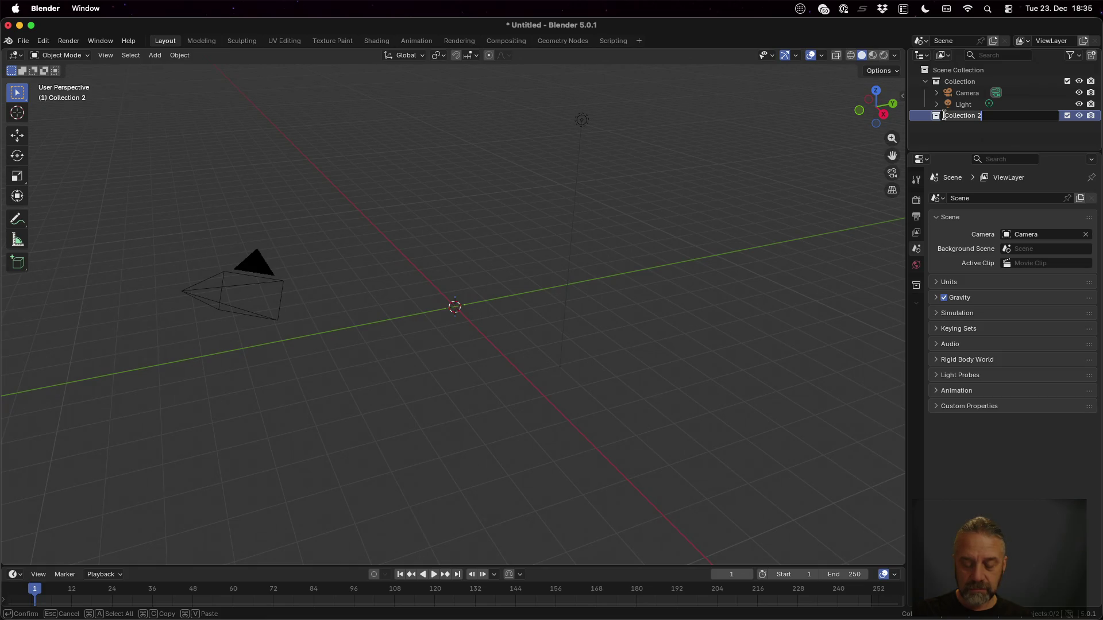
text(Level)
key(Return)
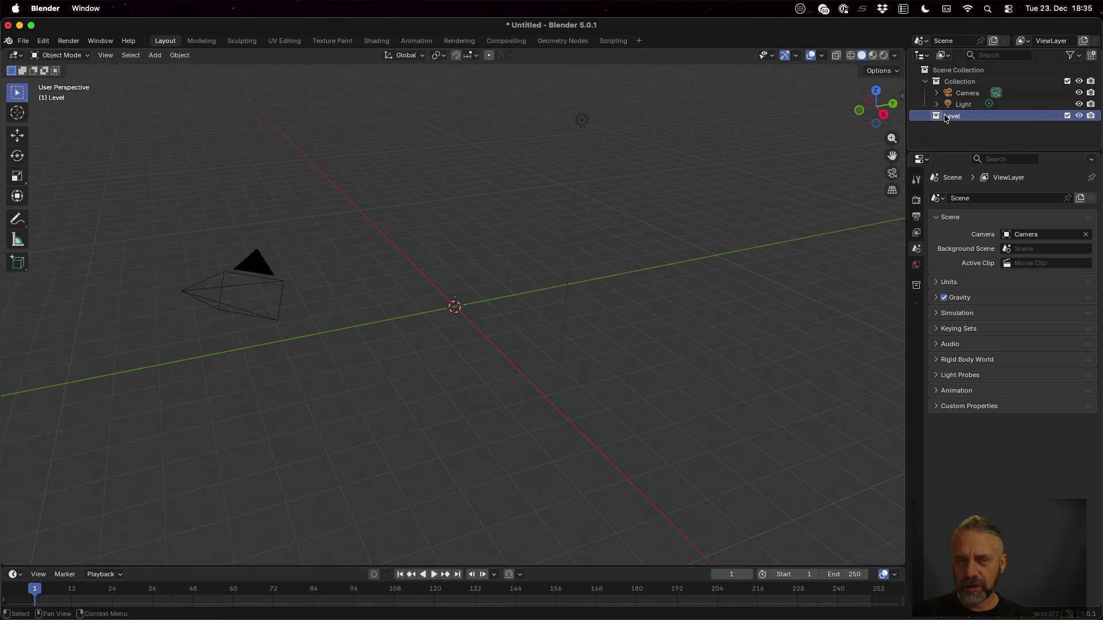
key(ctrl+Left)
key(ctrl+Up)
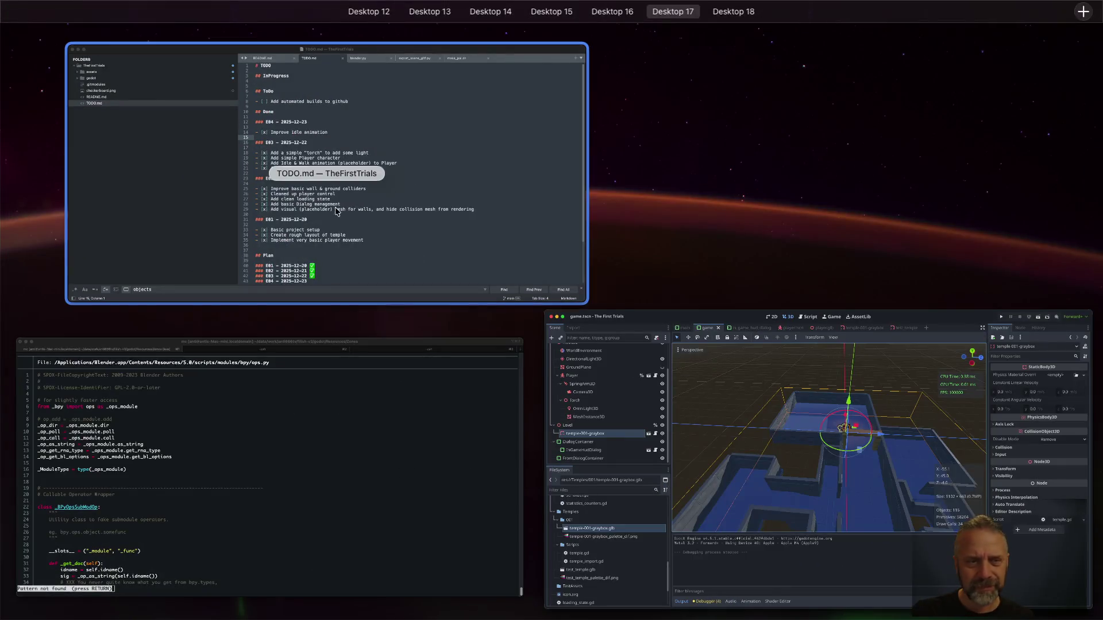
Open blender.py in Sublime Text and highlight the Level collection check.
click(404, 210)
click(613, 61)
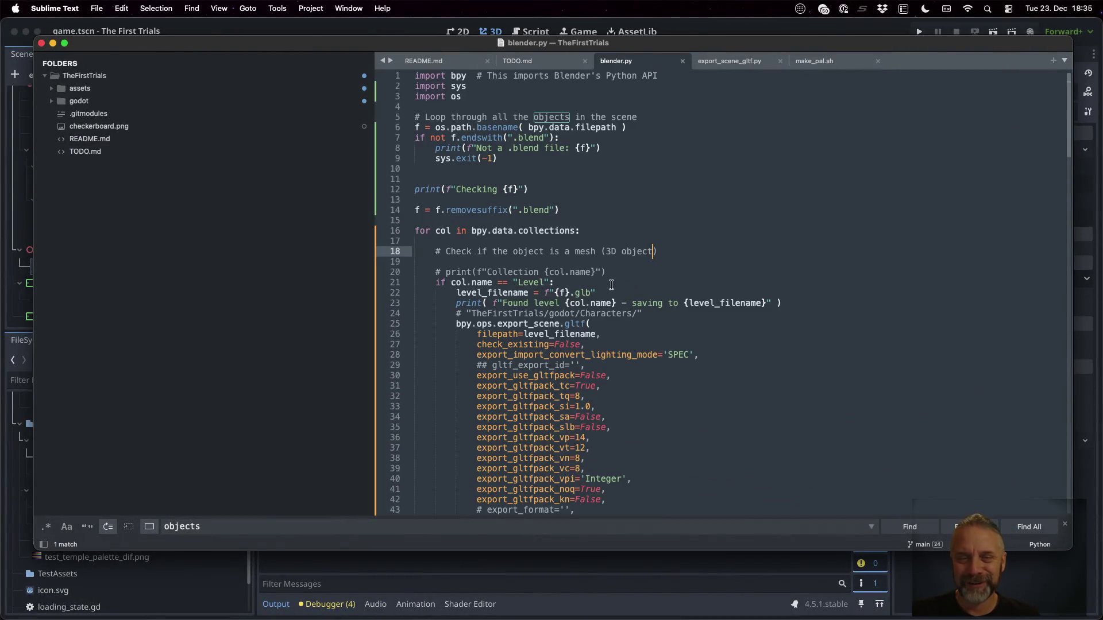
double_click(538, 282)
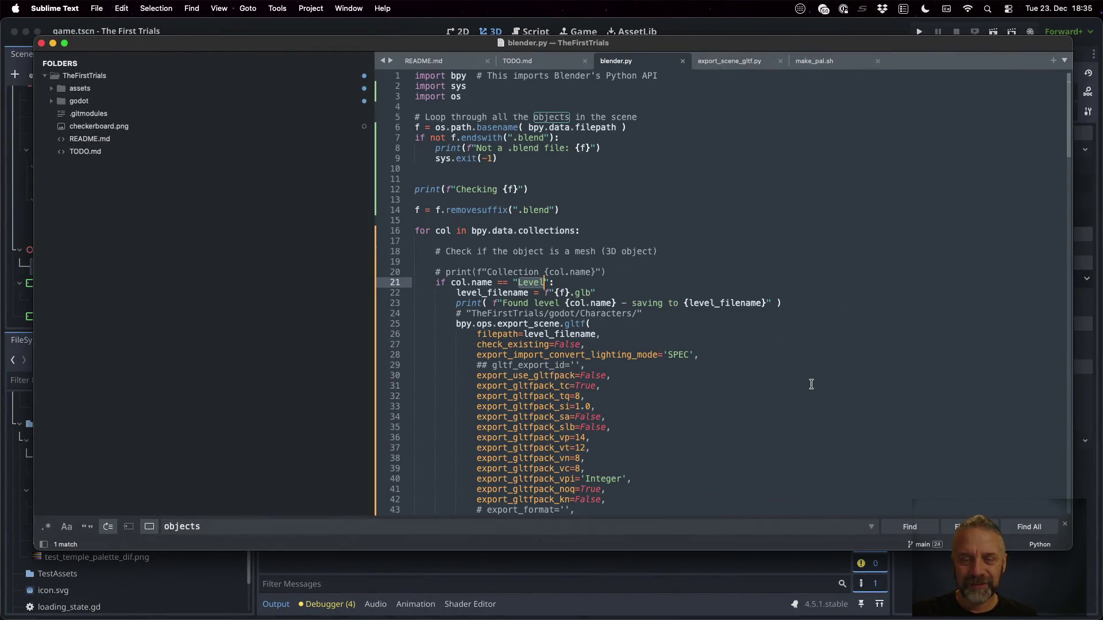
Add a child collection inside Level in Blender and name it Triggers.
key(ctrl+Right)
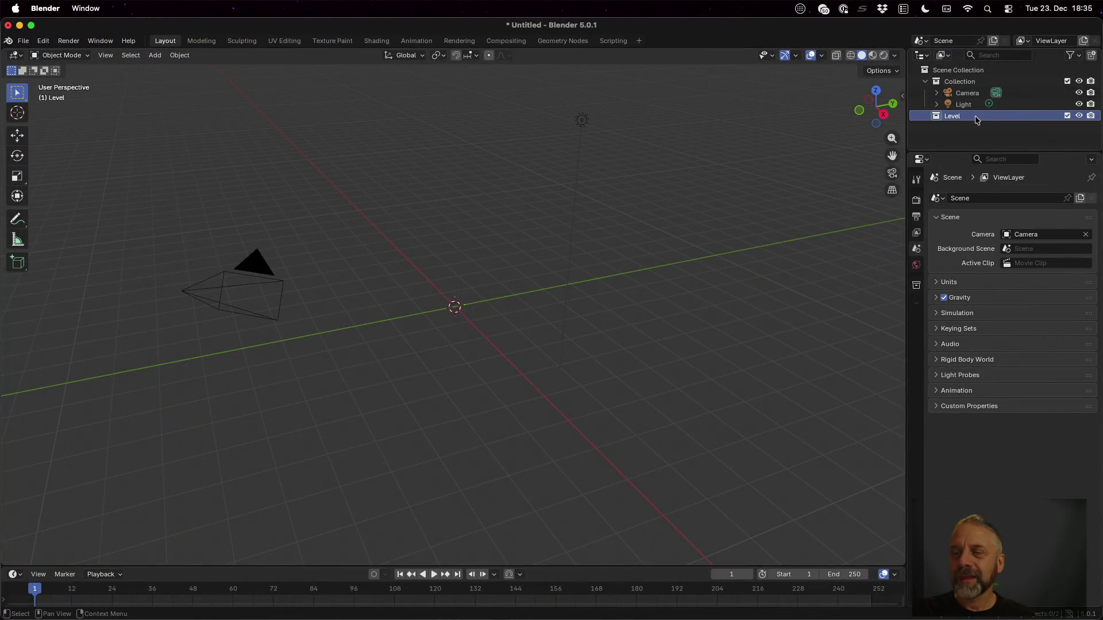
right_click(972, 118)
click(962, 118)
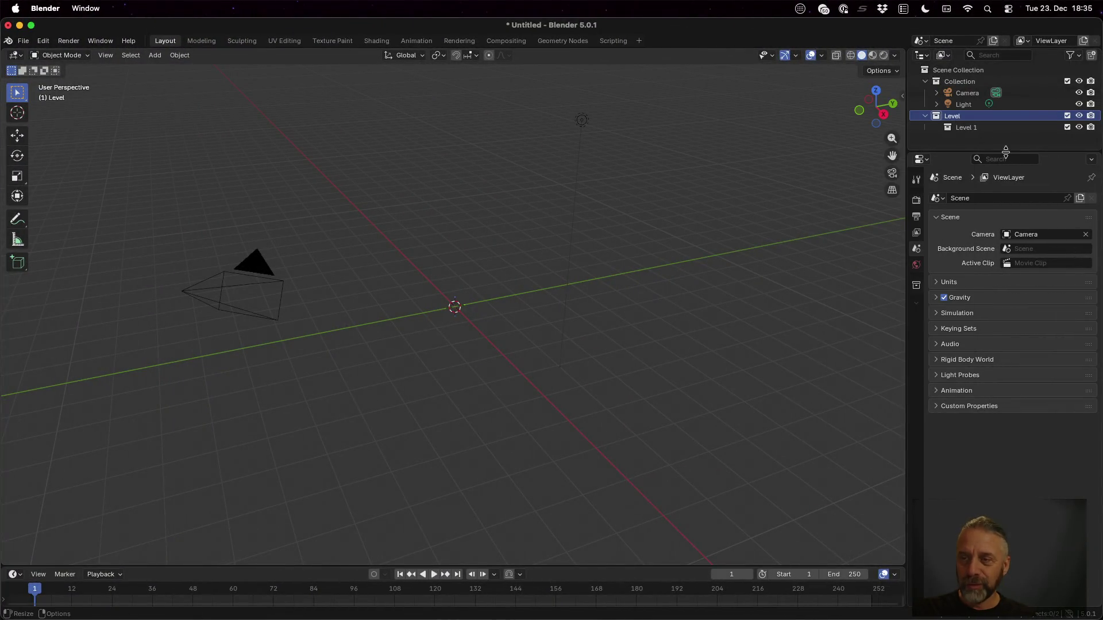
double_click(977, 127)
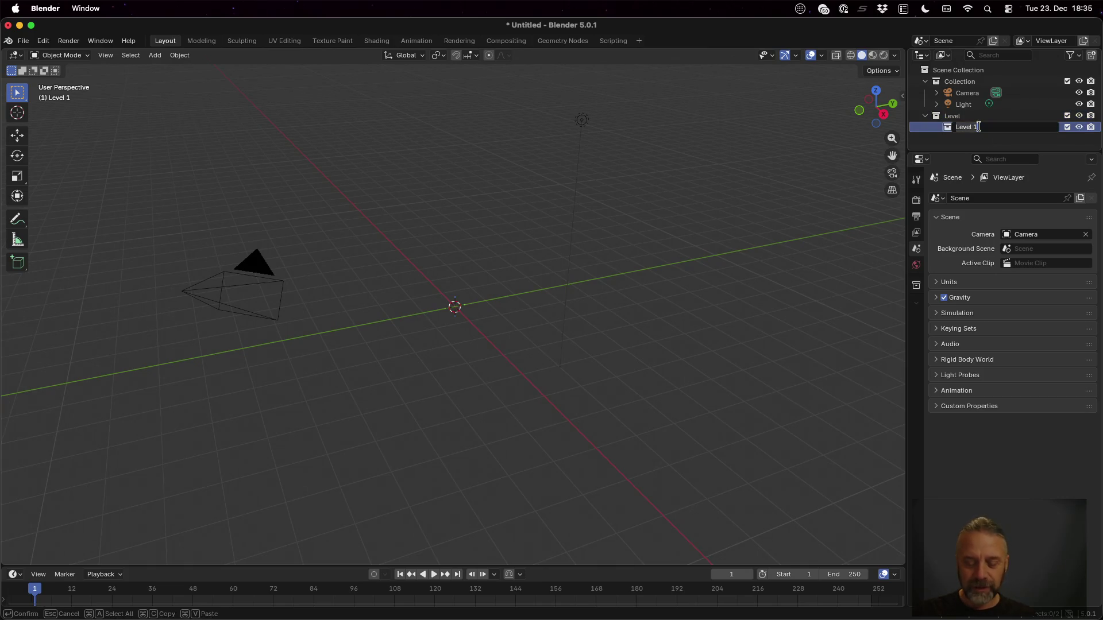
text(Triggers)
key(Return)
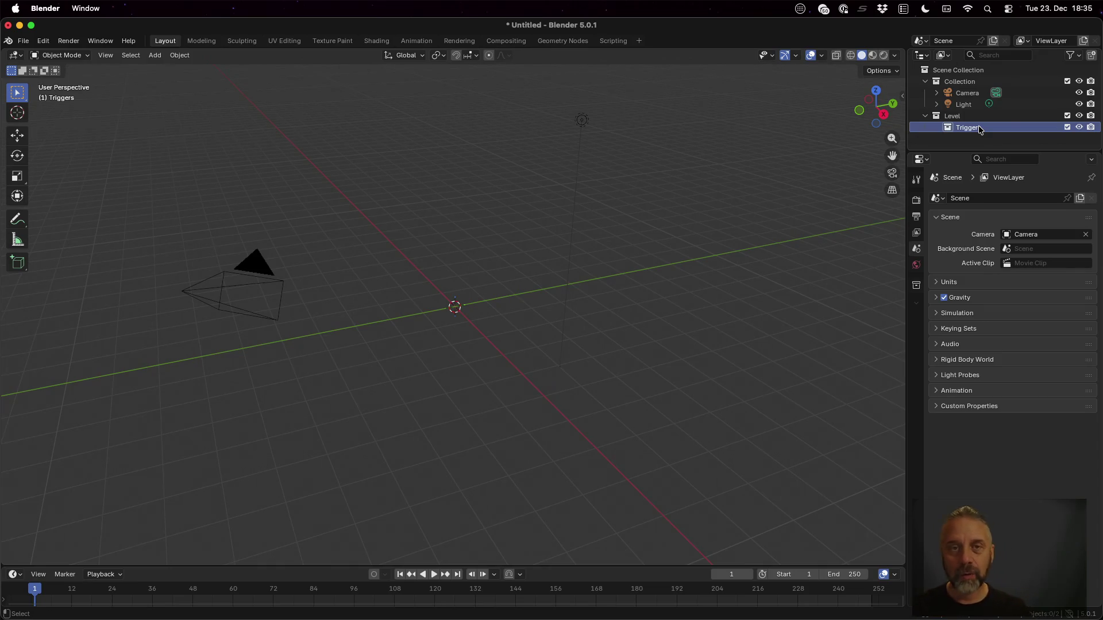
In Godot, open temple_import.gd at the GroundPlane case.
key(super+Tab)
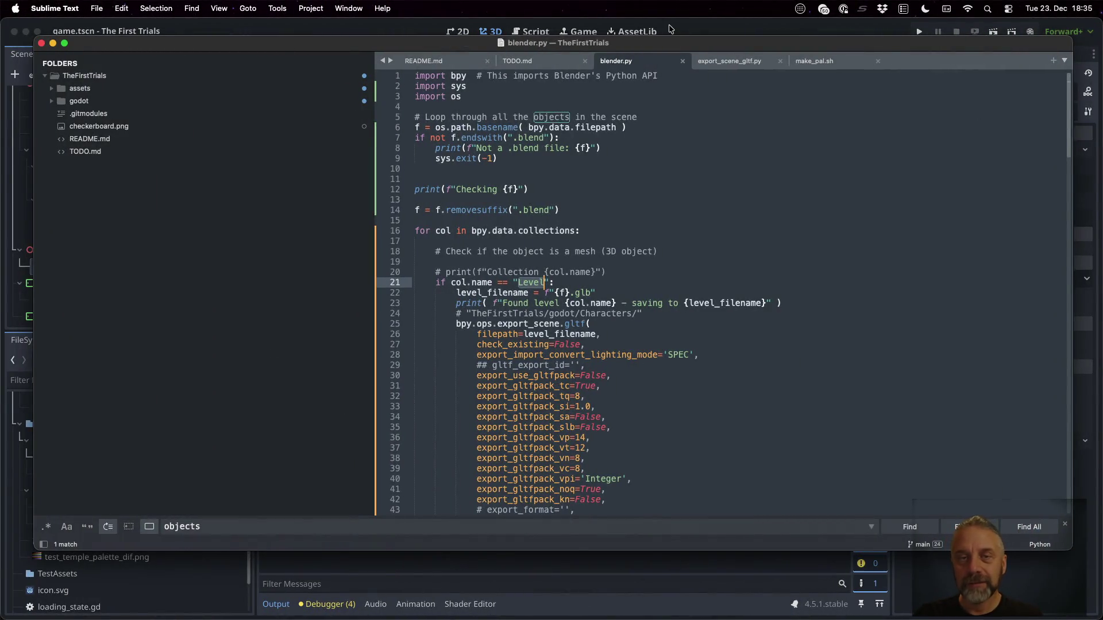
click(669, 29)
click(531, 31)
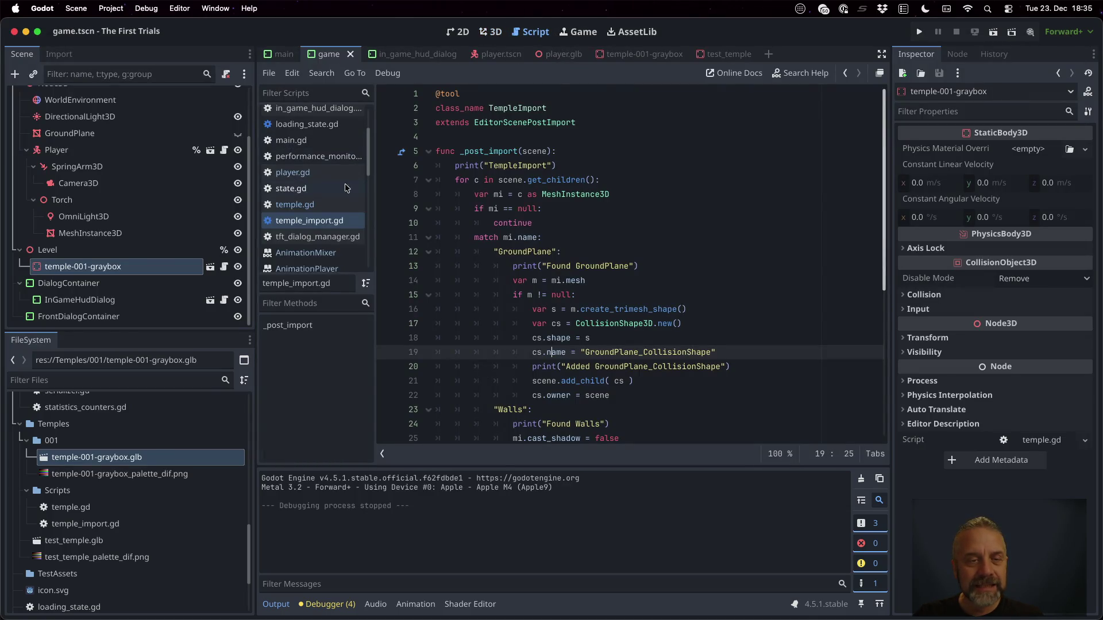
click(542, 256)
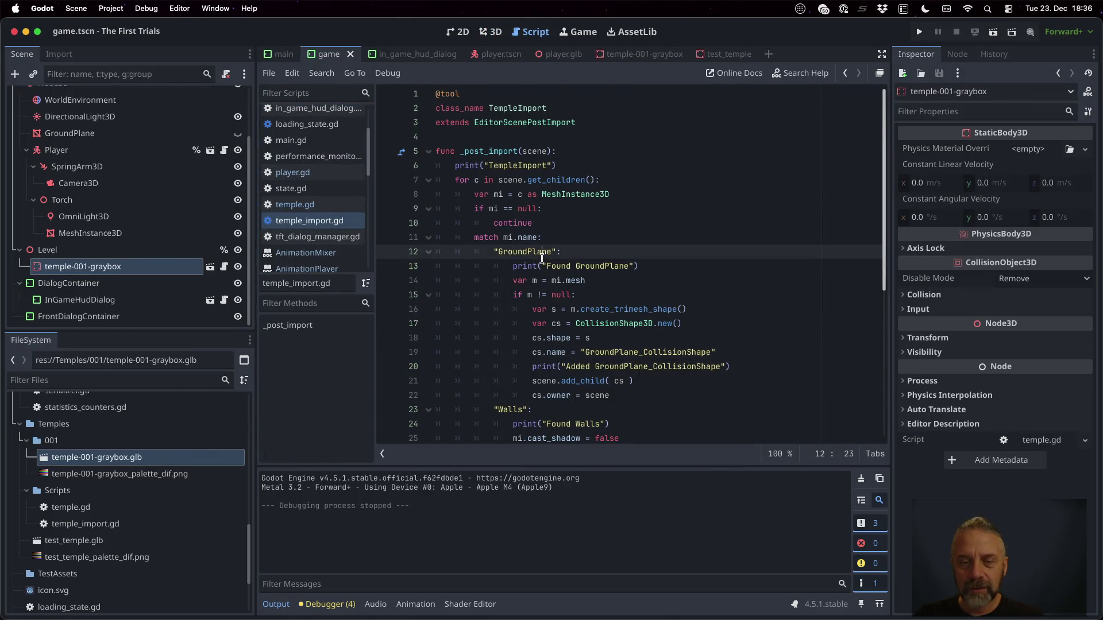
key(ctrl+Right)
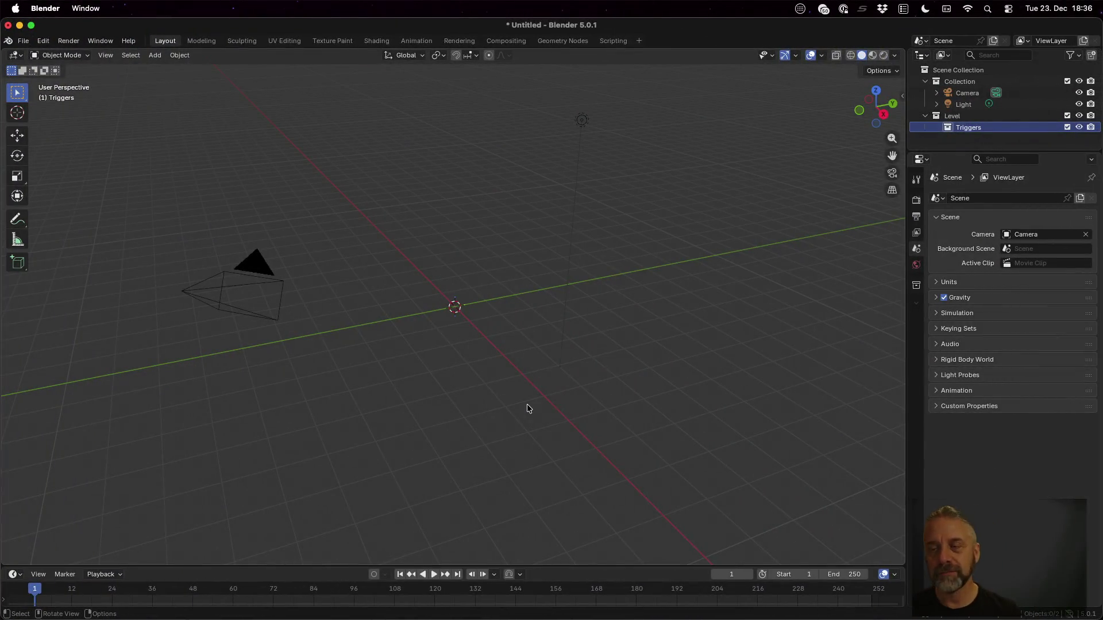
Add a cube into Triggers and flatten it to 0.25 height in Edit Mode.
key(shift+a)
mouse_move(677, 248)
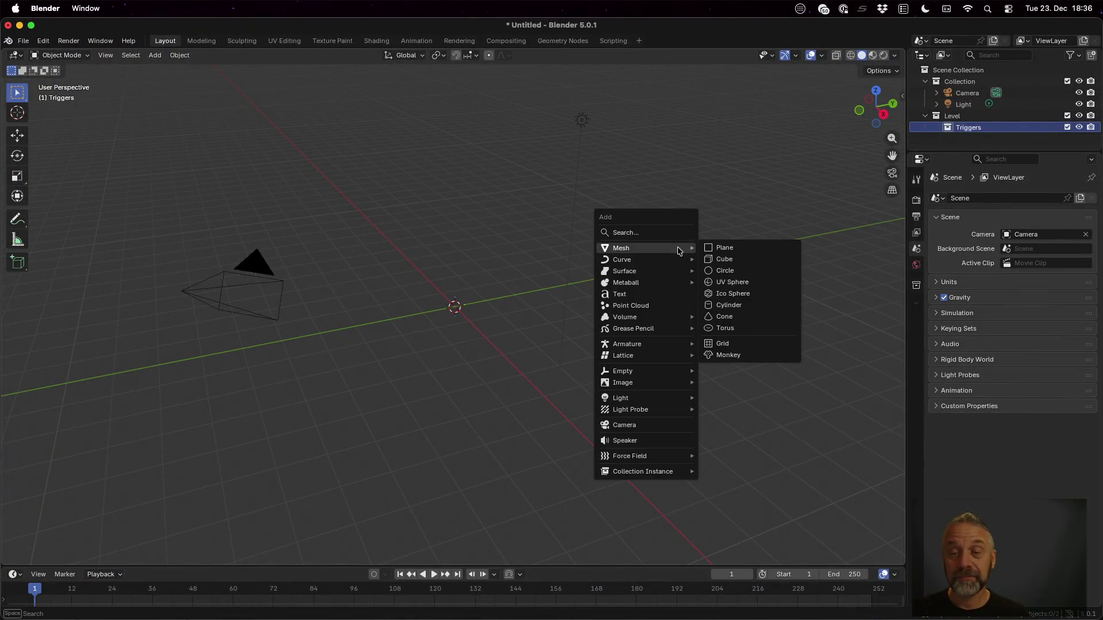
click(735, 260)
key(Tab)
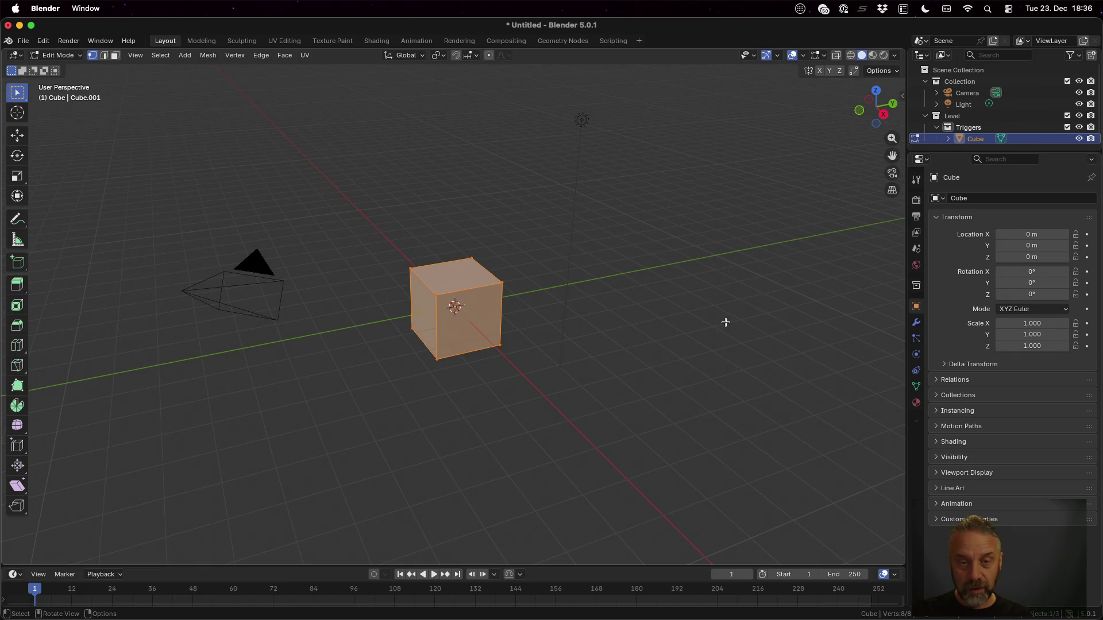
key(s)
key(z)
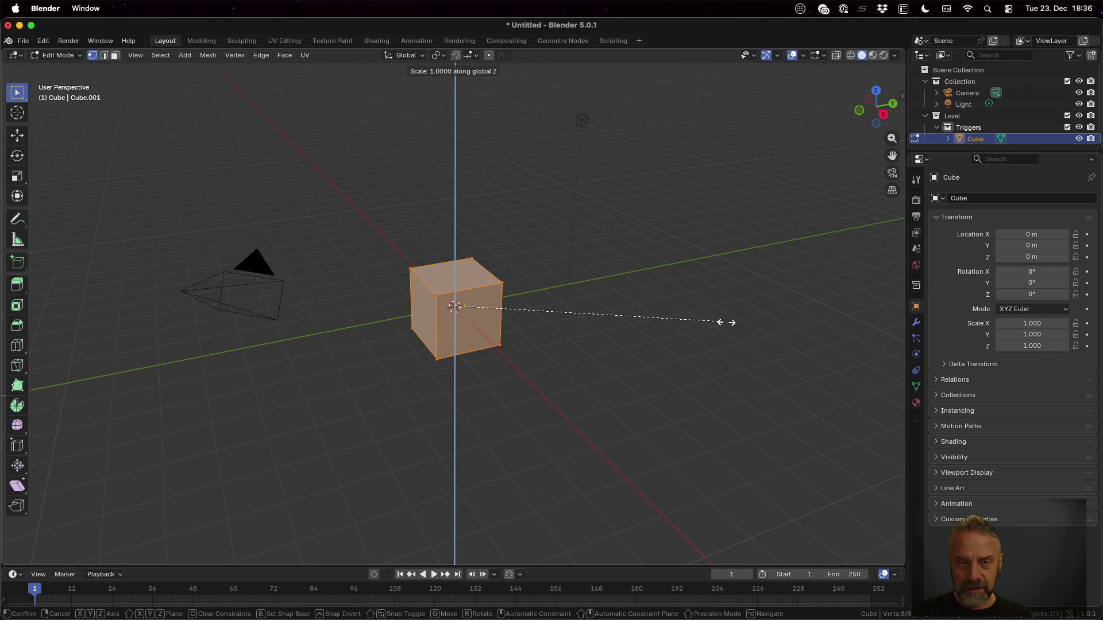
text(0.25)
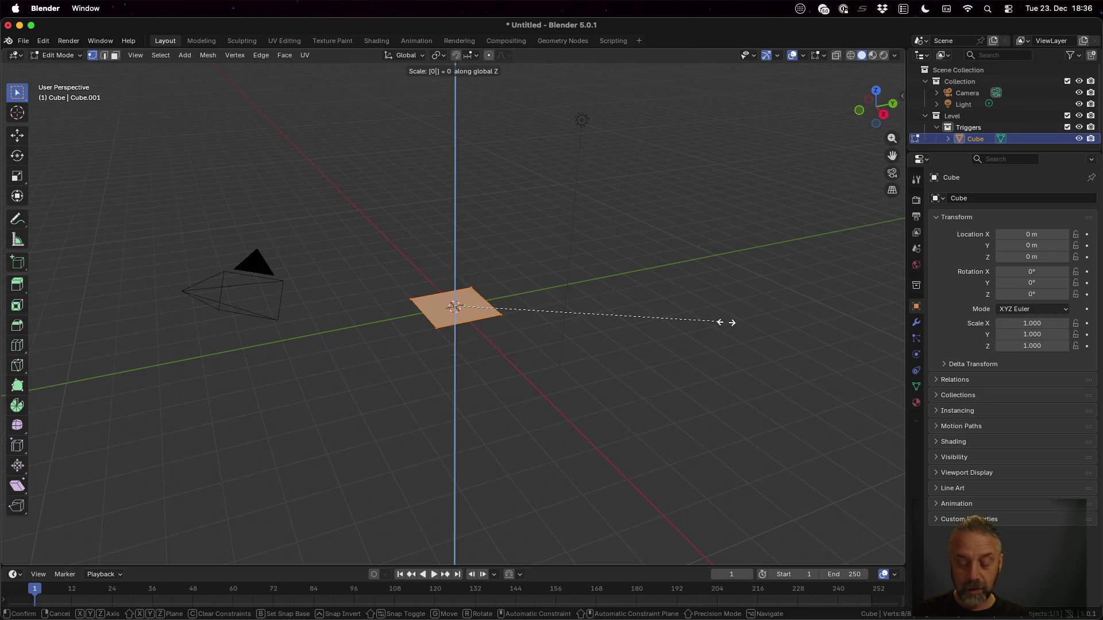
key(Return)
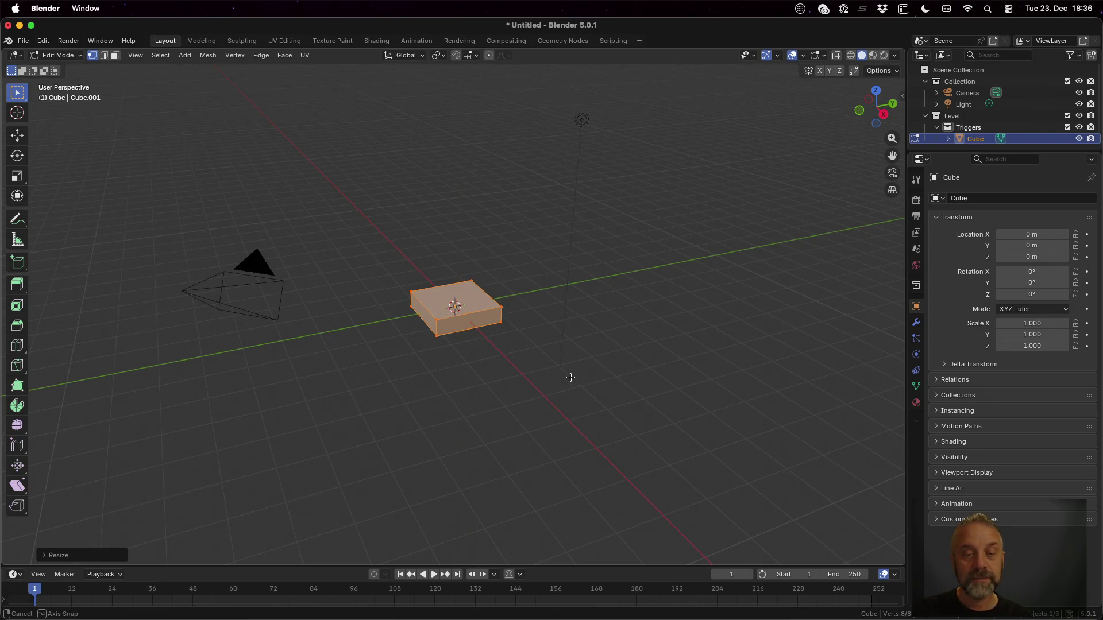
Move the slab up 0.25, then lower it by 0.5 along Z from front view.
mouse_move(568, 376)
mouse_down()
mouse_move(622, 342)
mouse_move(649, 334)
mouse_move(667, 344)
mouse_move(666, 335)
mouse_move(546, 325)
mouse_up()
scroll(547, 325, up, 3)
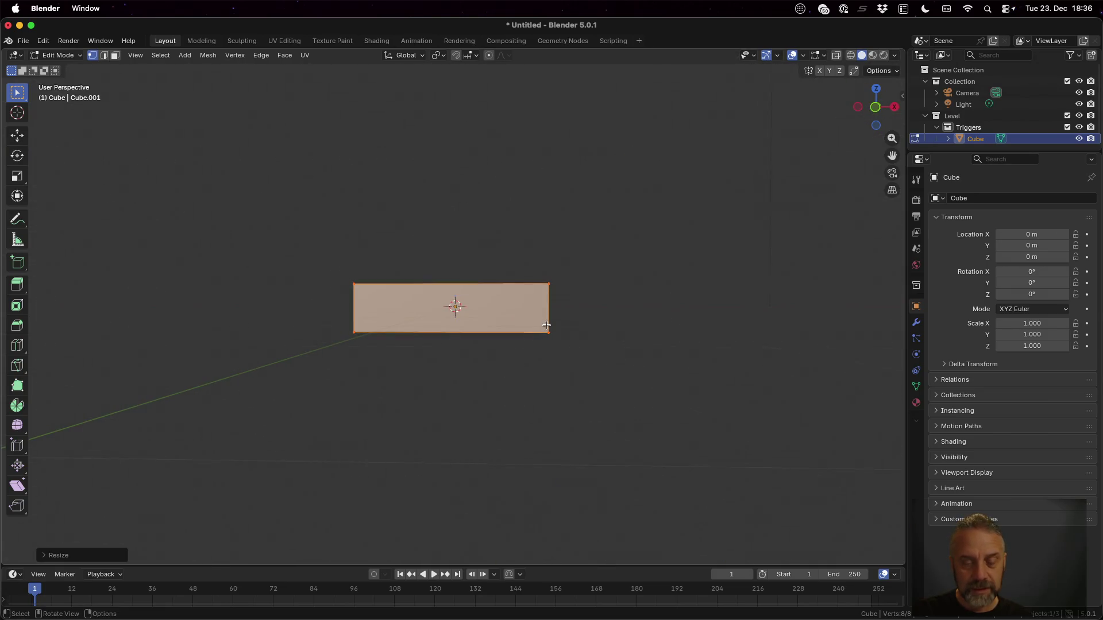
text(gz)
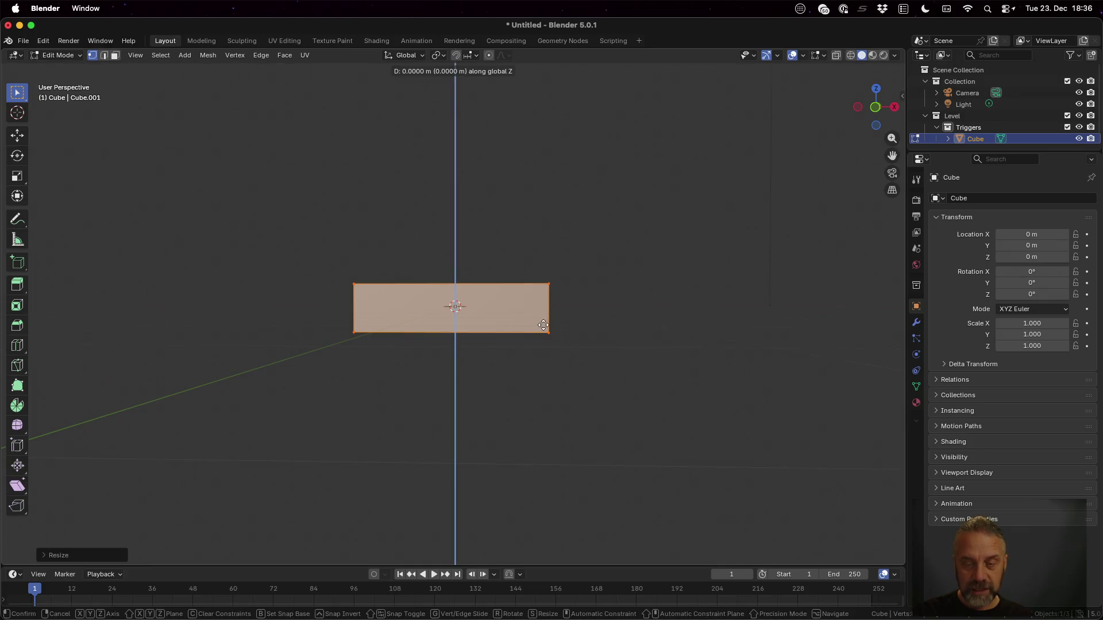
text(.25)
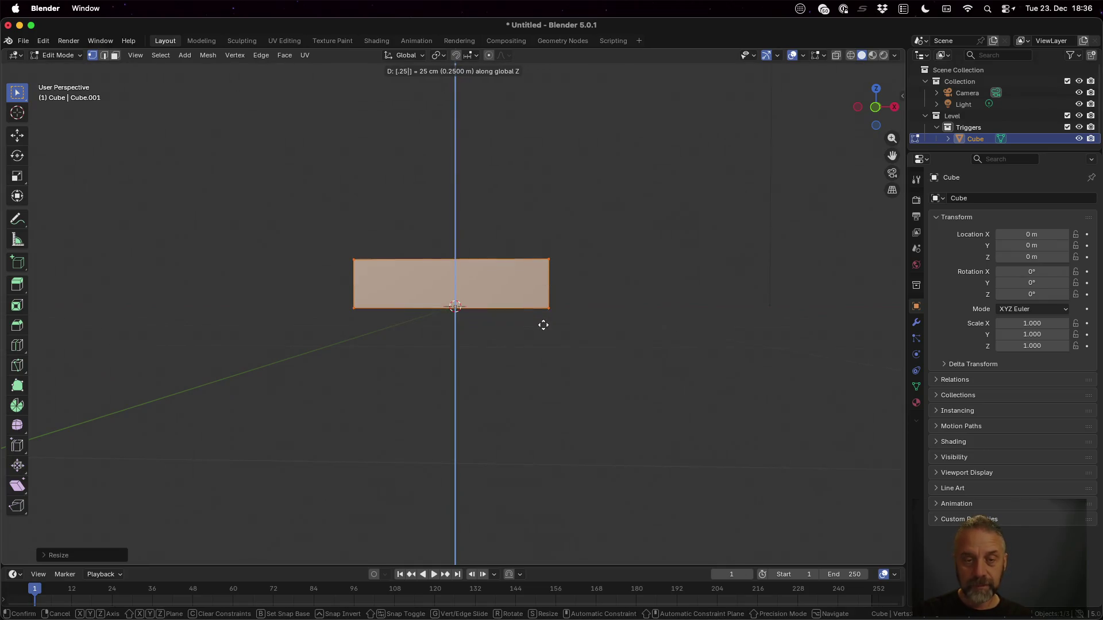
key(Return)
scroll(520, 314, up, 6)
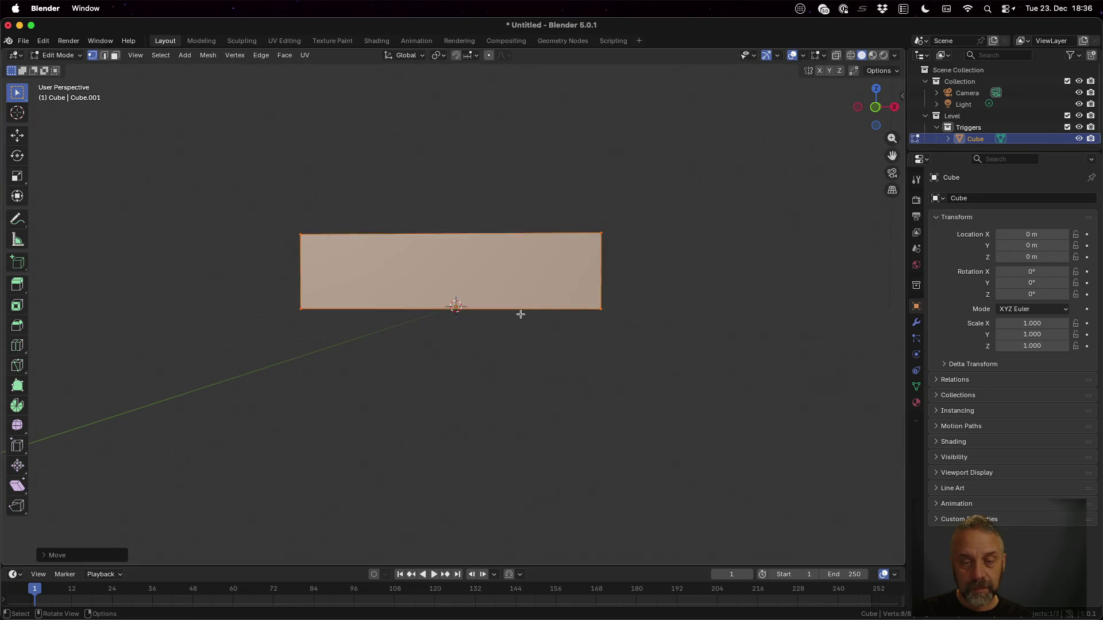
click(875, 108)
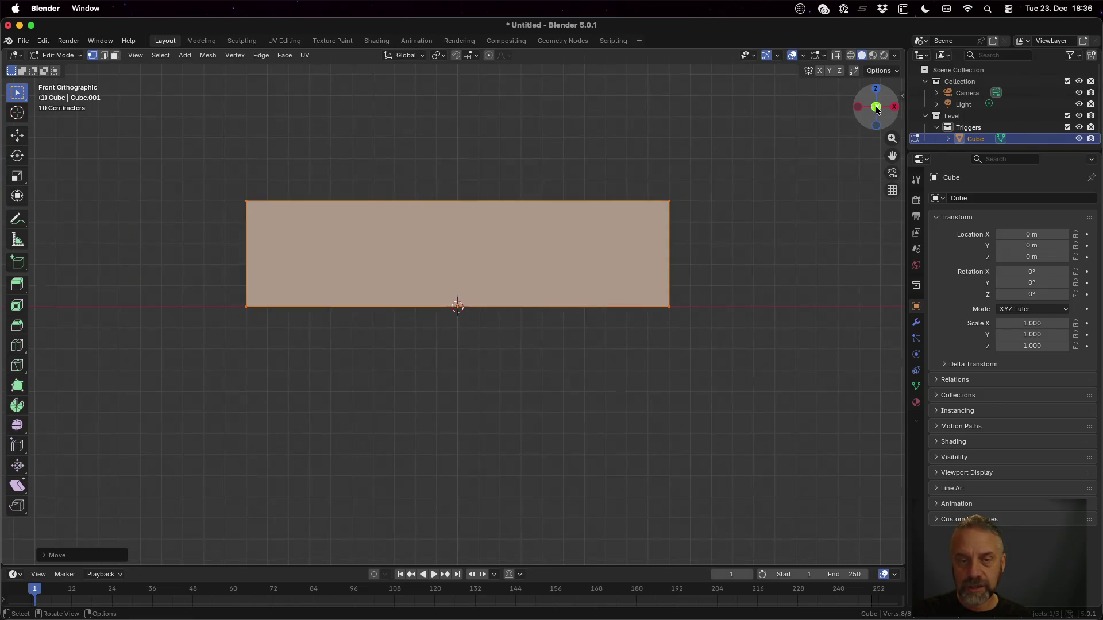
scroll(556, 239, down, 6)
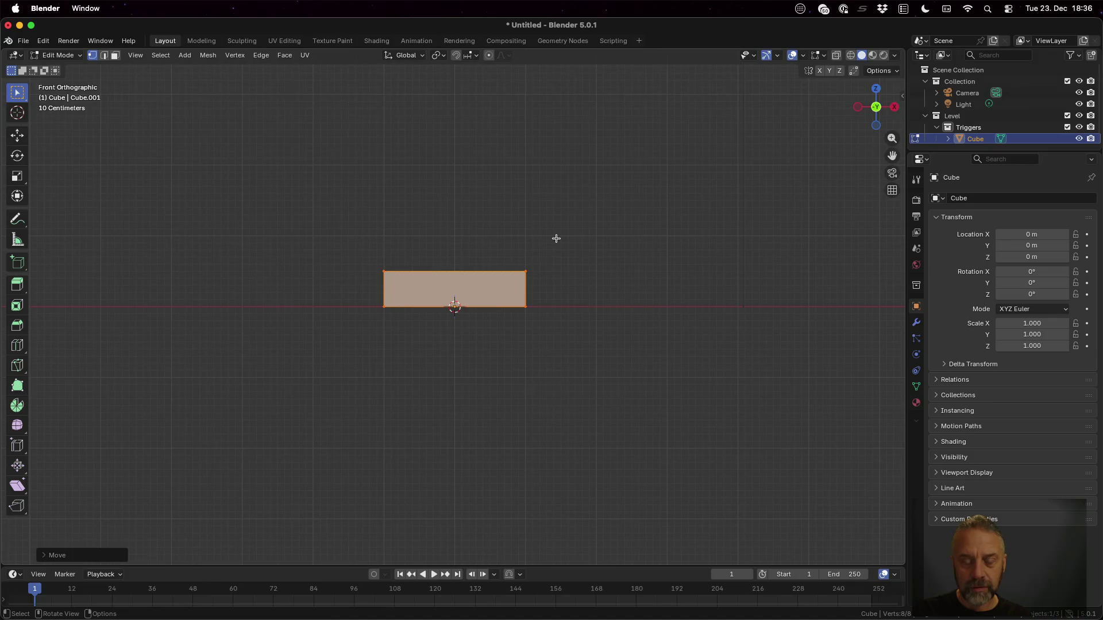
key(g)
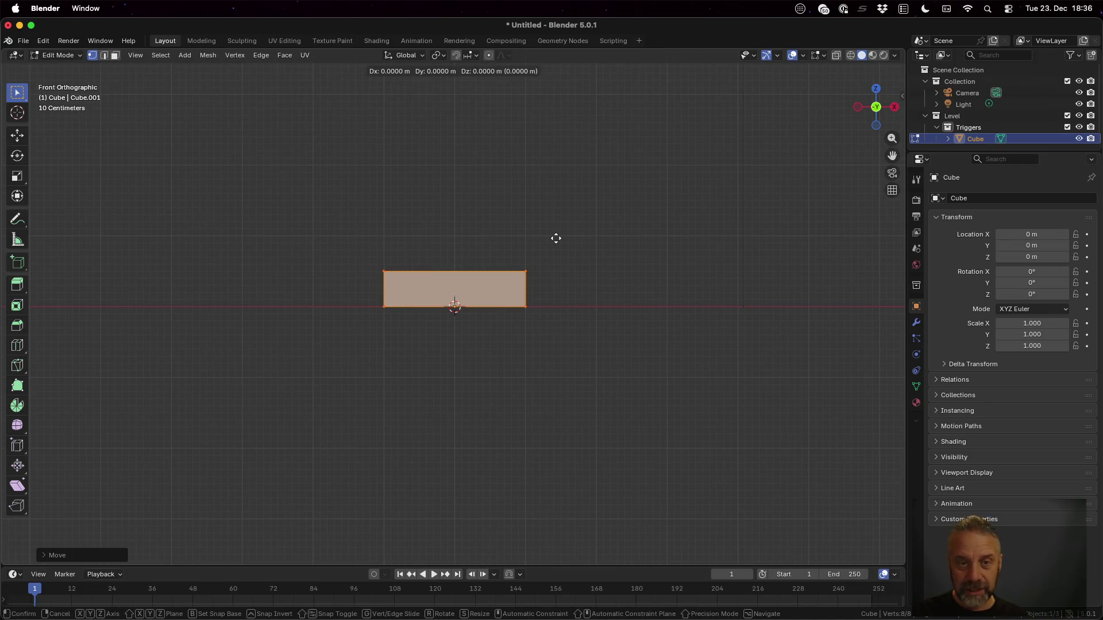
text(z-0.5)
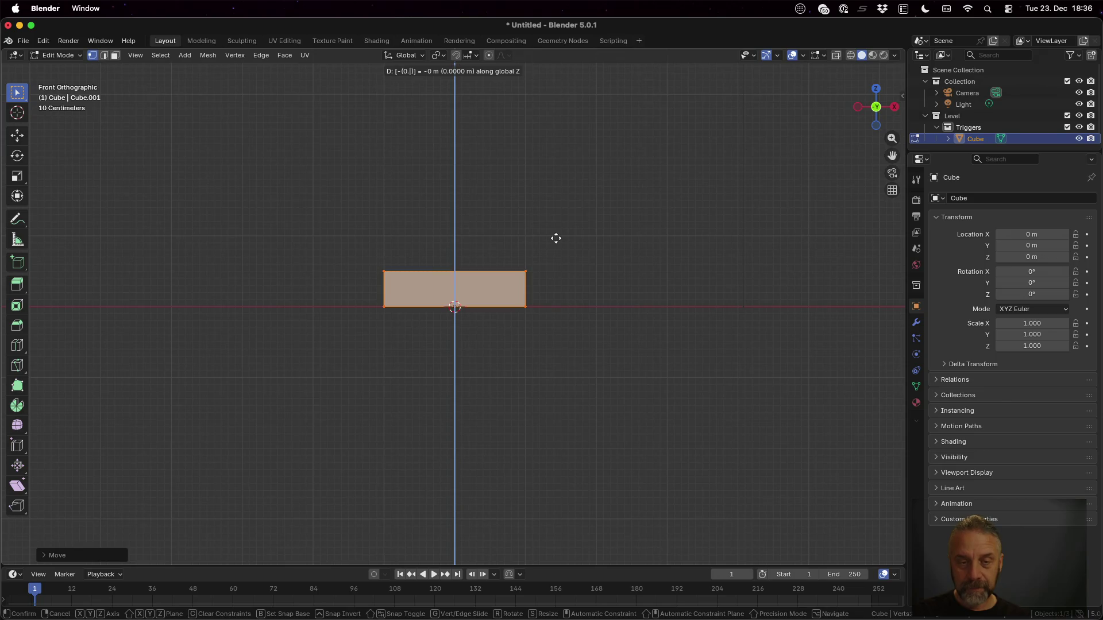
key(Return)
Scale the slab 20 times across X and Y, keeping its height fixed.
scroll(598, 305, down, 10)
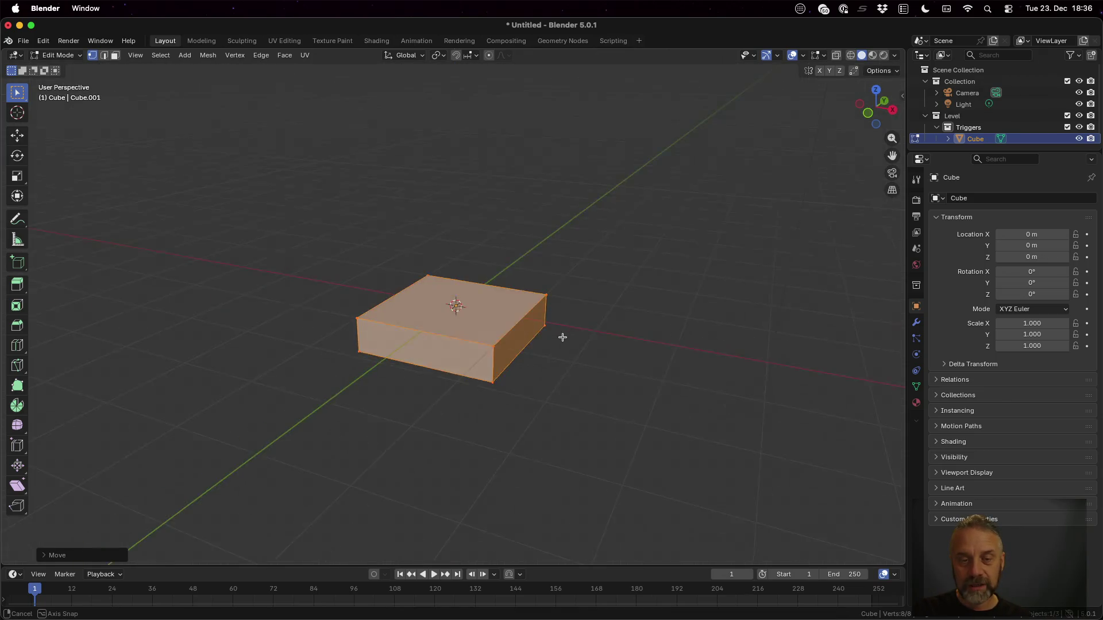
scroll(560, 357, down, 7)
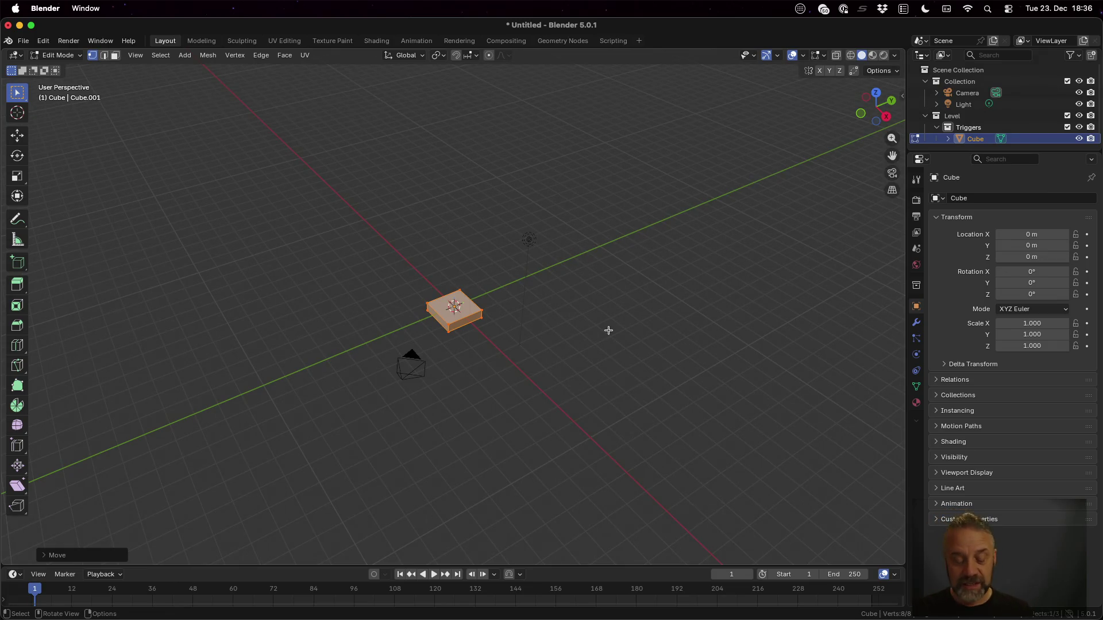
key(s)
key(shift+z)
text(20)
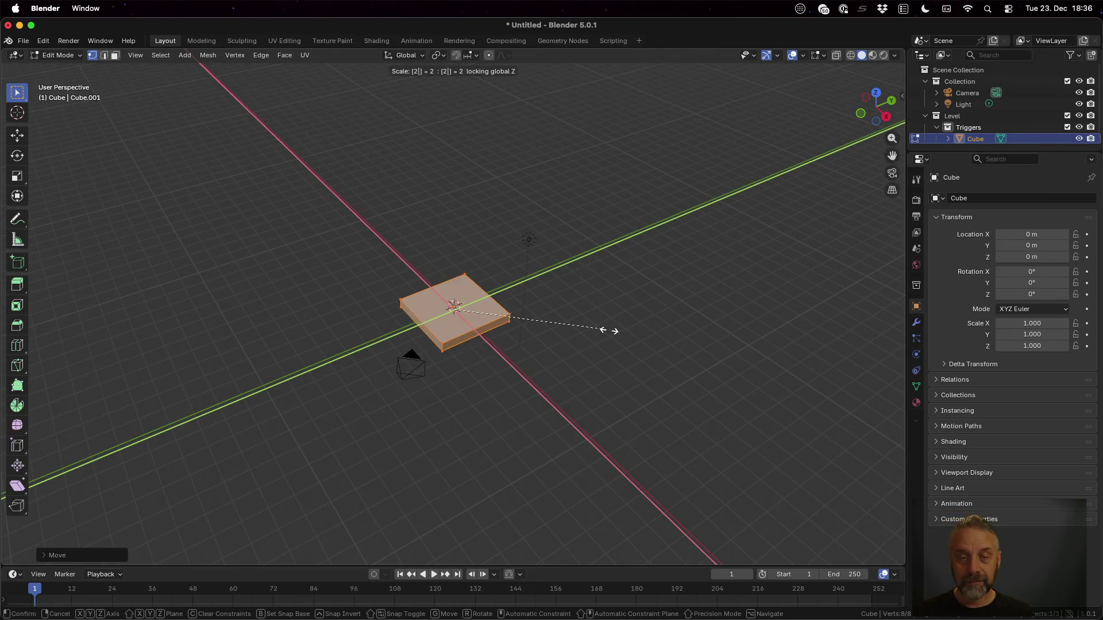
key(Return)
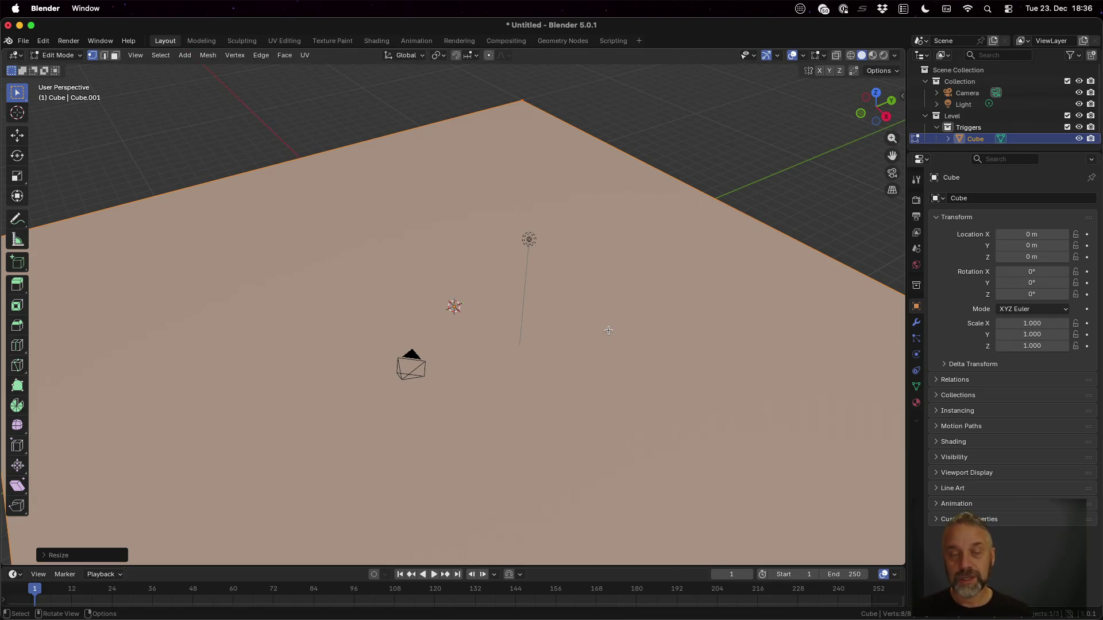
scroll(531, 314, down, 6)
scroll(530, 315, left, 10)
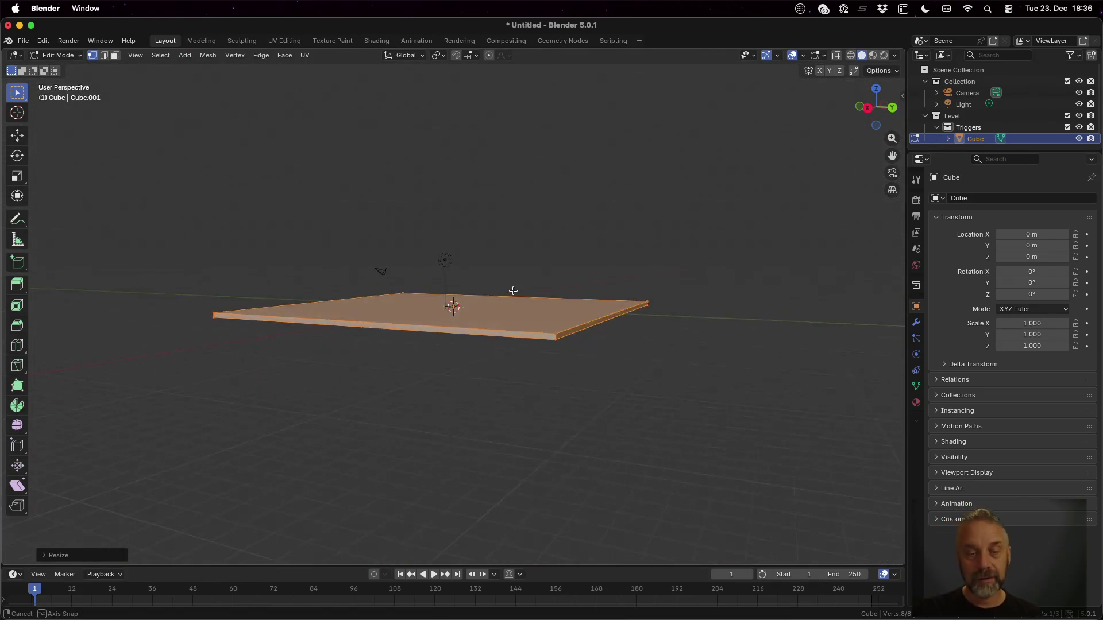
scroll(586, 329, up, 3)
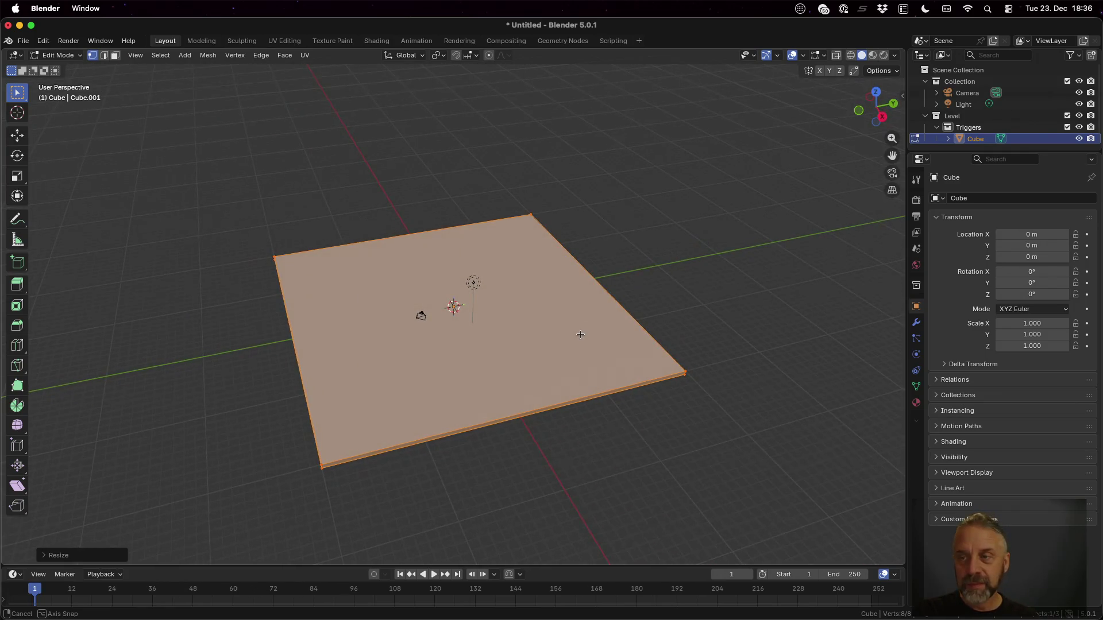
scroll(576, 336, down, 10)
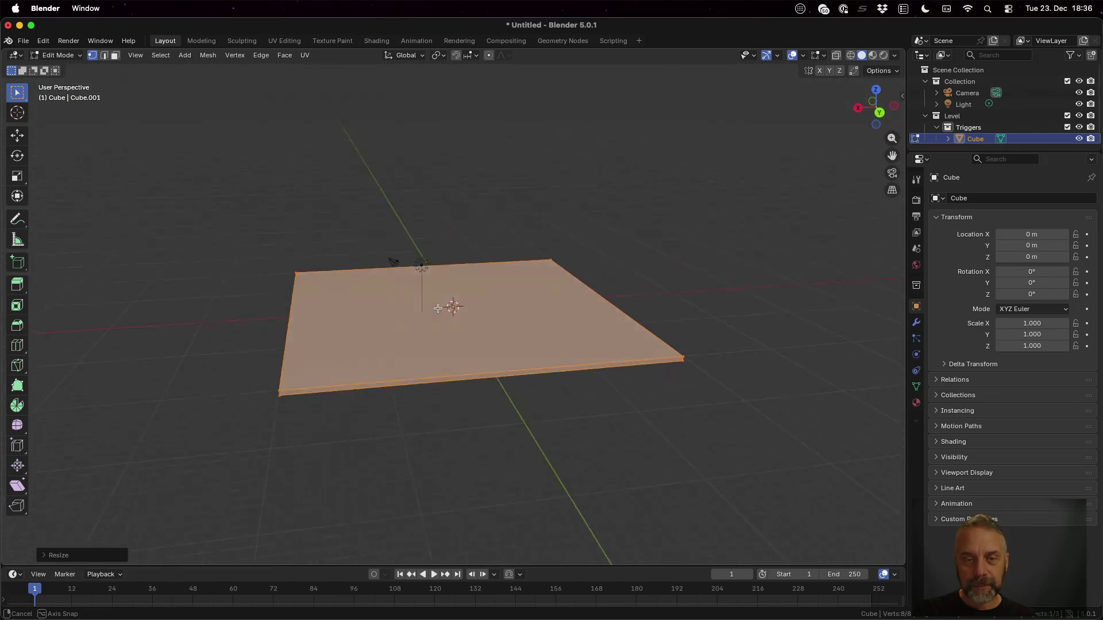
scroll(563, 305, up, 2)
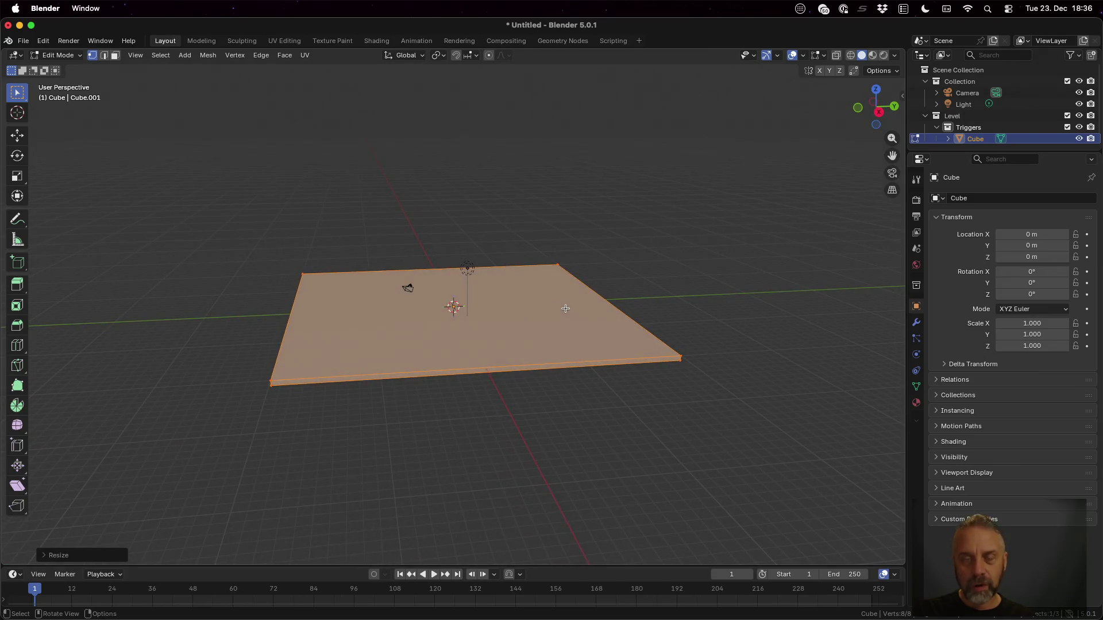
In the Save As window, create a new folder named test inside temples.
key(ctrl+s)
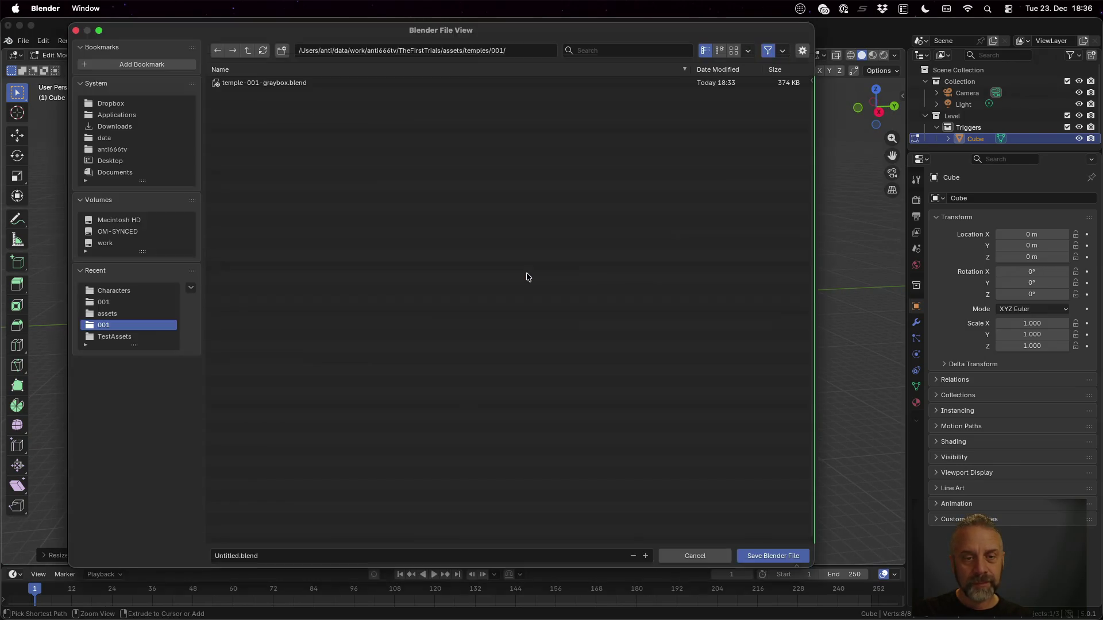
click(523, 51)
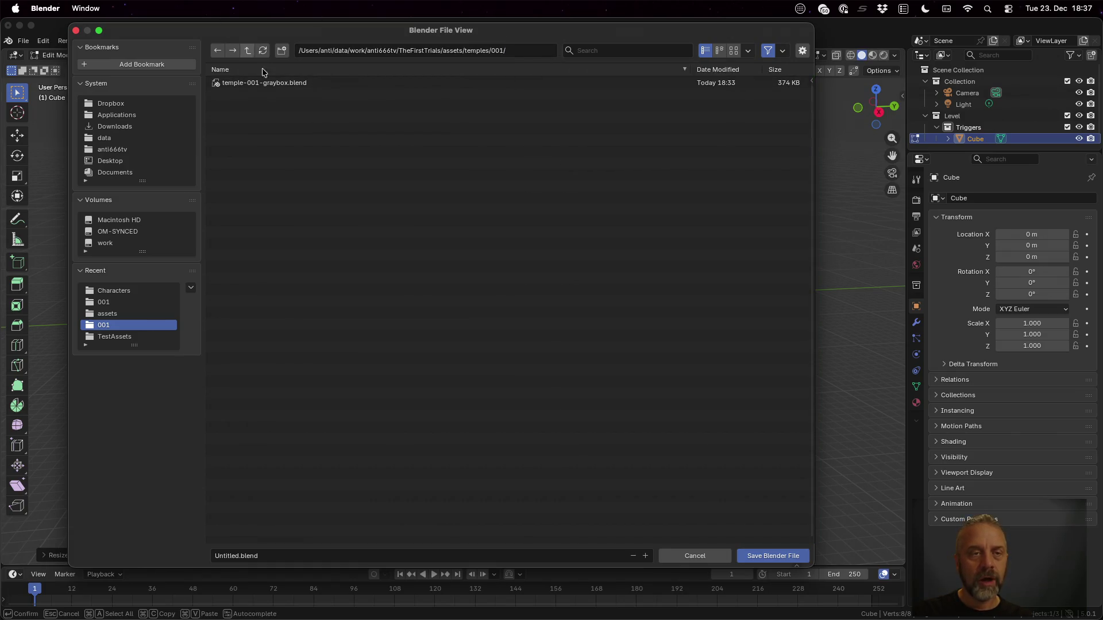
click(241, 46)
click(248, 51)
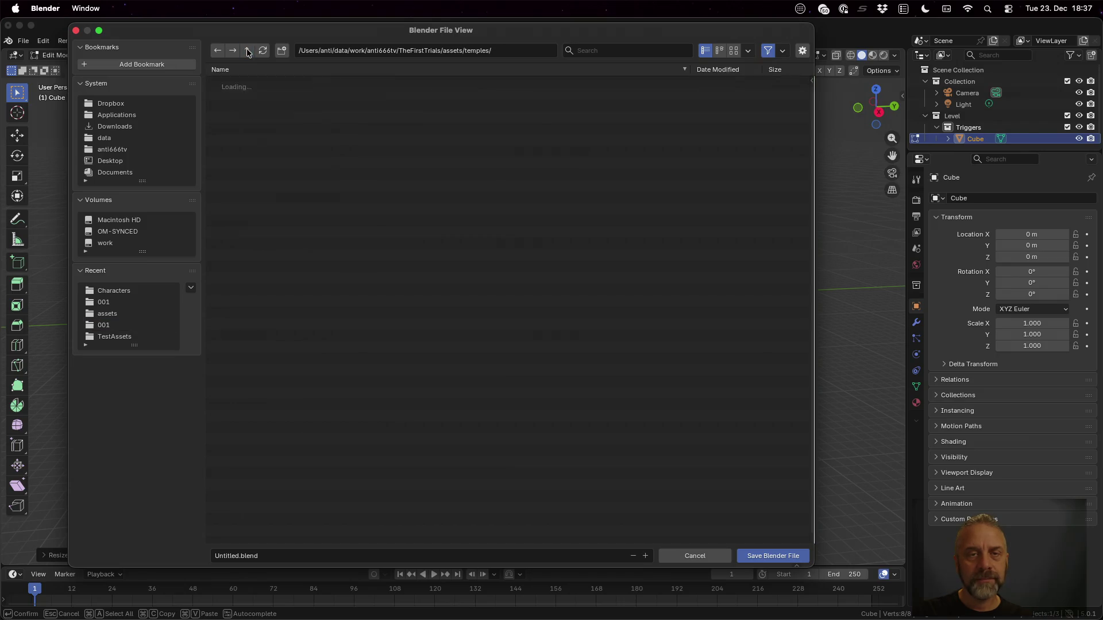
right_click(434, 325)
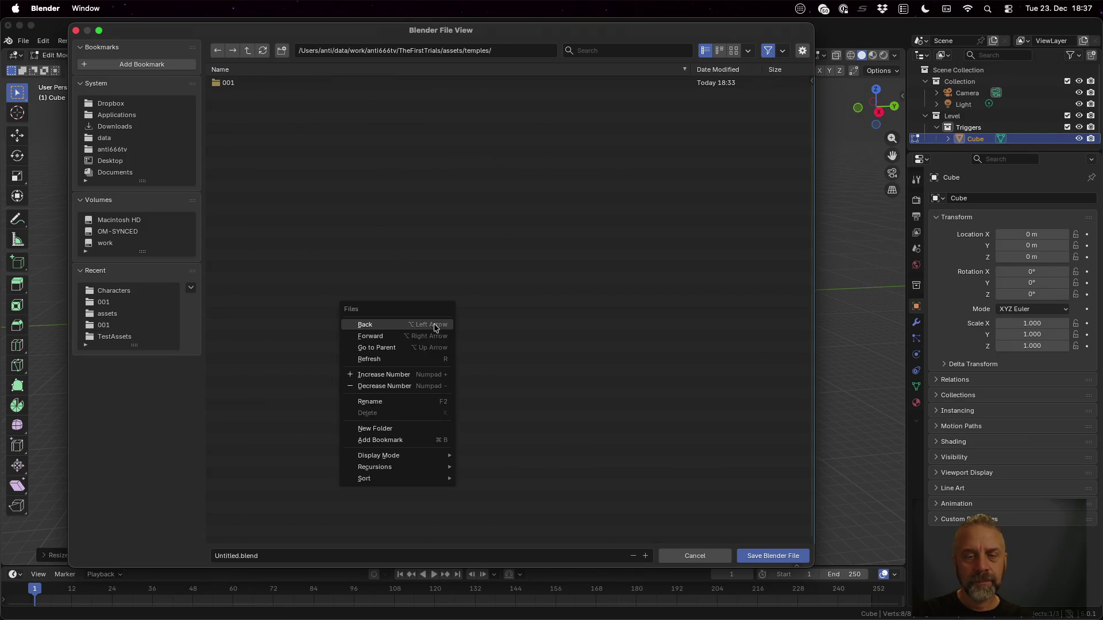
click(418, 430)
text(test)
key(Return)
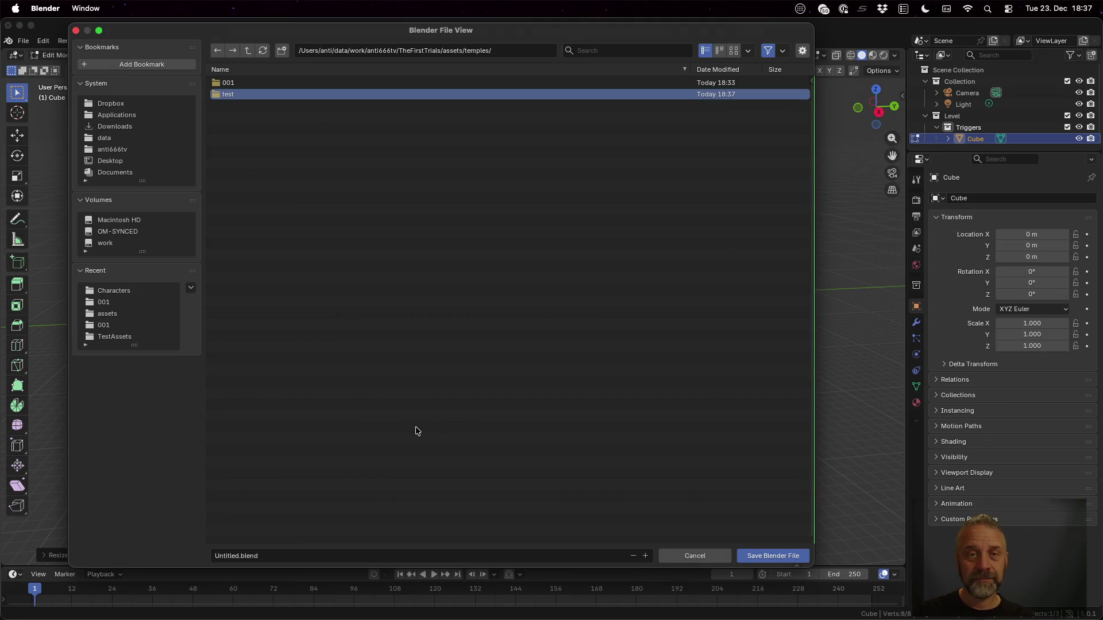
Open the test folder and save the scene as temple-test.blend.
double_click(242, 82)
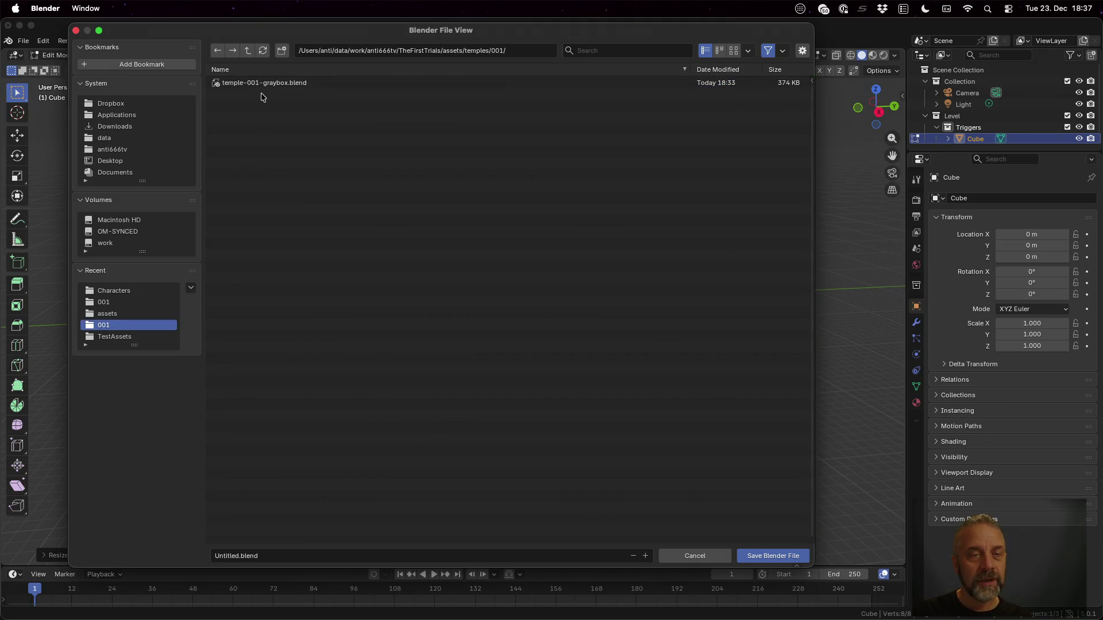
click(265, 84)
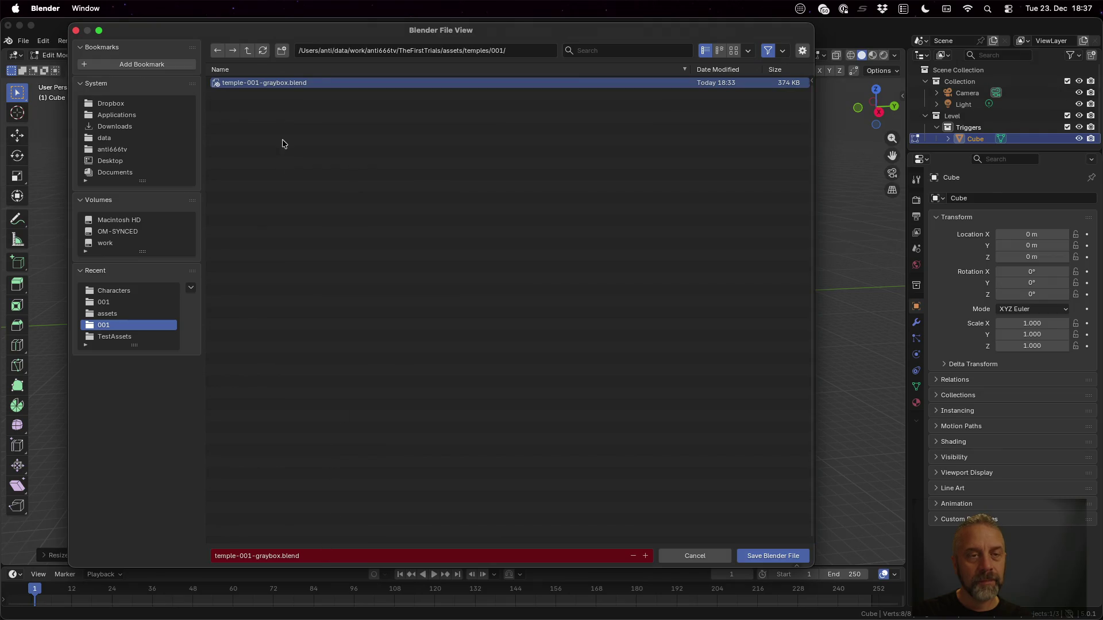
click(248, 50)
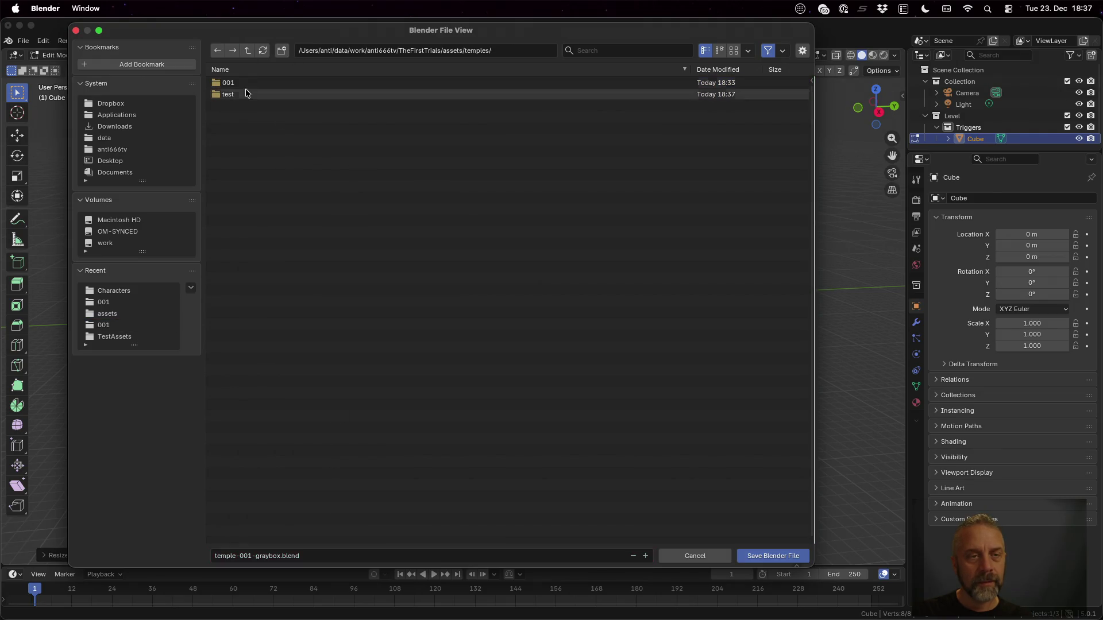
double_click(245, 92)
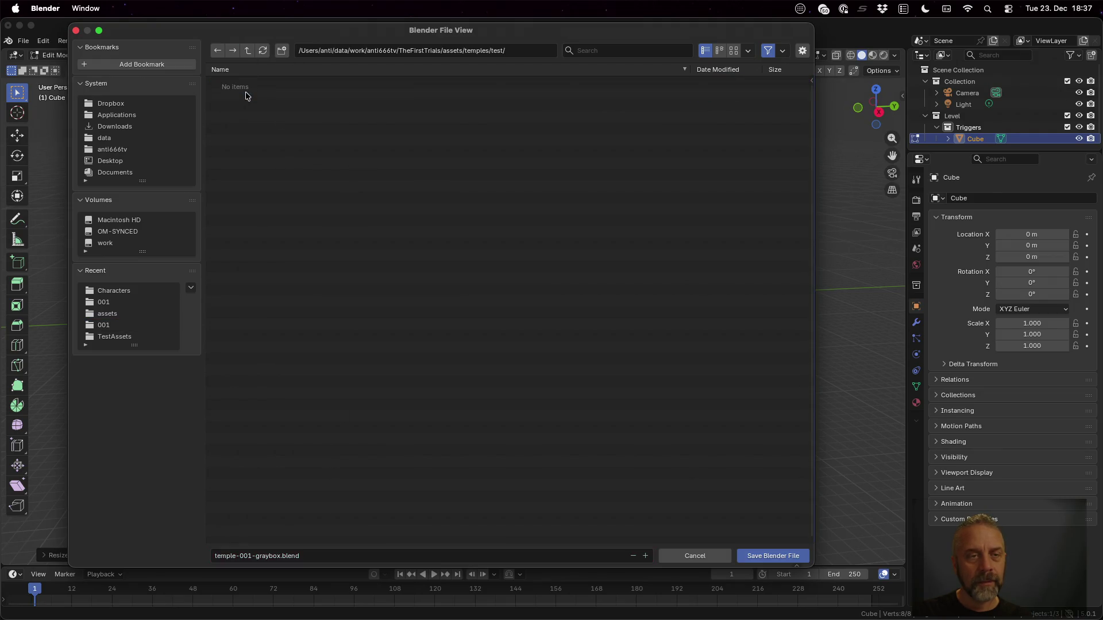
click(353, 557)
click(360, 557)
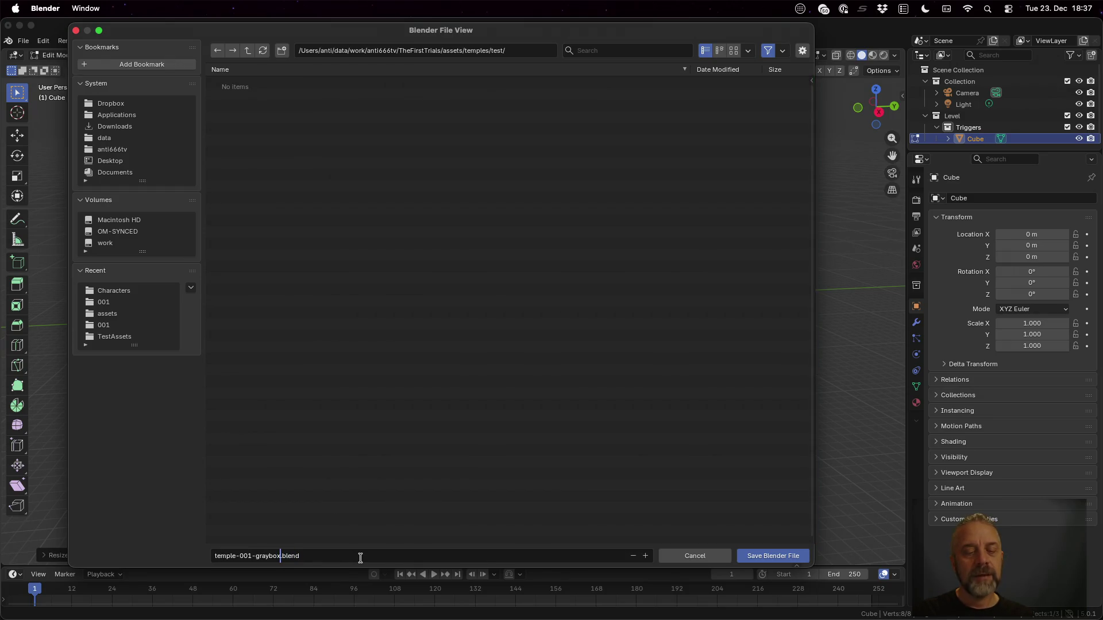
key(ctrl+Left)
key(shift+ctrl+Left)
key(shift+ctrl+Left)
text(test)
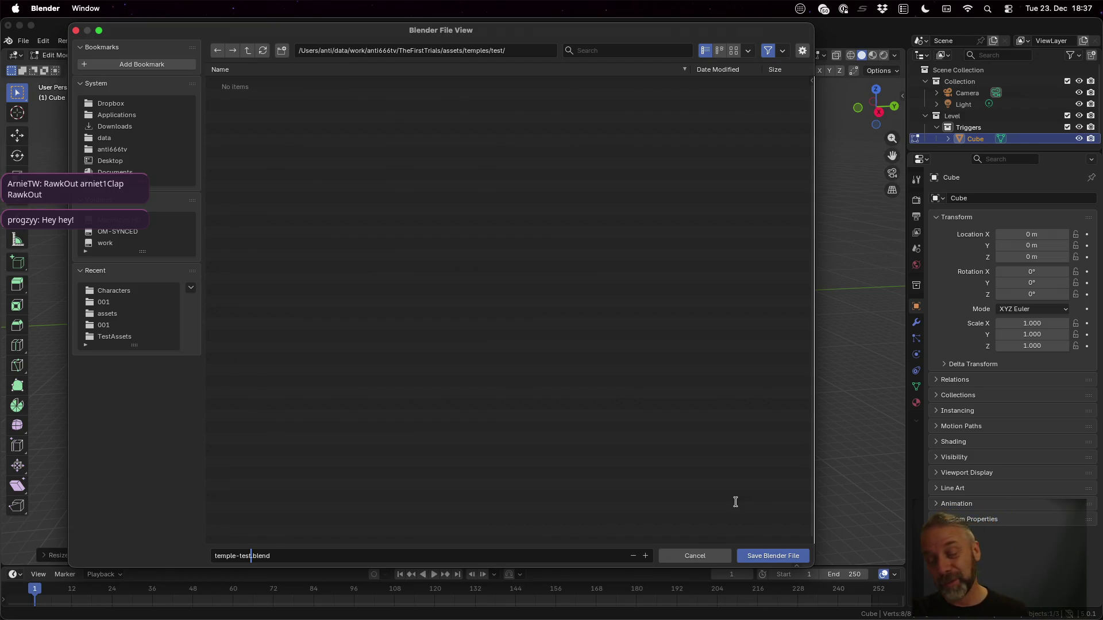
click(771, 555)
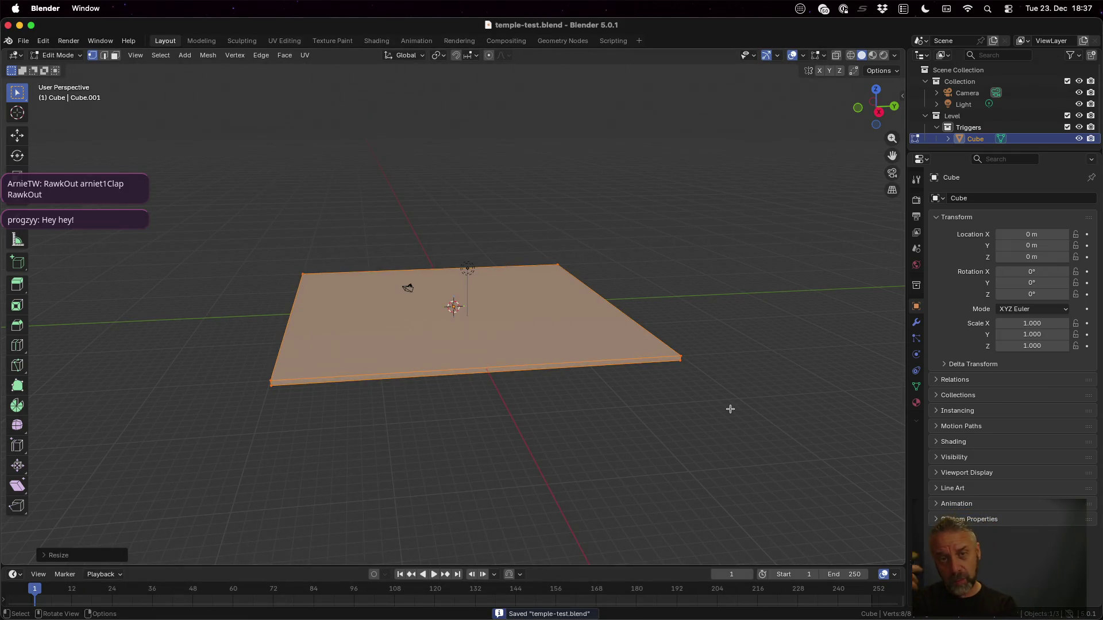
In iTerm2, run cp rexport.sh rexport-test.sh to duplicate the export script.
key(ctrl+Up)
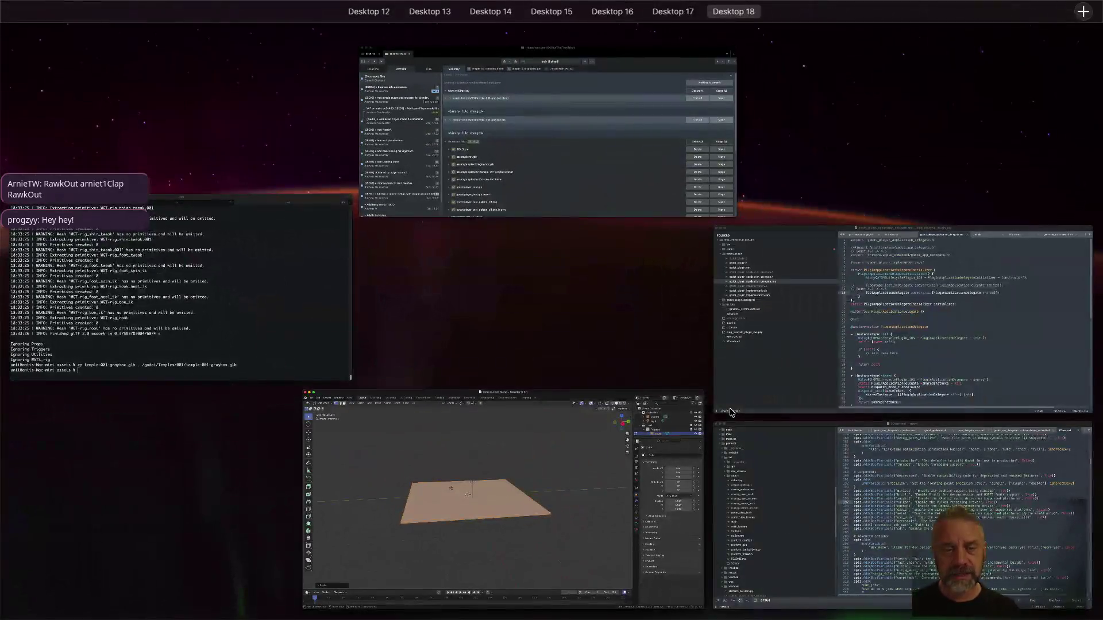
click(320, 280)
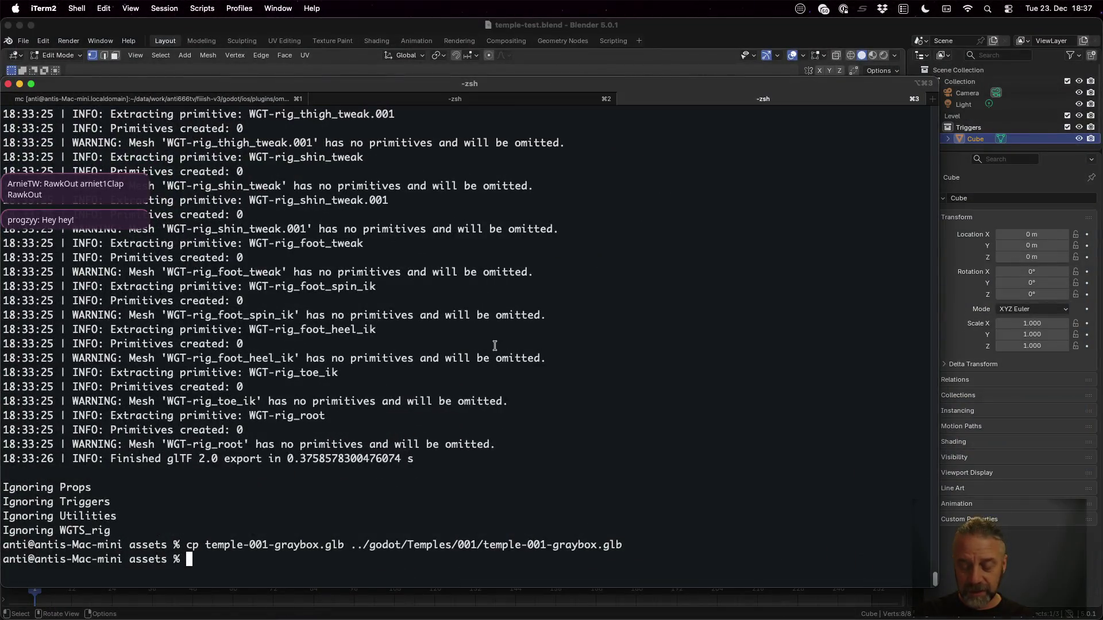
text(cp rexport.sh rexport)
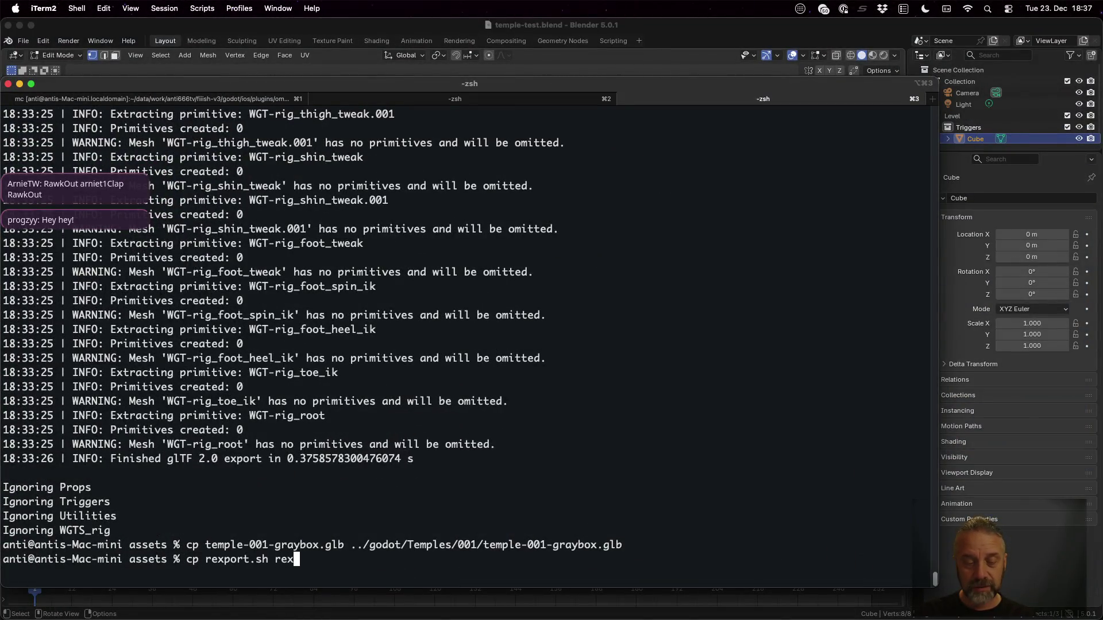
text(-test.shg)
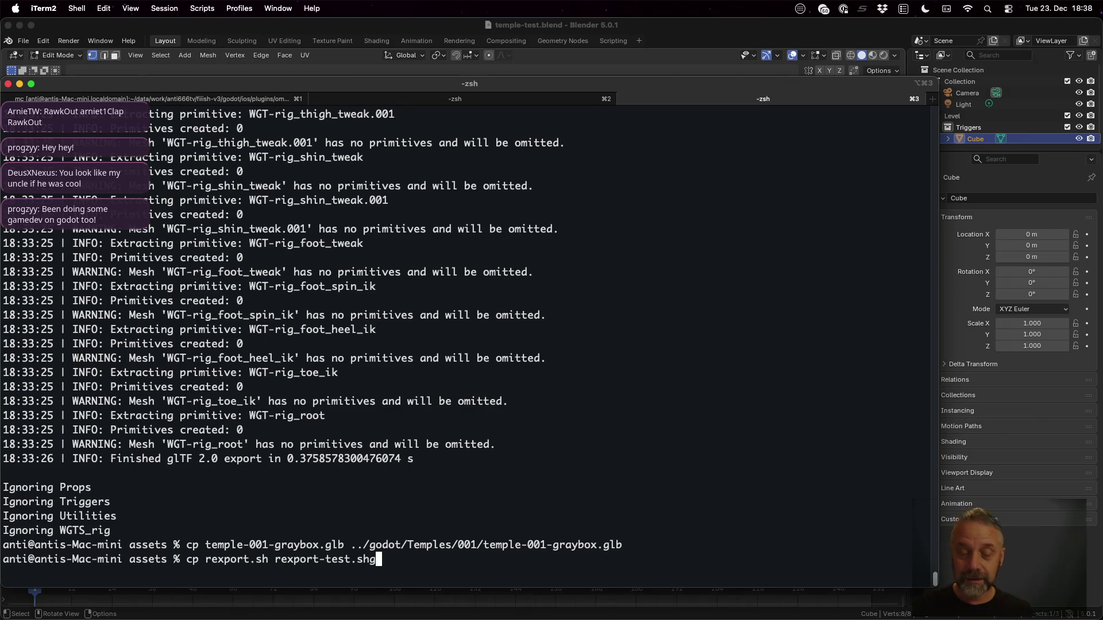
key(BackSpace)
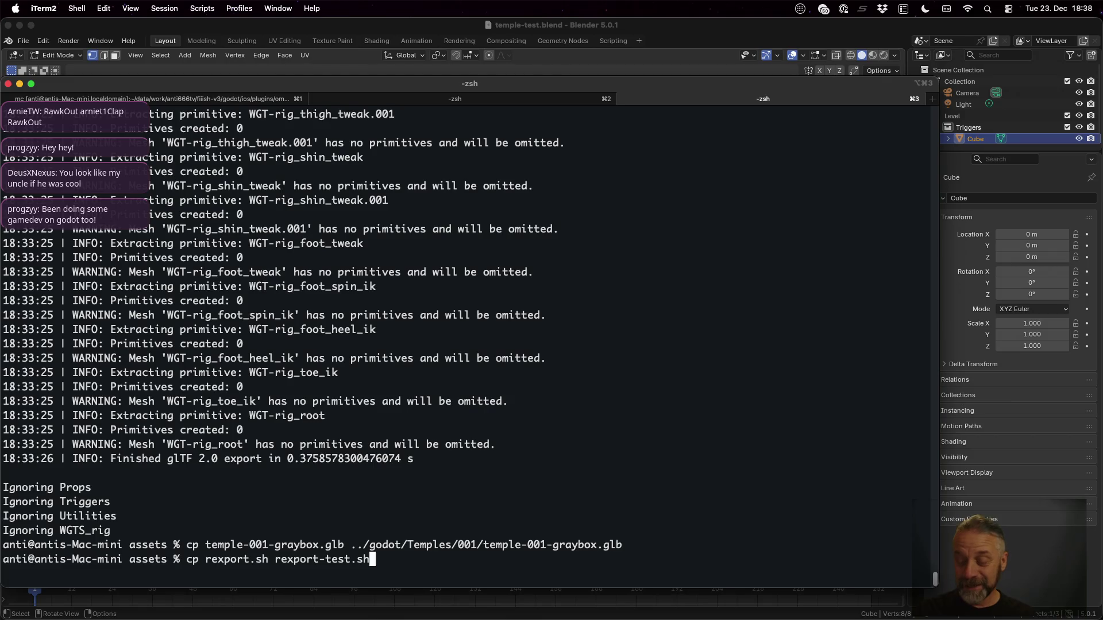
key(Return)
key(ctrl+Left)
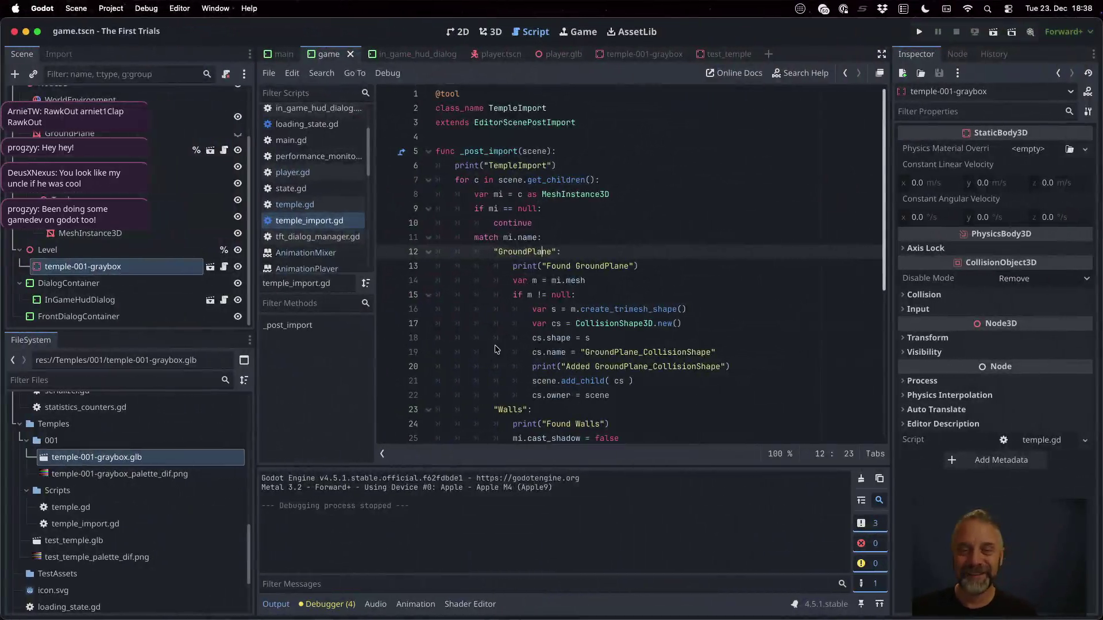
Replace 001 and 001-graybox with test in rexport-test.sh's Blender command, then save it.
key(ctrl+Up)
click(544, 77)
key(super+p)
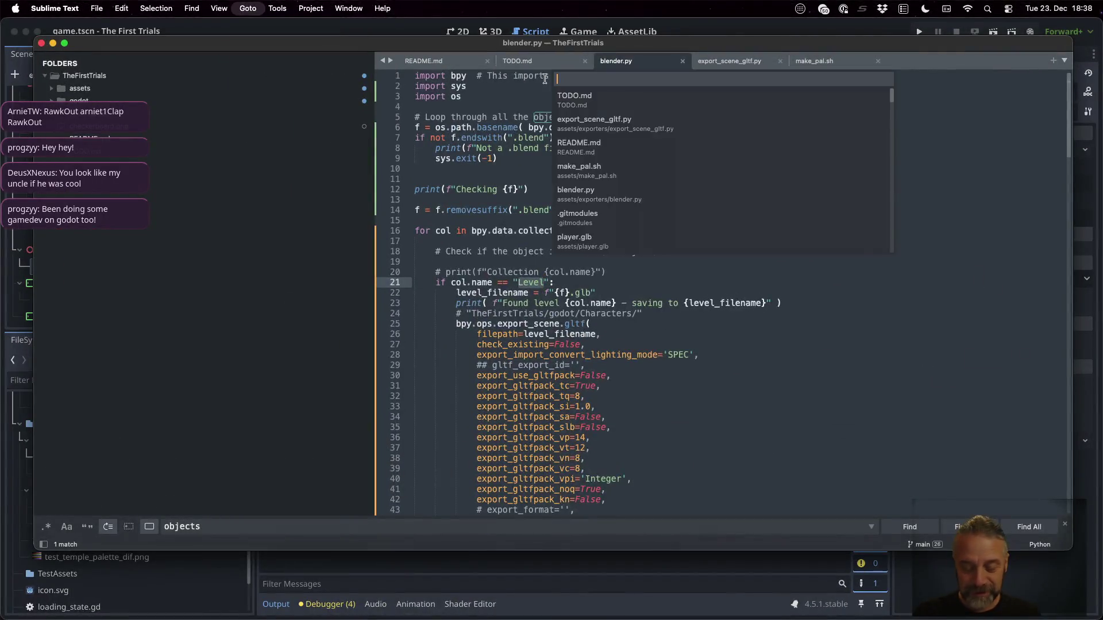
text(rex)
key(Return)
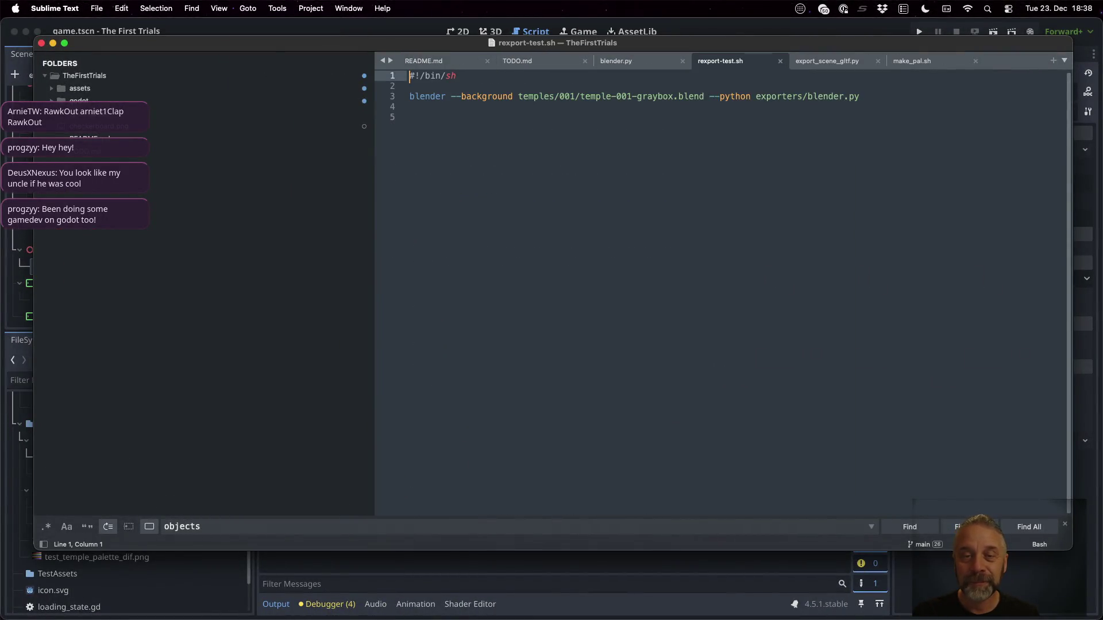
click(414, 96)
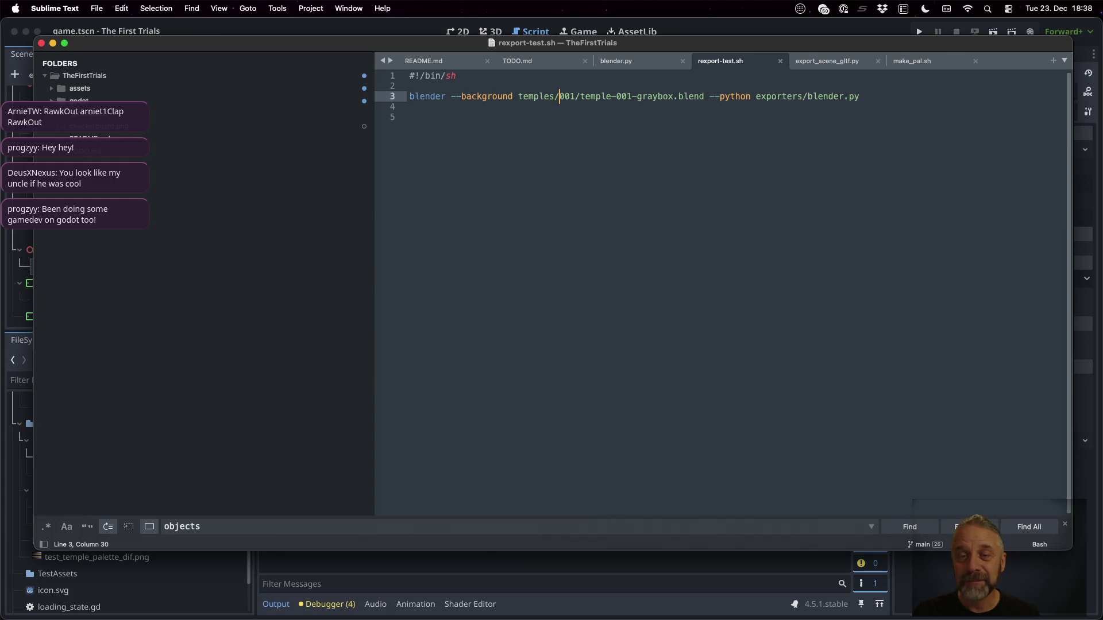
key(shift+Right)
key(shift+Right)
key(shift+Right)
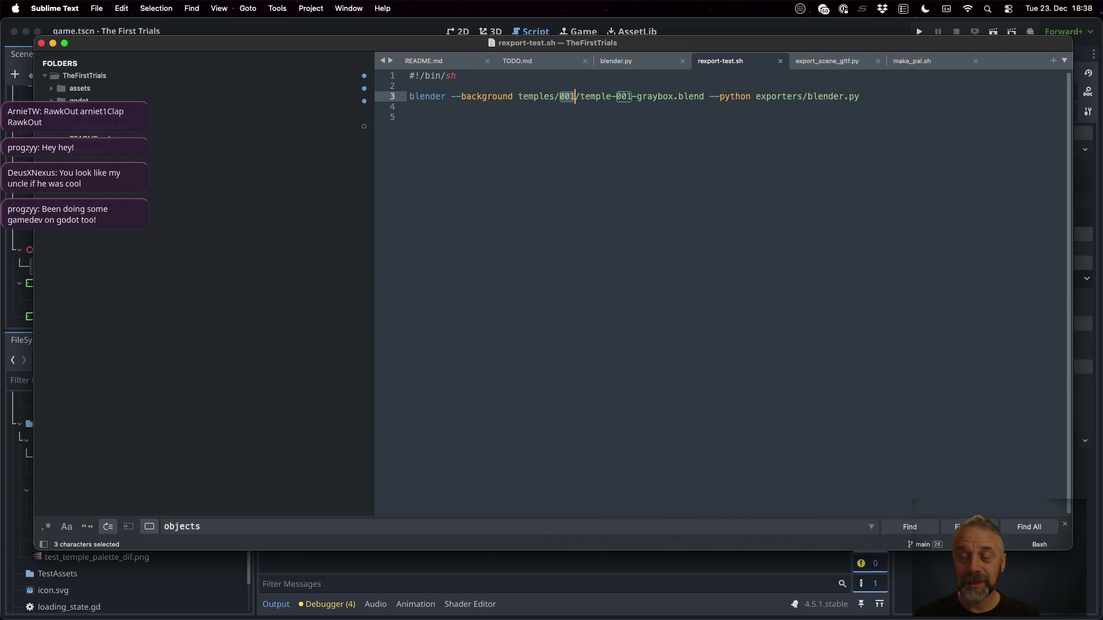
text(test)
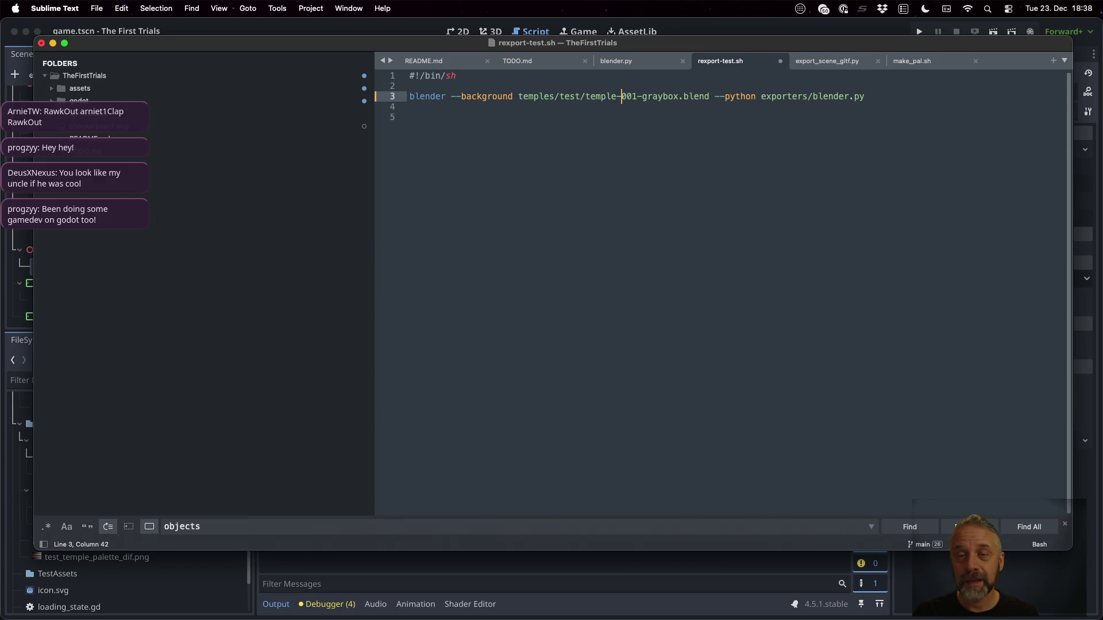
key(shift+Right)
key(shift+Right)
key(shift+Right)
text(test)
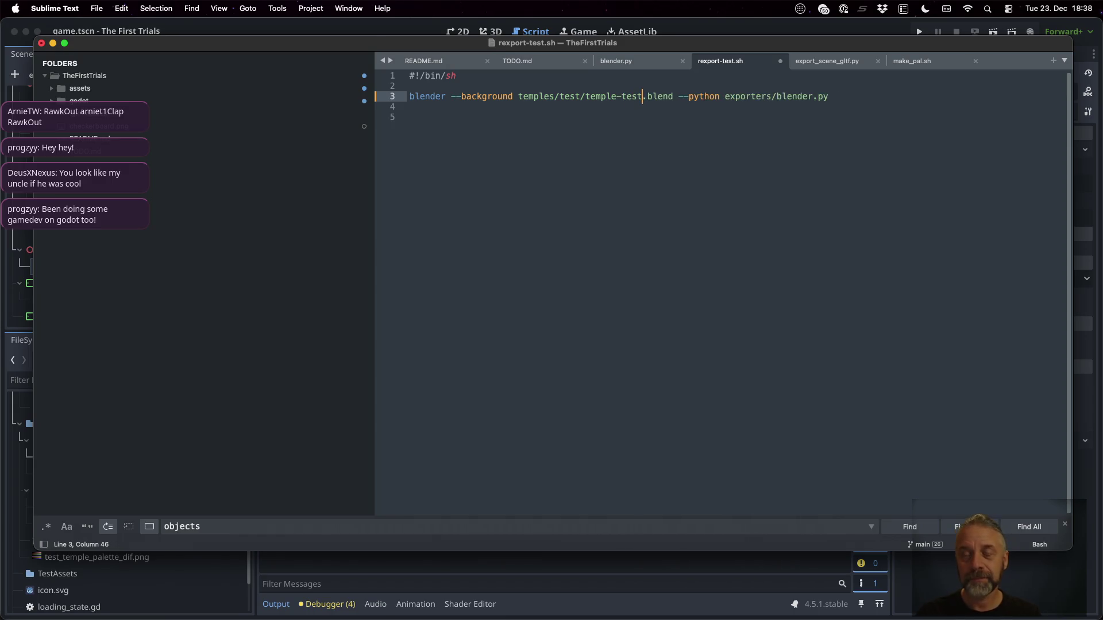
key(super+s)
Run ./rexport-test.sh and list the assets folder to find temple-test.glb.
key(super+Tab)
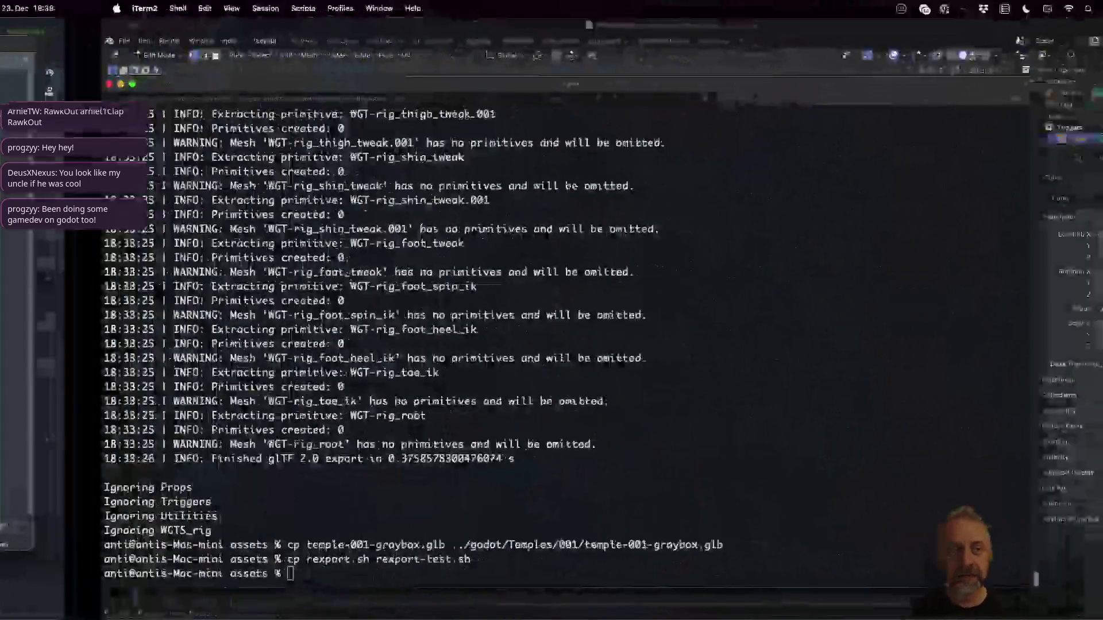
text(./rexport-test.sh)
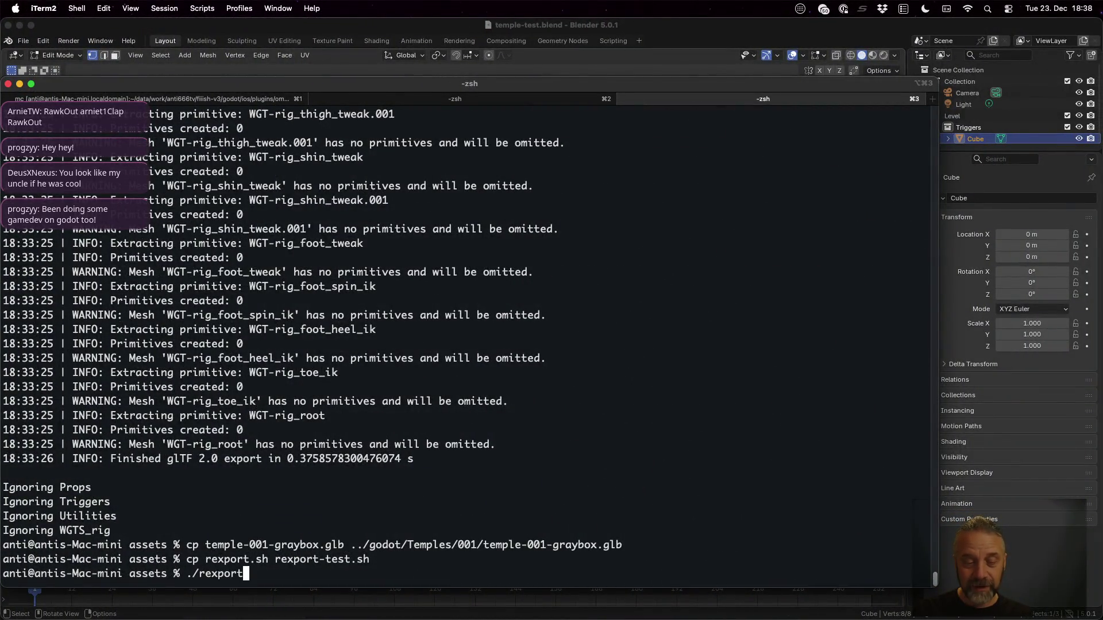
key(Return)
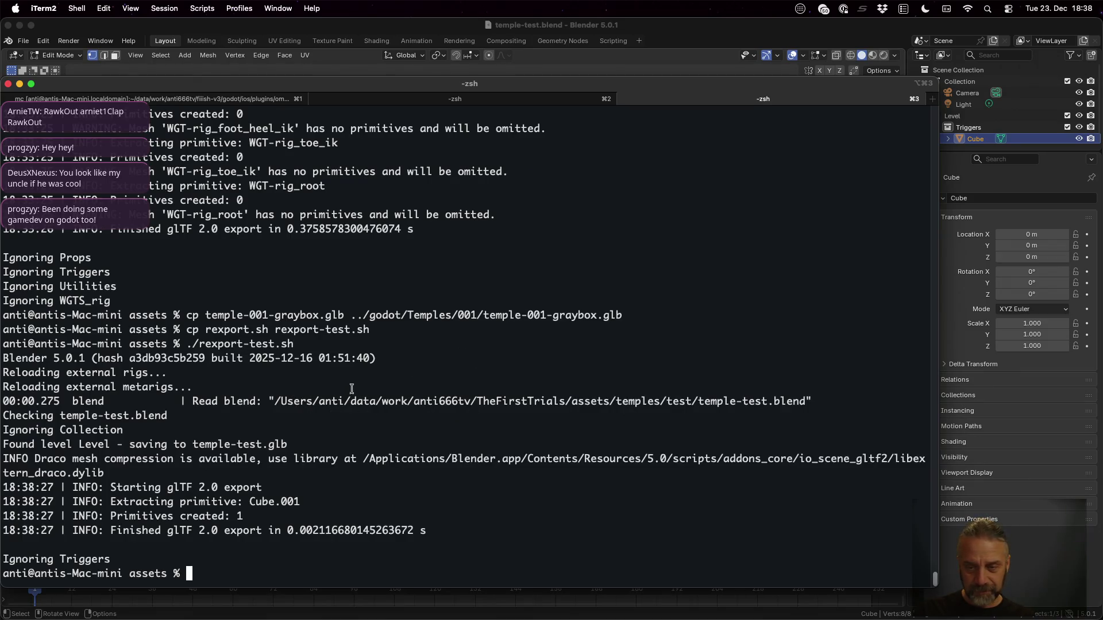
text(ls)
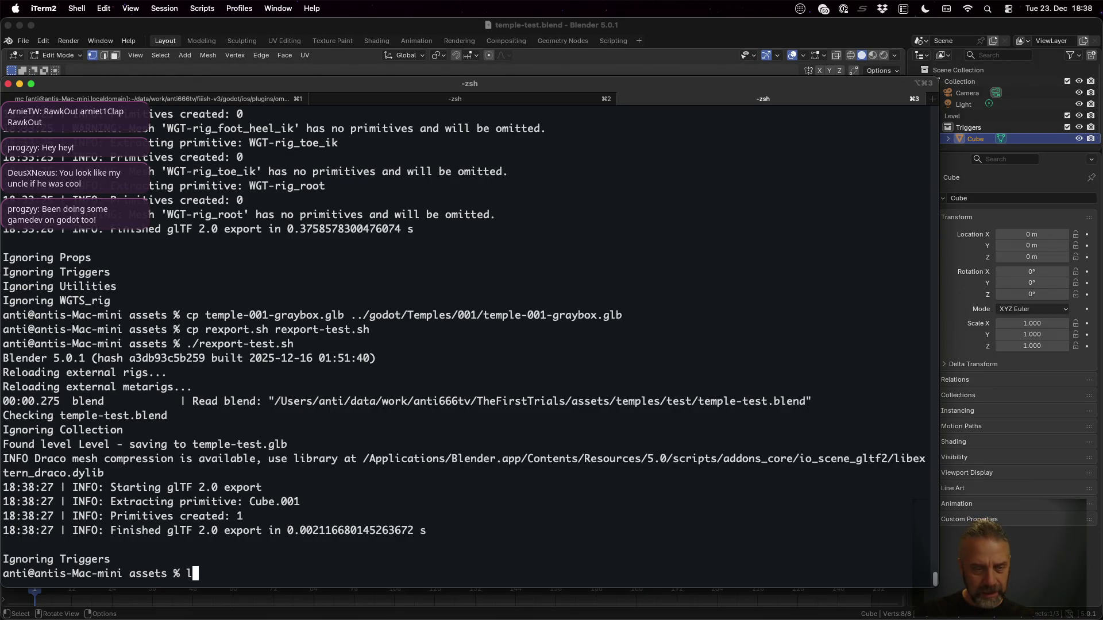
key(Return)
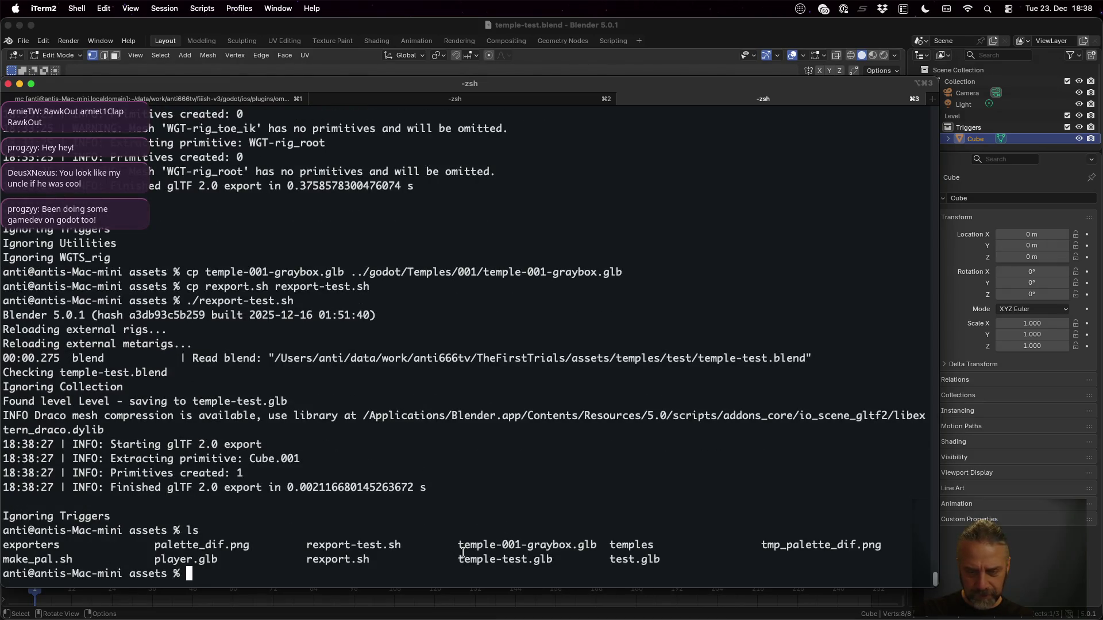
Copy temple-test.glb to the parent folder.
drag(458, 558, 554, 560)
text(cp )
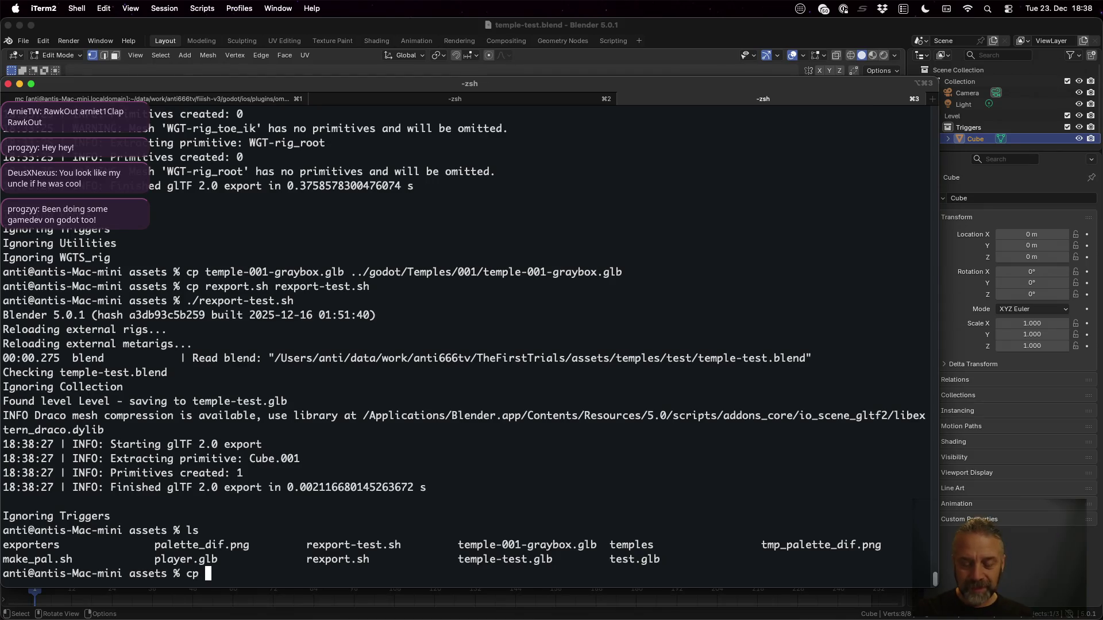
text(temple)
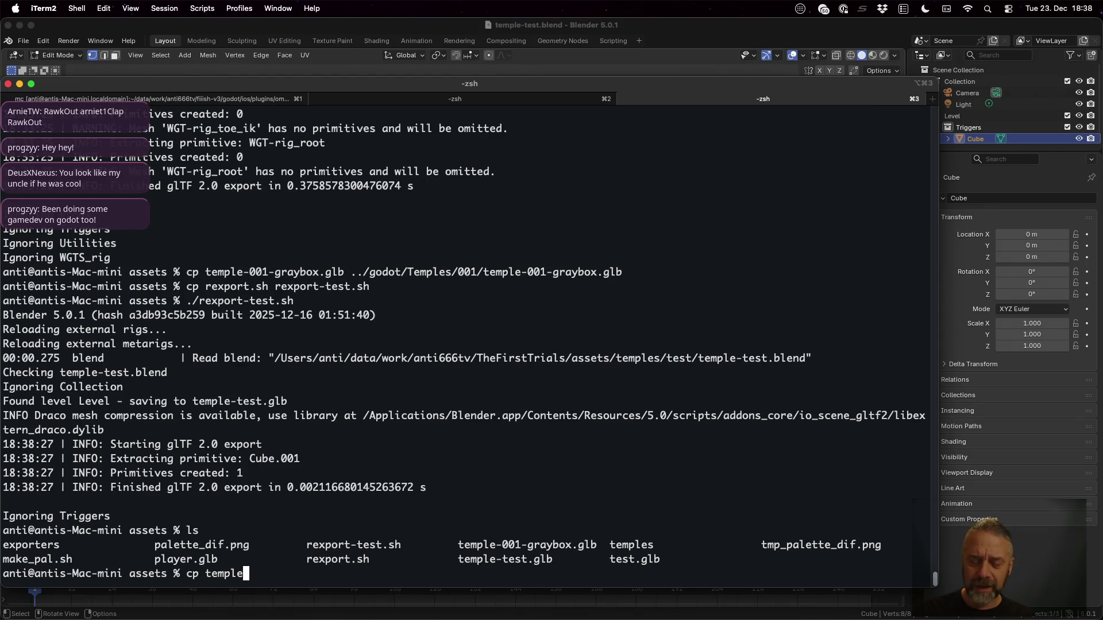
text(-test.glb)
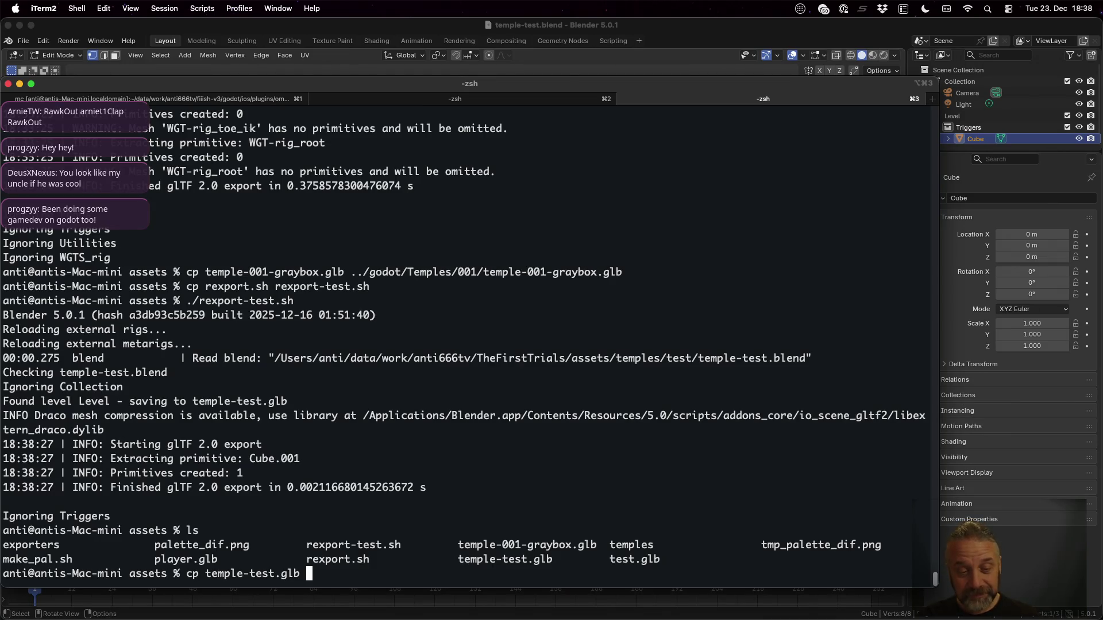
text(..)
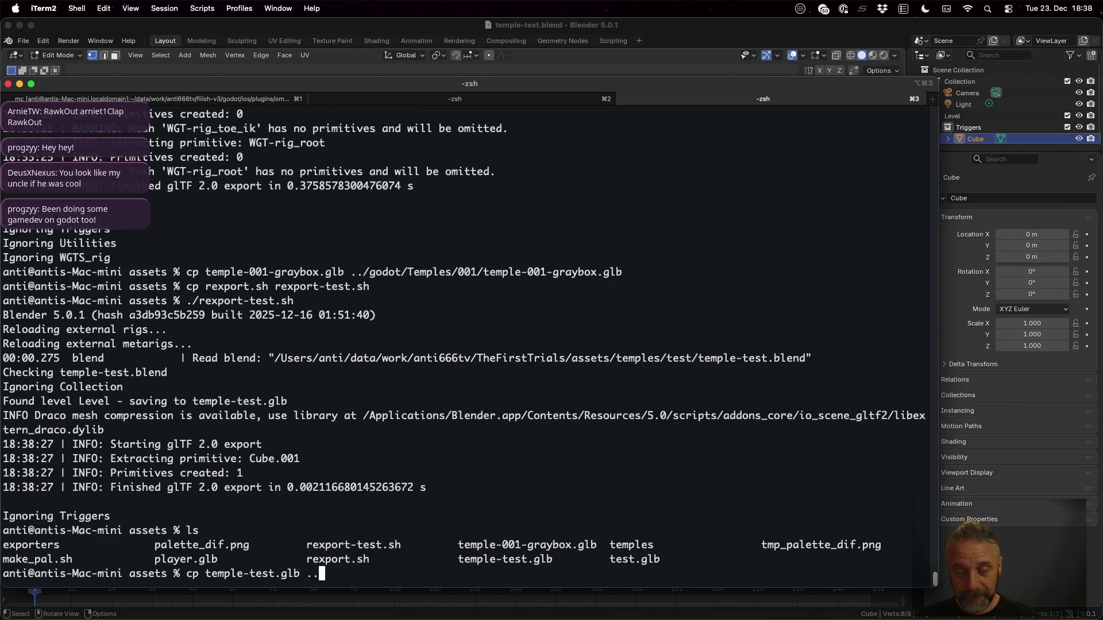
key(Return)
Create a test folder under ../godot/Temples.
text(mkdir .)
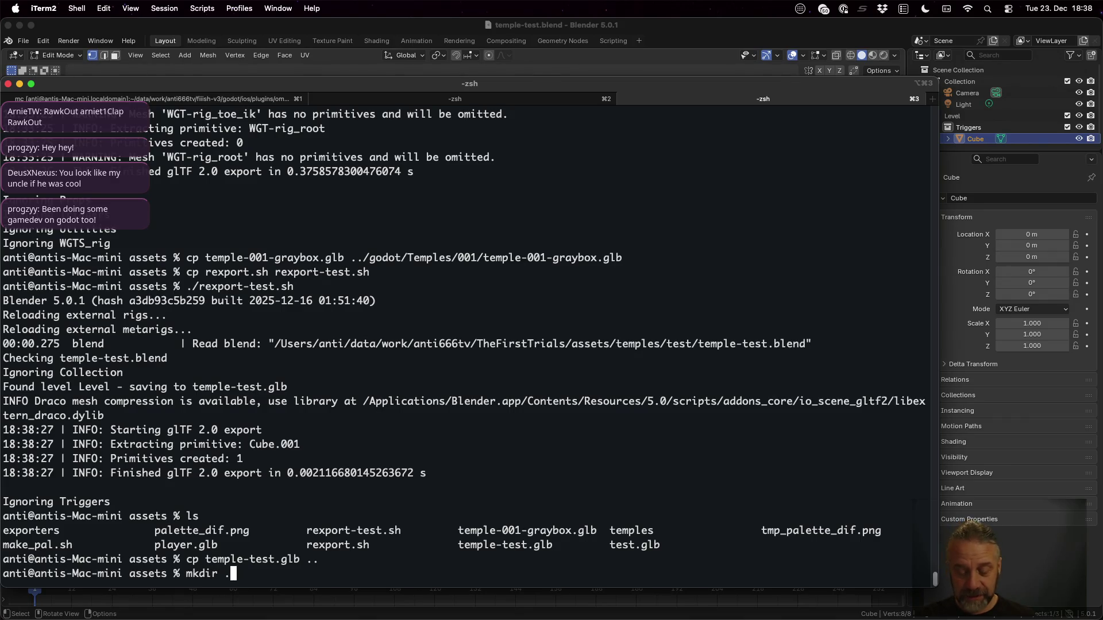
text(./godot/Te)
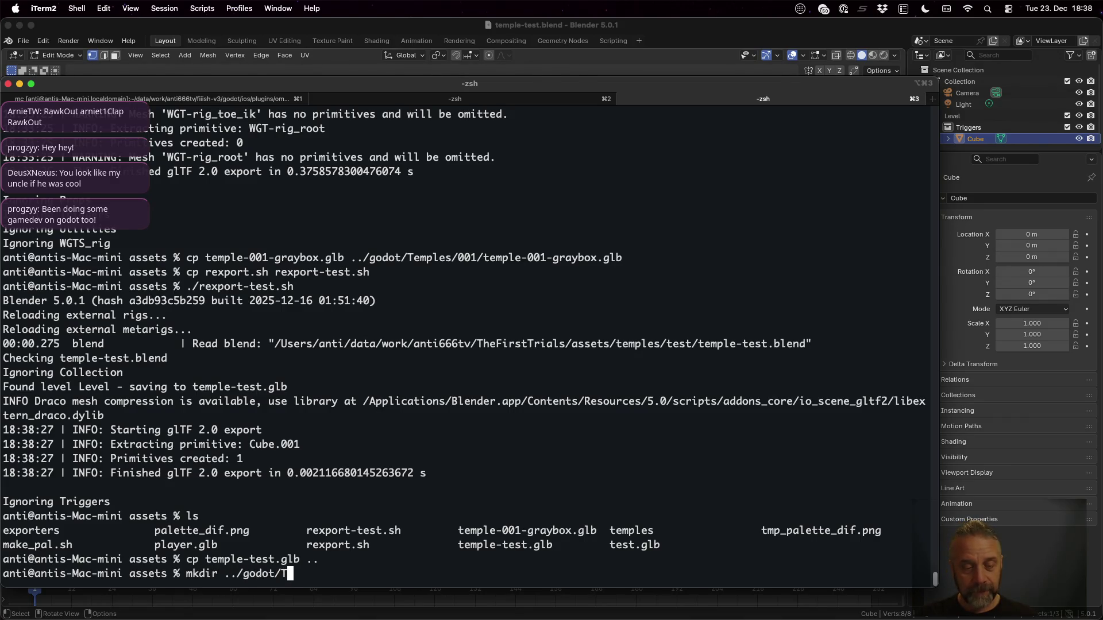
key(Tab)
key(Tab)
text(test)
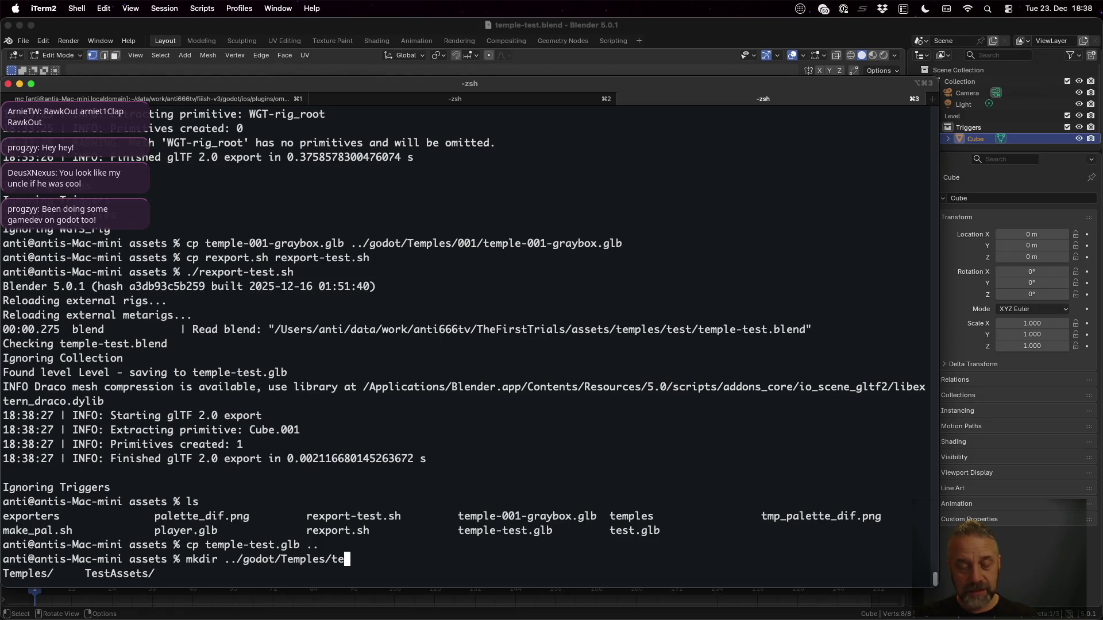
key(Return)
Copy temple-test.glb into ../godot/Temples/test/.
text(cp )
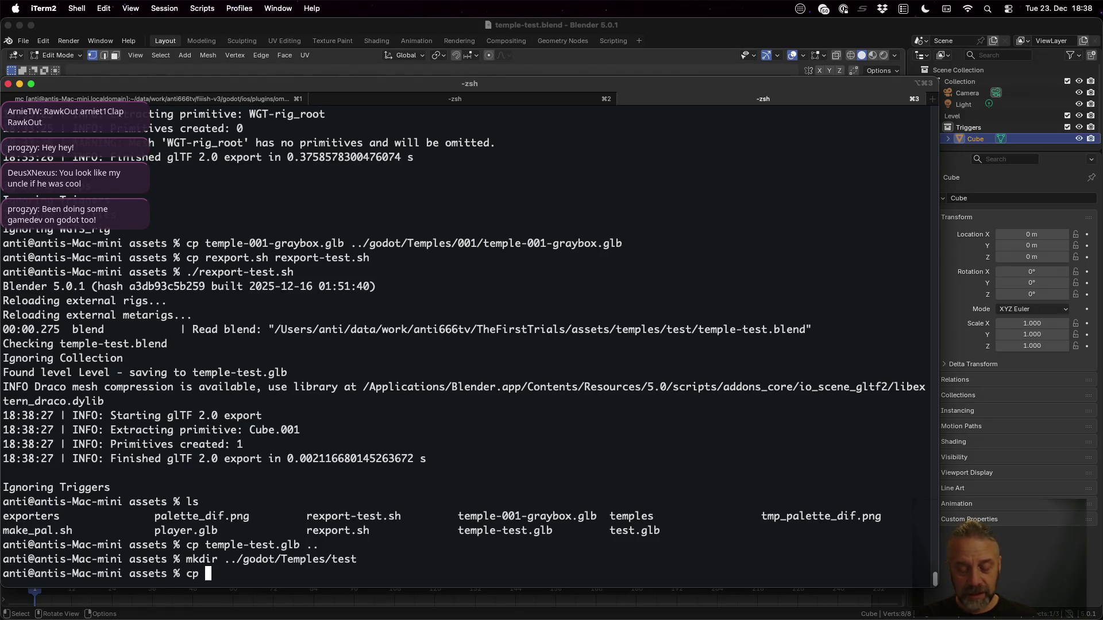
text(temple-t)
key(Tab)
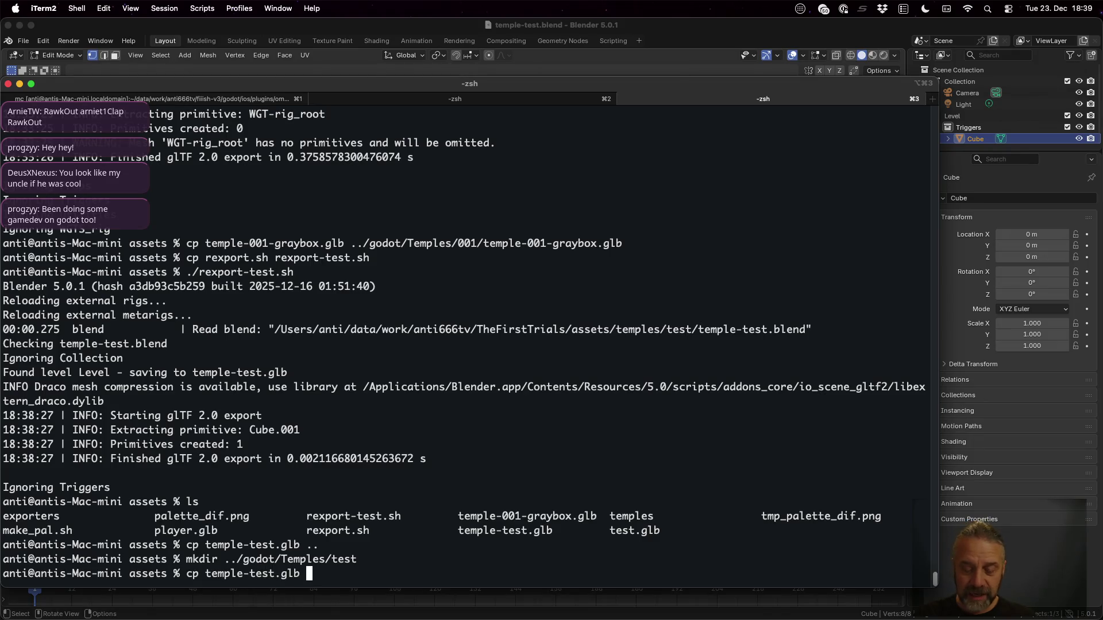
text(../ge)
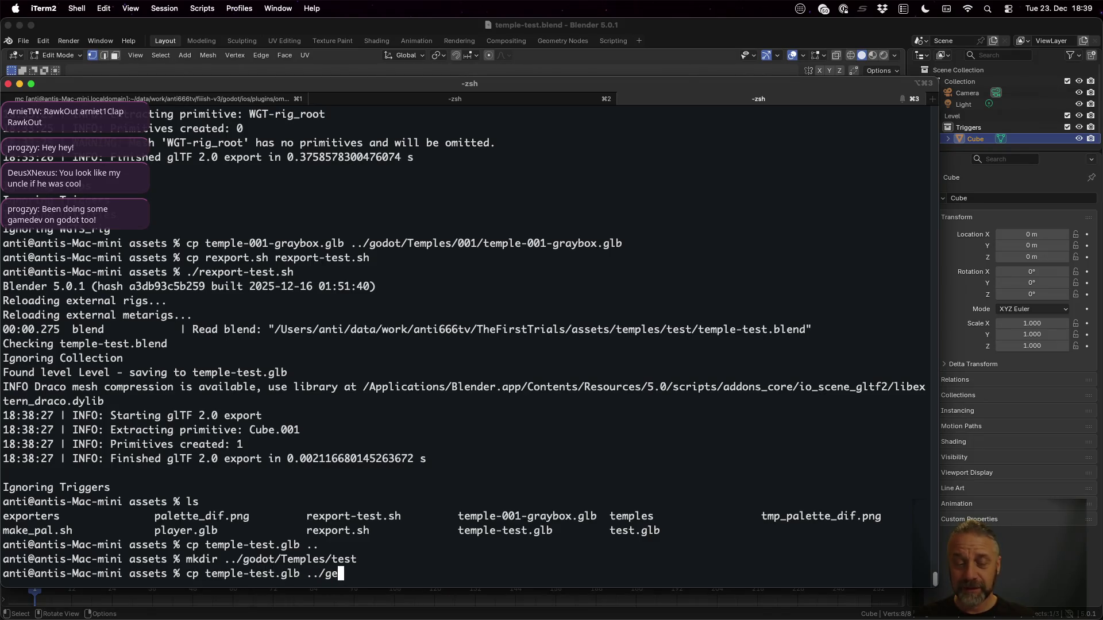
key(BackSpace)
text(odot/)
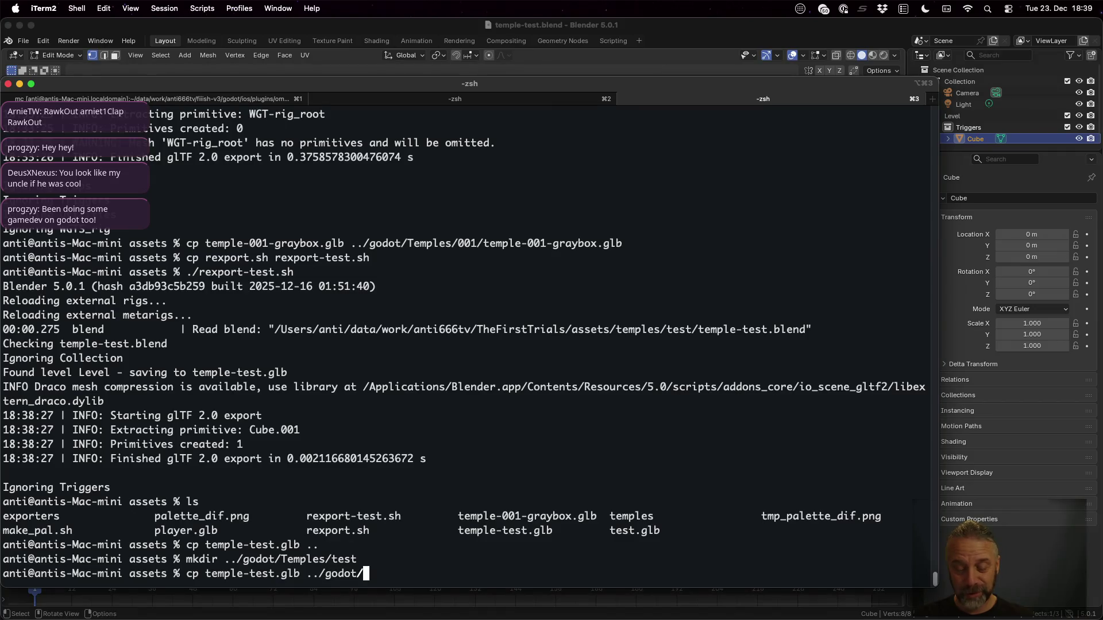
text(Te)
key(Tab)
key(Tab)
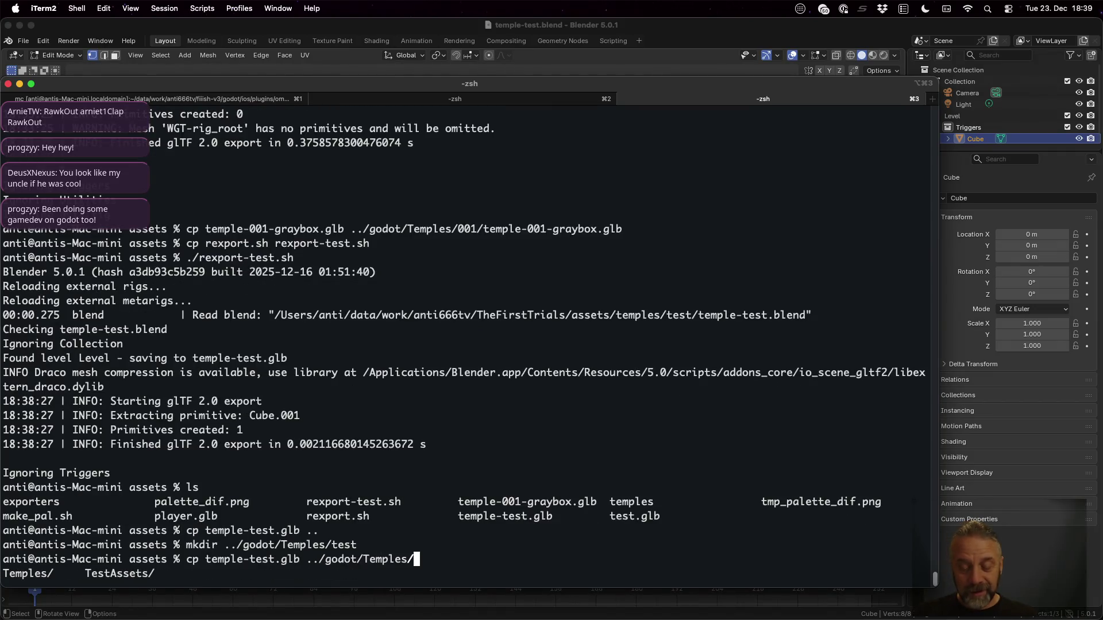
text(test/)
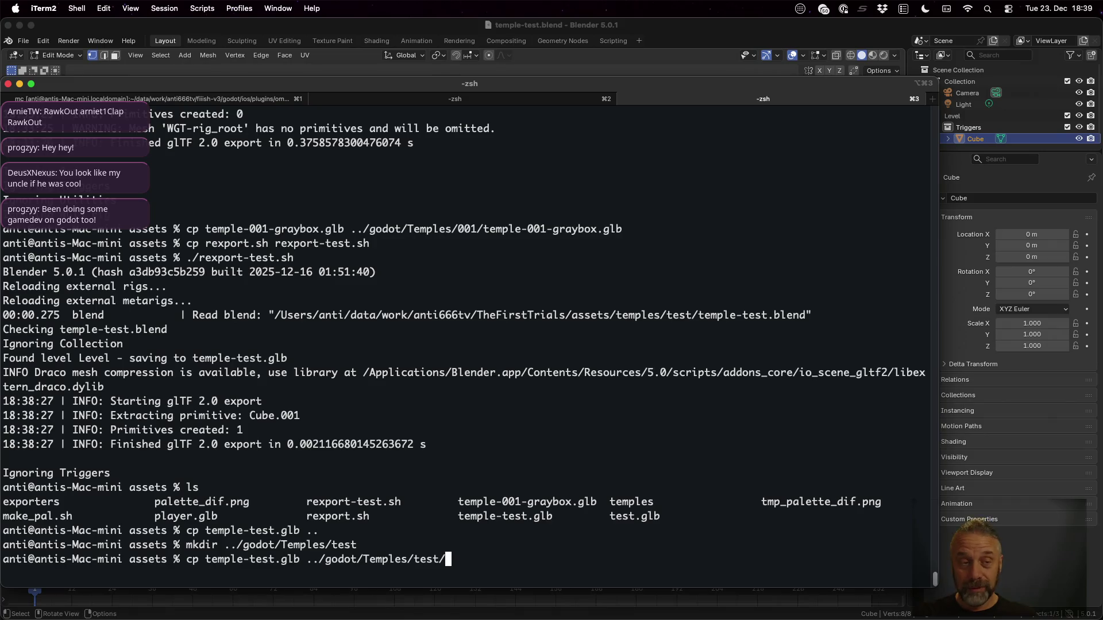
key(Return)
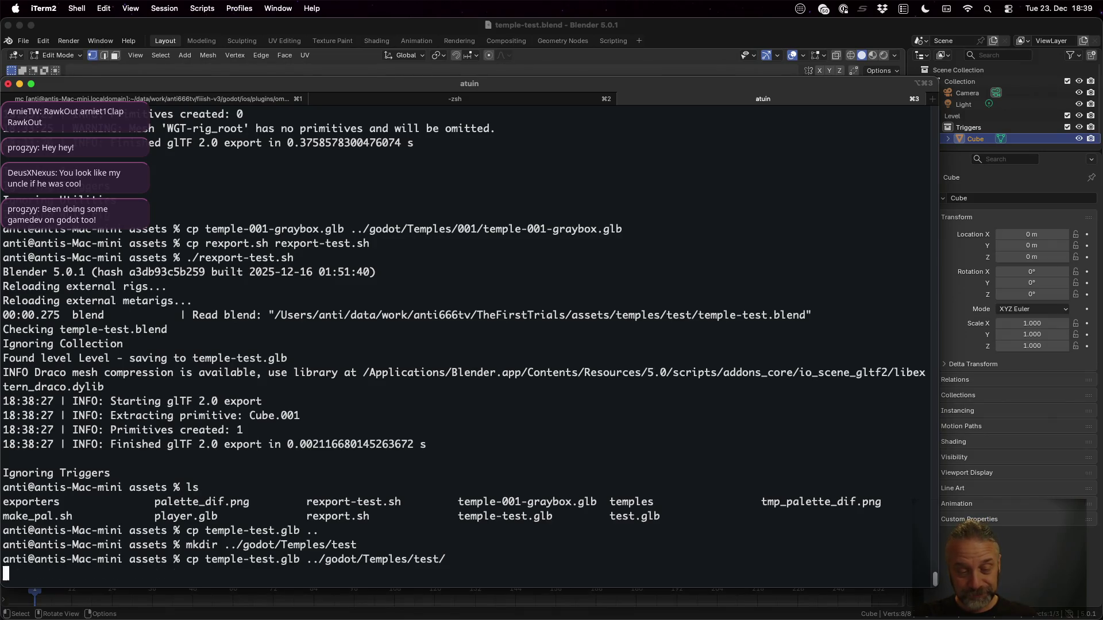
key(super+Tab)
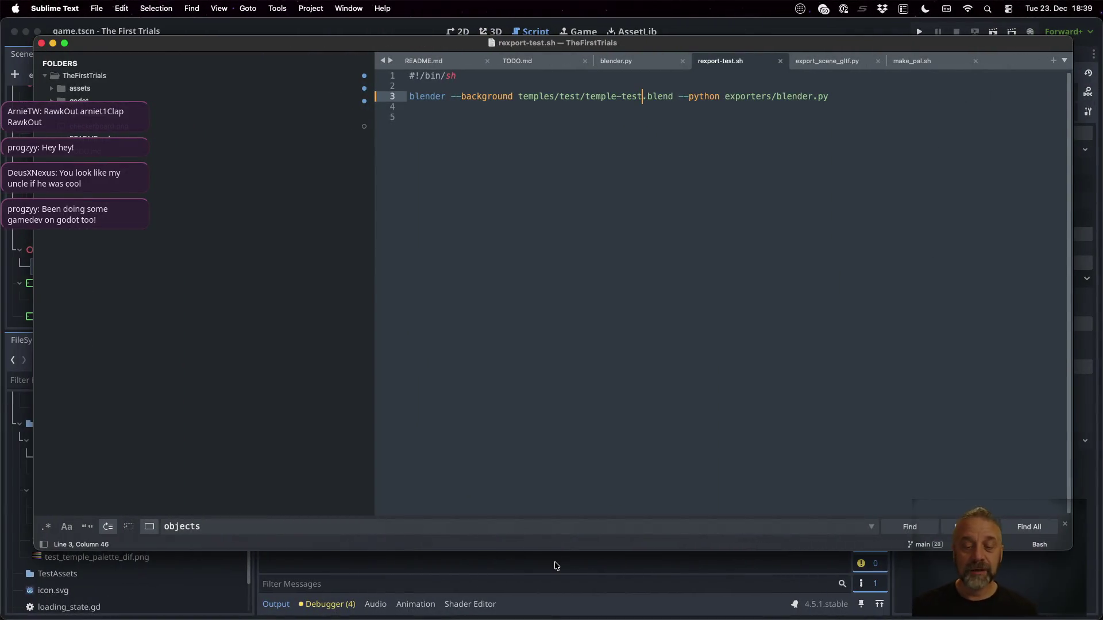
Preview temple-test.glb's import from Temples/test, confirming a single flat slab, then return to the terminal.
click(555, 565)
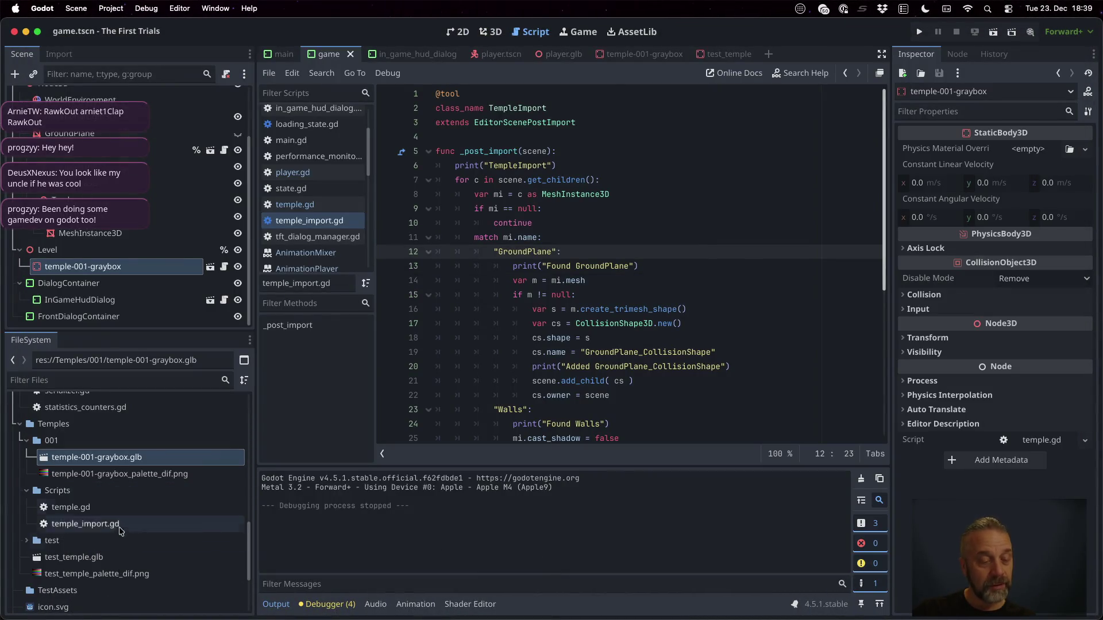
click(26, 541)
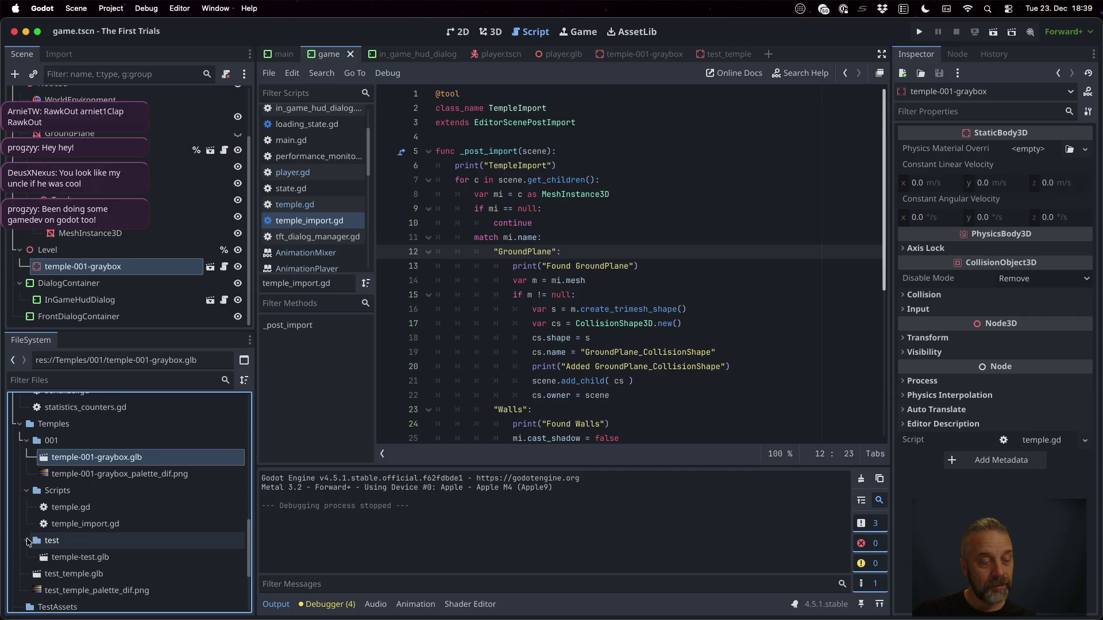
double_click(102, 557)
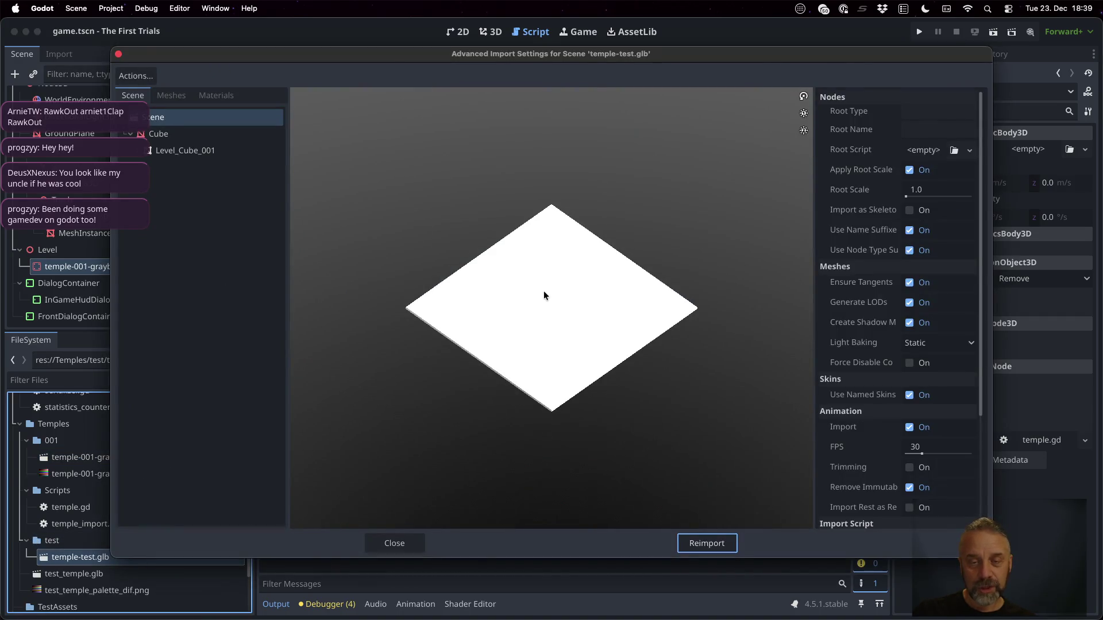
drag(399, 54, 452, 52)
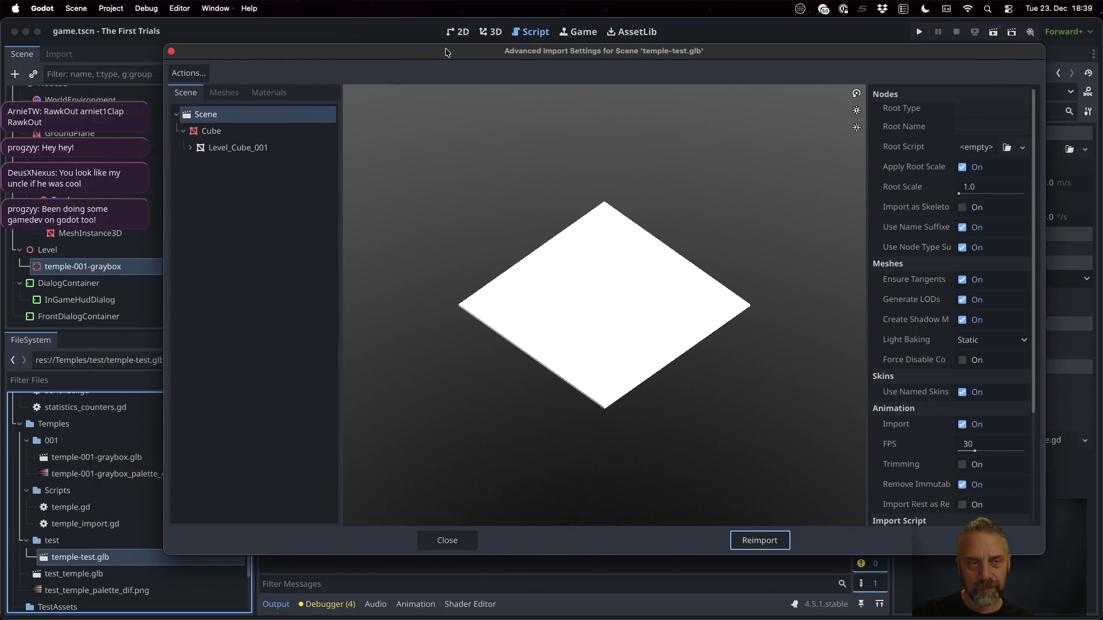
click(475, 538)
key(super+Tab)
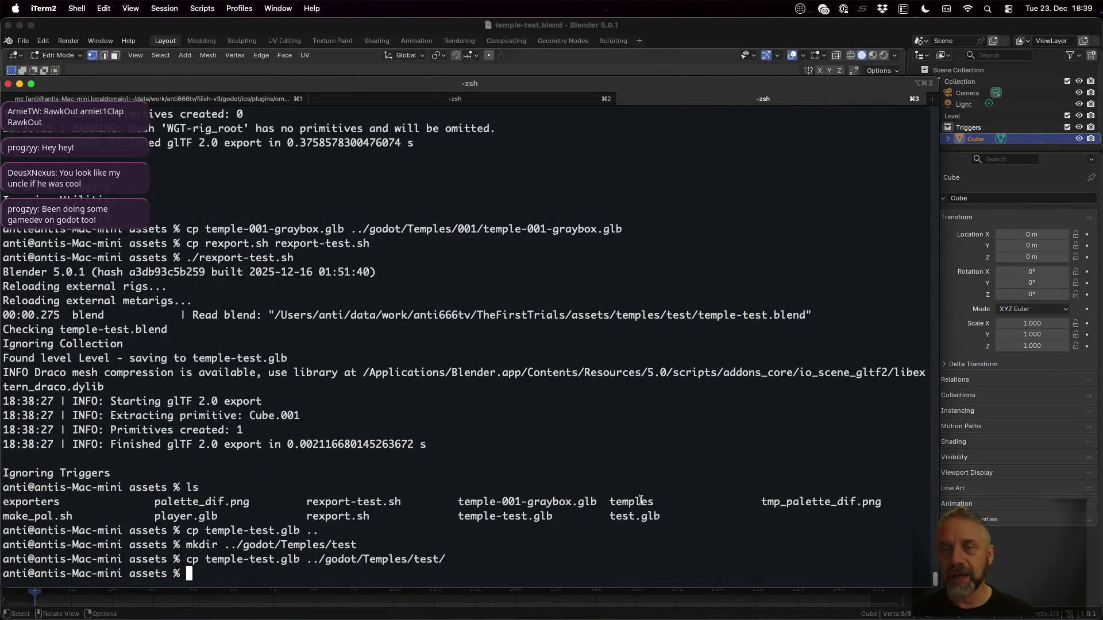
Add a new collection inside Level in the Outliner and name it Ground.
click(769, 28)
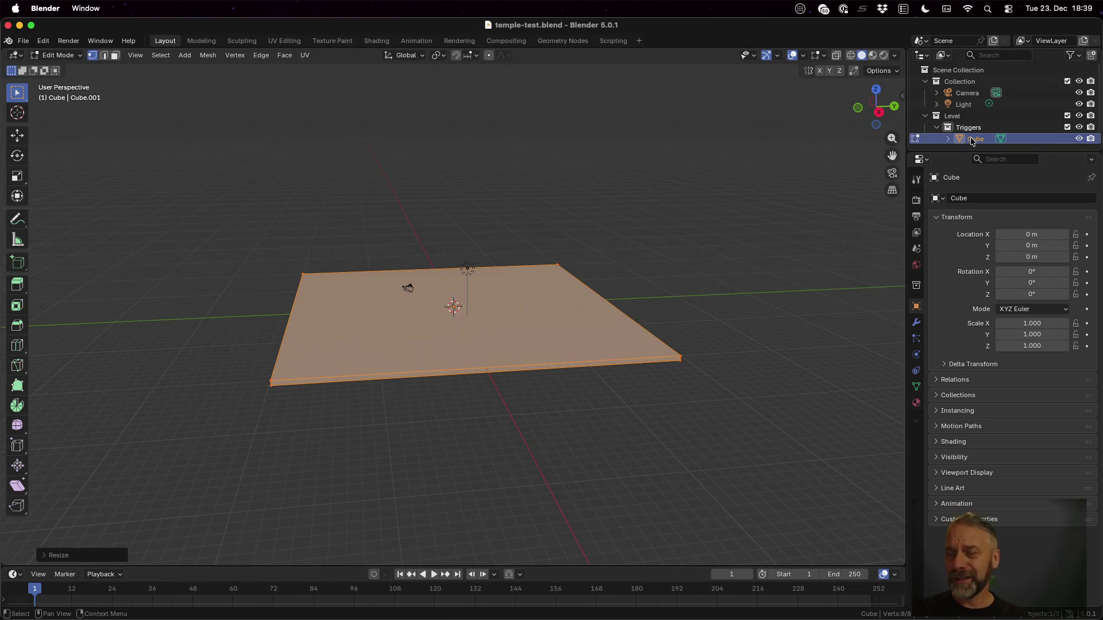
drag(947, 151, 948, 270)
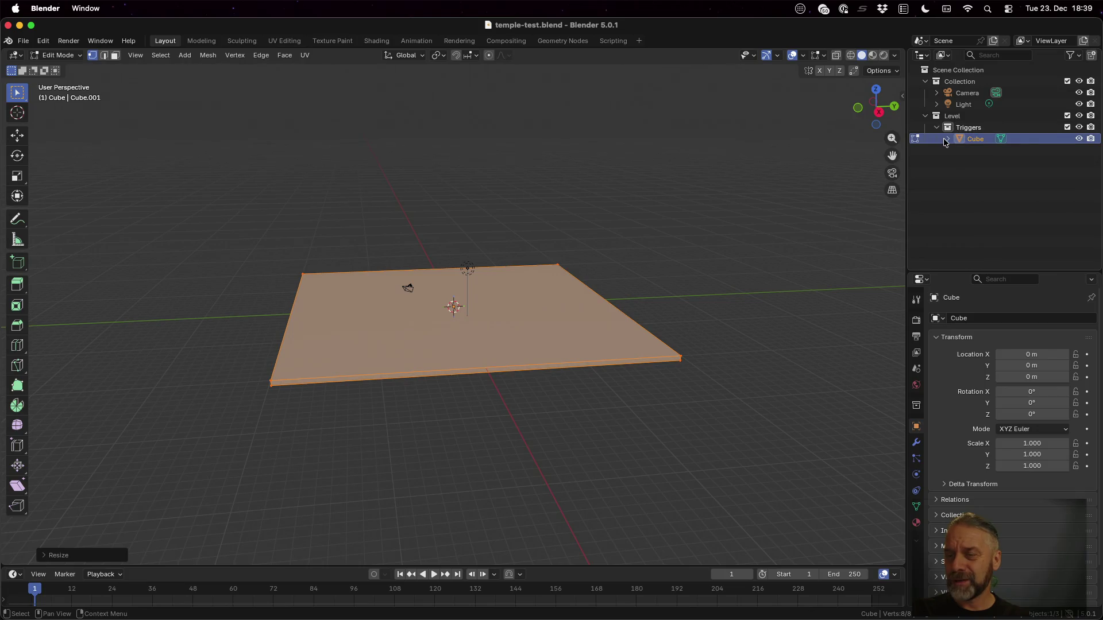
click(946, 139)
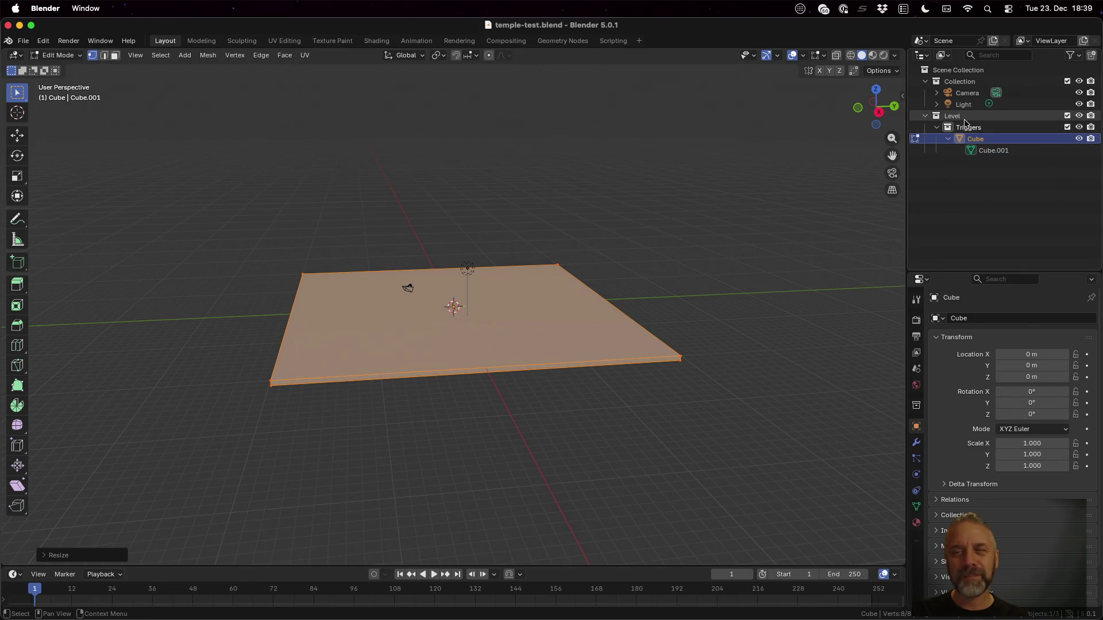
click(963, 117)
right_click(964, 118)
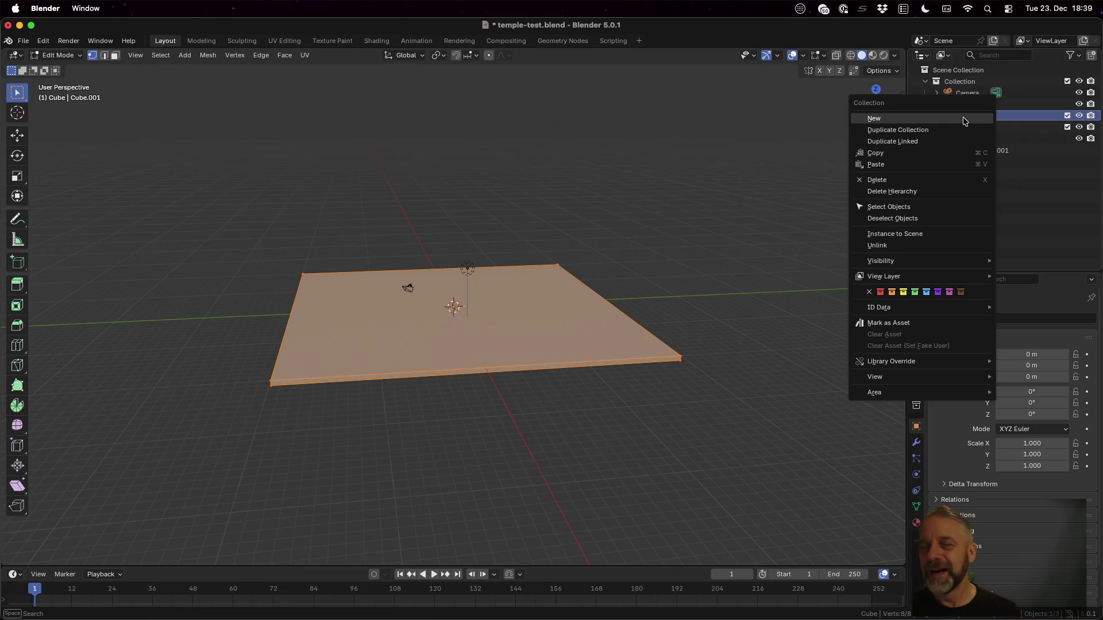
click(964, 118)
click(968, 162)
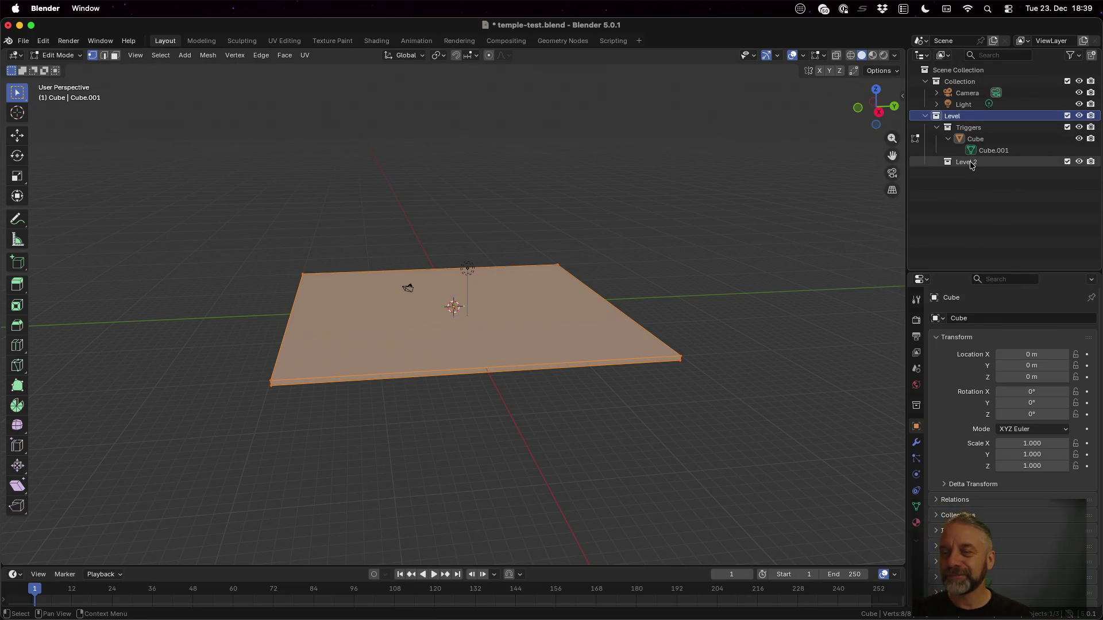
double_click(970, 162)
text(Gr)
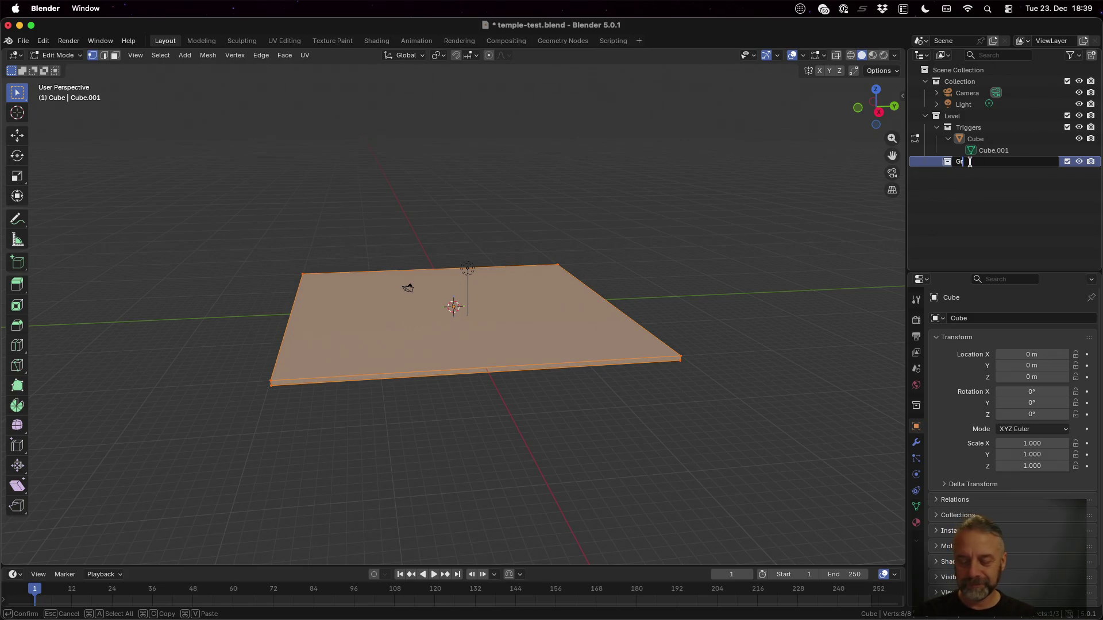
text(ound)
key(Return)
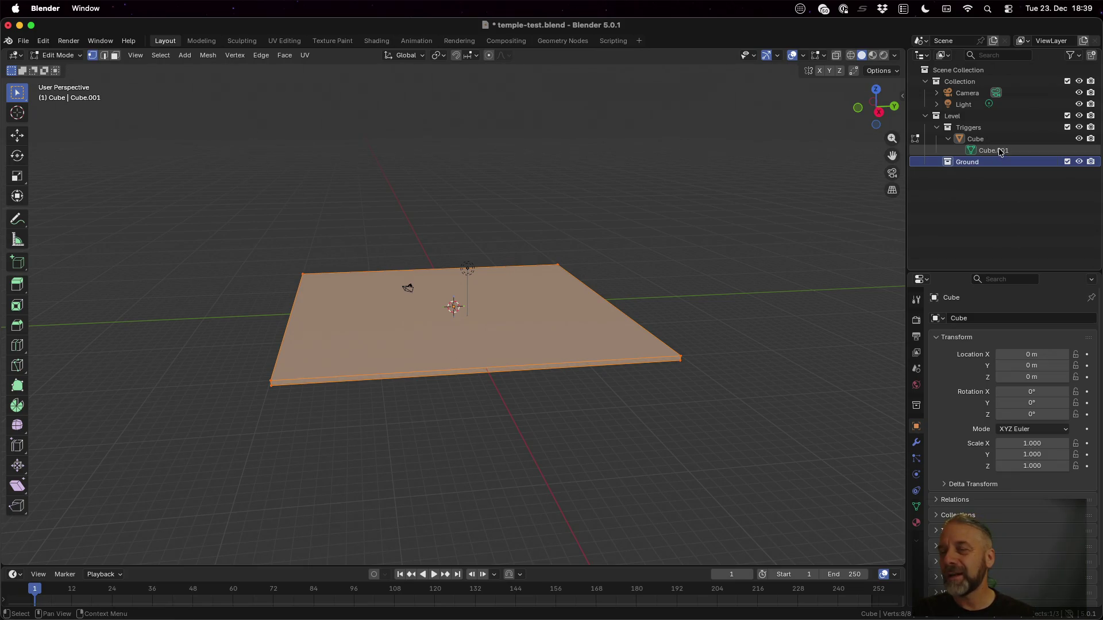
Move Cube into Ground, rename the object and its mesh GroundFloor, and save.
drag(974, 139, 971, 164)
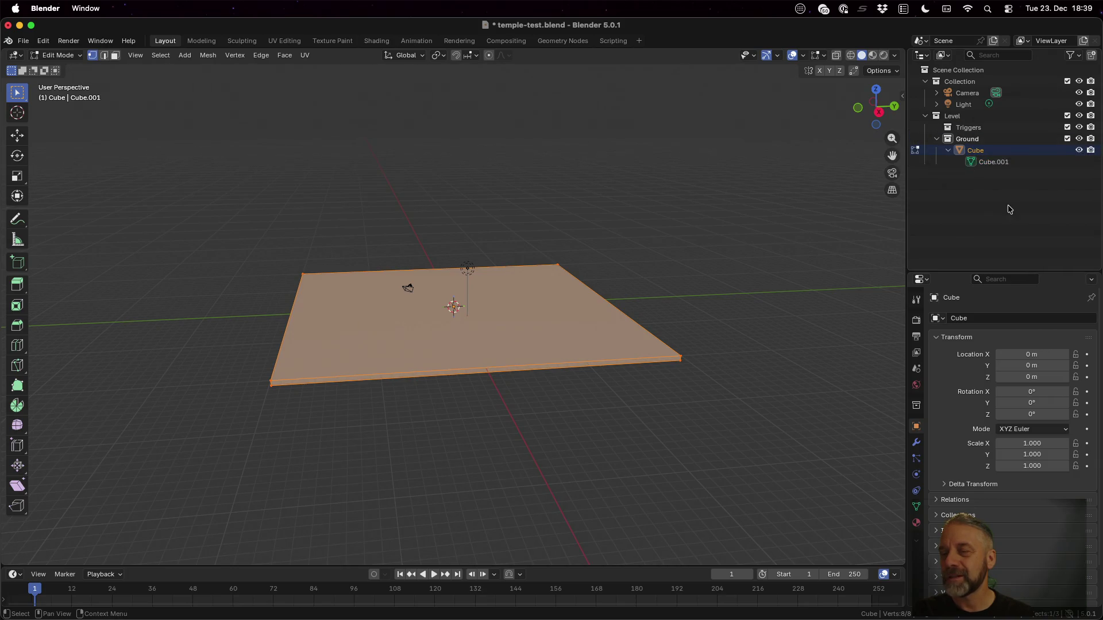
double_click(979, 150)
text(GroundFloor)
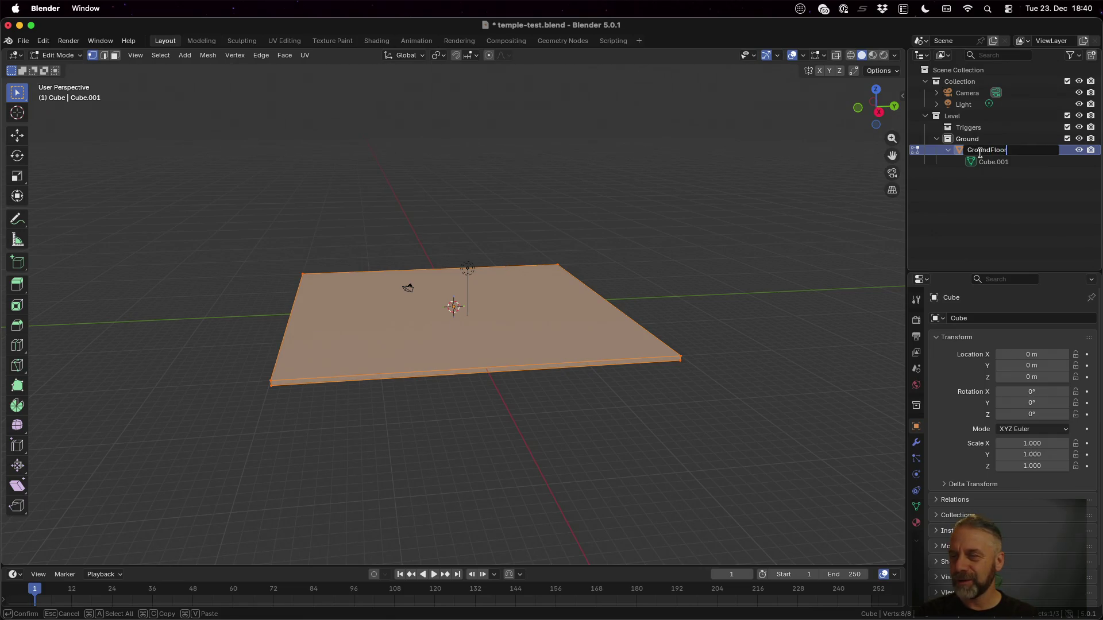
key(Return)
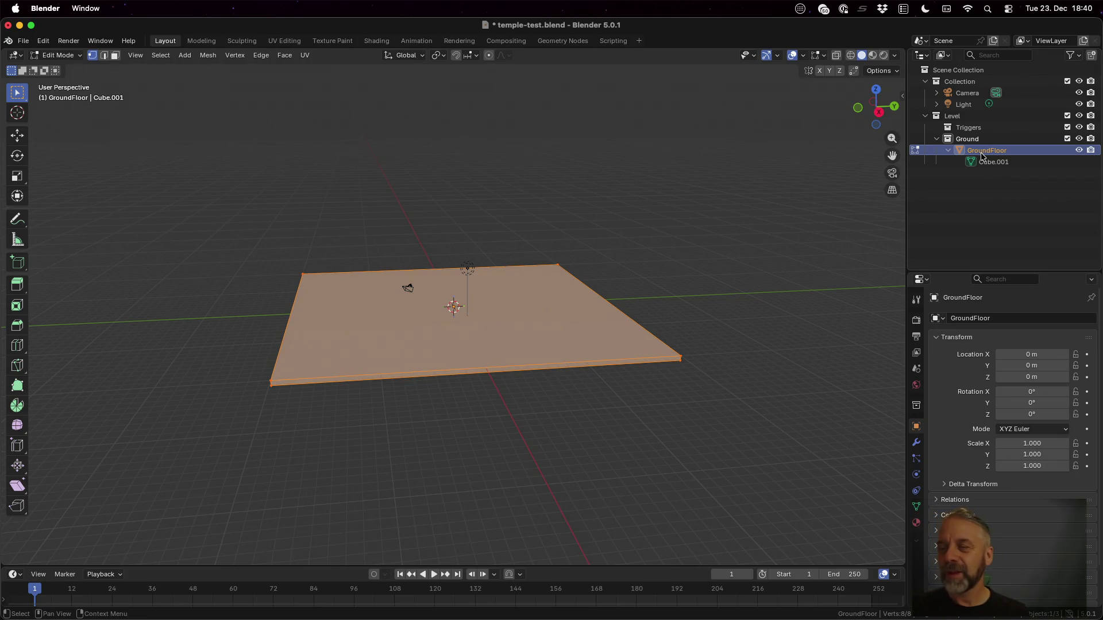
double_click(984, 161)
text(GroundFloor)
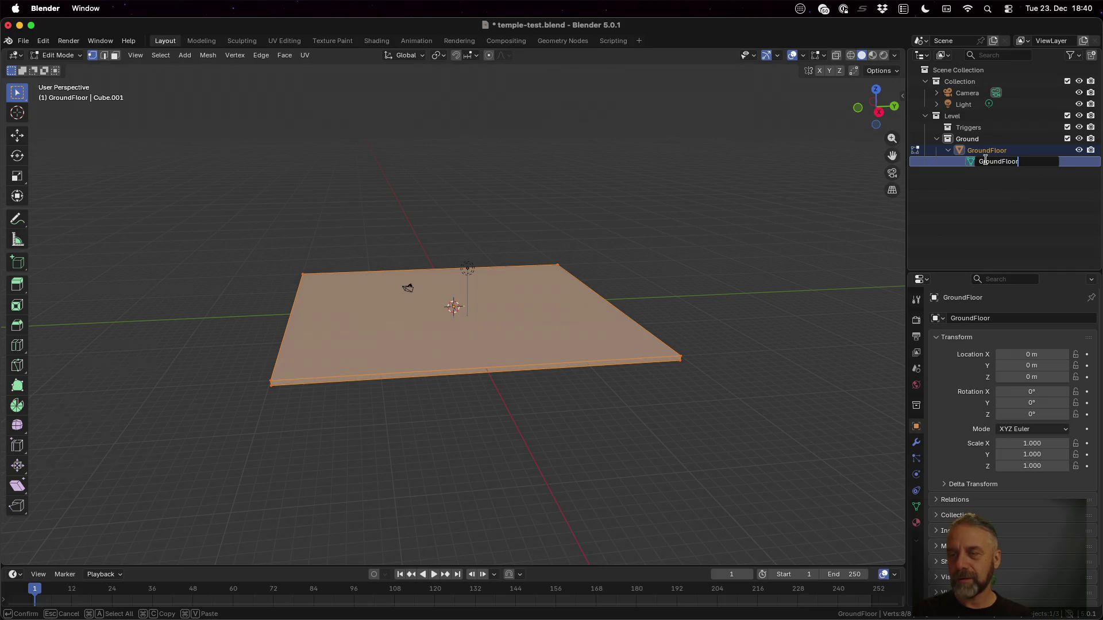
key(Return)
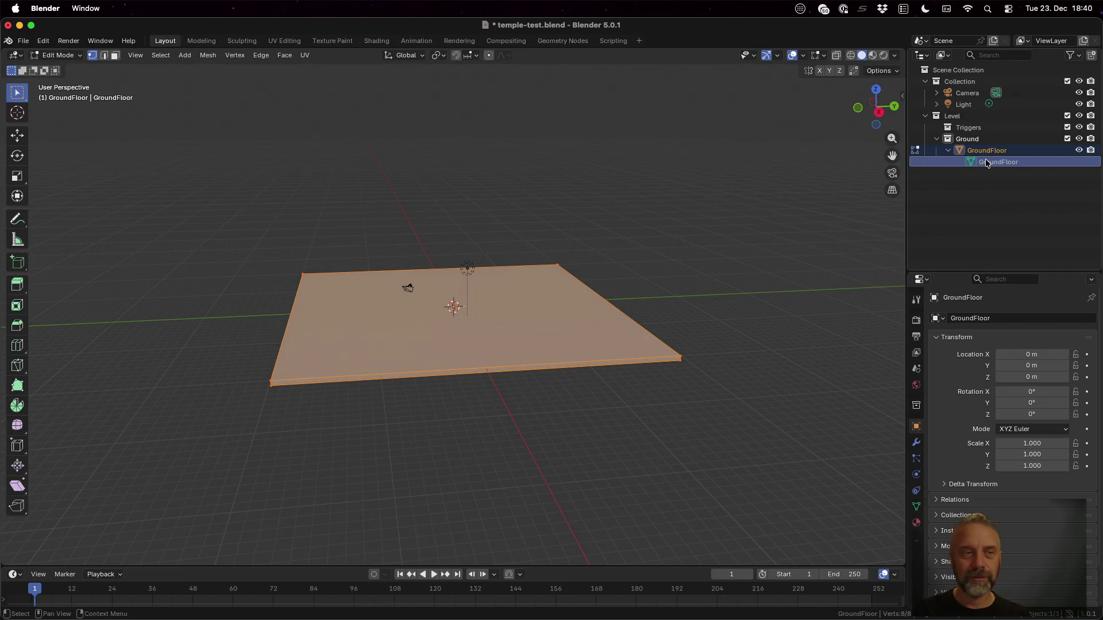
key(super+s)
key(super+Tab)
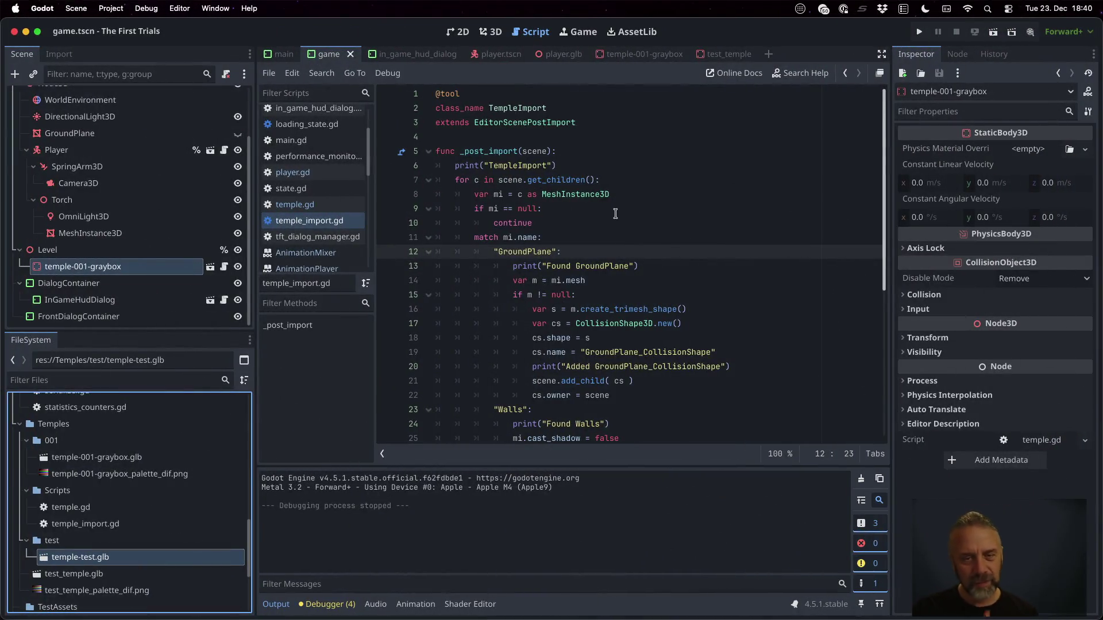
Rename the slab object and its mesh to GroundPlane, copied from the Godot script, and save.
double_click(540, 252)
key(super+c)
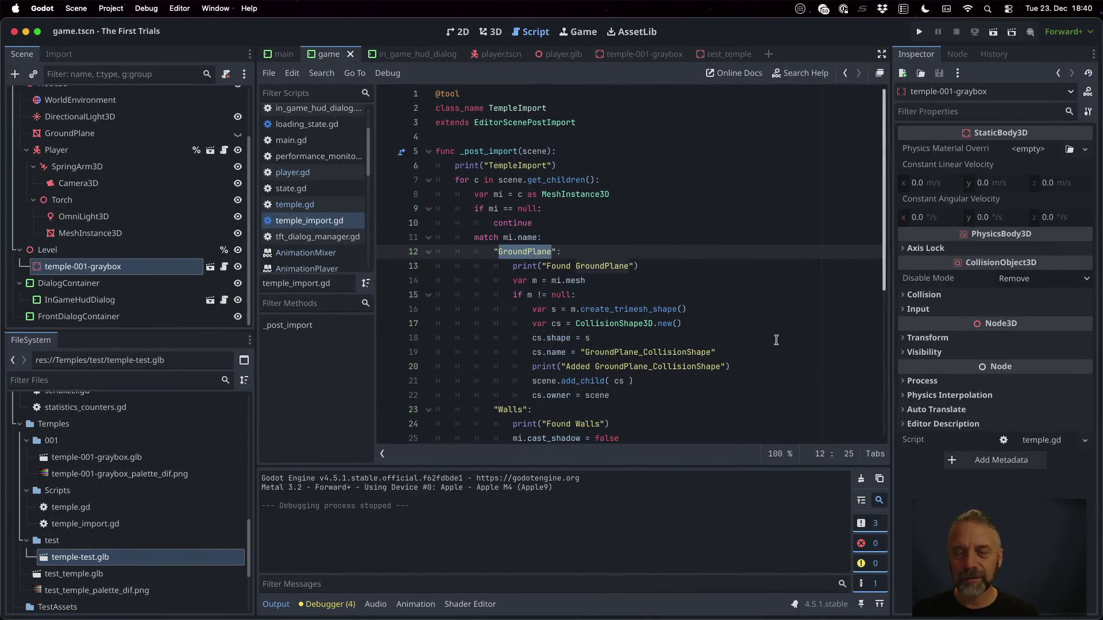
key(super+Tab)
double_click(990, 152)
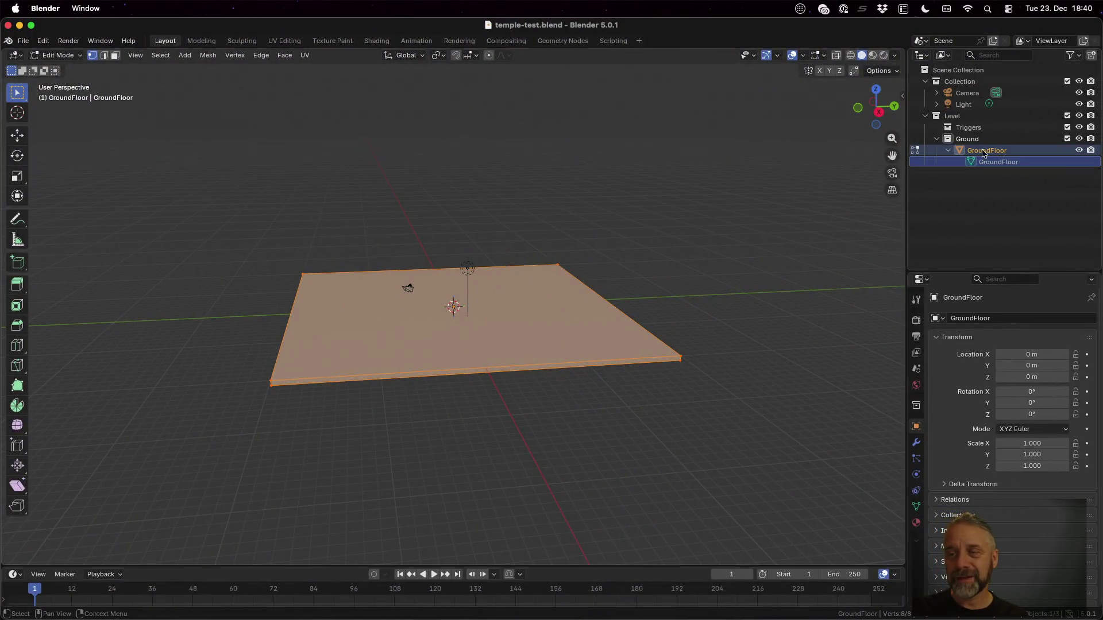
double_click(991, 152)
key(super+v)
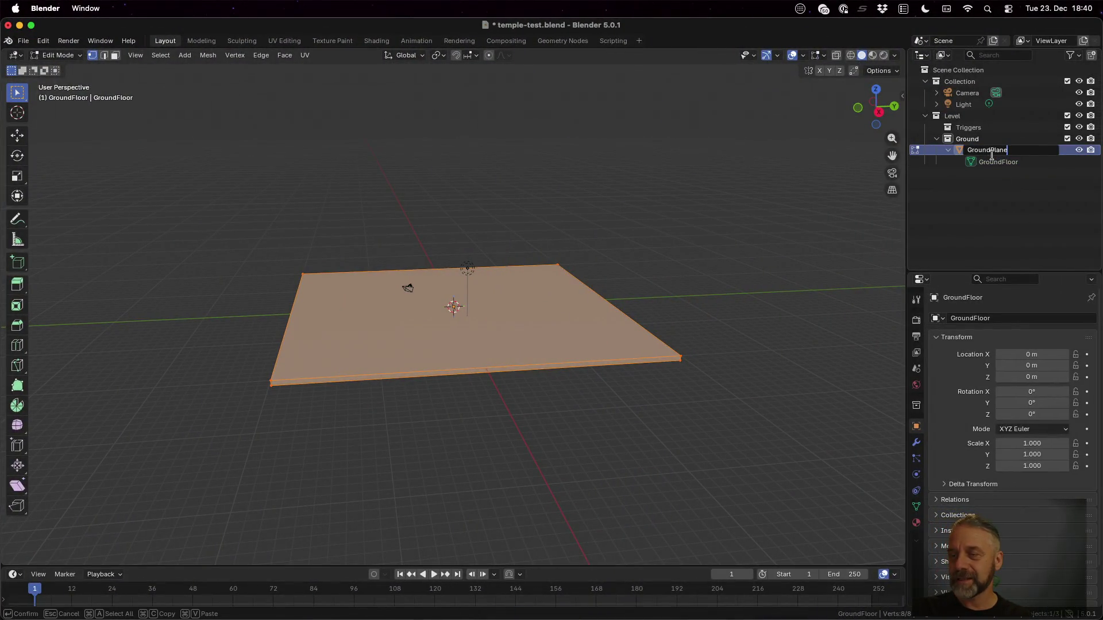
key(Return)
double_click(995, 163)
key(super+v)
key(Return)
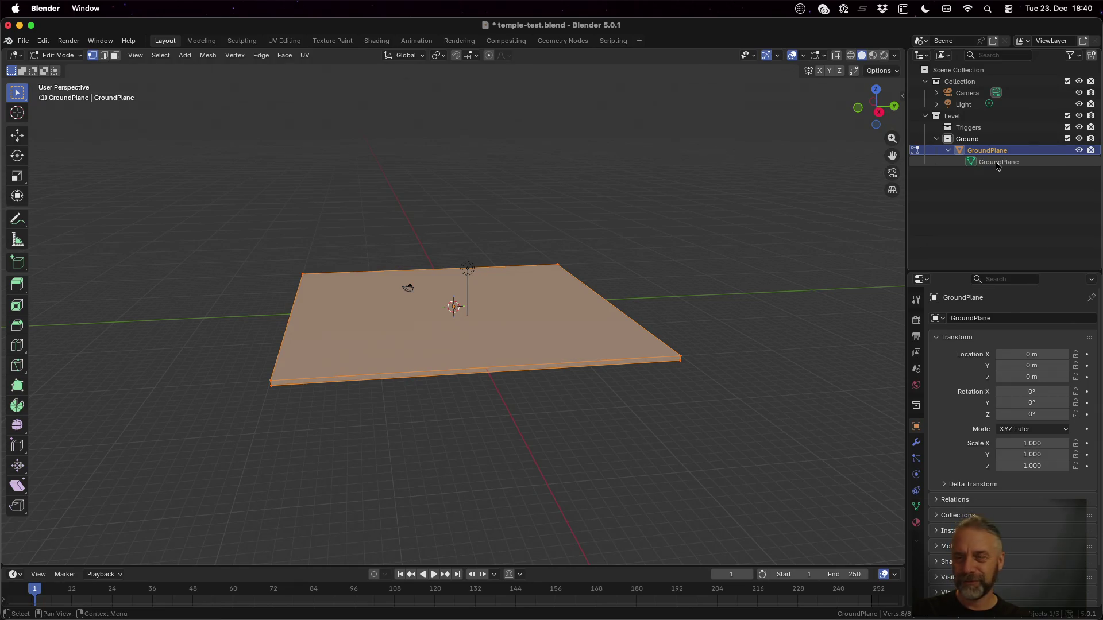
key(super+s)
Rerun ./rexport-test.sh and copy the new temple-test.glb into Godot's Temples/test folder.
key(ctrl+Up)
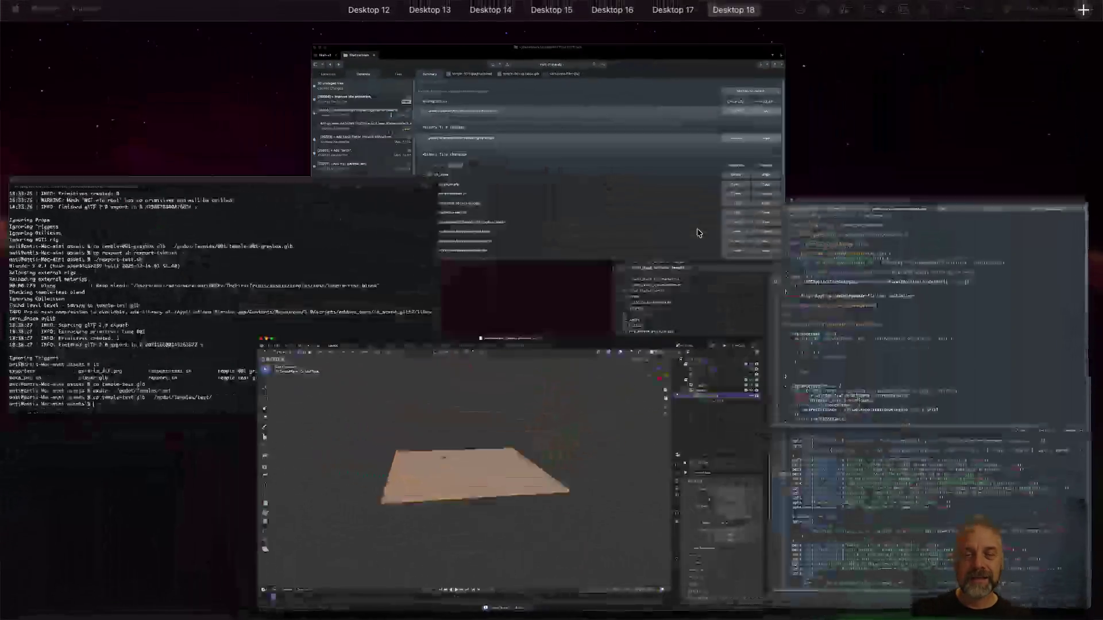
click(250, 261)
key(Up)
key(Up)
key(Up)
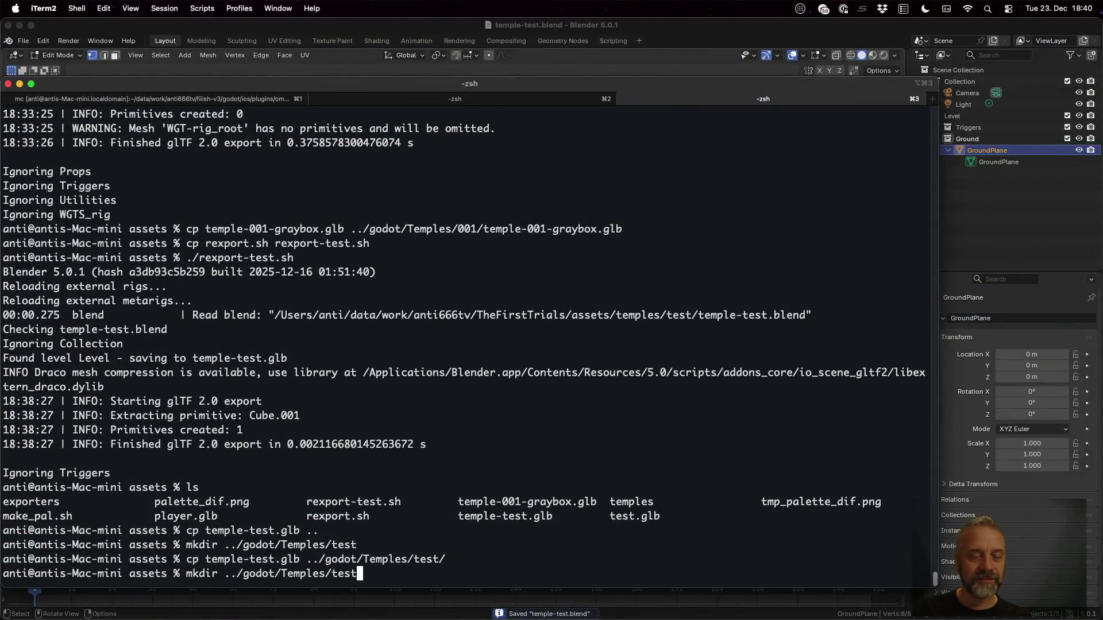
key(Up)
key(Return)
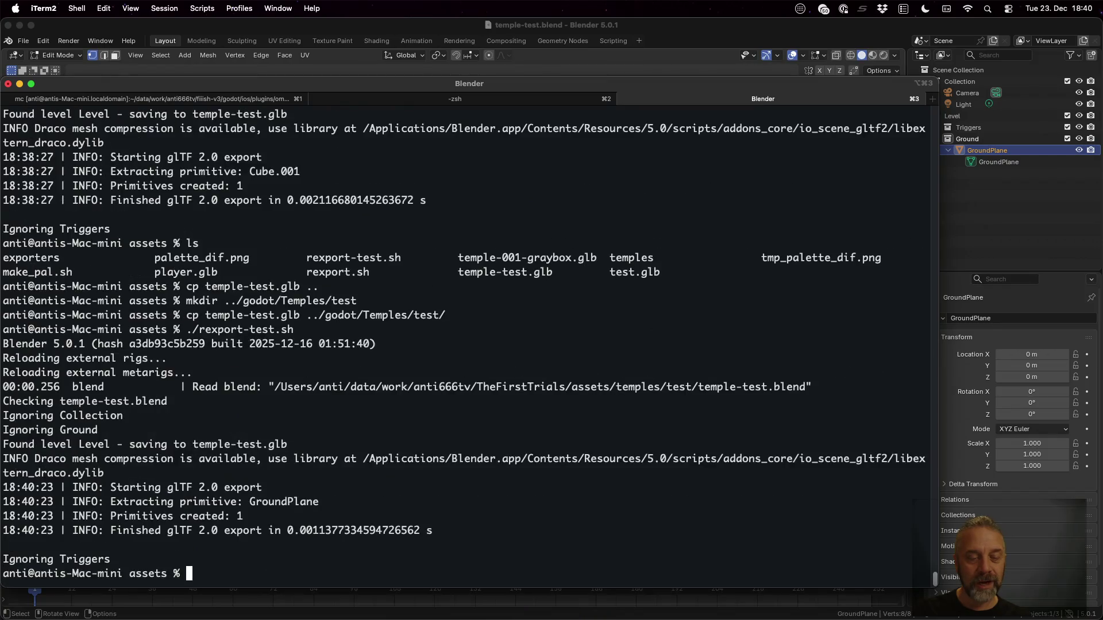
key(Up)
key(Up)
key(Return)
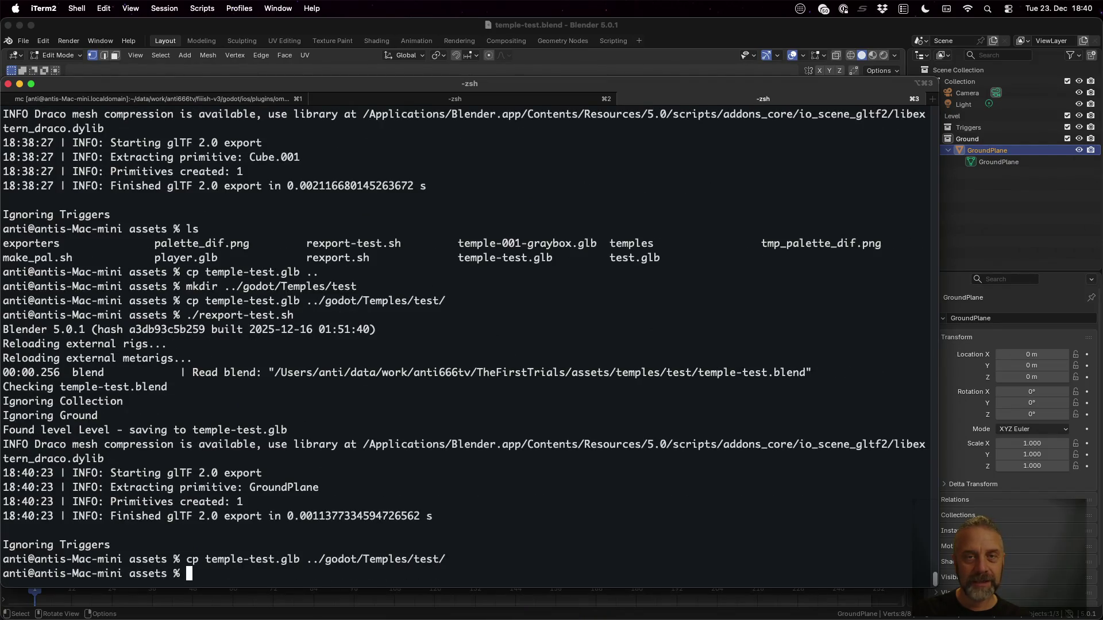
key(super+Tab)
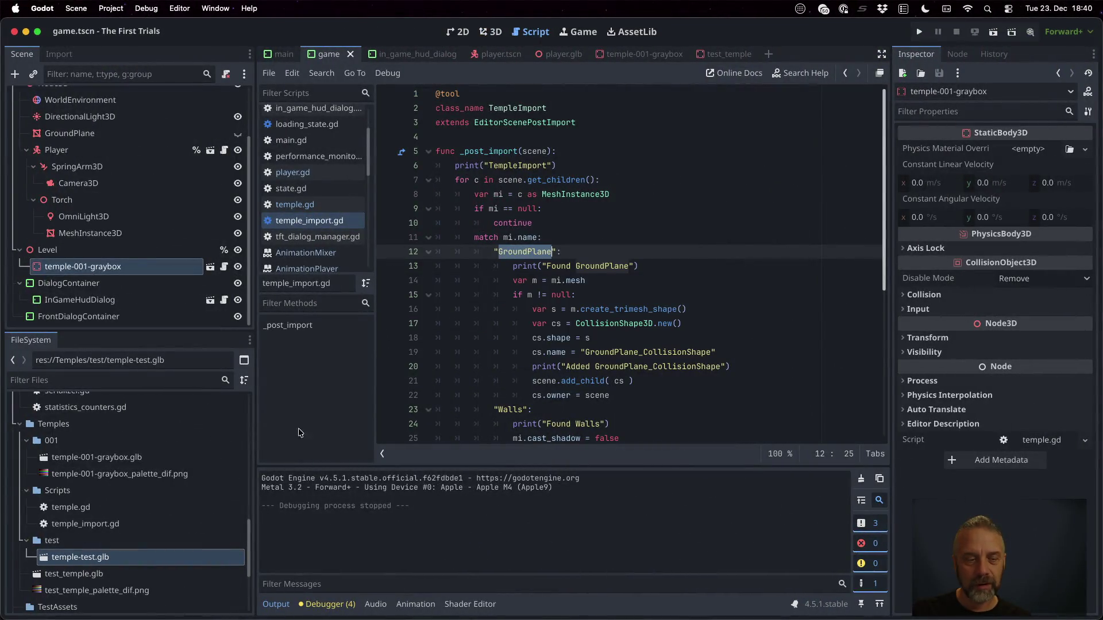
Preview the reimported temple-test.glb in Advanced Import Settings, rotating to see the plane.
click(98, 558)
double_click(97, 557)
mouse_move(549, 319)
mouse_down()
mouse_move(492, 257)
mouse_move(544, 301)
mouse_up()
click(397, 544)
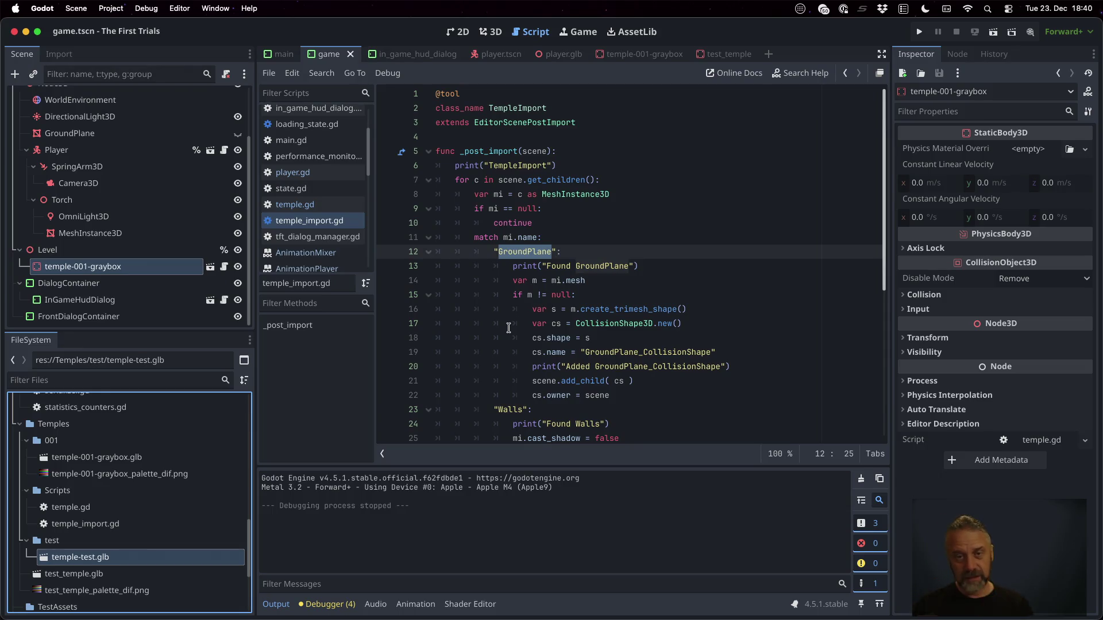
Open game.gd, jump to get_spawn_point in temple.gd, and copy the SpawnPoint name.
scroll(535, 303, down, 6)
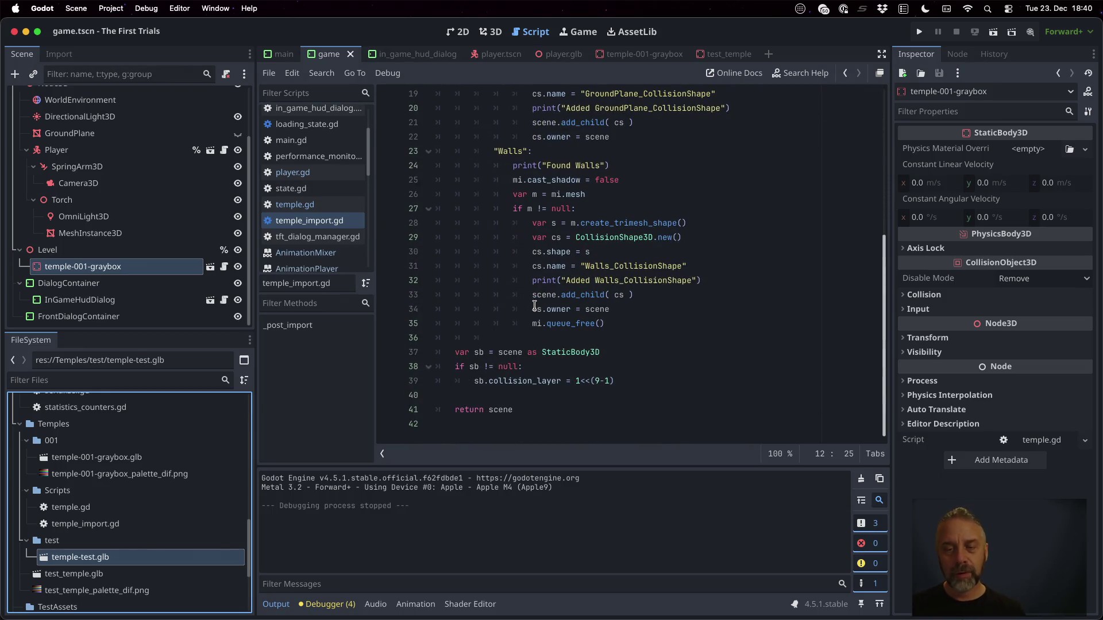
scroll(535, 306, up, 1)
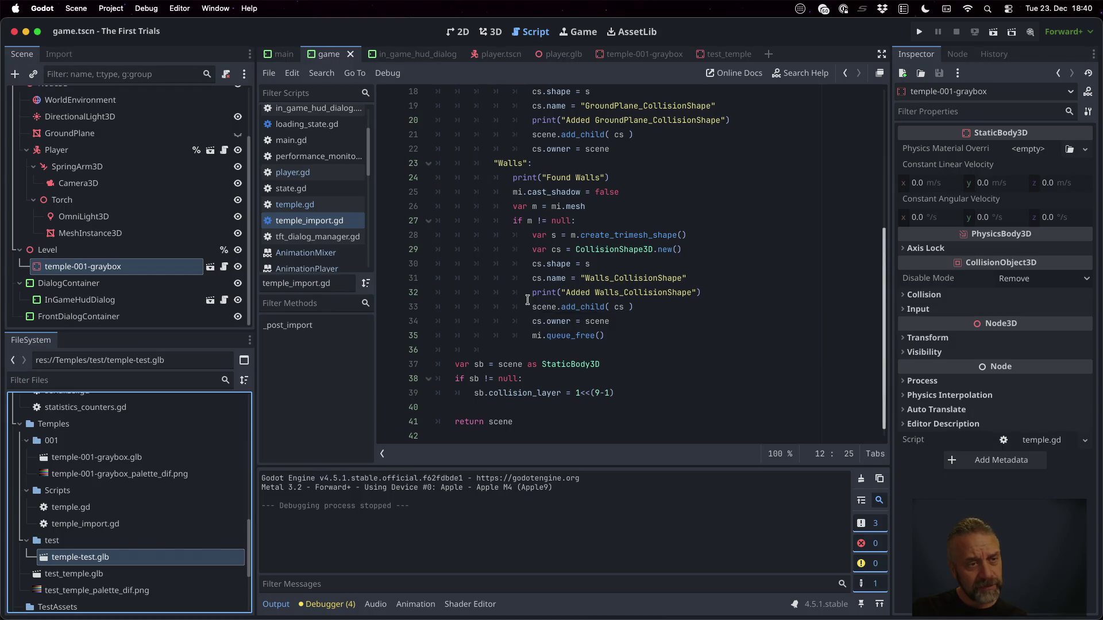
scroll(83, 165, up, 3)
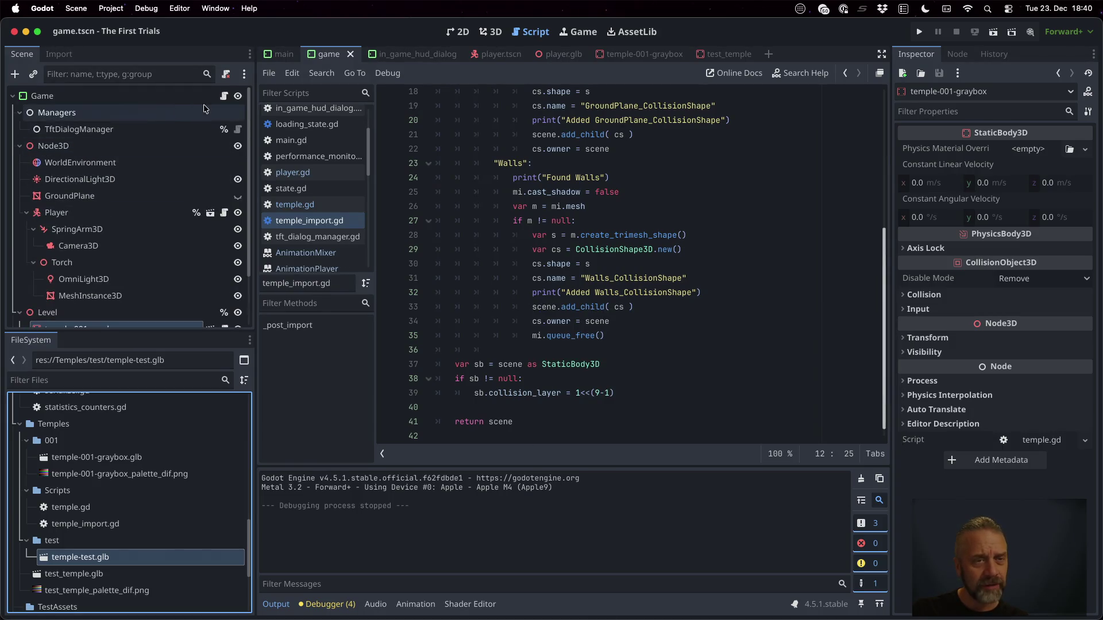
click(224, 96)
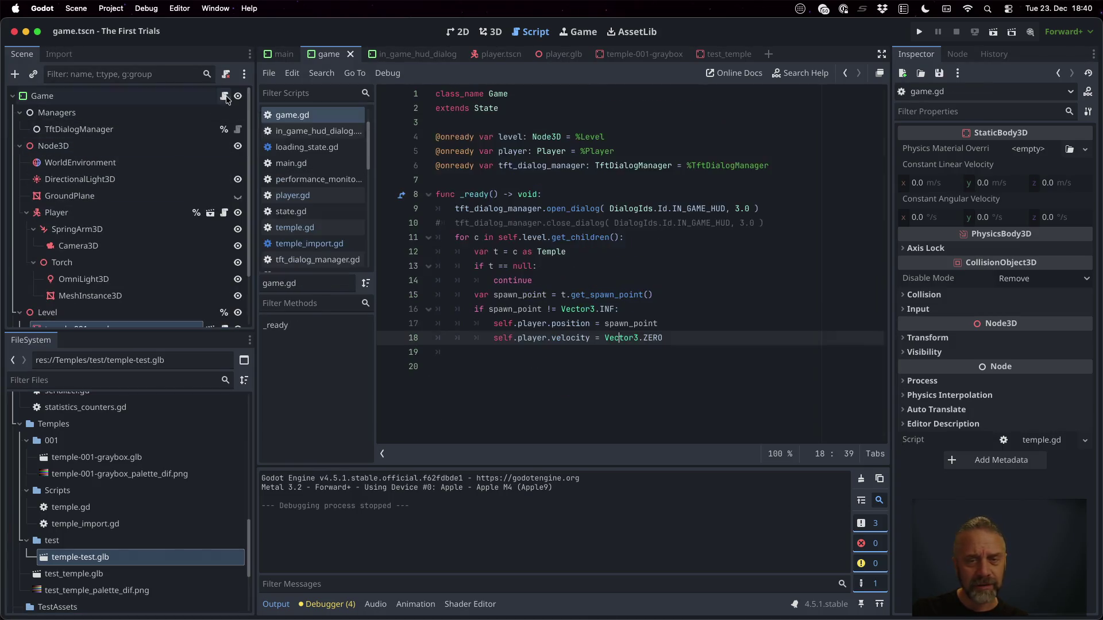
super+click(623, 297)
double_click(568, 209)
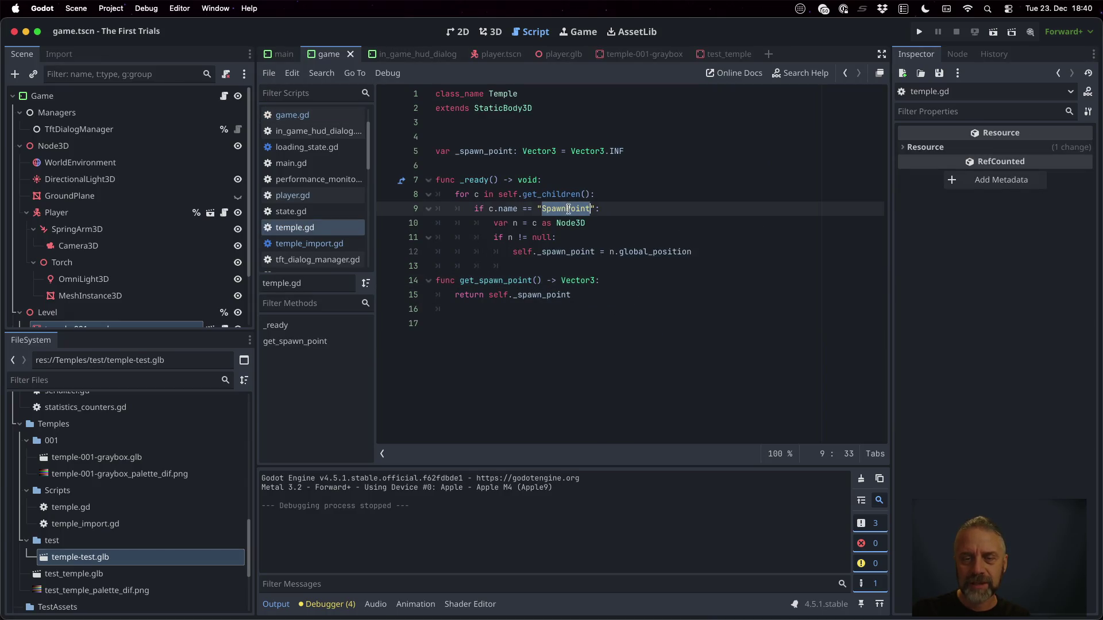
key(ctrl+Right)
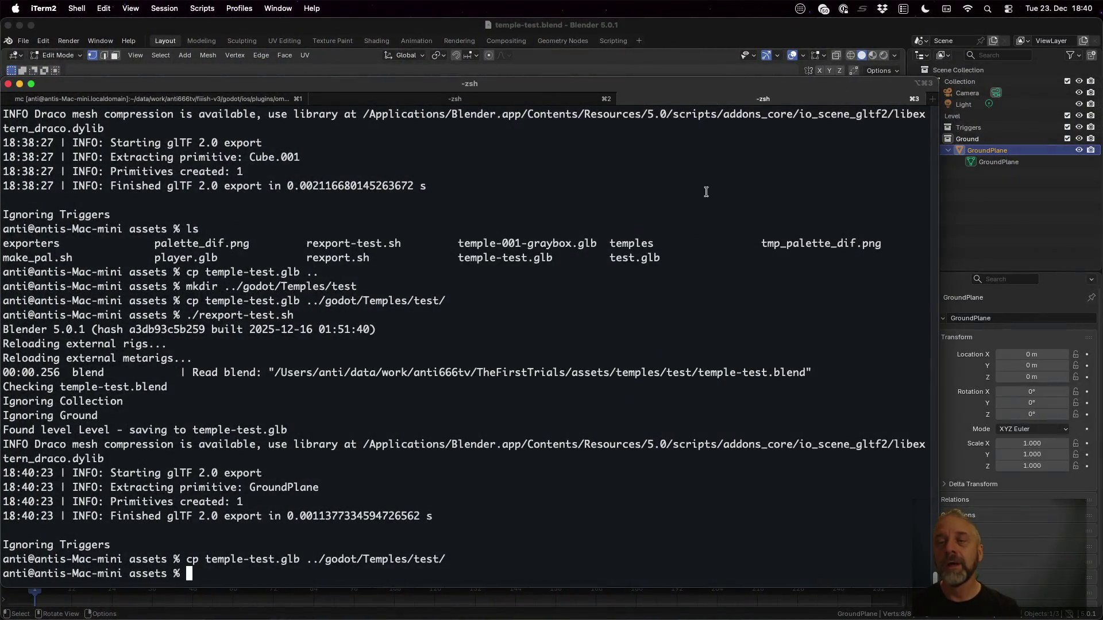
Create a new Level 3 collection under Level and rename it Helpers.
click(765, 27)
click(972, 116)
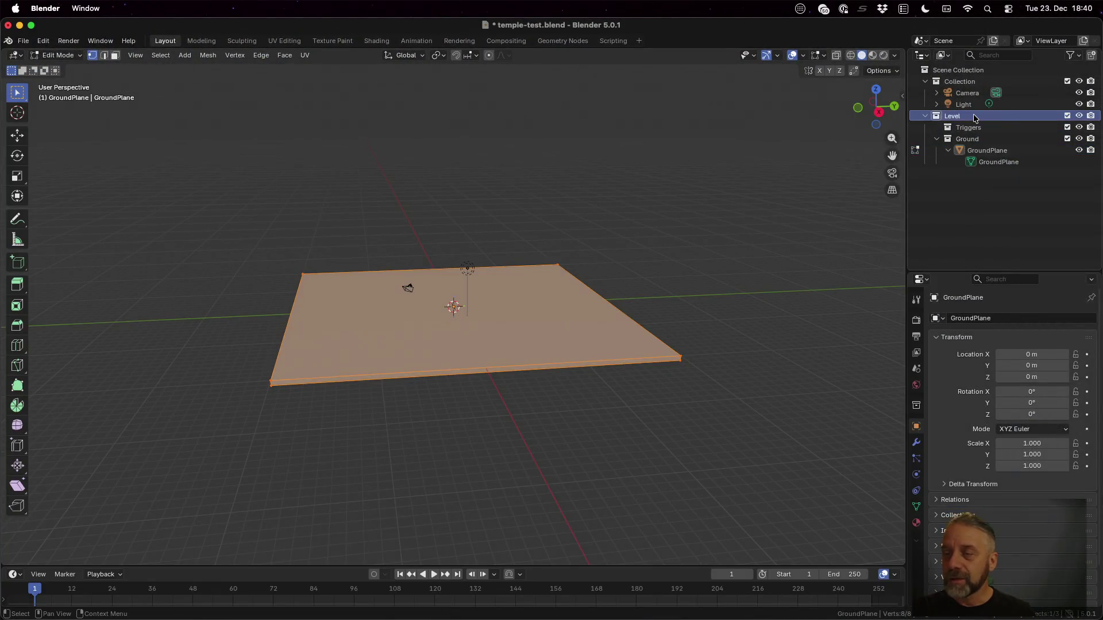
right_click(972, 115)
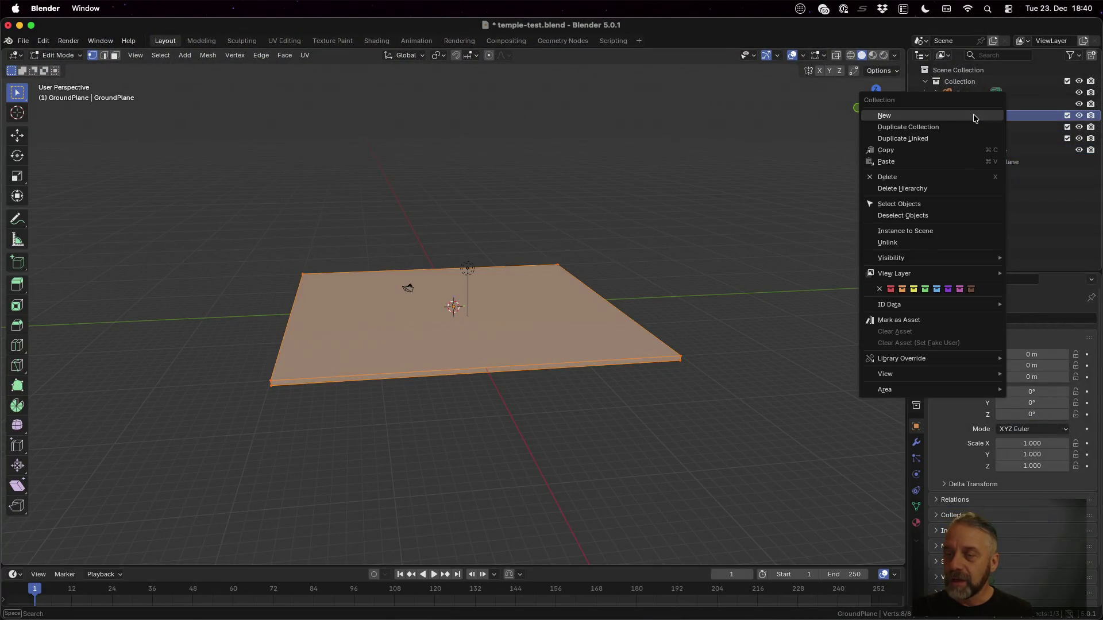
click(918, 119)
double_click(966, 173)
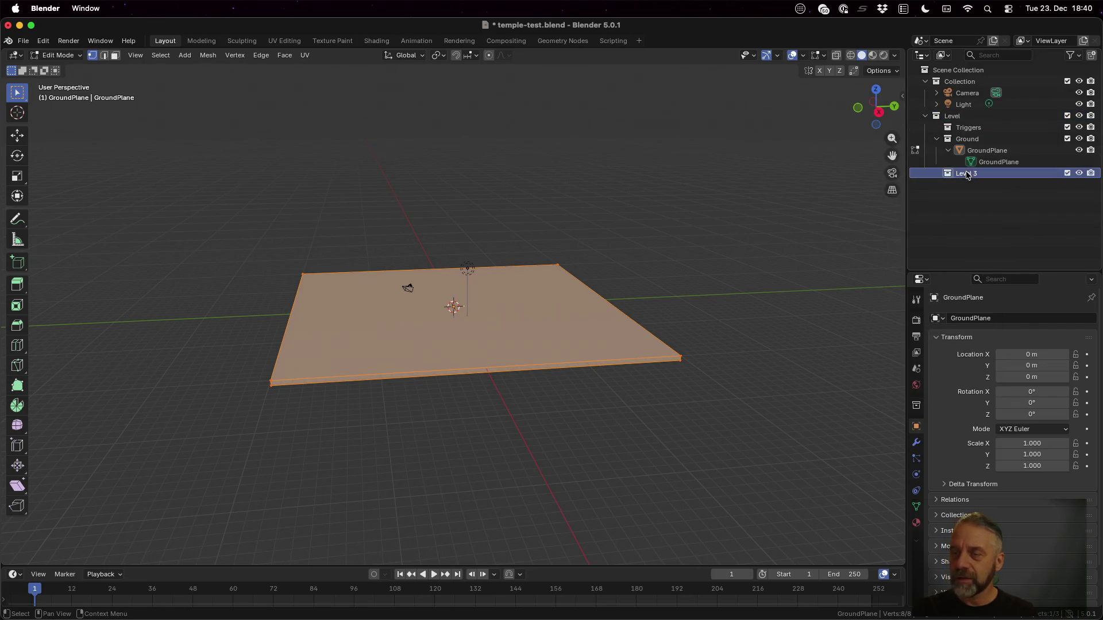
text(G)
key(Tab)
text(Helpers)
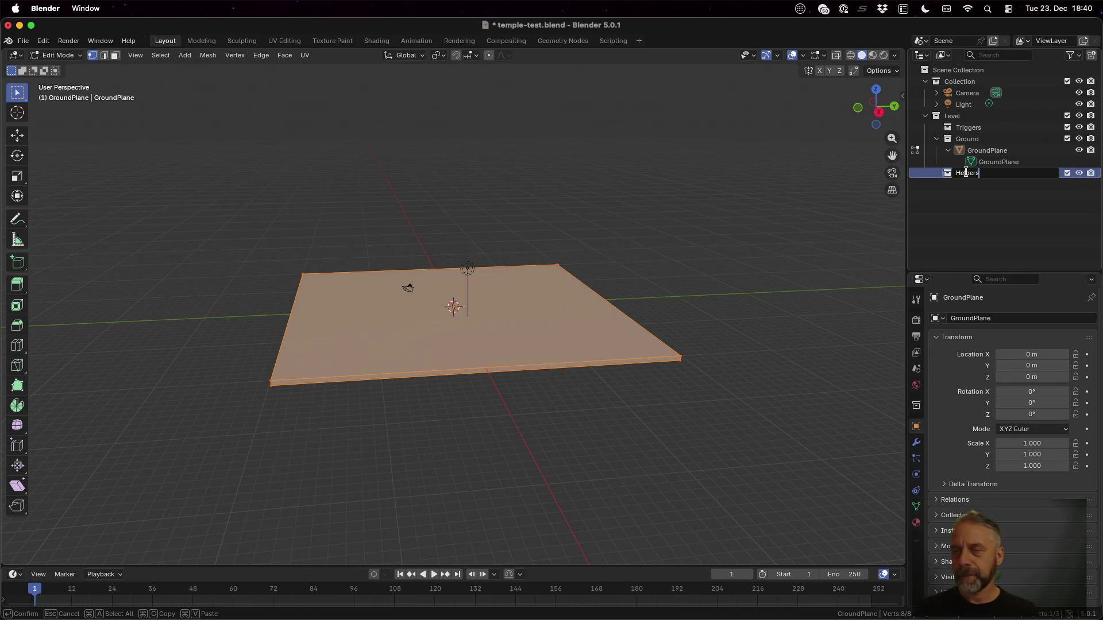
key(Return)
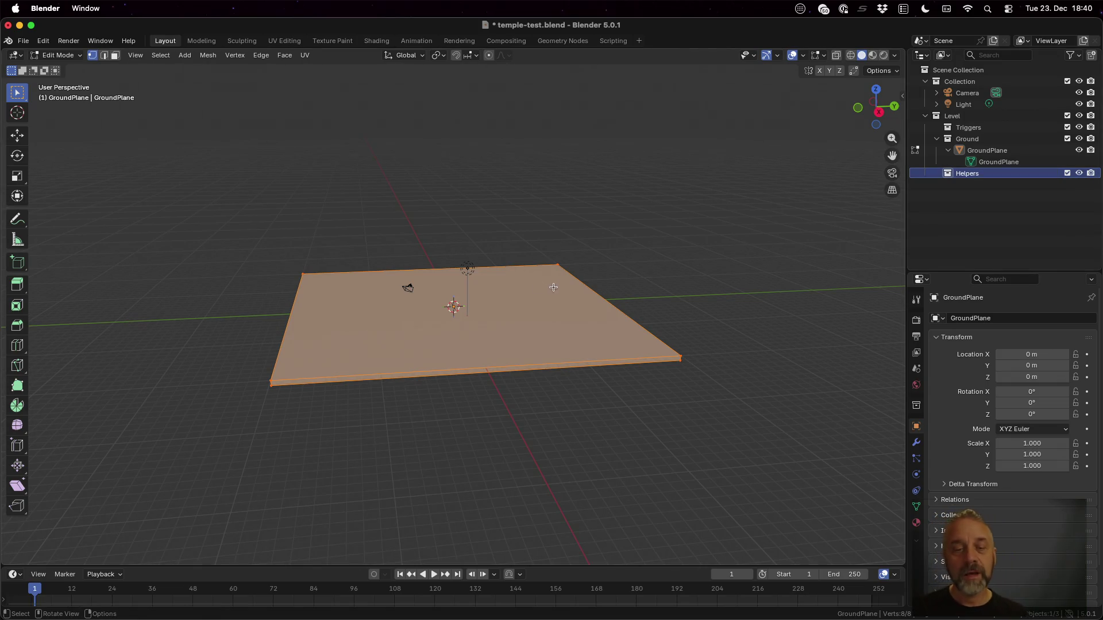
key(Tab)
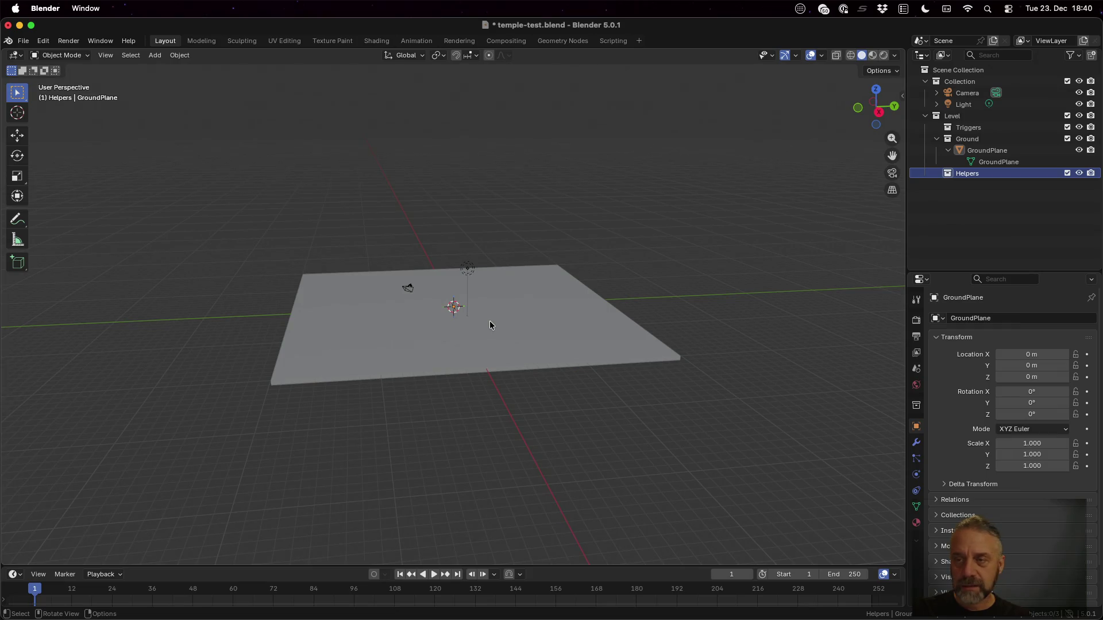
Add an Arrows empty to the Helpers collection and view it in front orthographic.
key(shift+a)
mouse_move(491, 322)
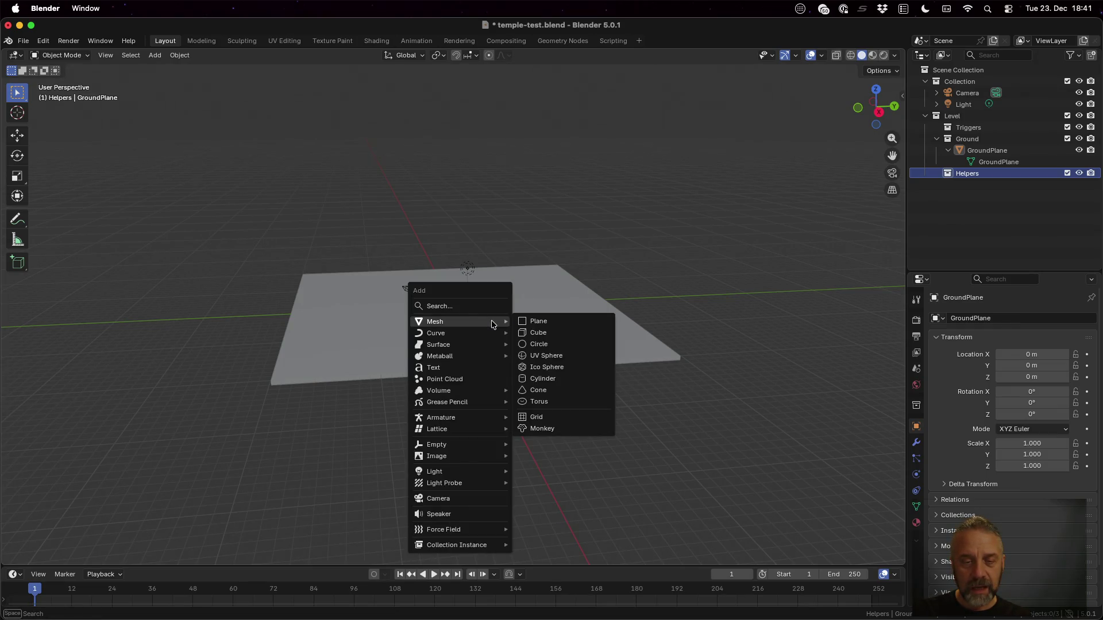
mouse_move(489, 445)
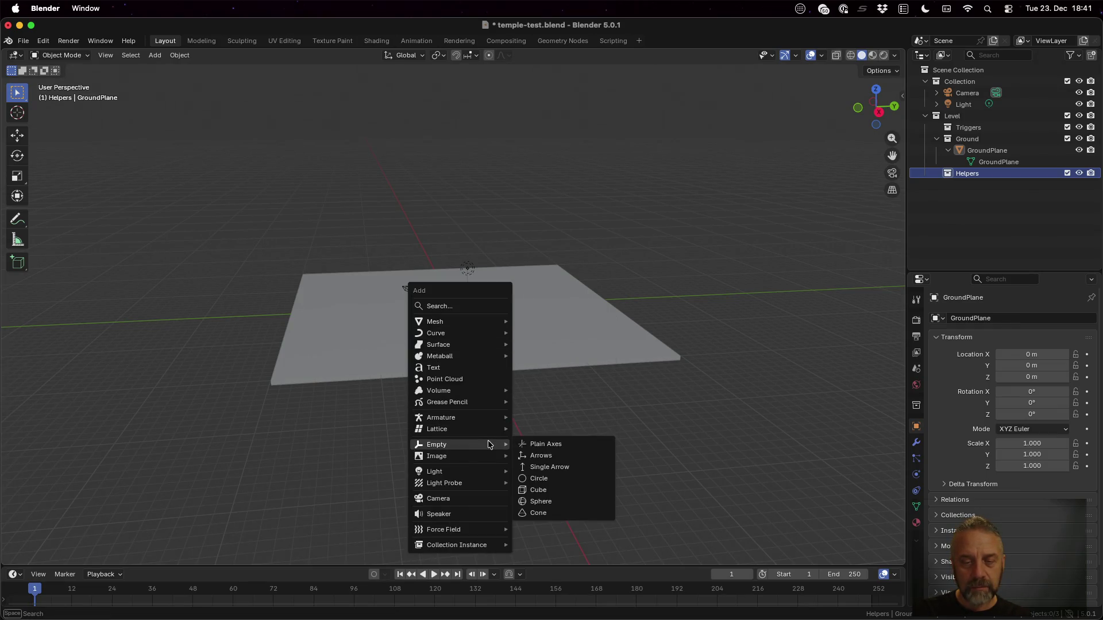
click(560, 455)
scroll(519, 336, up, 8)
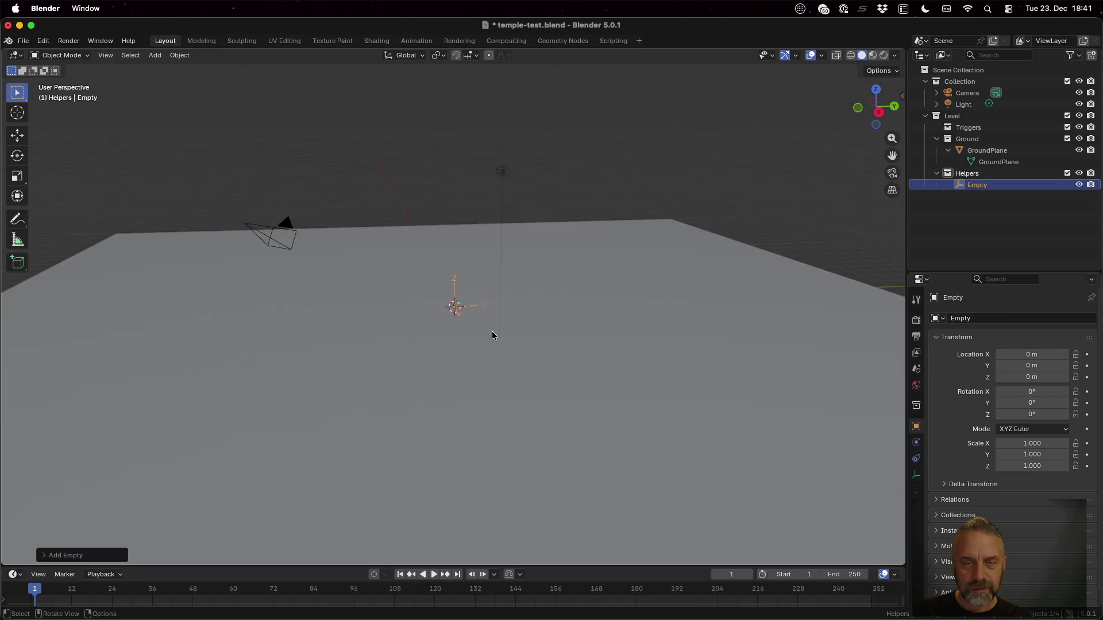
mouse_move(544, 336)
mouse_down()
mouse_move(615, 309)
mouse_move(502, 323)
mouse_move(534, 327)
mouse_move(624, 285)
mouse_up()
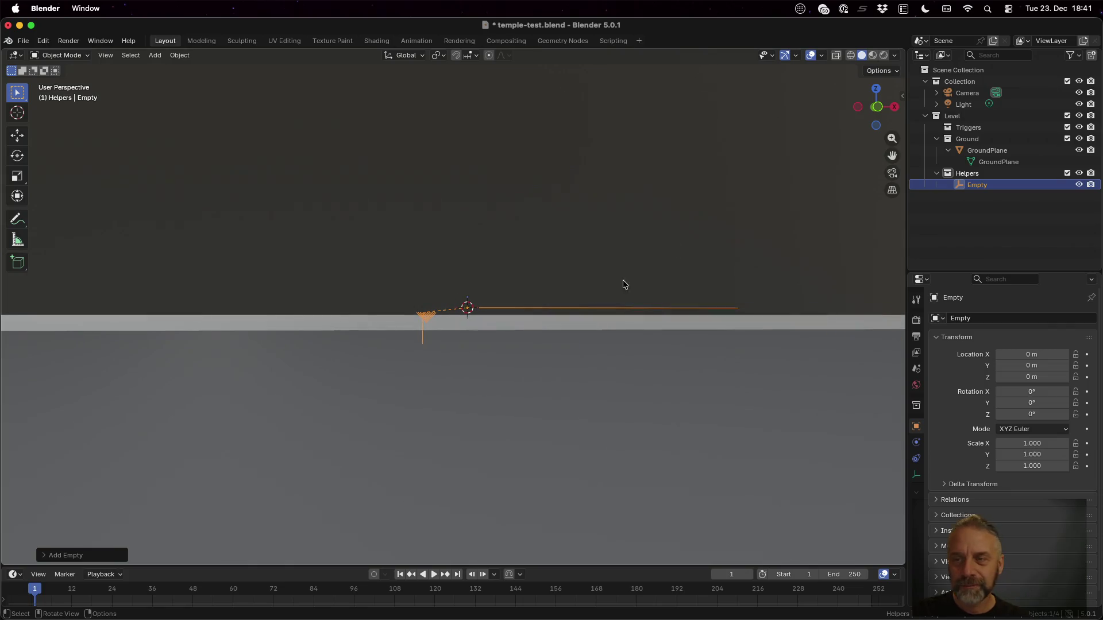
click(876, 107)
scroll(569, 267, down, 5)
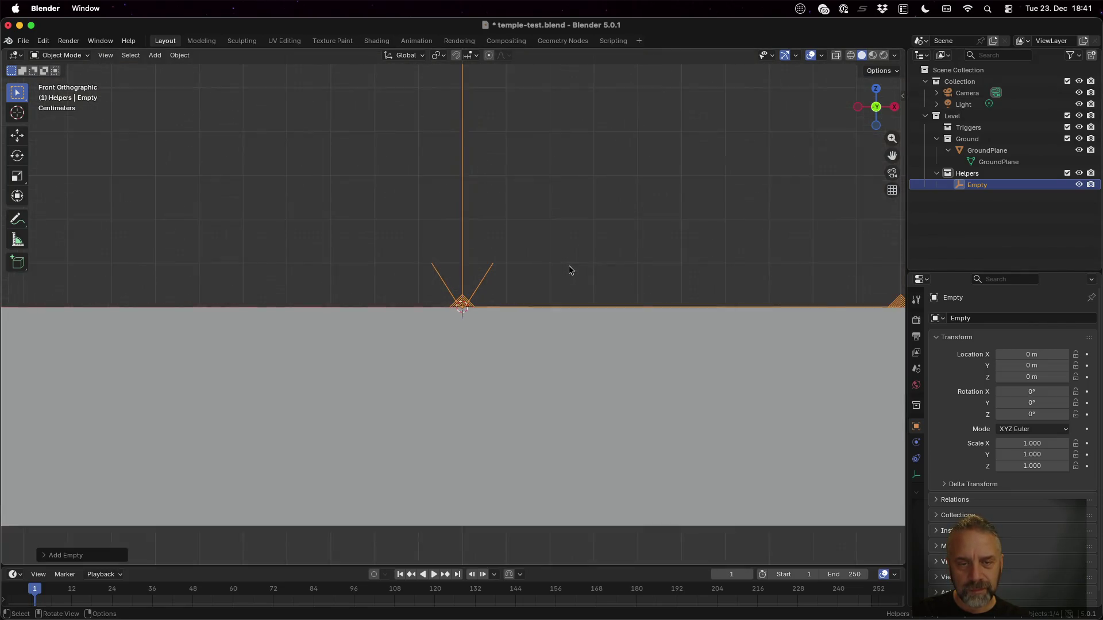
scroll(568, 267, down, 3)
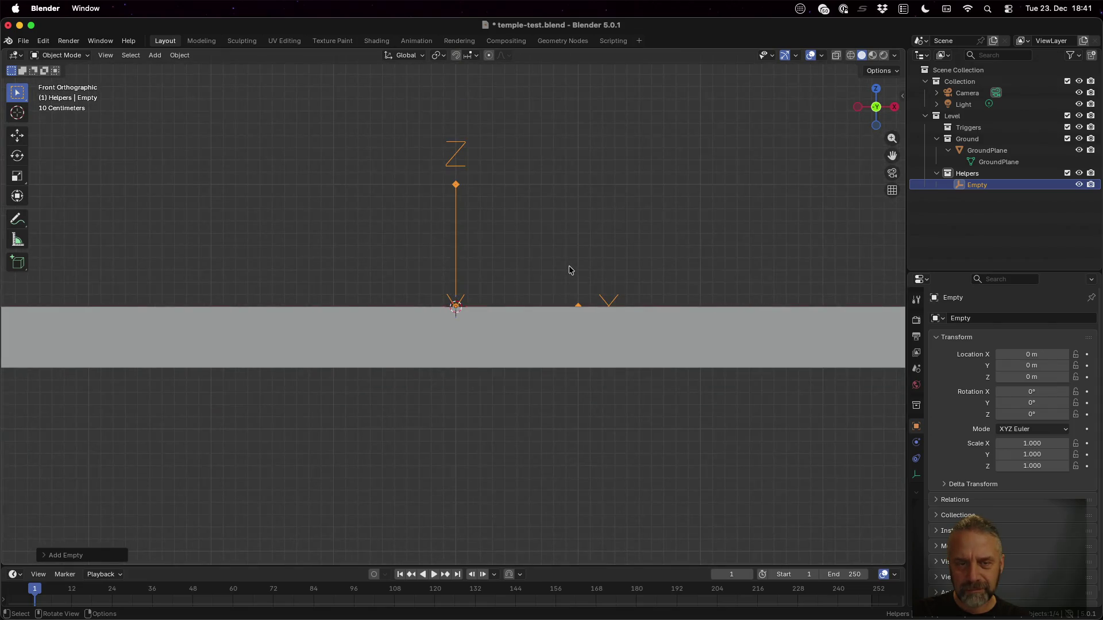
scroll(568, 266, up, 6)
scroll(568, 265, up, 6)
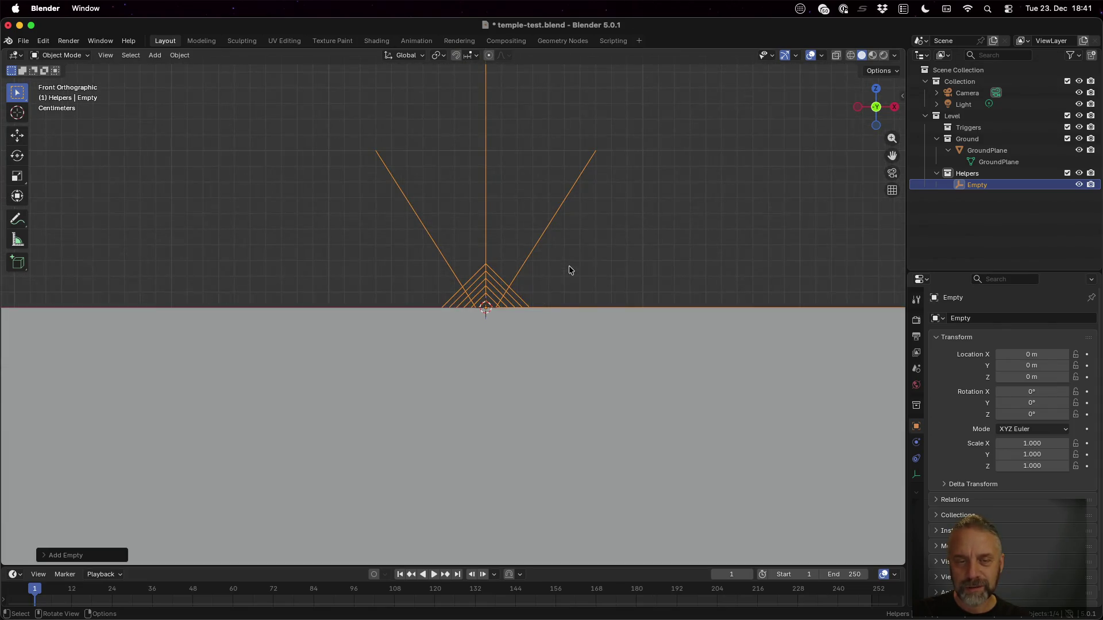
Rename the new empty SpwanPoint and save the blend file.
double_click(981, 185)
text(SpawnPoint)
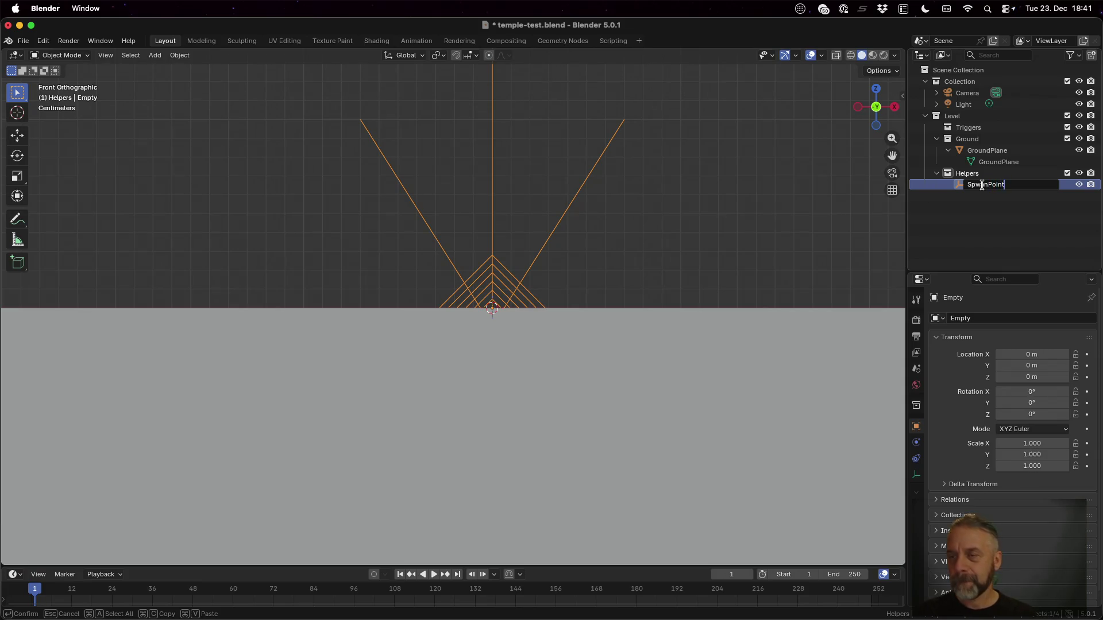
key(Return)
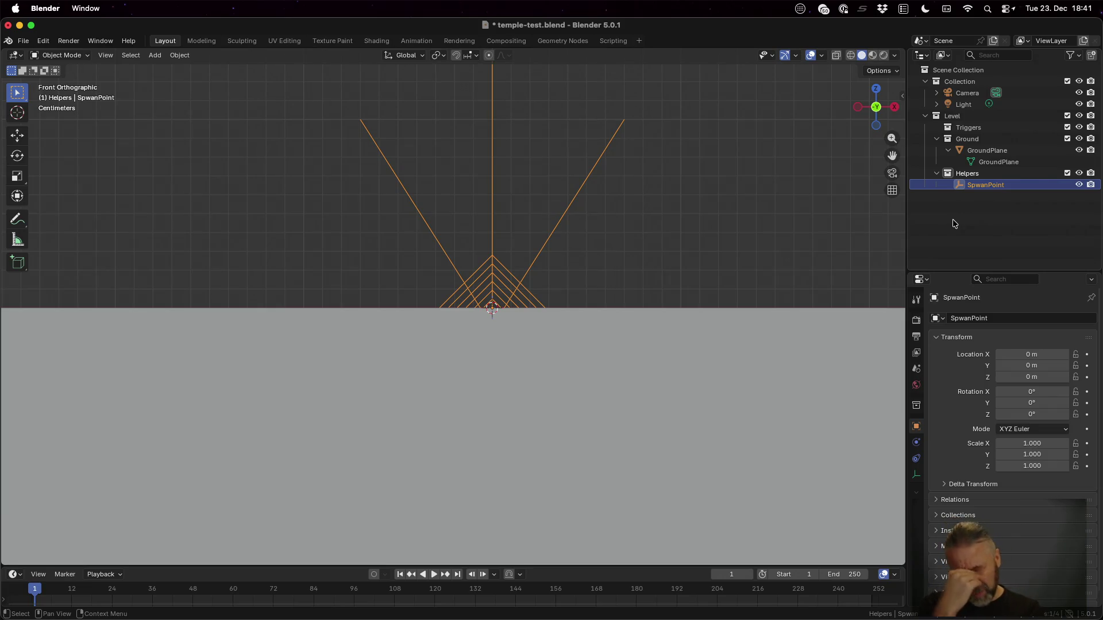
key(super+s)
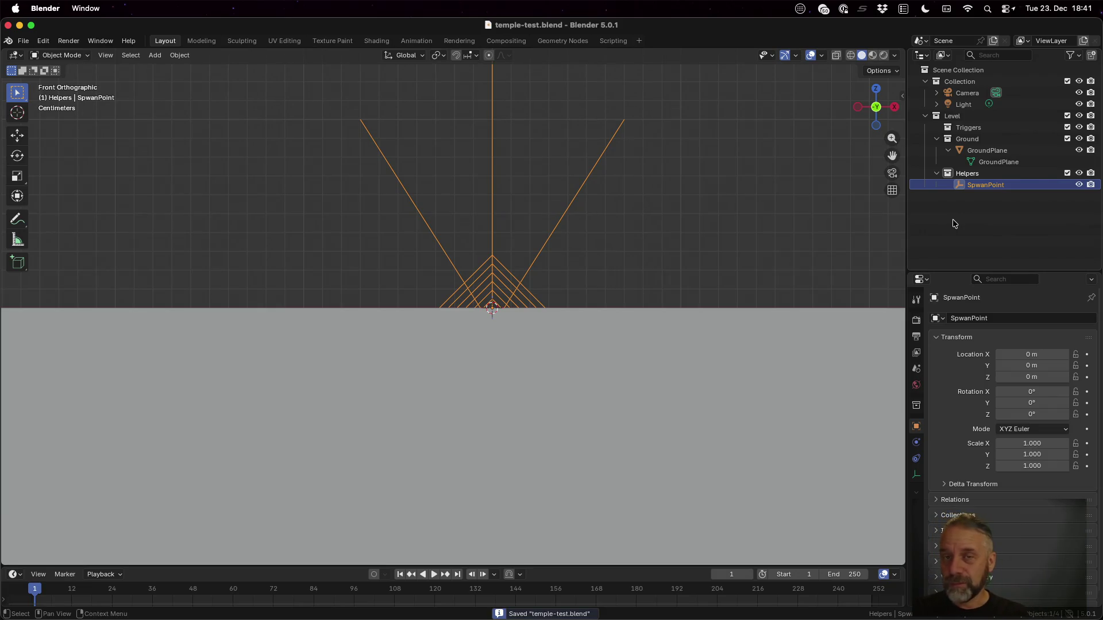
Rerun the re-export script and copy temple-test.glb into the Godot project.
key(ctrl+Up)
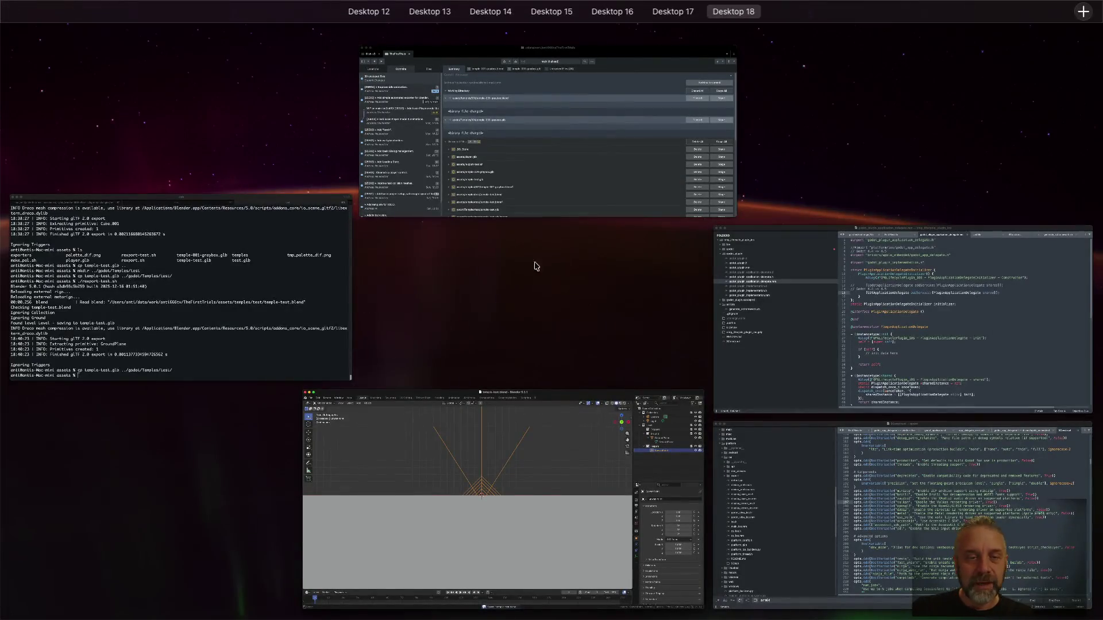
click(187, 246)
key(Up)
key(Up)
key(Return)
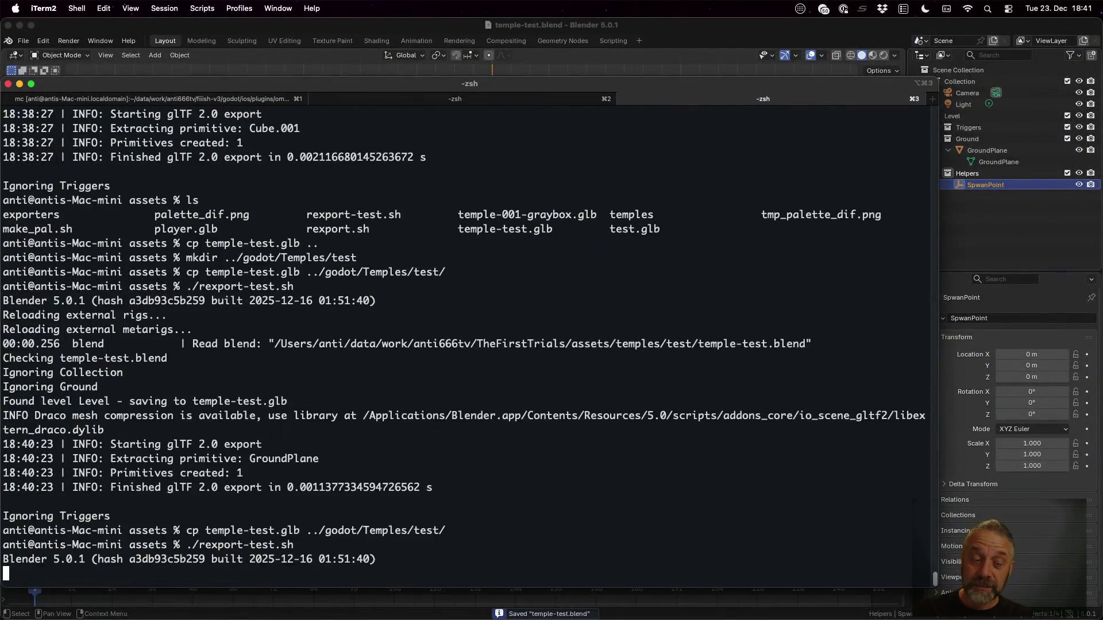
key(Up)
key(Up)
key(Return)
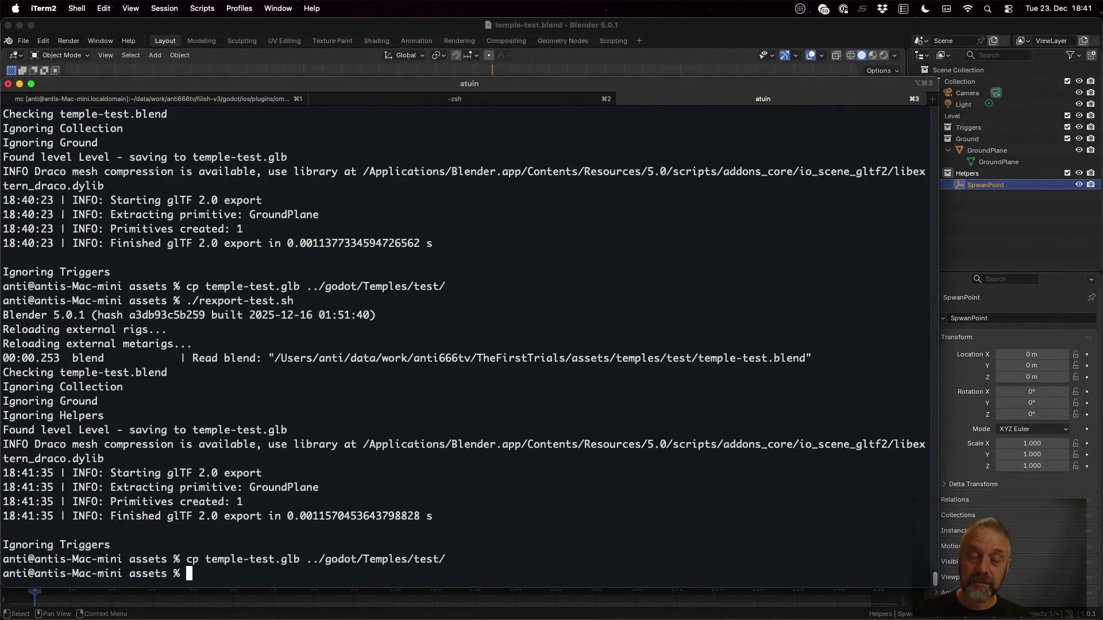
key(super+Tab)
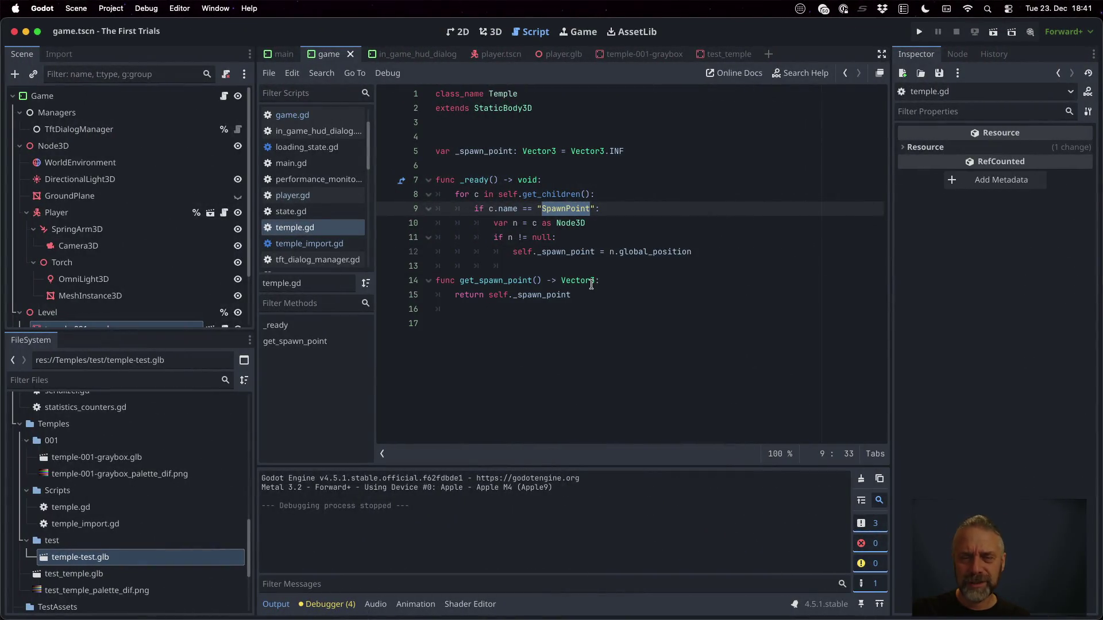
Check the SpwanPoint node in temple-test.glb's import preview and copy the graybox import script path.
click(592, 284)
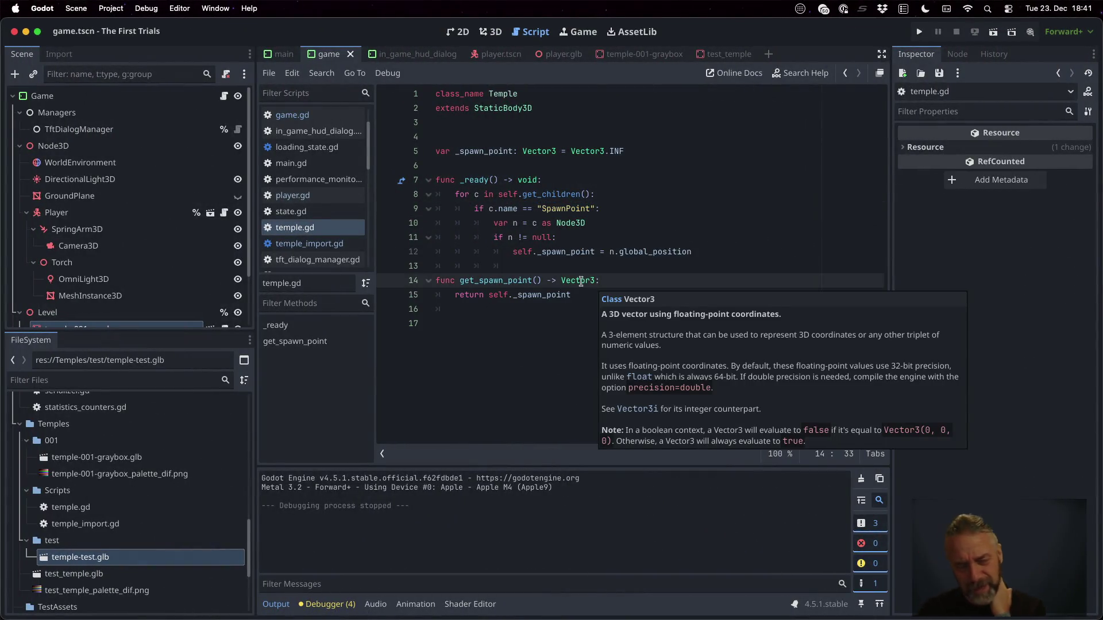
double_click(118, 560)
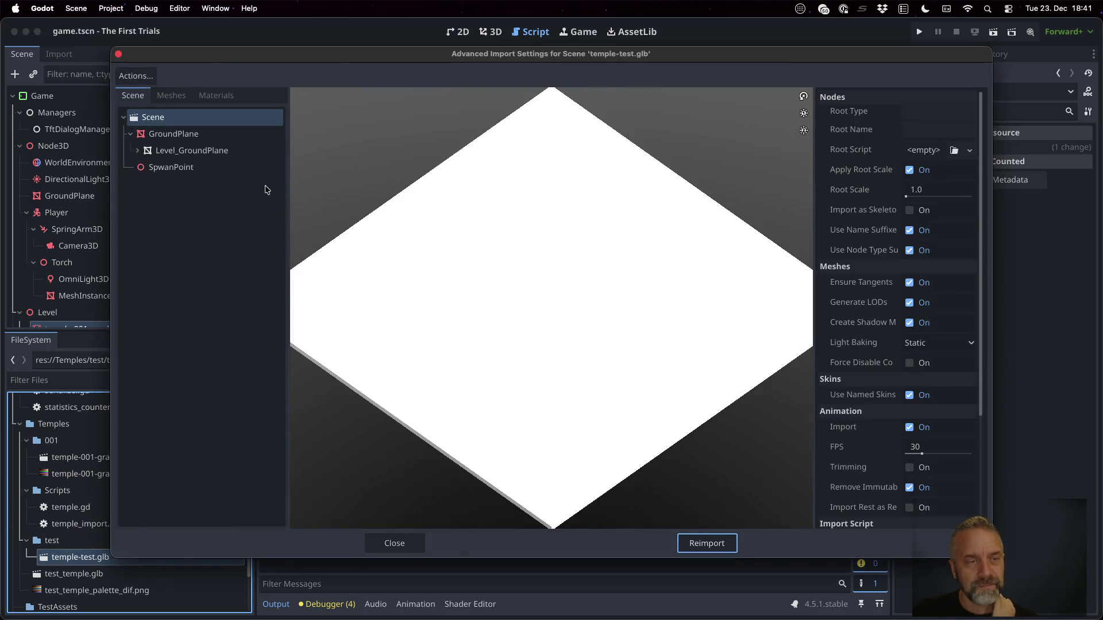
click(202, 167)
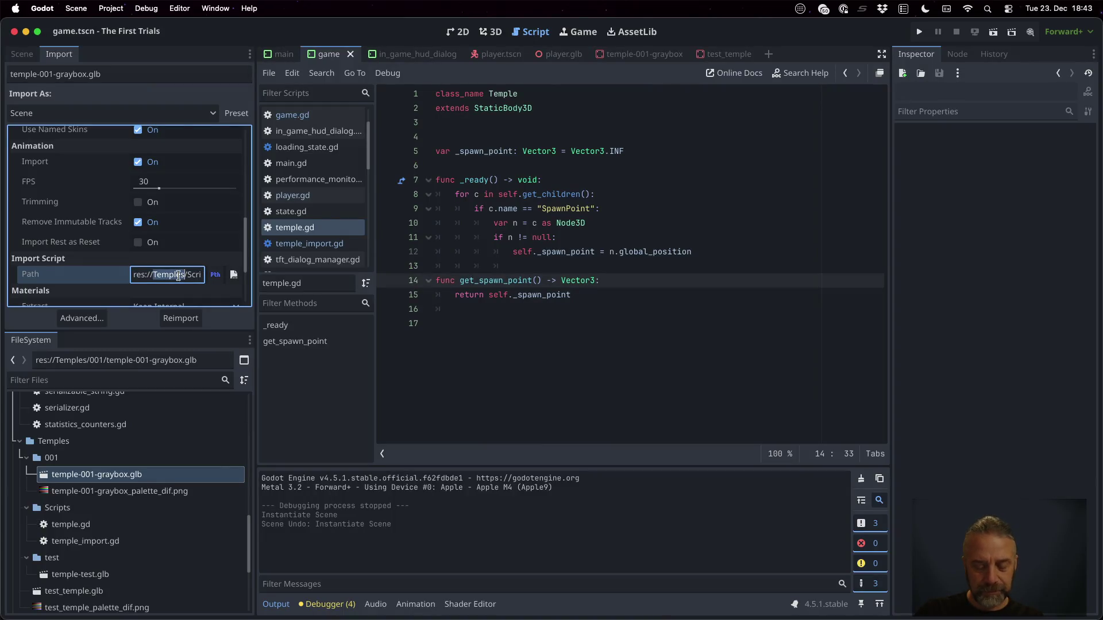
triple_click(178, 275)
click(178, 275)
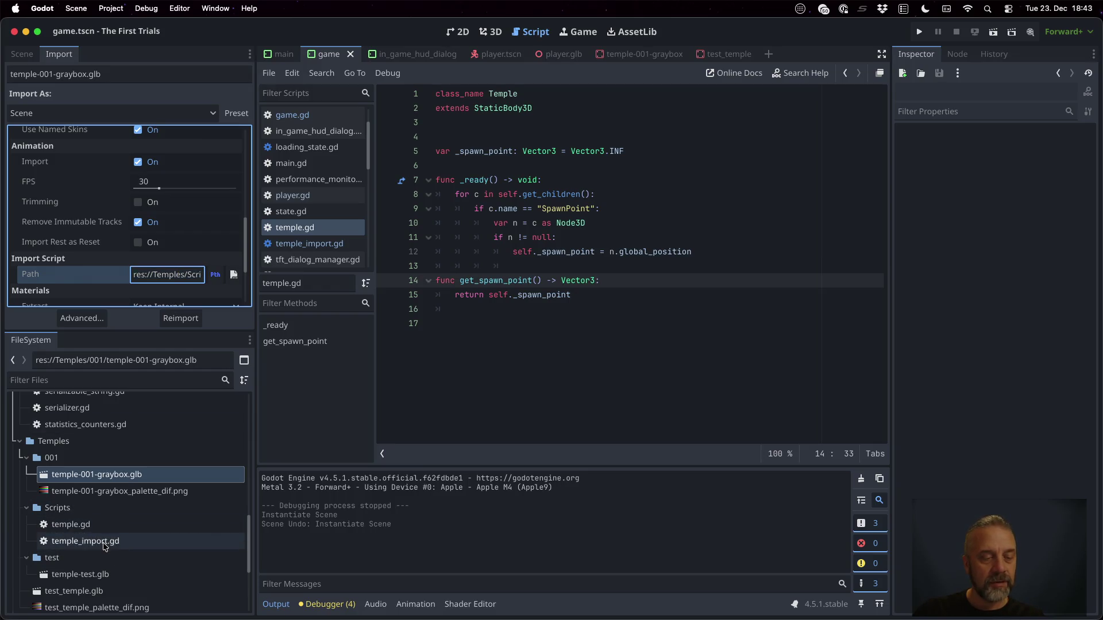
Give temple-test.glb the pasted import script and root type Temple, then reimport it.
click(108, 569)
click(155, 270)
key(ctrl+v)
key(Return)
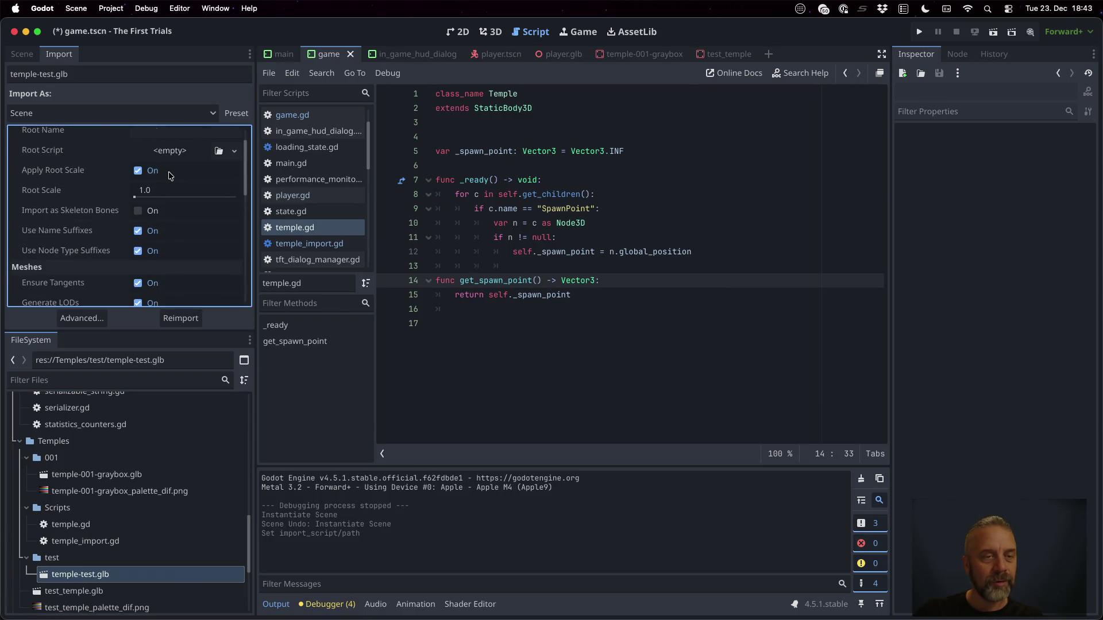
scroll(171, 177, up, 2)
click(165, 150)
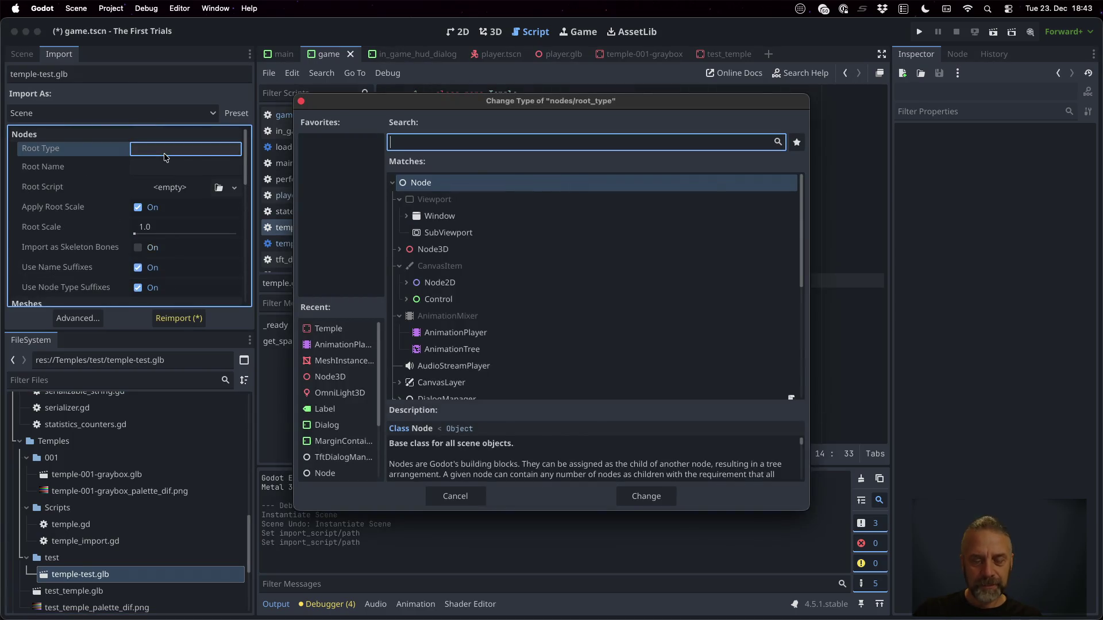
text(Tempe)
key(Return)
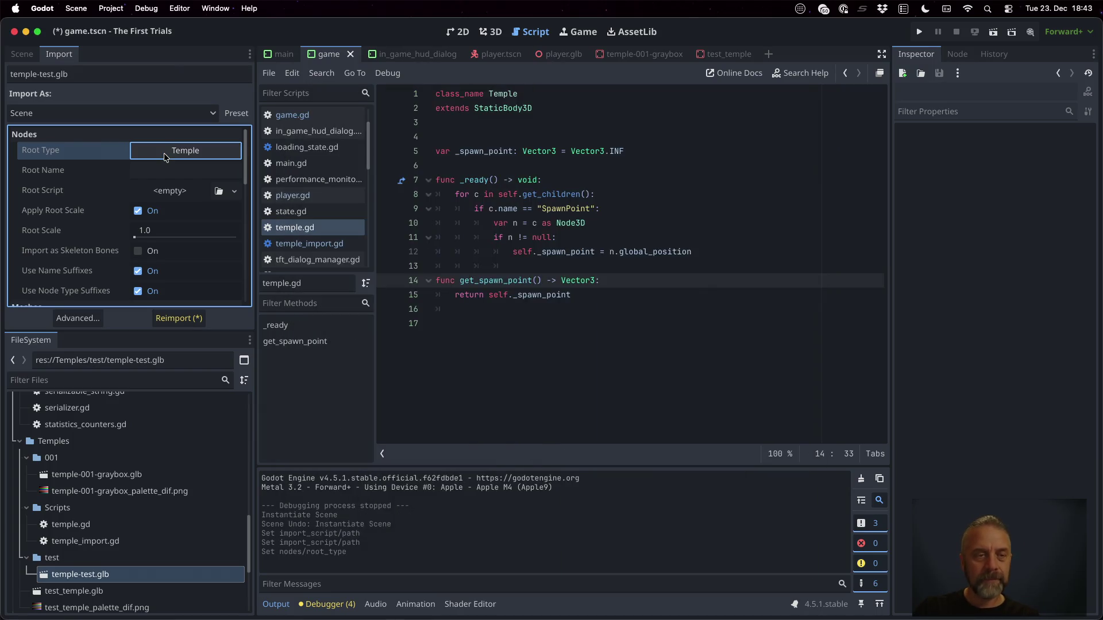
click(181, 318)
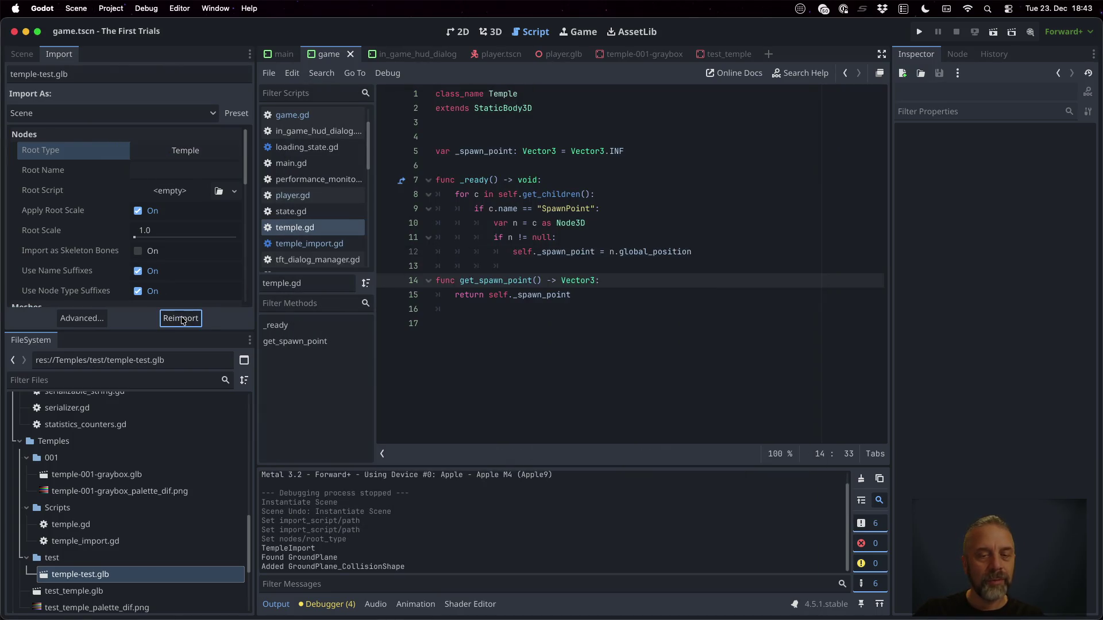
Replace temple-001-graybox under Level with a temple-test.glb instance and run the game.
click(23, 54)
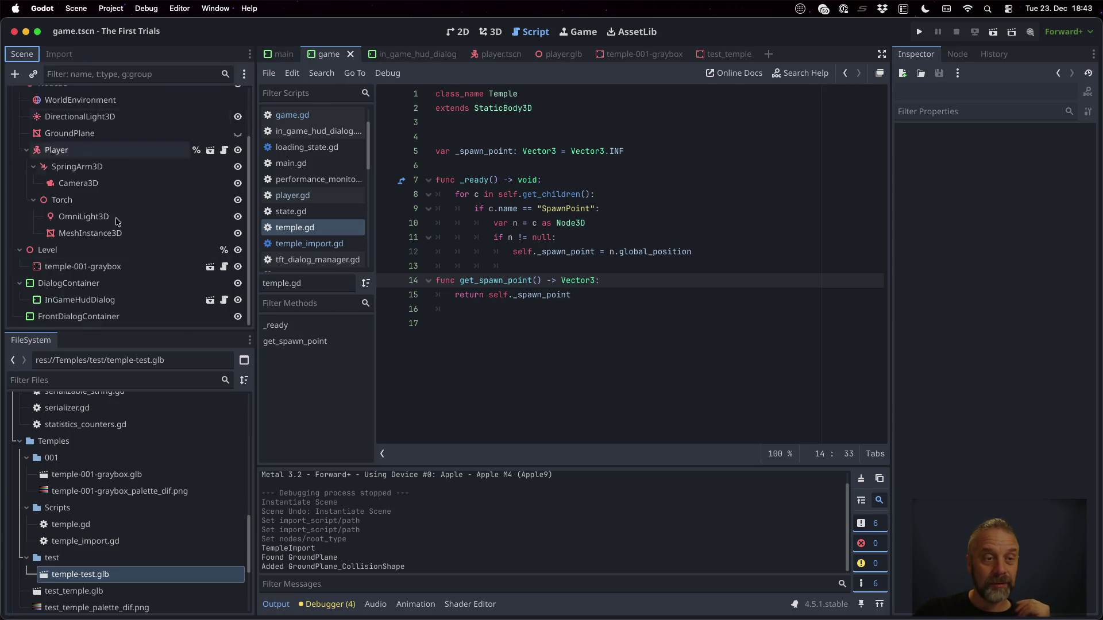
drag(98, 574, 69, 272)
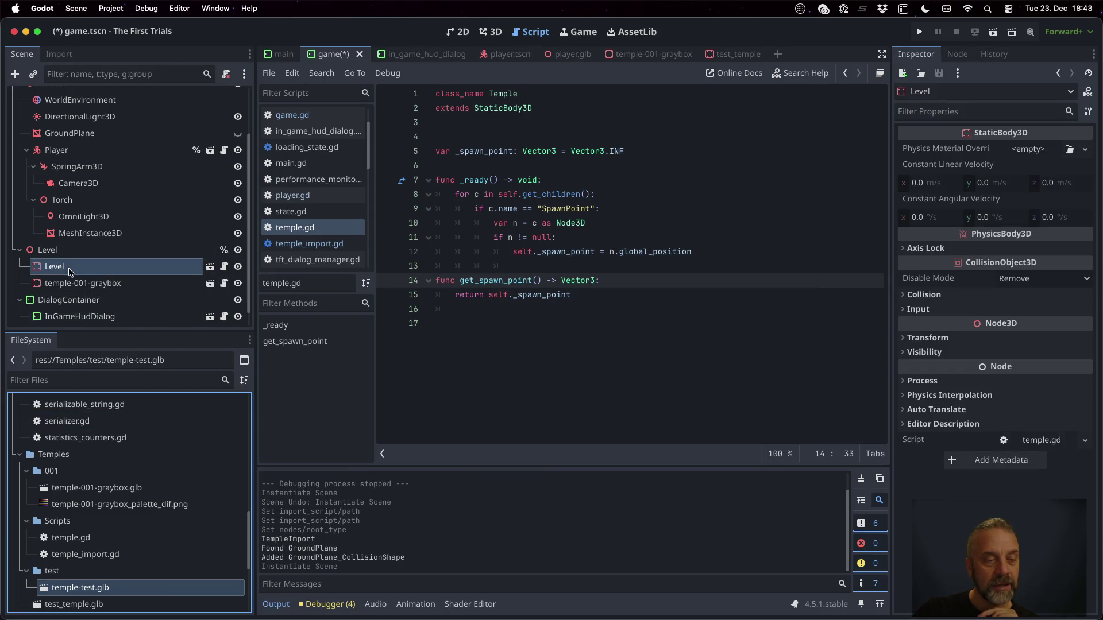
click(490, 32)
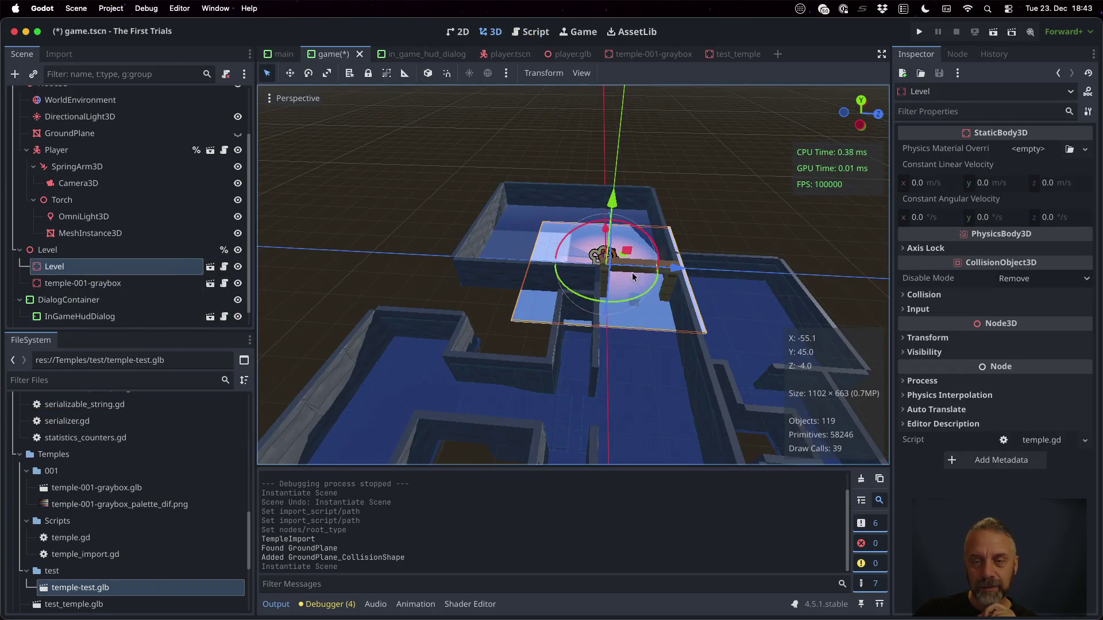
click(144, 283)
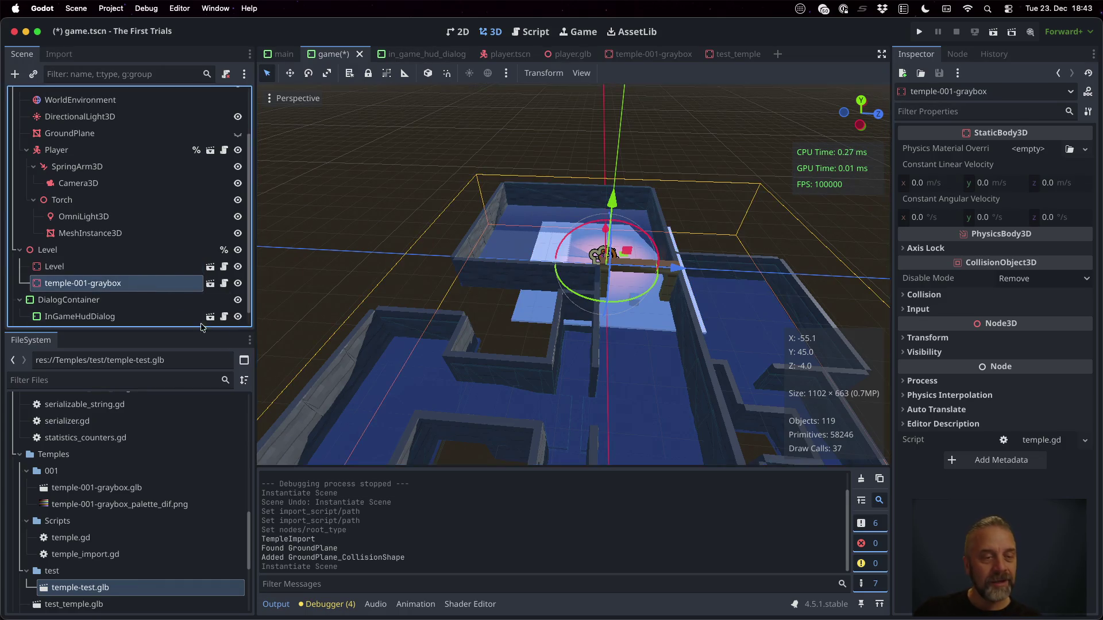
key(Delete)
key(Return)
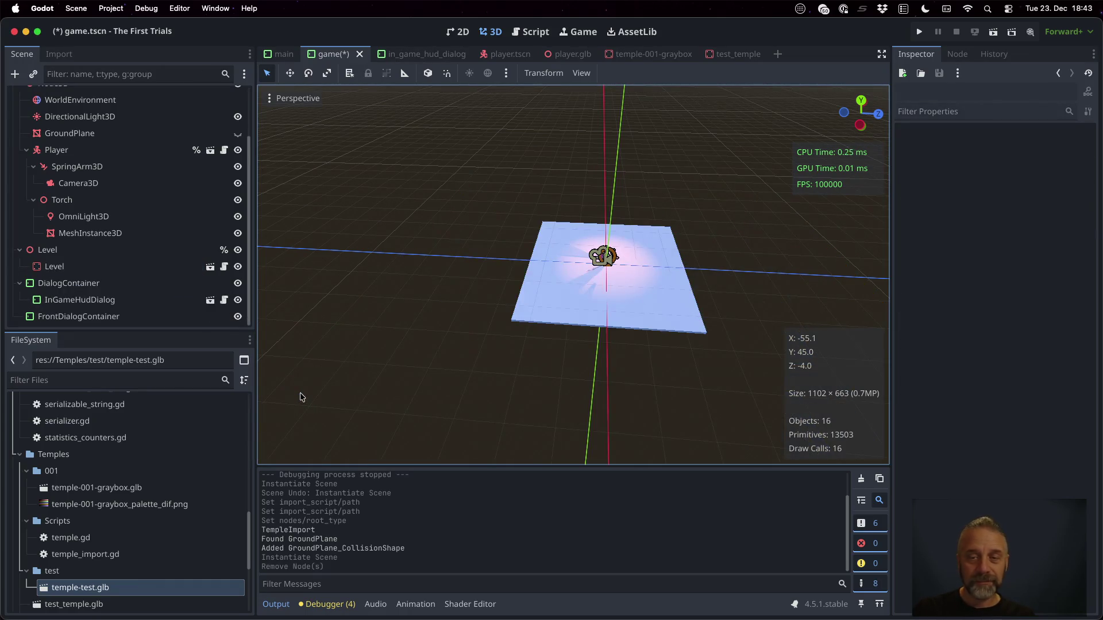
click(917, 32)
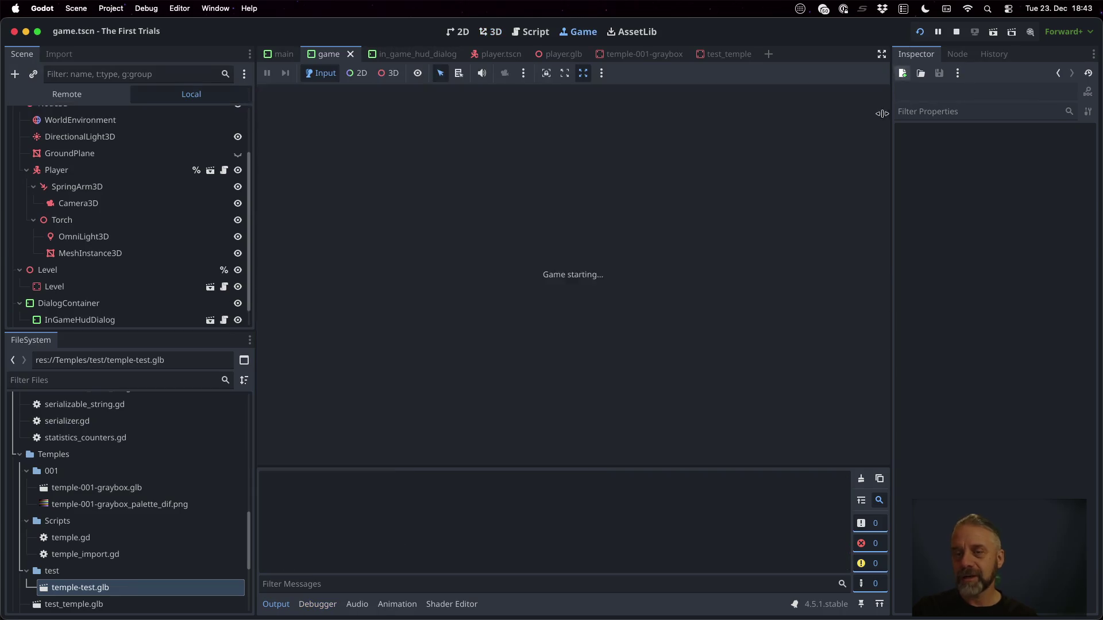
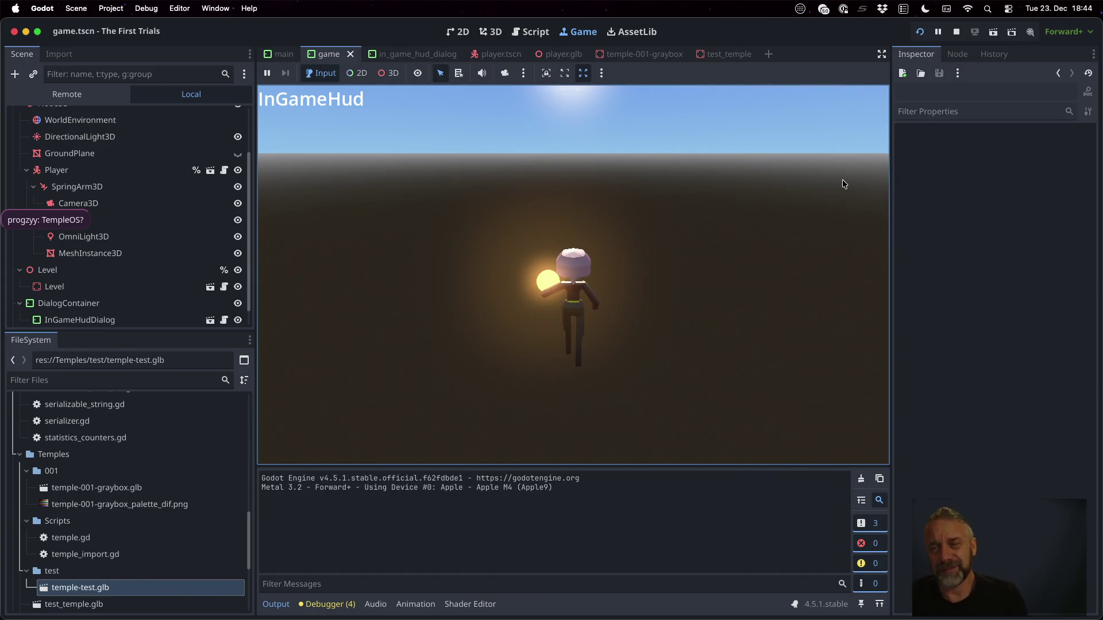
Stop the running game and move over to the terminal desktop.
click(956, 31)
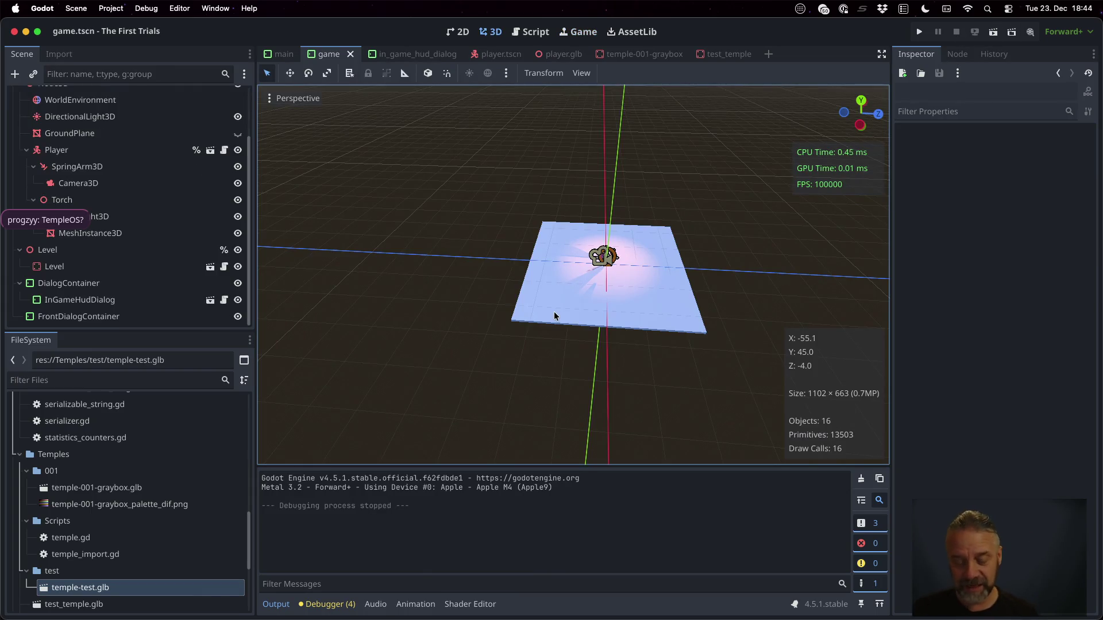
key(super+Tab)
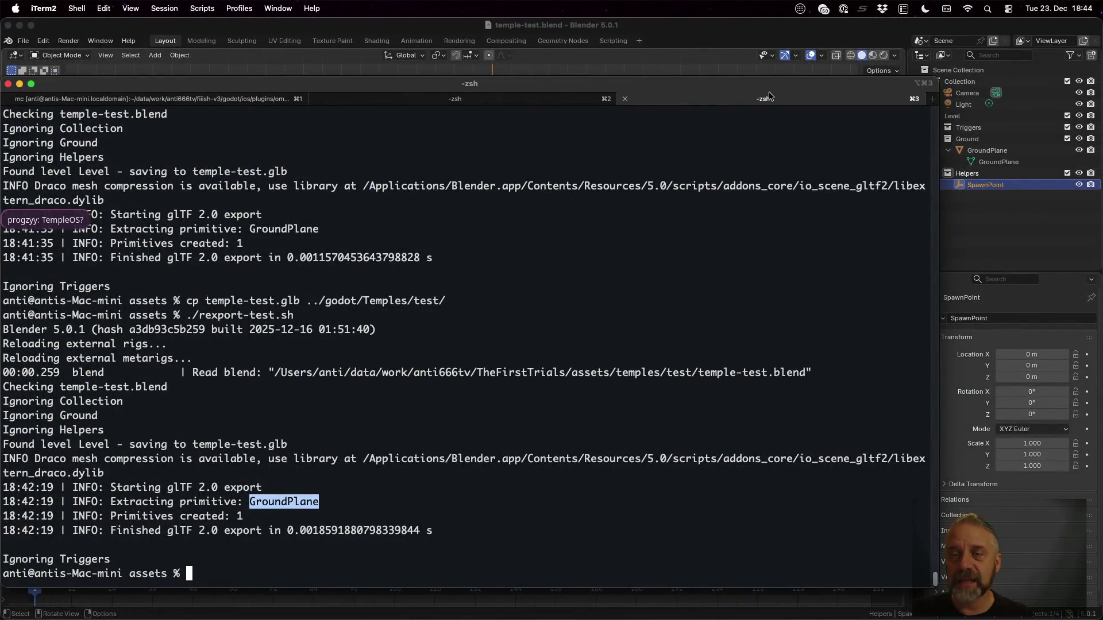
Bring Blender forward and view temple-test from the top, zoomed out to the whole ground plane.
key(super+Tab)
click(876, 89)
scroll(664, 268, down, 10)
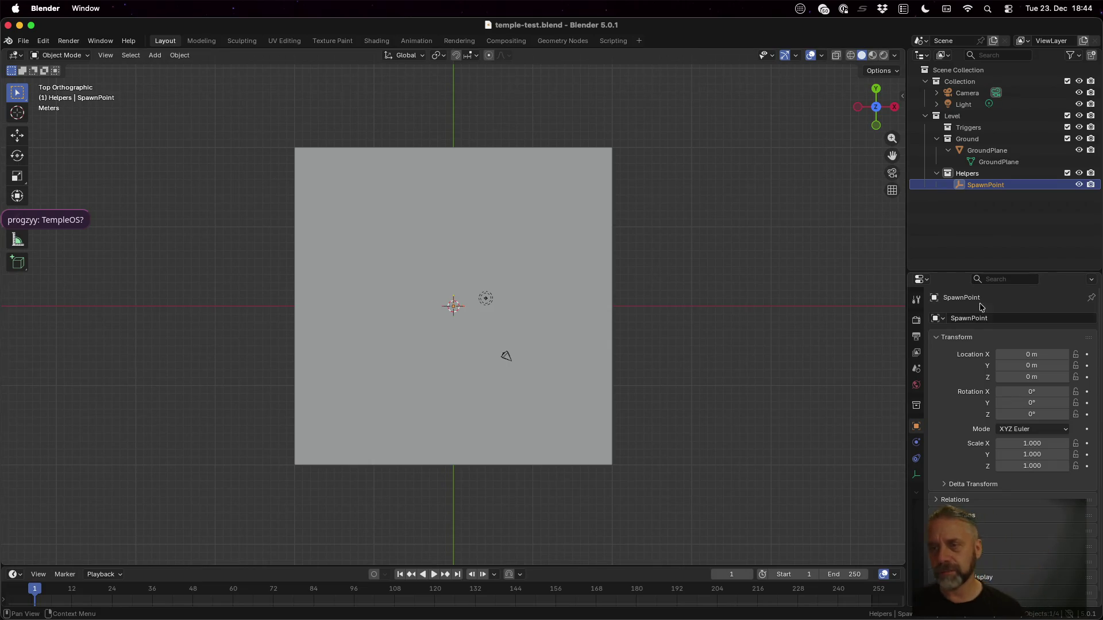
Give GroundPlane a new material named SimplePalette.
click(987, 150)
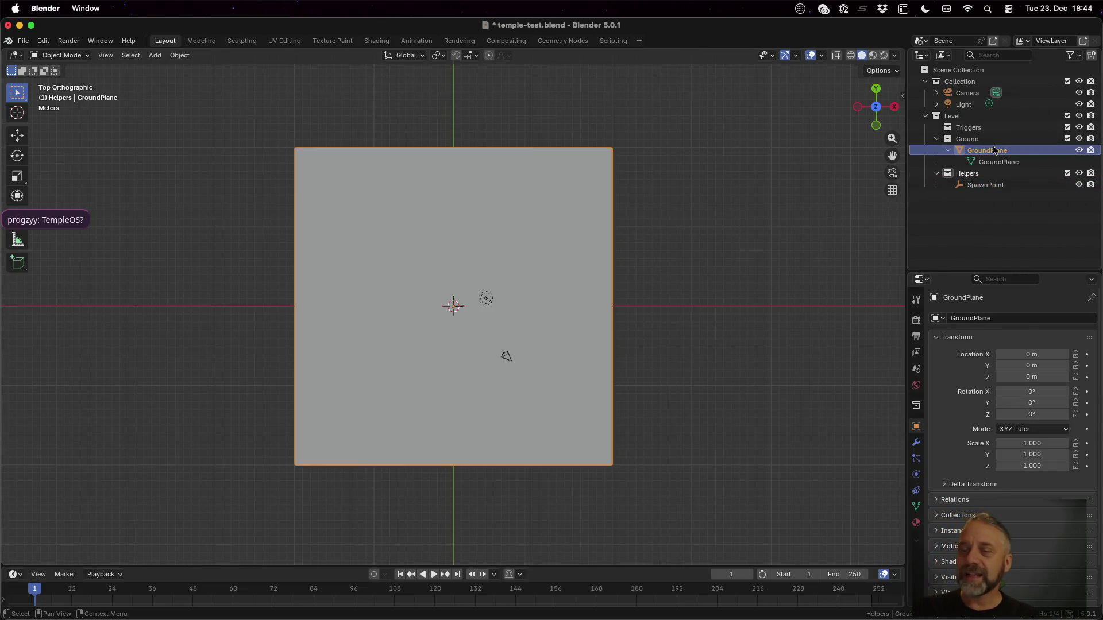
click(915, 523)
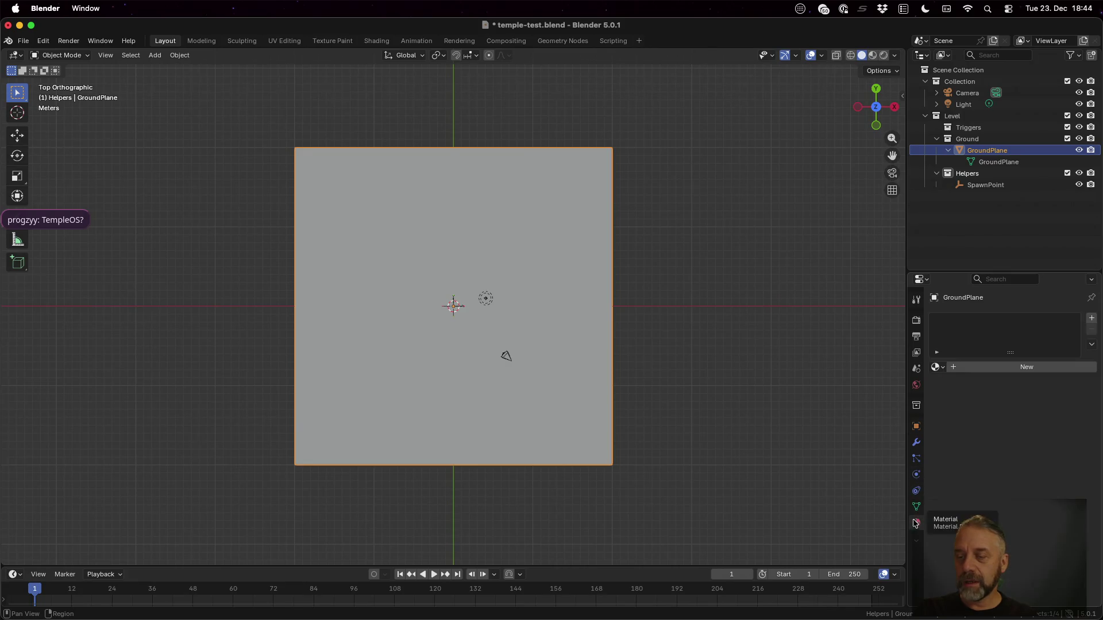
click(954, 366)
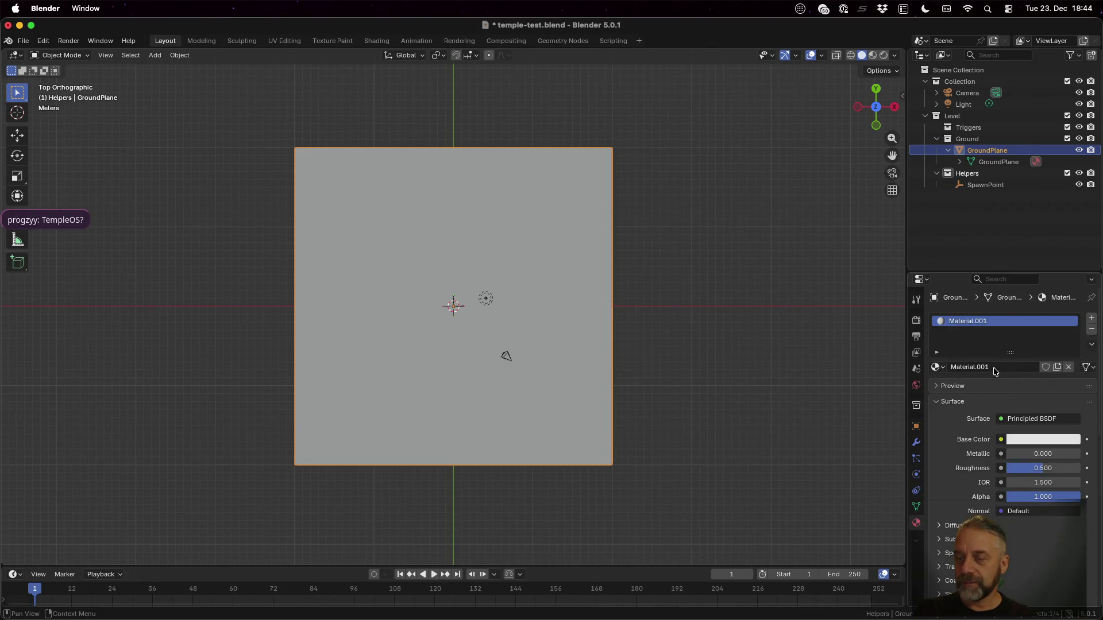
click(994, 368)
text(Simple)
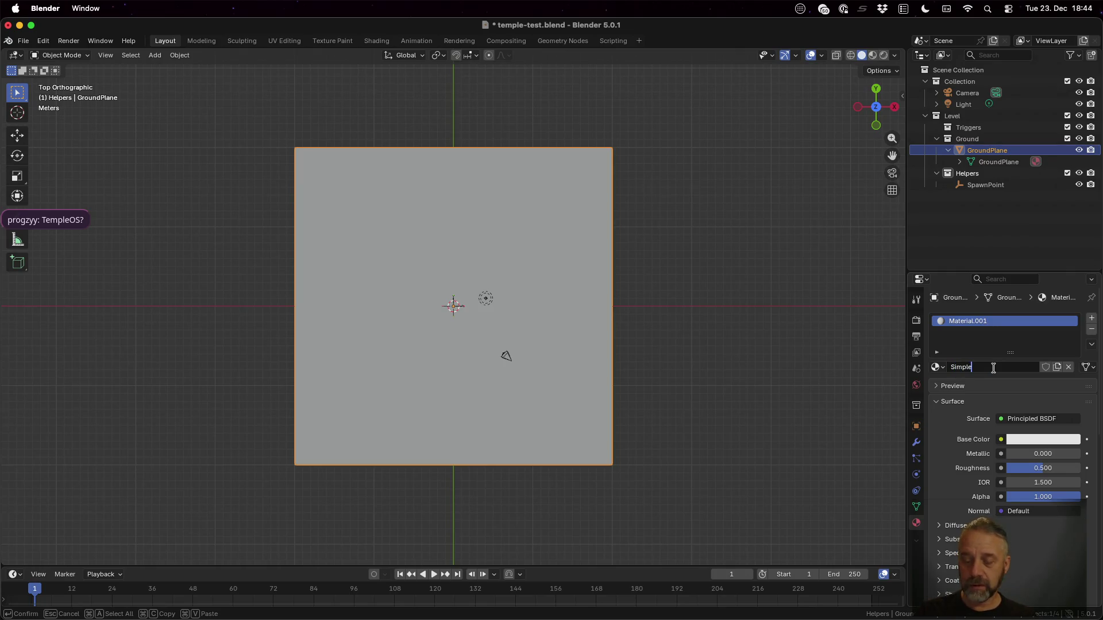
text(Palette)
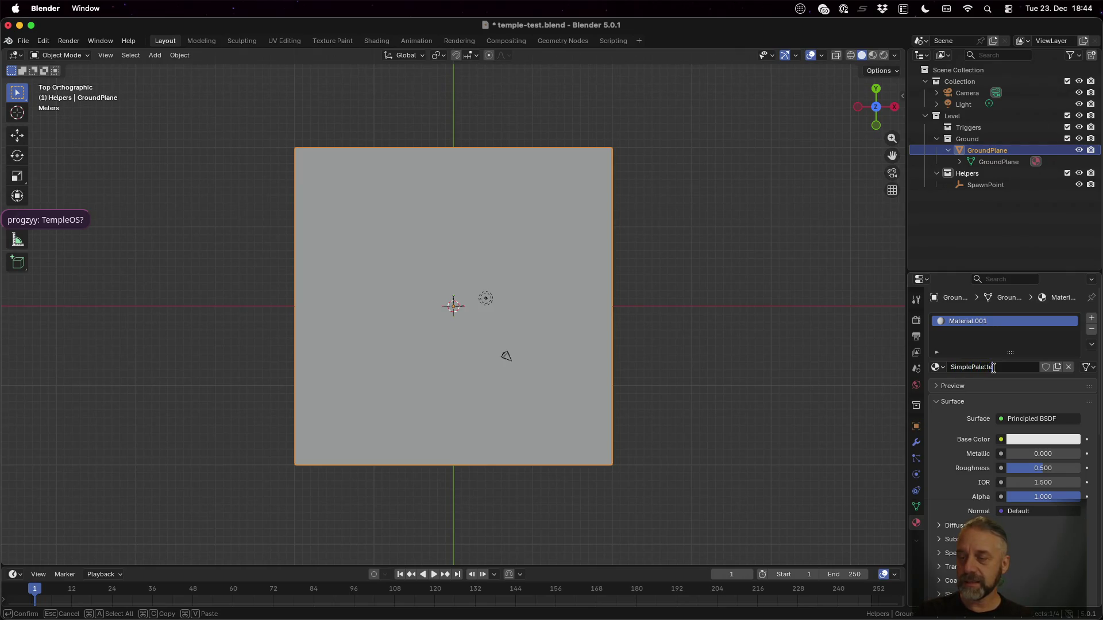
key(Return)
Feed SimplePalette's Base Color from an Image Texture using palette_dif.png from the assets folder.
scroll(1011, 476, down, 4)
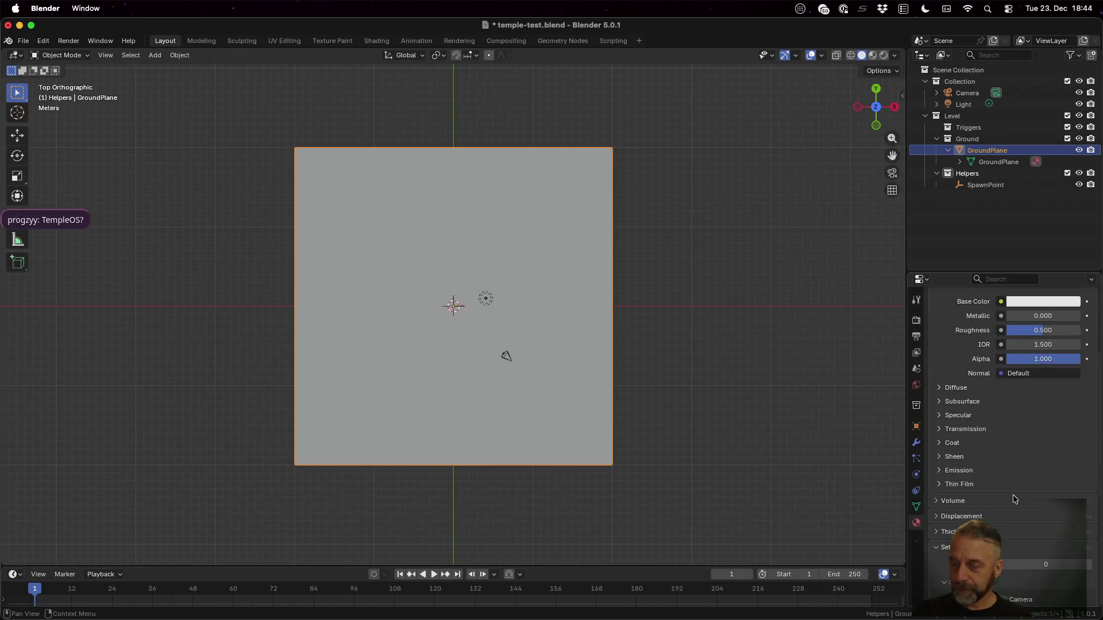
click(954, 434)
scroll(953, 435, down, 5)
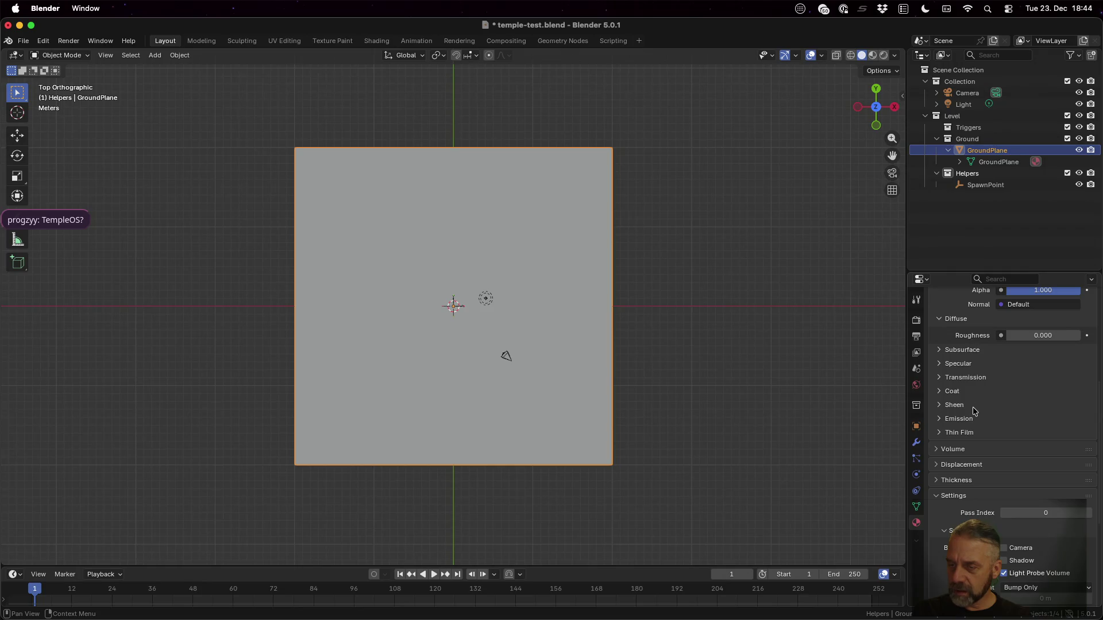
scroll(974, 411, up, 6)
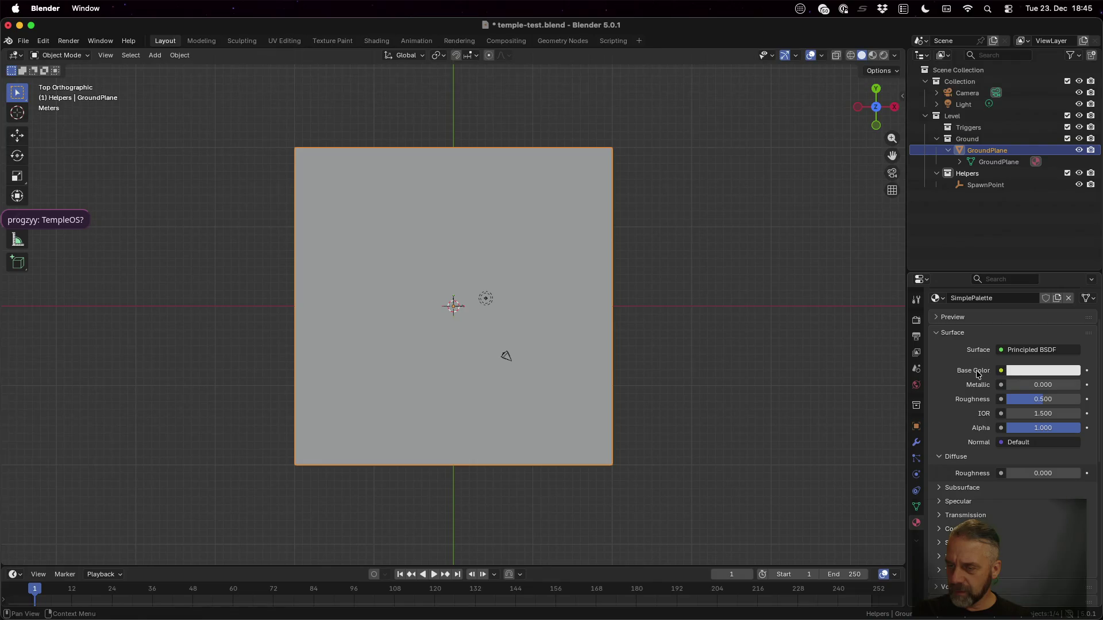
click(1002, 372)
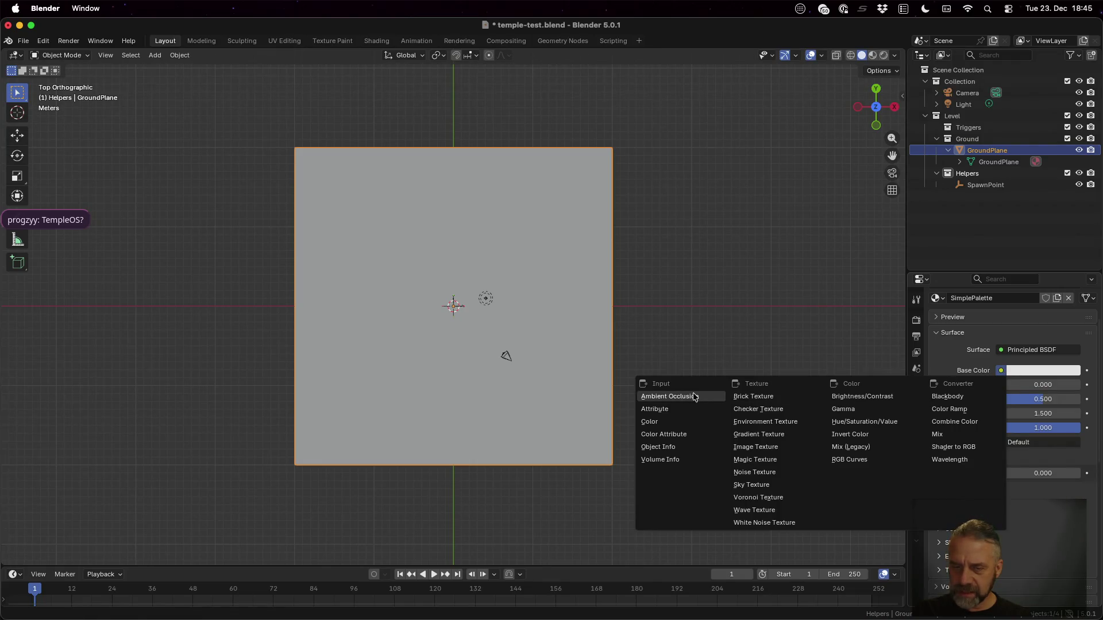
click(771, 446)
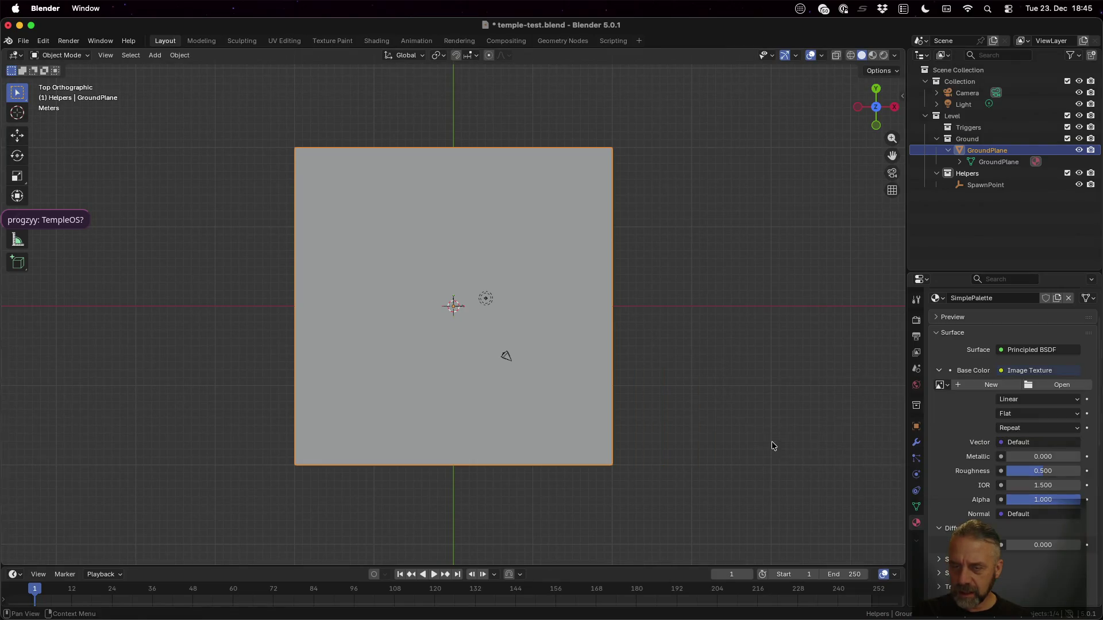
click(1042, 384)
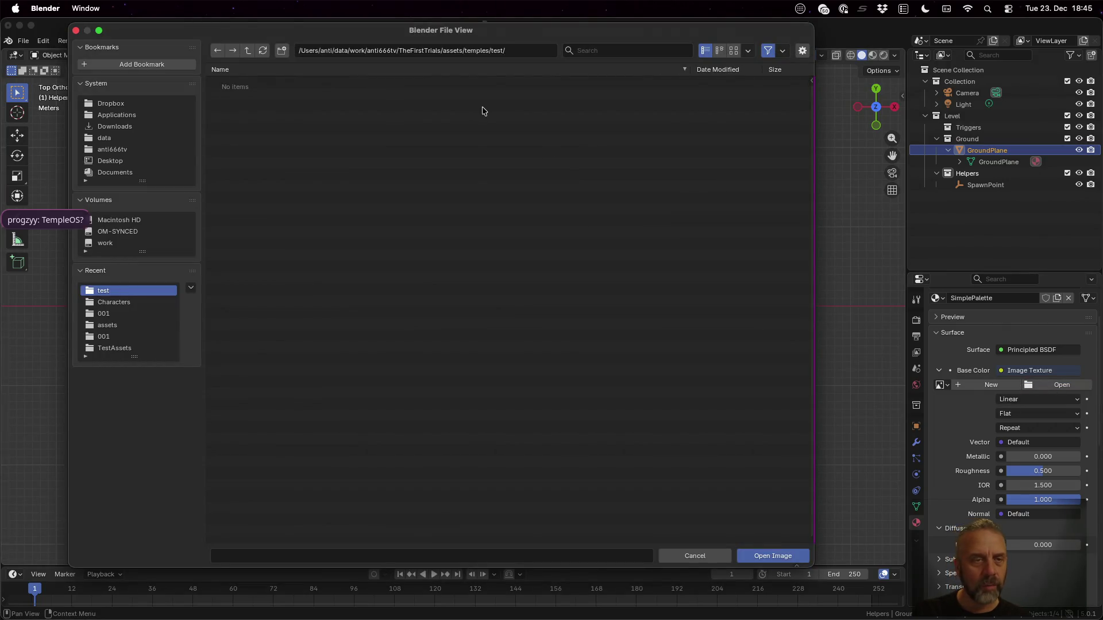
click(248, 51)
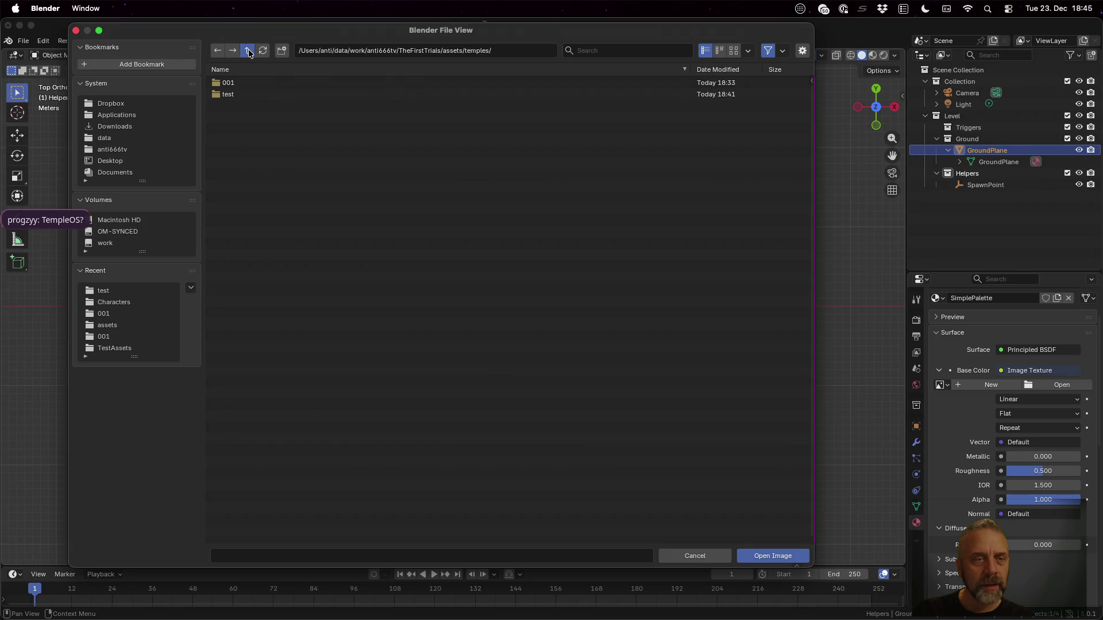
click(248, 51)
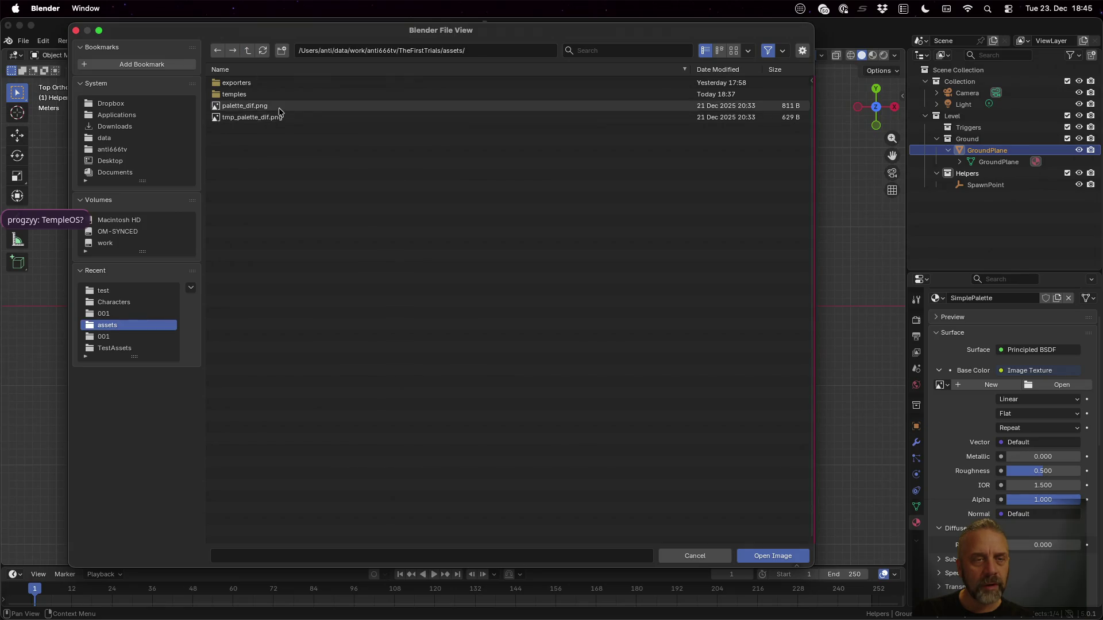
click(245, 106)
click(772, 556)
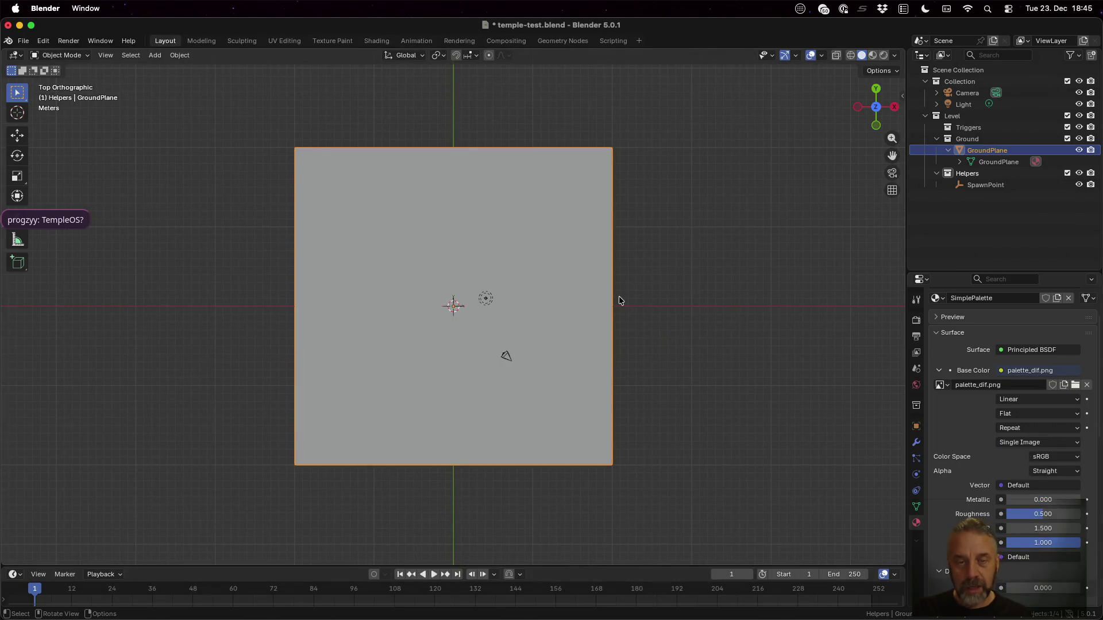
click(284, 41)
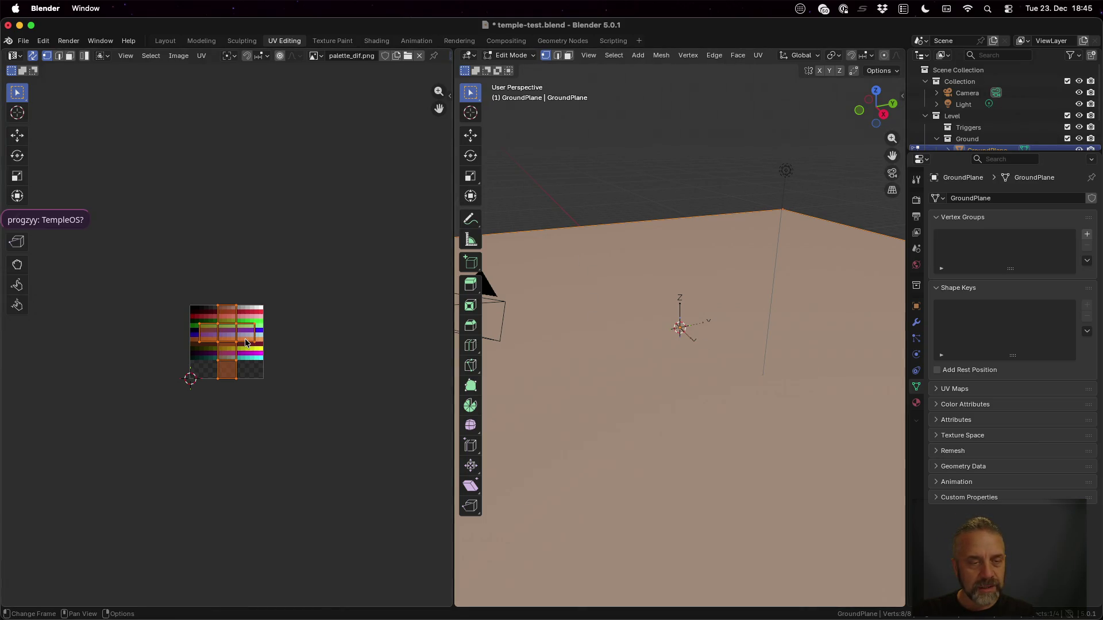
Collapse the ground plane's UVs to one point on a dark grey palette swatch.
text(s0)
key(Return)
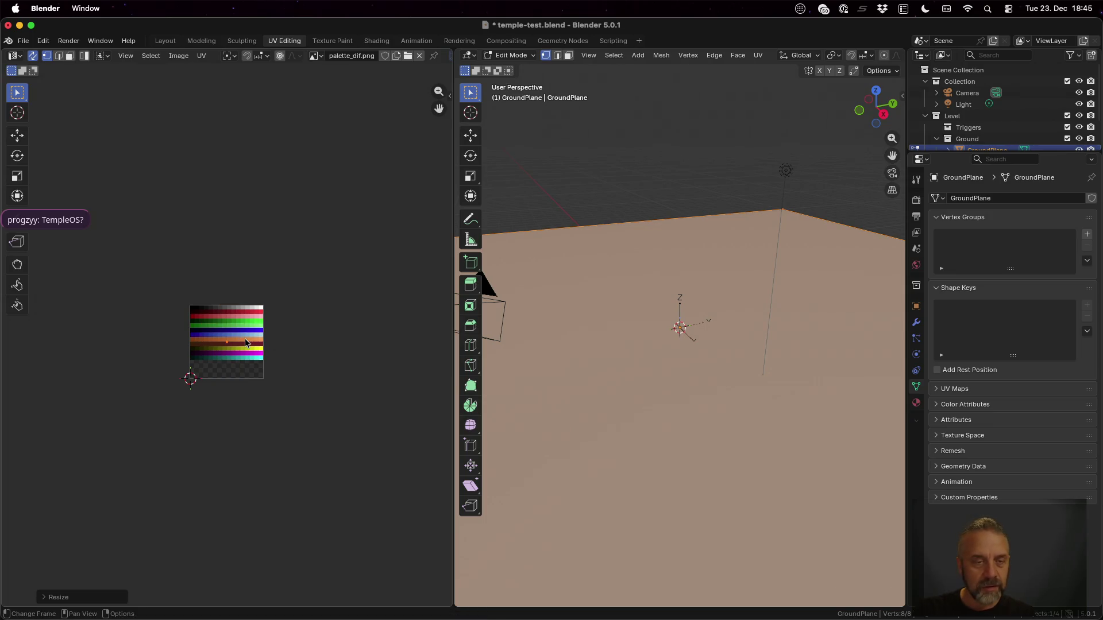
scroll(245, 339, up, 6)
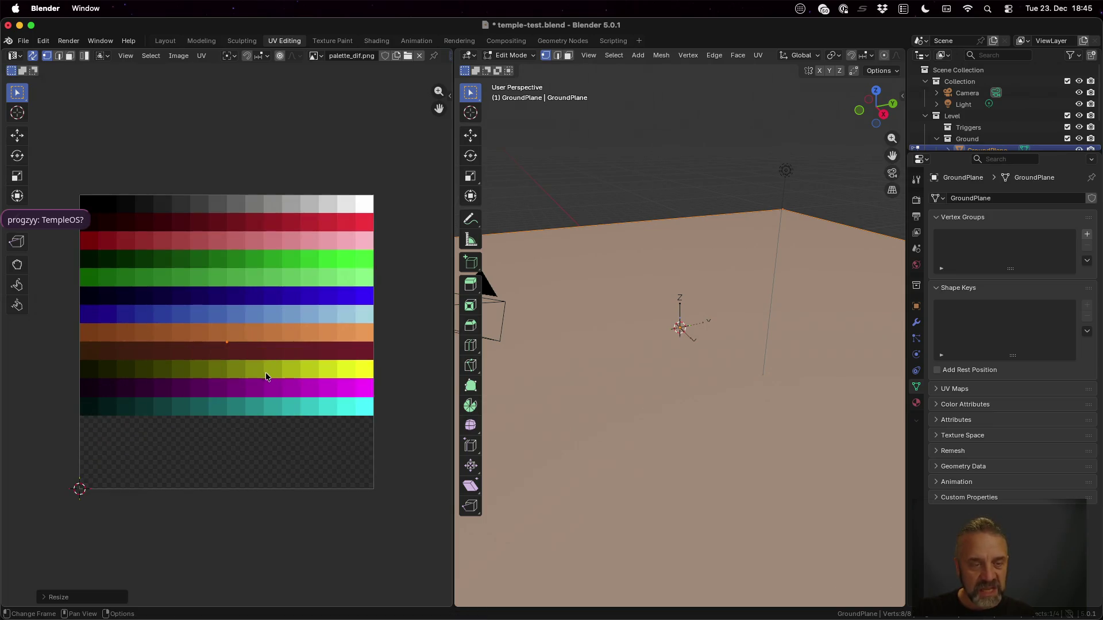
key(g)
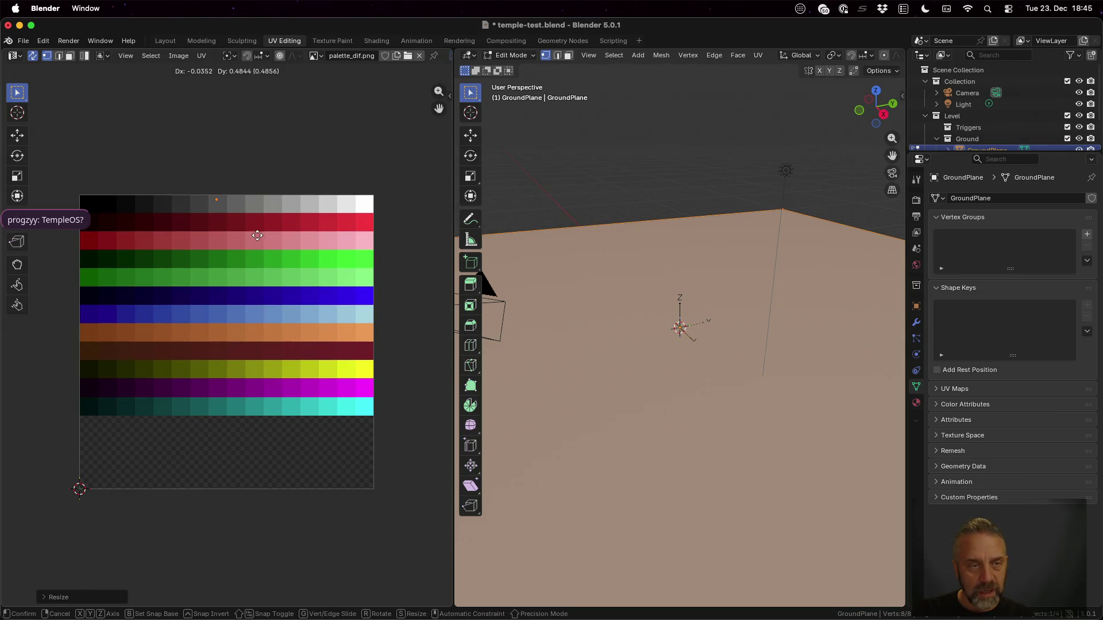
click(206, 240)
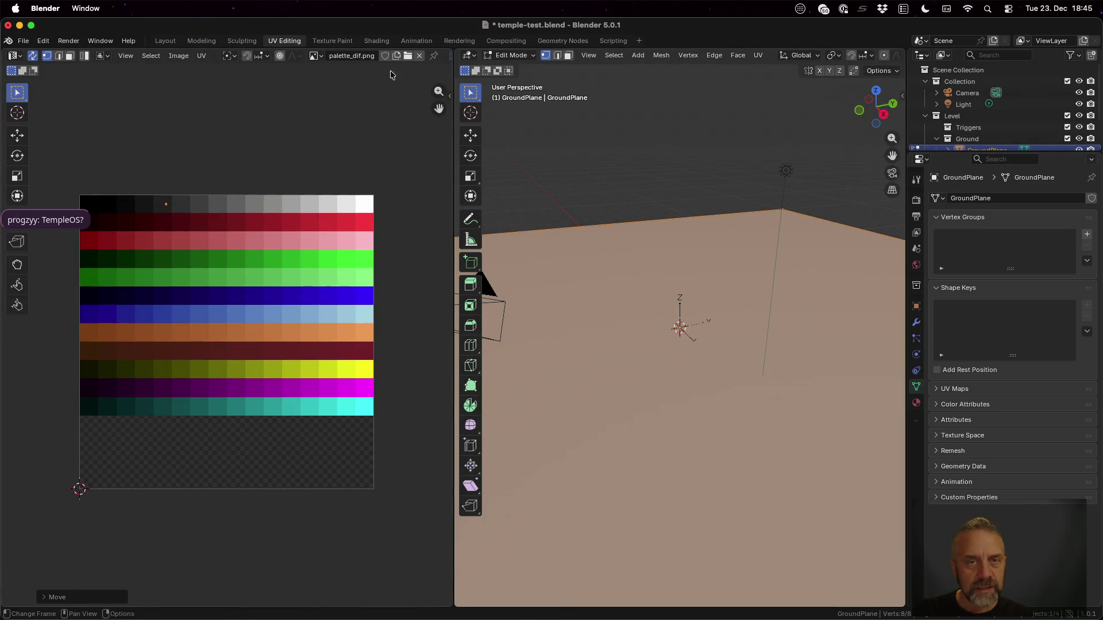
mouse_move(452, 106)
mouse_down()
mouse_move(324, 105)
mouse_move(240, 133)
mouse_up()
click(872, 55)
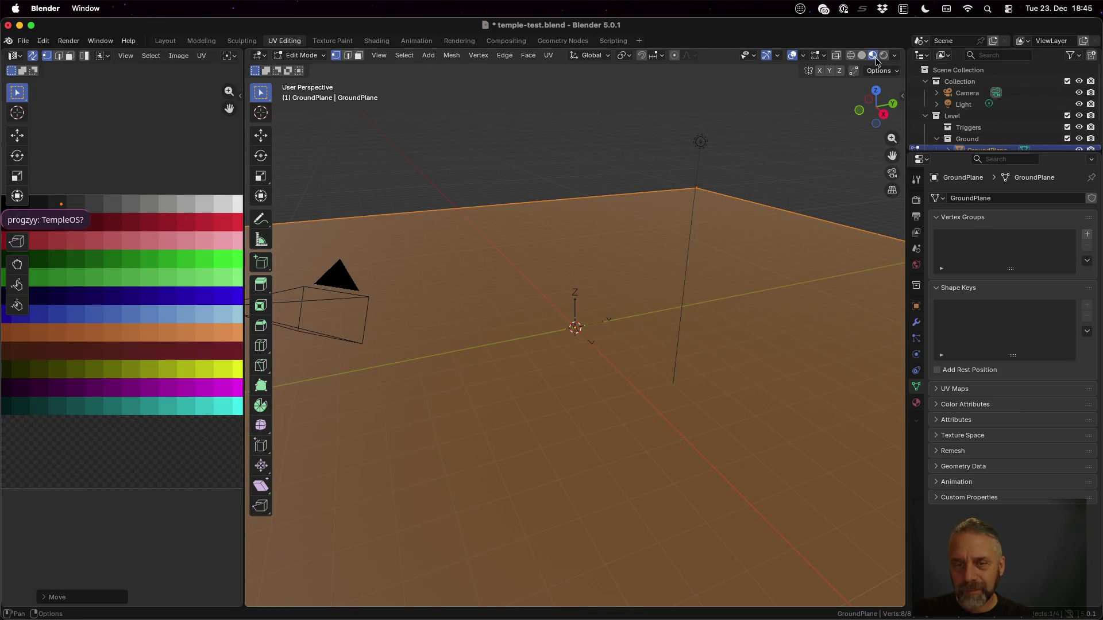
scroll(676, 283, down, 5)
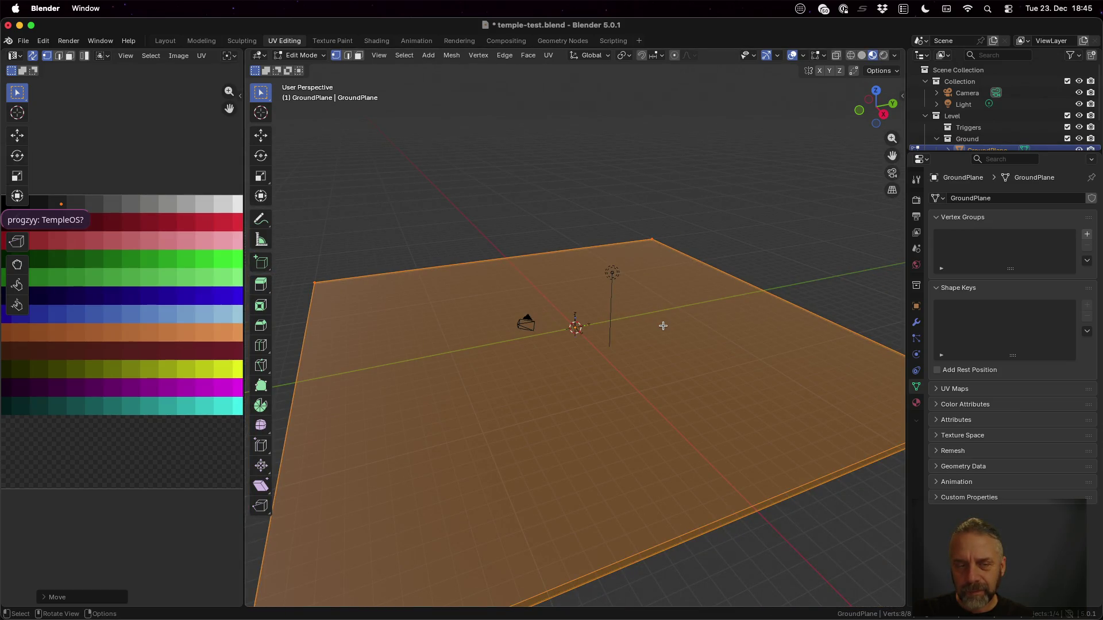
key(Tab)
mouse_move(619, 342)
mouse_down()
mouse_move(729, 346)
mouse_move(707, 376)
mouse_move(669, 378)
mouse_up()
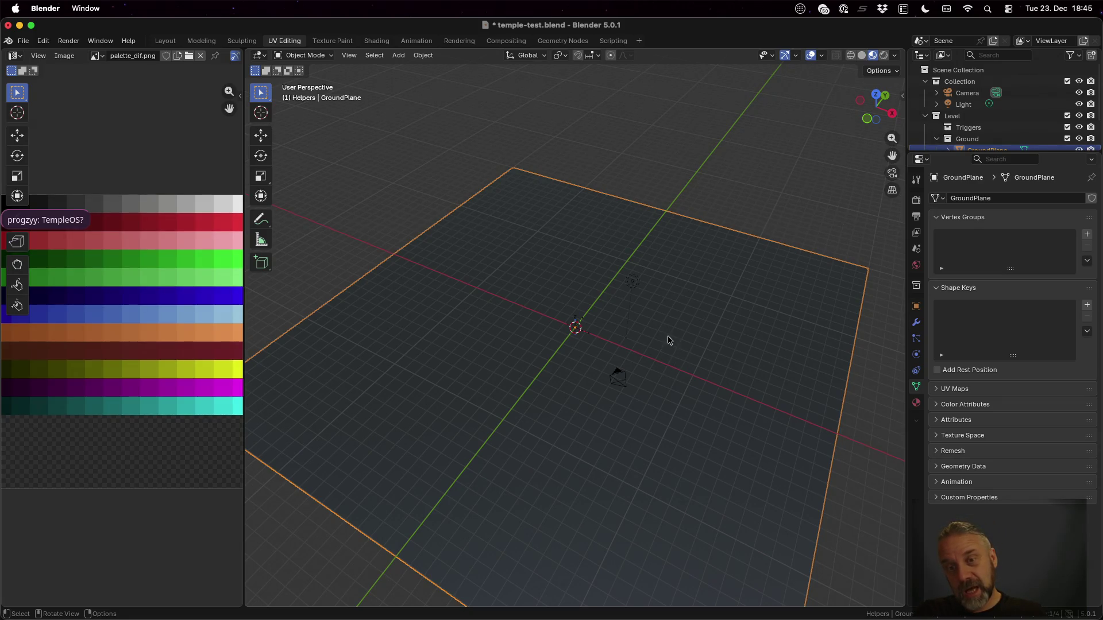
Save temple-test.blend and rerun the export script to regenerate temple-test.glb.
key(super+s)
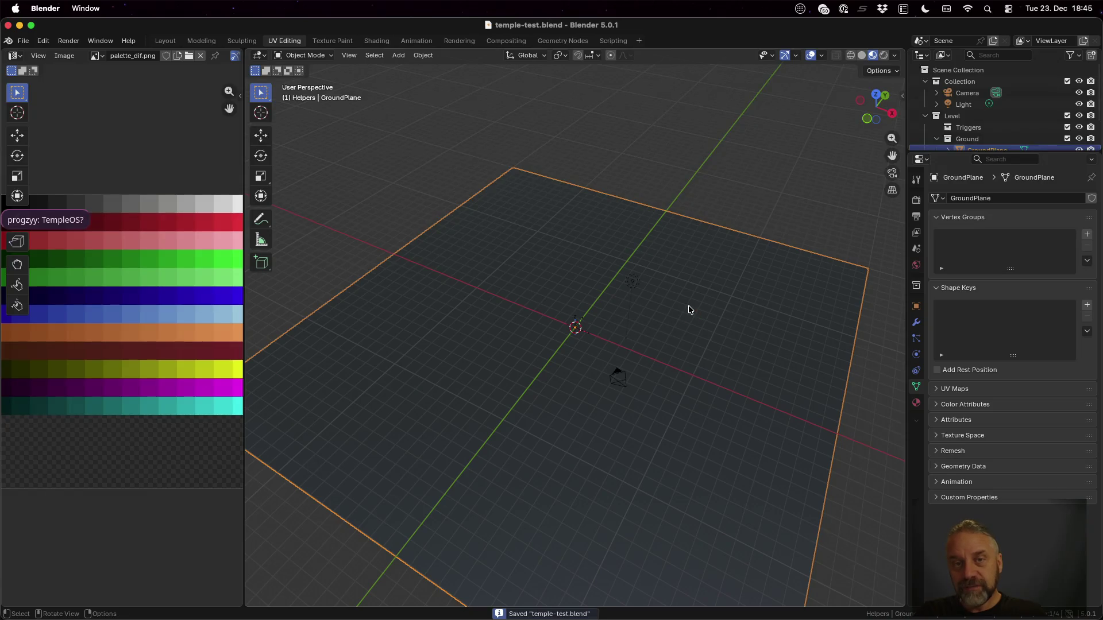
key(ctrl+Up)
click(332, 285)
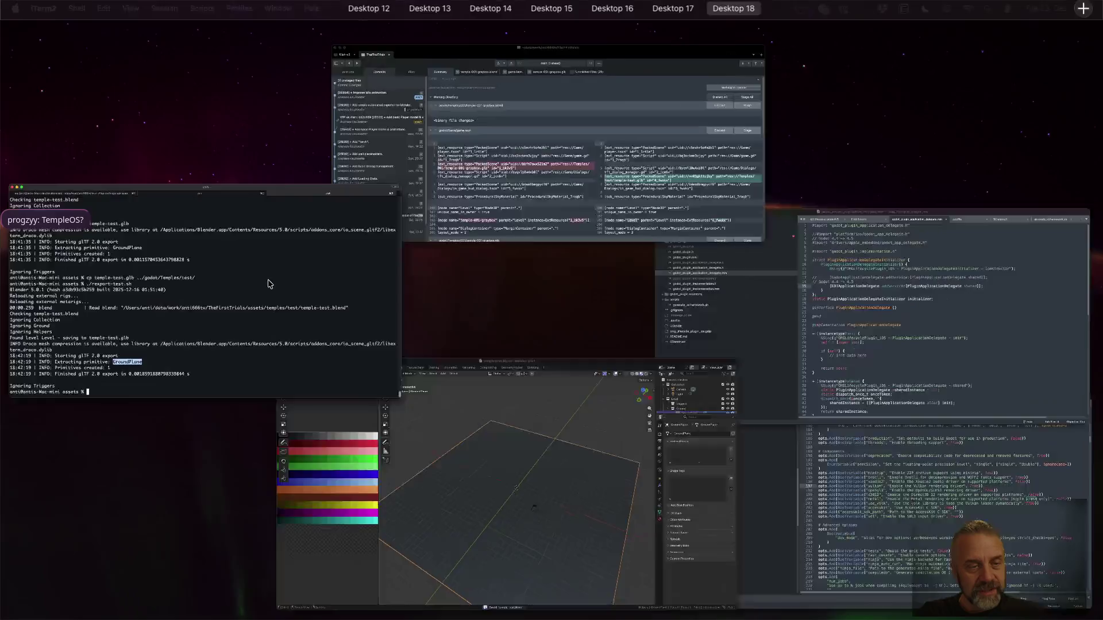
key(Up)
key(Return)
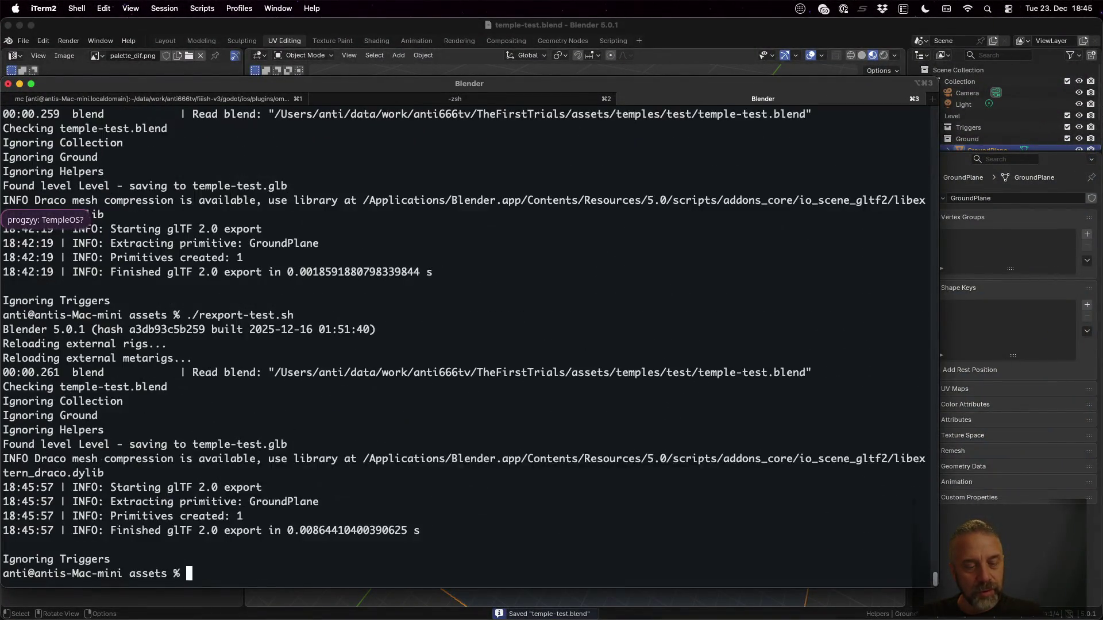
key(ctrl+Left)
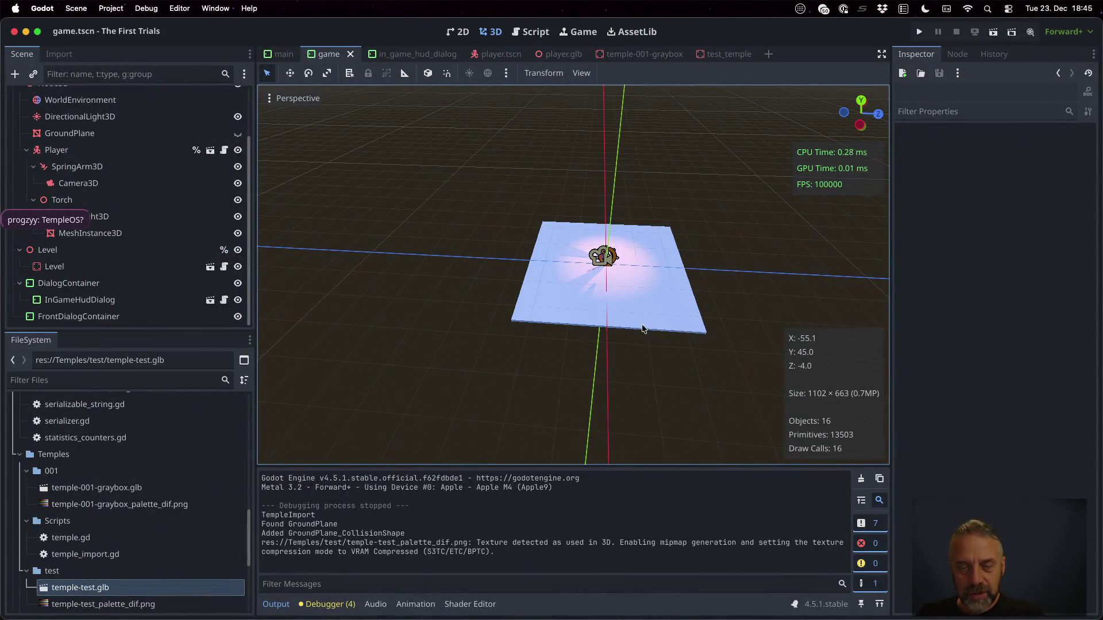
Test-run the game on the new dark ground, then stop it and return to the terminal desktop.
click(919, 32)
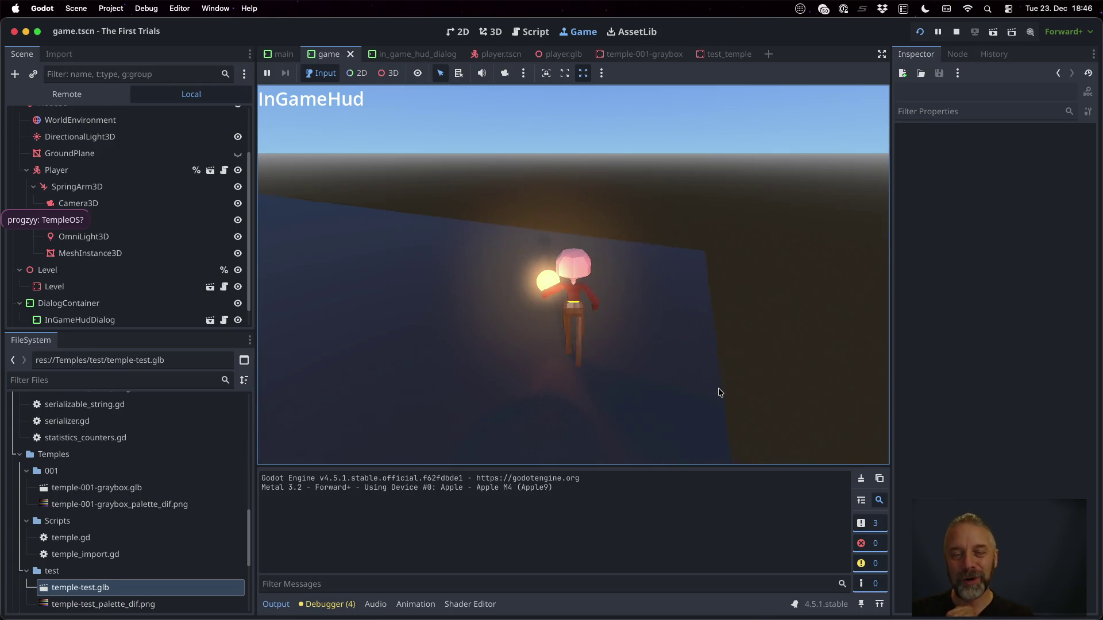
click(957, 33)
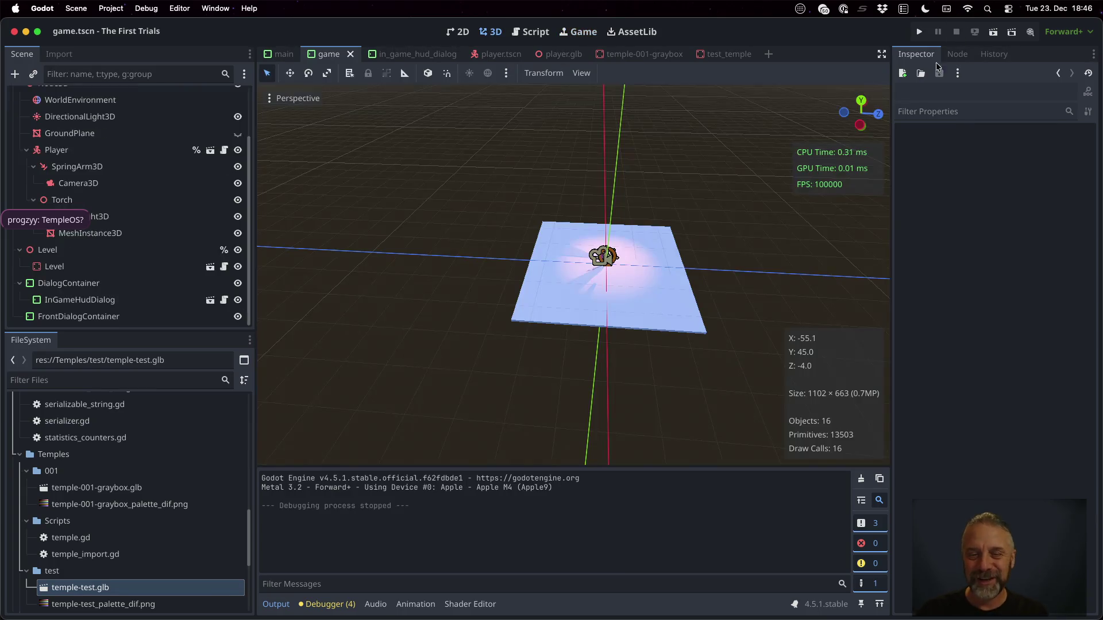
key(ctrl+Right)
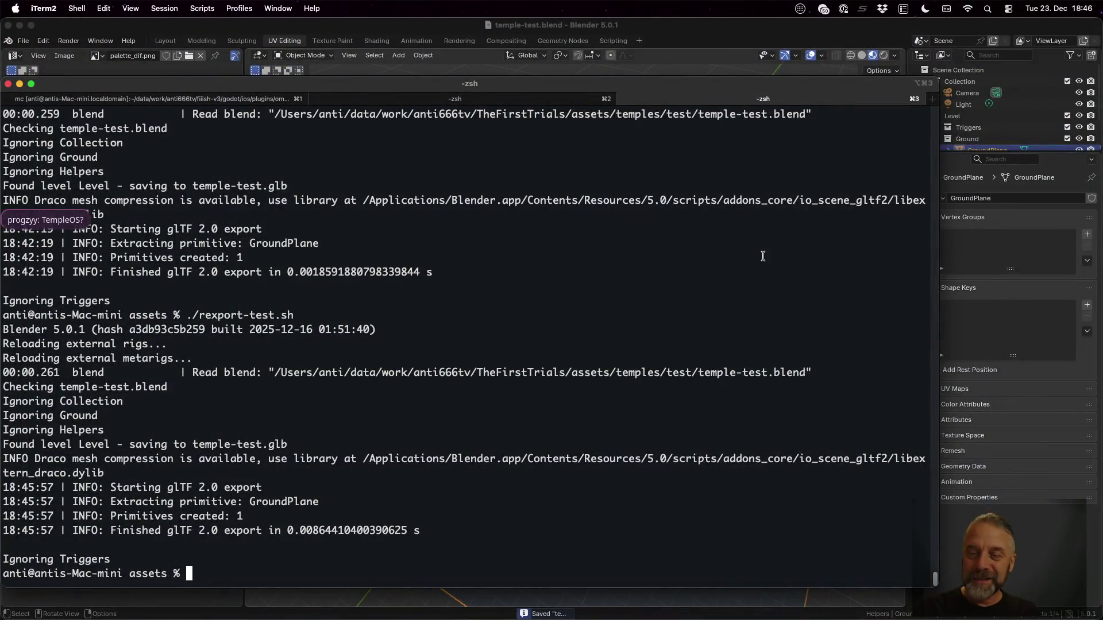
In Blender's Modeling workspace, enlarge the outliner, make Triggers the active collection, and view from top.
click(947, 31)
drag(953, 152, 955, 367)
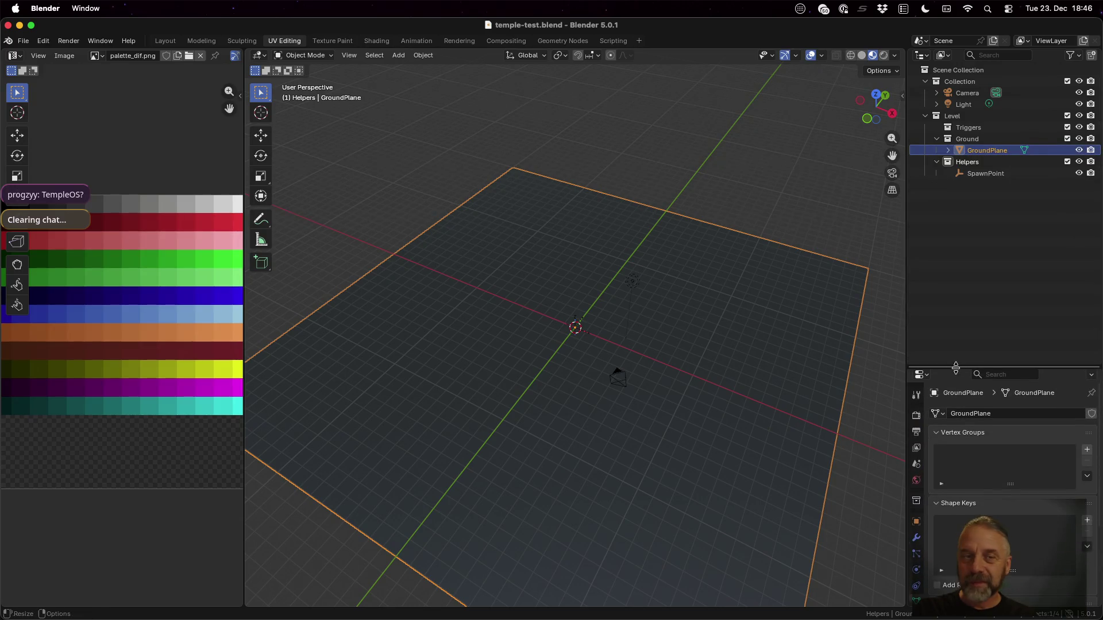
click(201, 41)
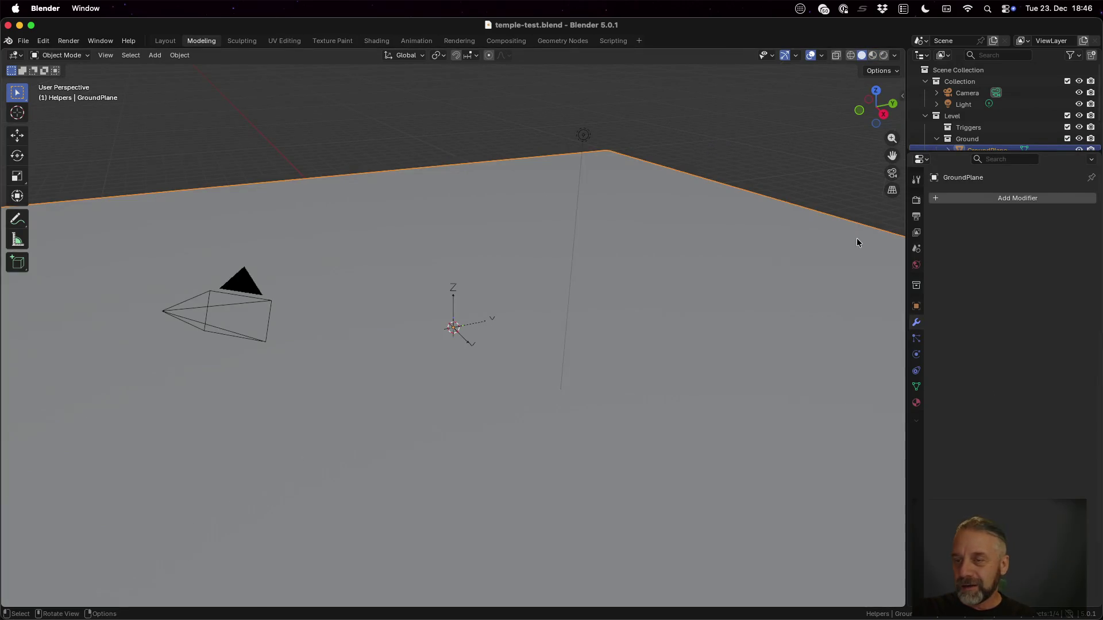
drag(907, 232, 825, 232)
drag(916, 150, 933, 396)
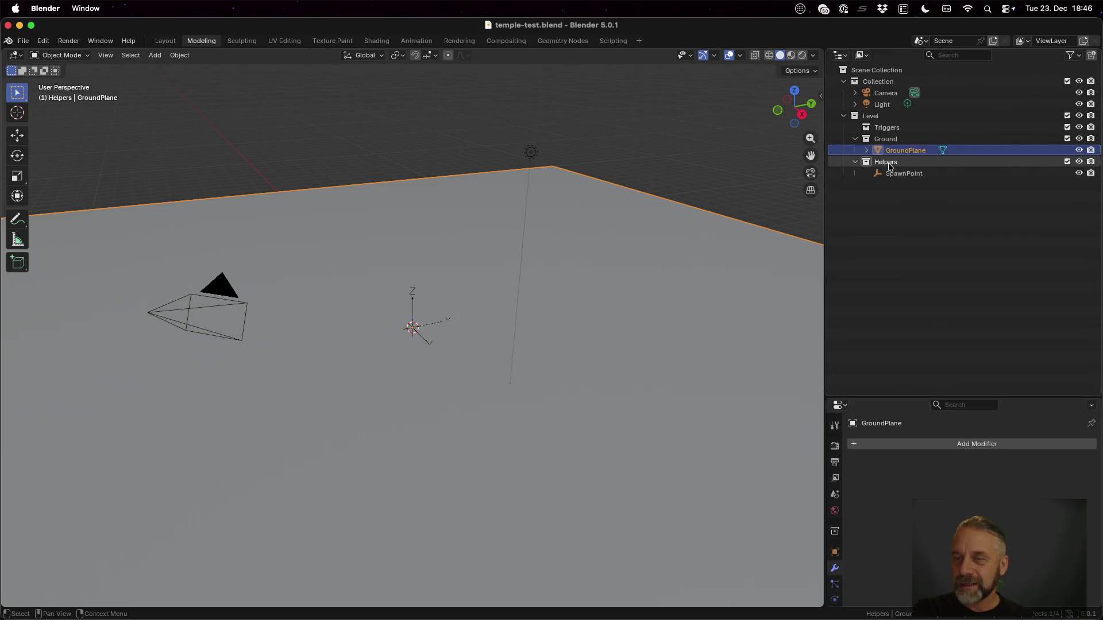
click(885, 129)
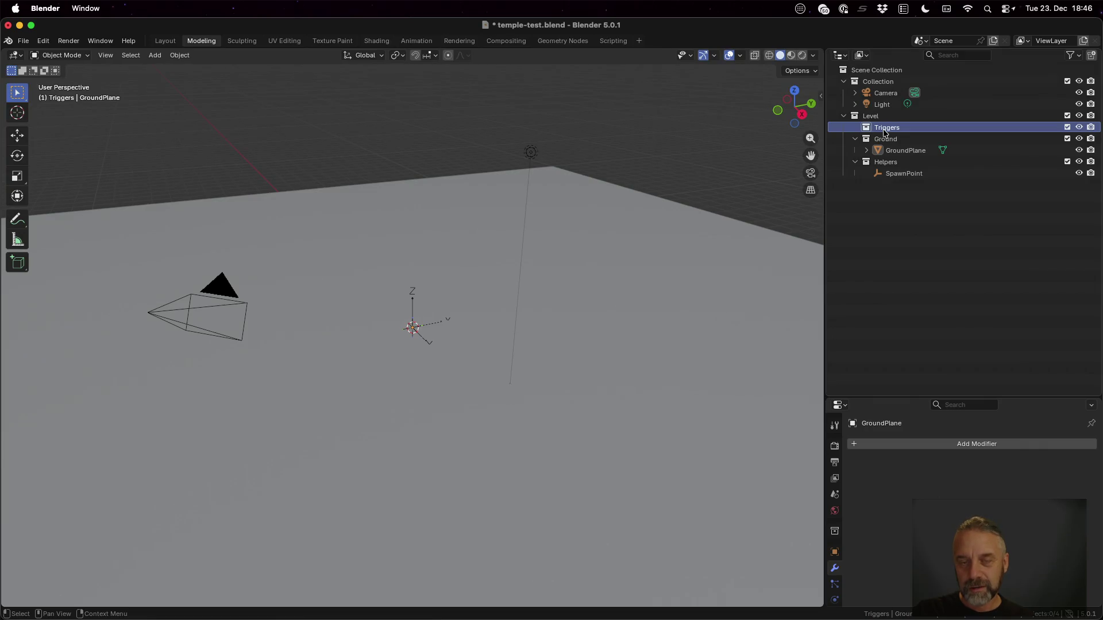
click(794, 91)
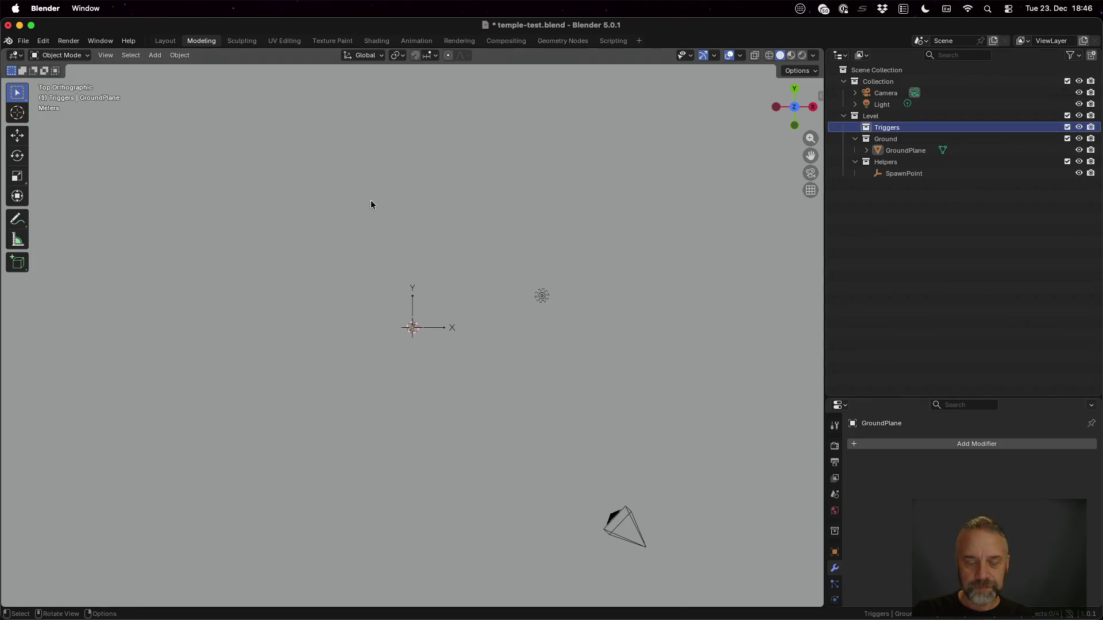
key(shift+a)
Add a cube to Triggers and name it TriggerKey-TestKey1-TestBarrier1.
mouse_move(487, 234)
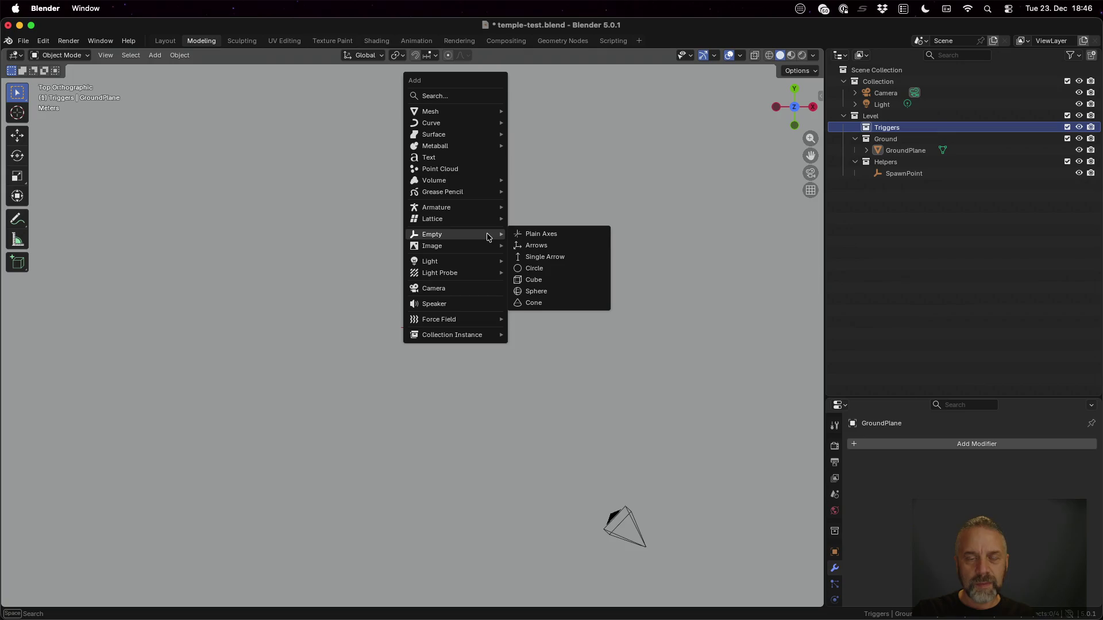
mouse_move(463, 112)
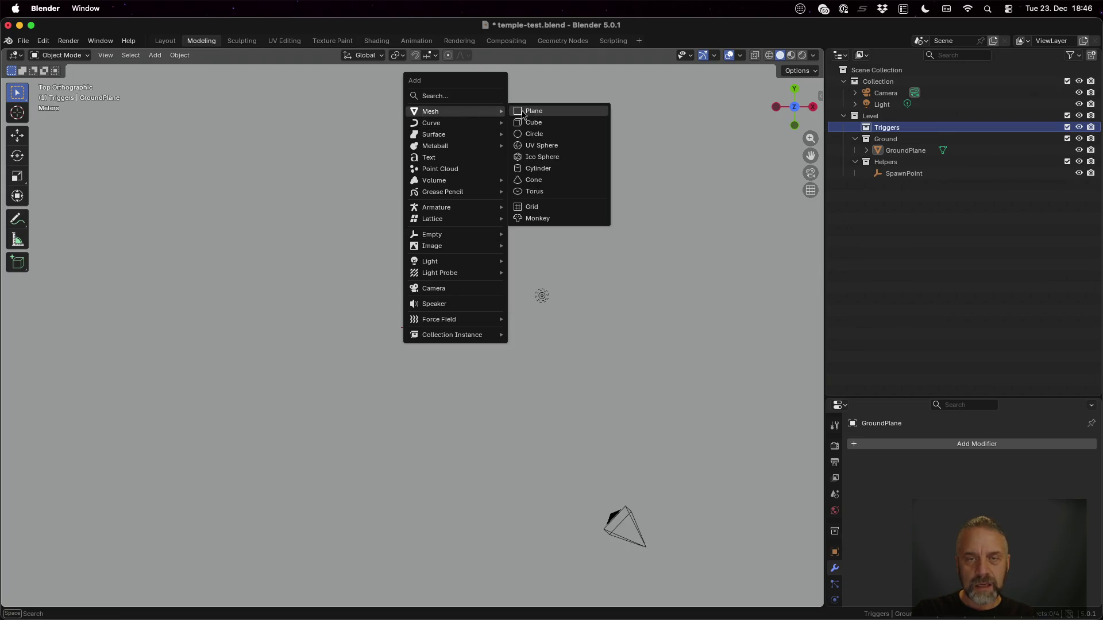
click(539, 122)
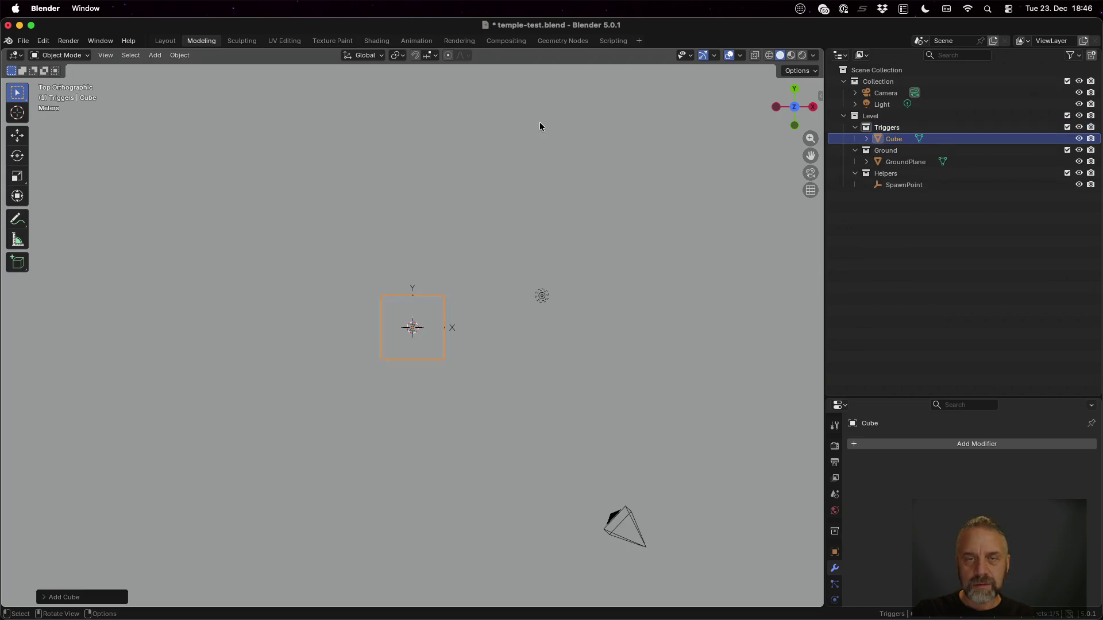
click(867, 139)
double_click(897, 140)
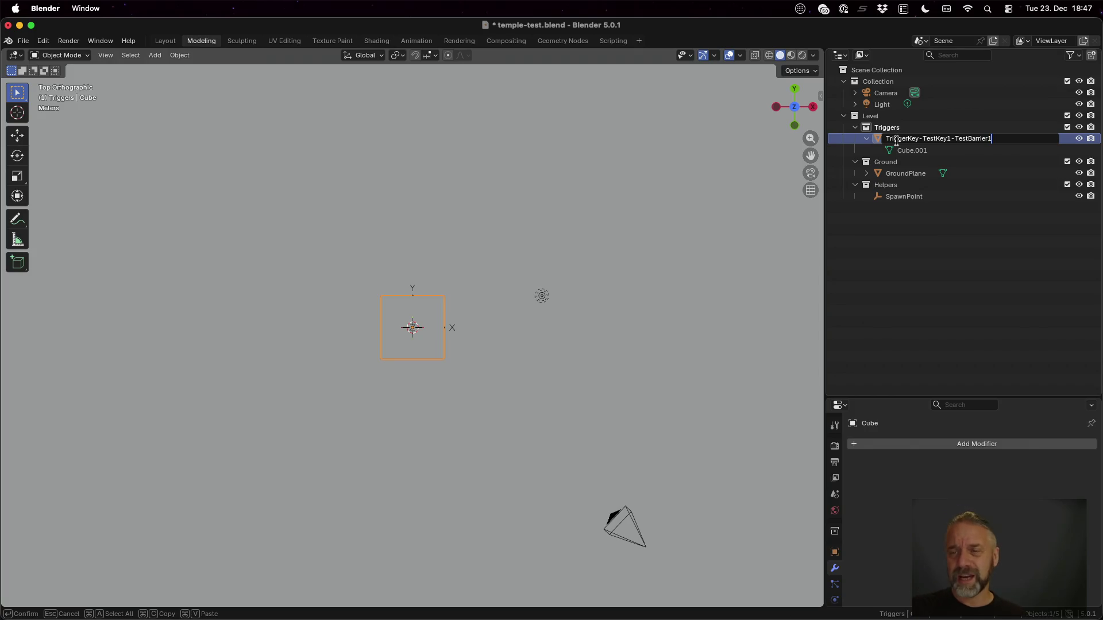
key(Return)
Move the trigger cube across the ground plane to a spot north of the origin.
mouse_move(525, 374)
mouse_down()
mouse_move(529, 280)
mouse_move(431, 304)
mouse_up()
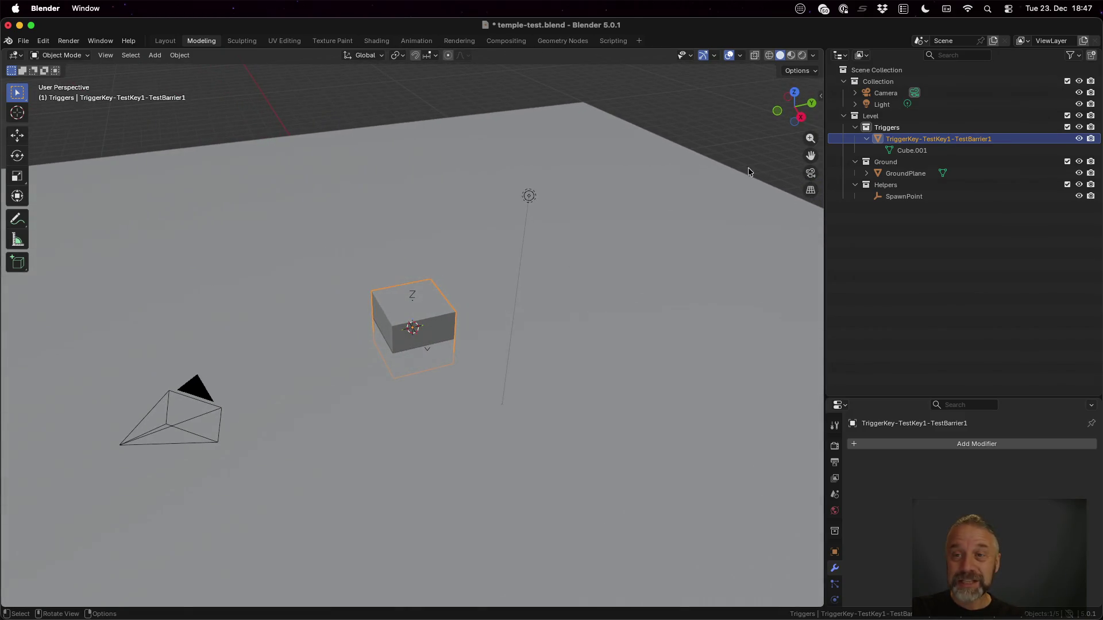
click(793, 93)
scroll(553, 341, down, 7)
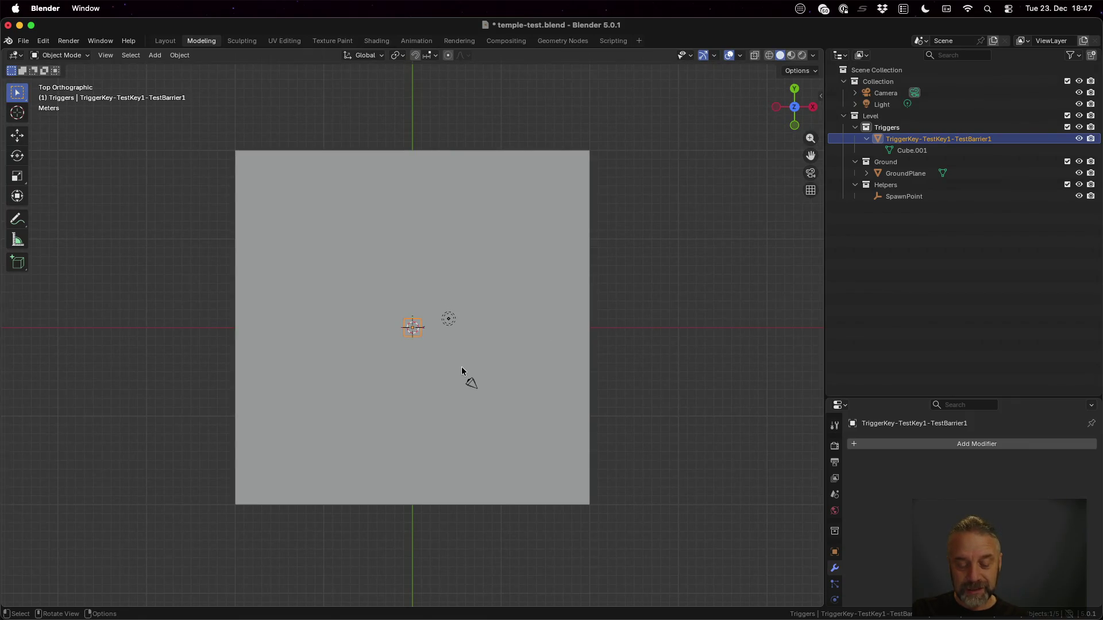
key(g)
key(shift+z)
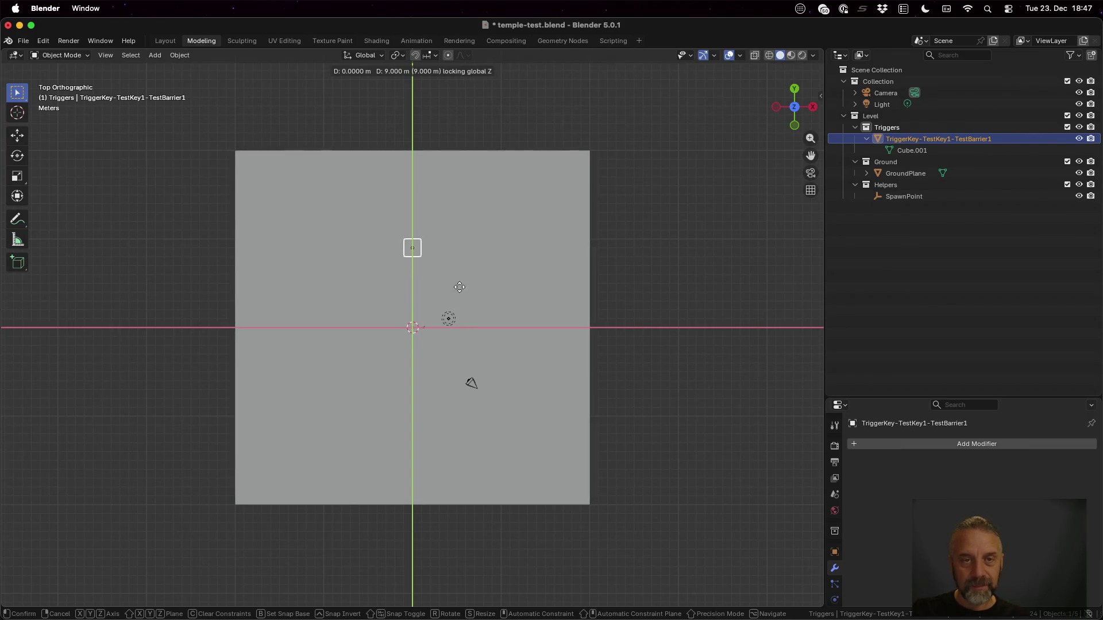
click(460, 238)
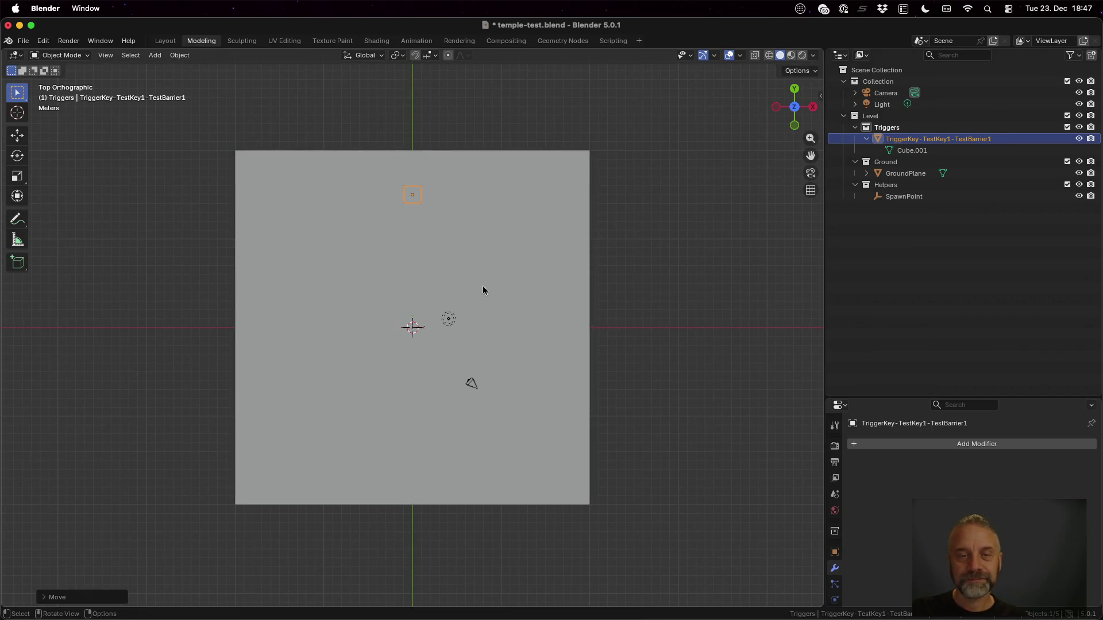
Raise the trigger cube 0.5 along Z and give the properties panel more room.
scroll(447, 294, up, 10)
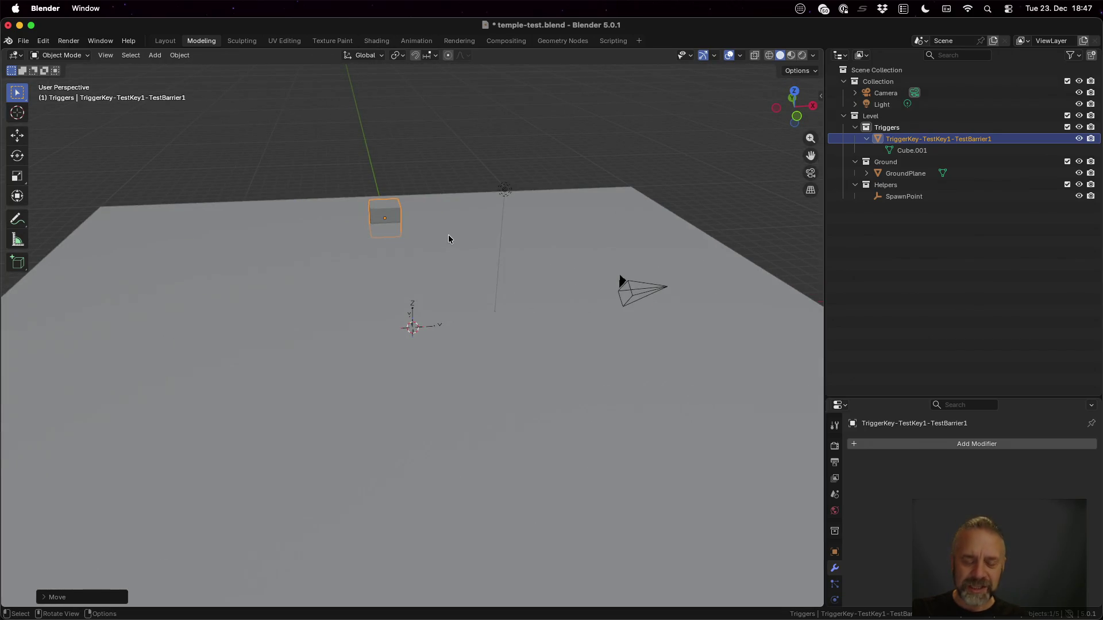
key(z)
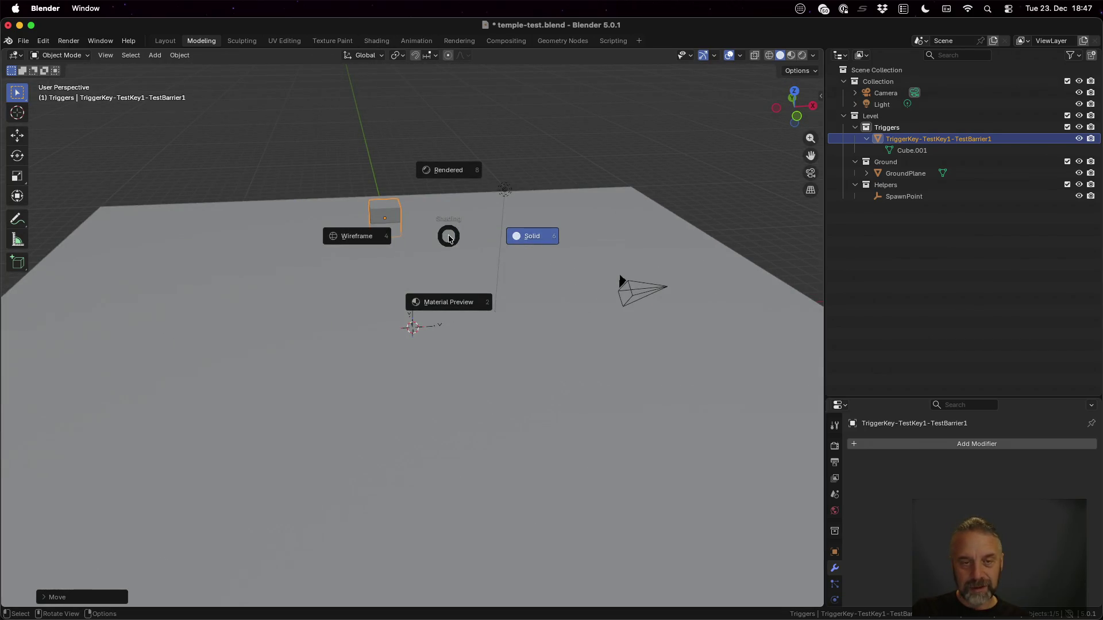
key(Escape)
text(gz0.5)
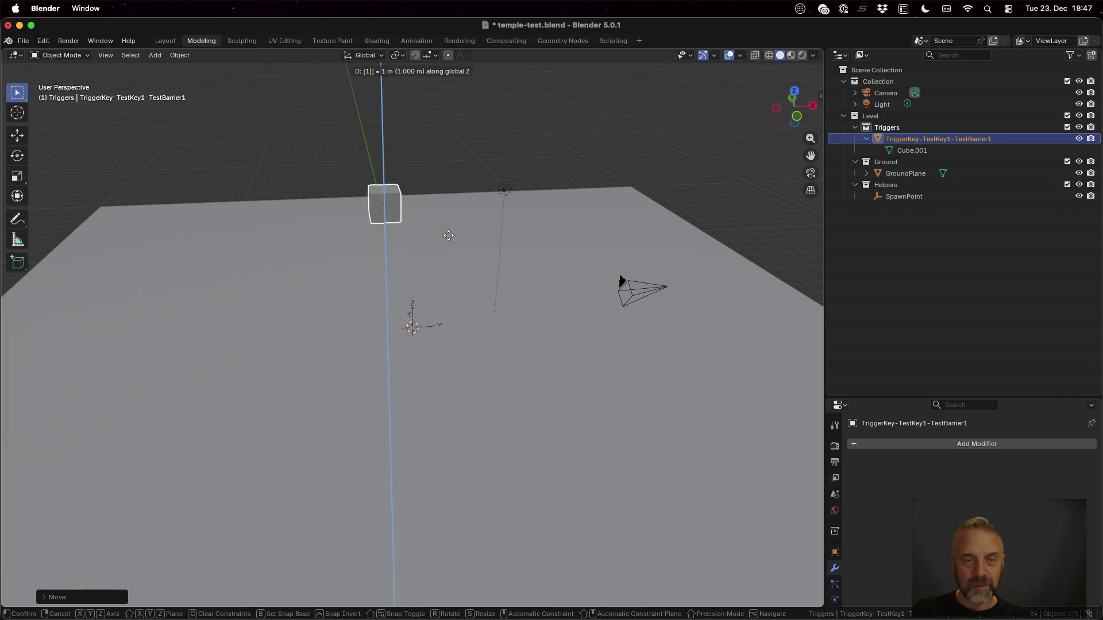
key(Return)
scroll(387, 253, left, 5)
scroll(387, 253, right, 3)
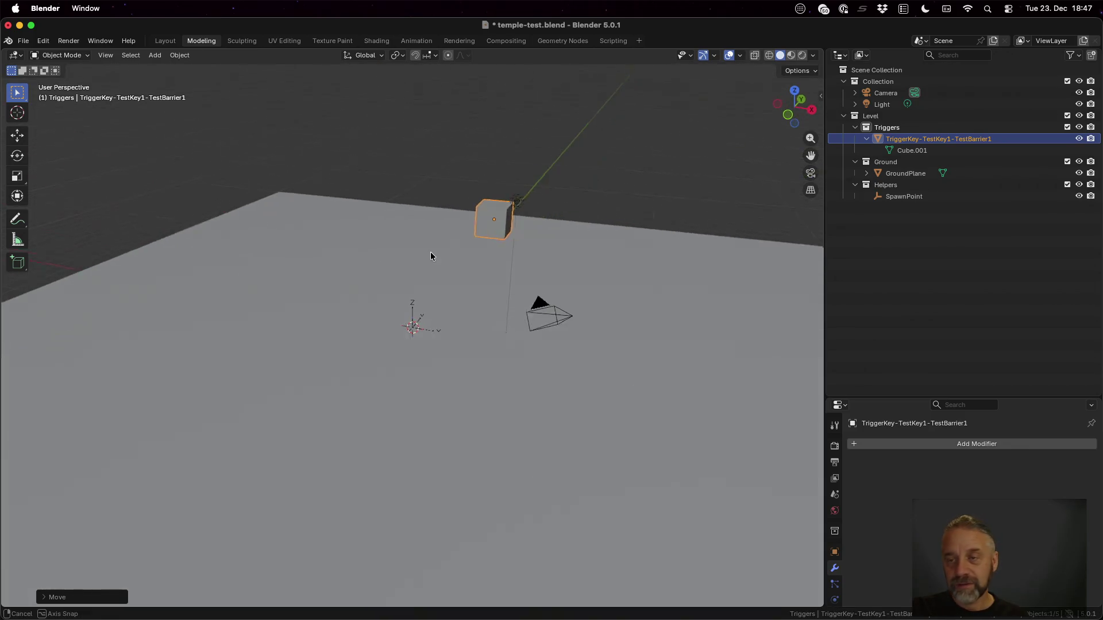
drag(892, 397, 897, 248)
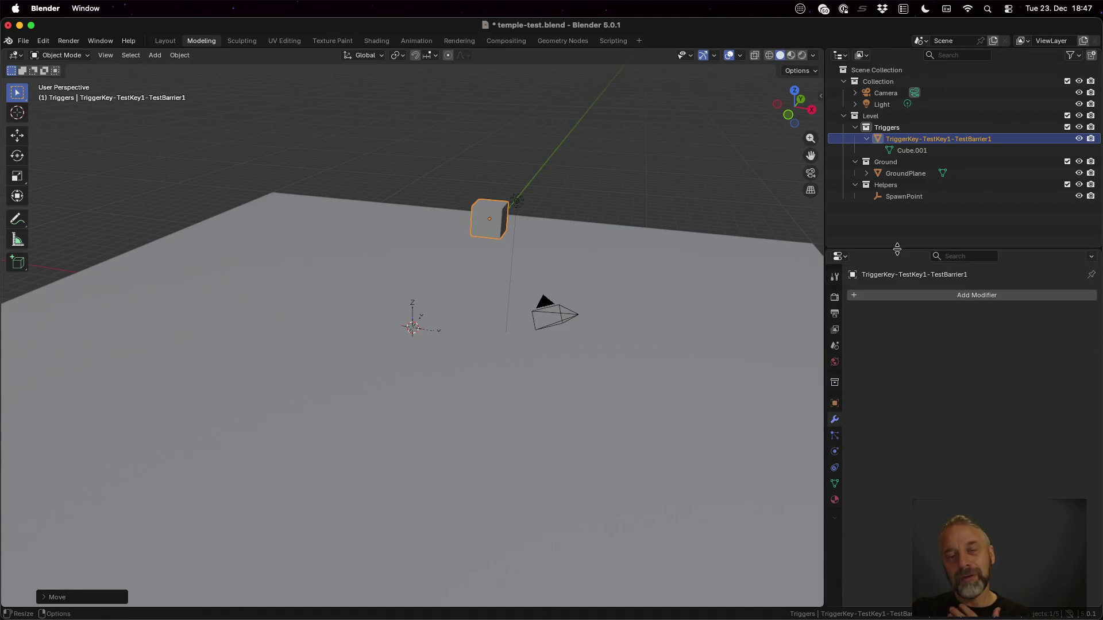
Assign the existing SimplePalette material to the trigger cube.
click(834, 499)
click(856, 344)
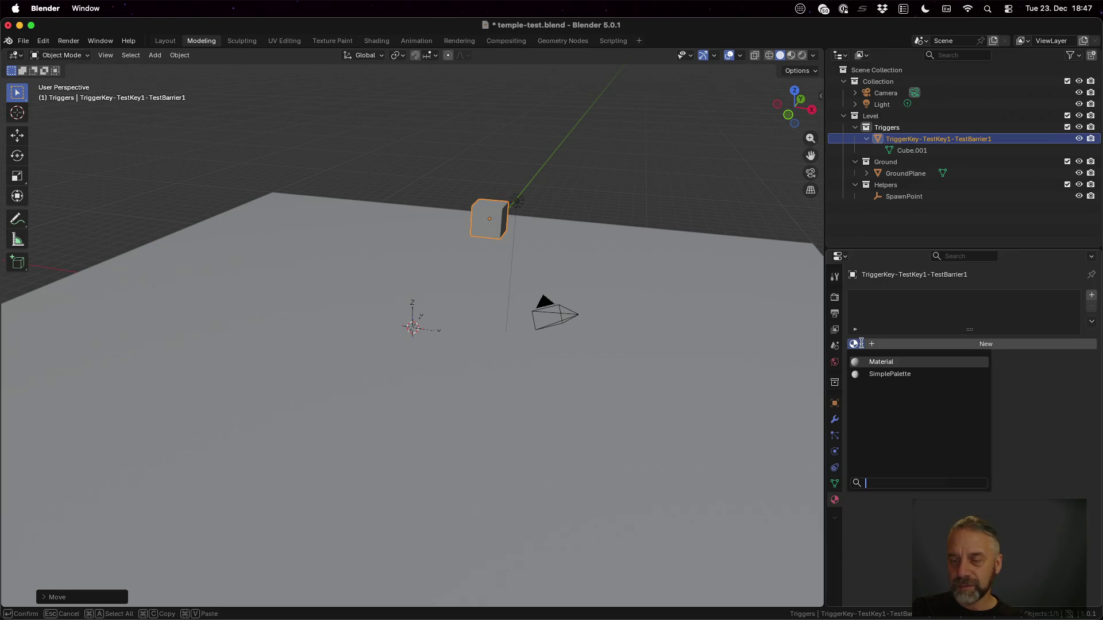
click(889, 374)
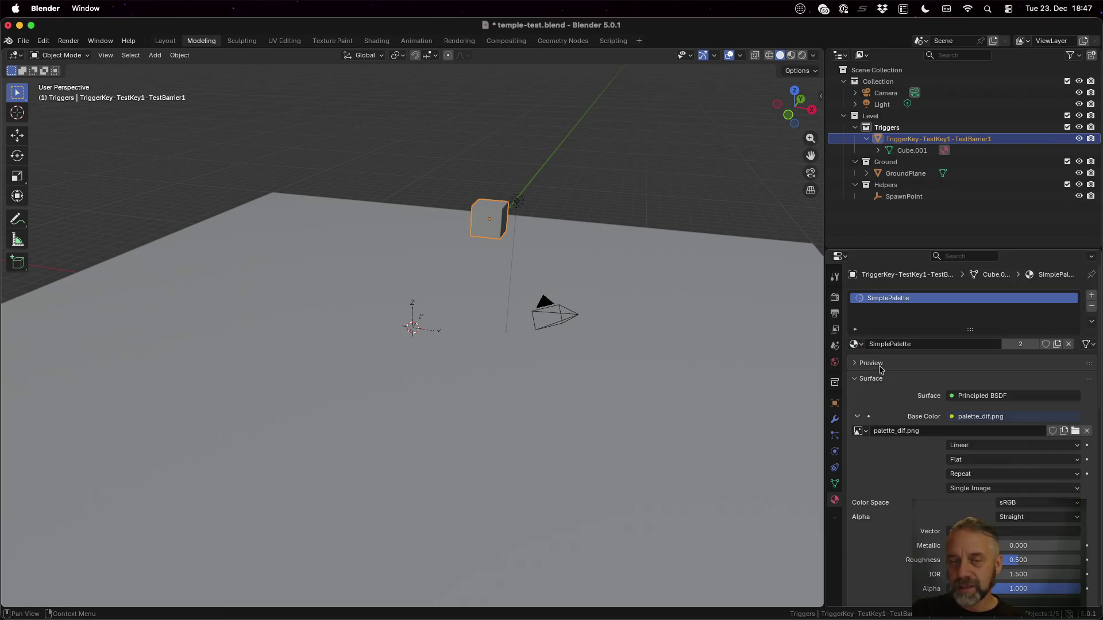
Collapse the cube's UVs onto the teal palette swatch and save temple-test.blend.
click(284, 40)
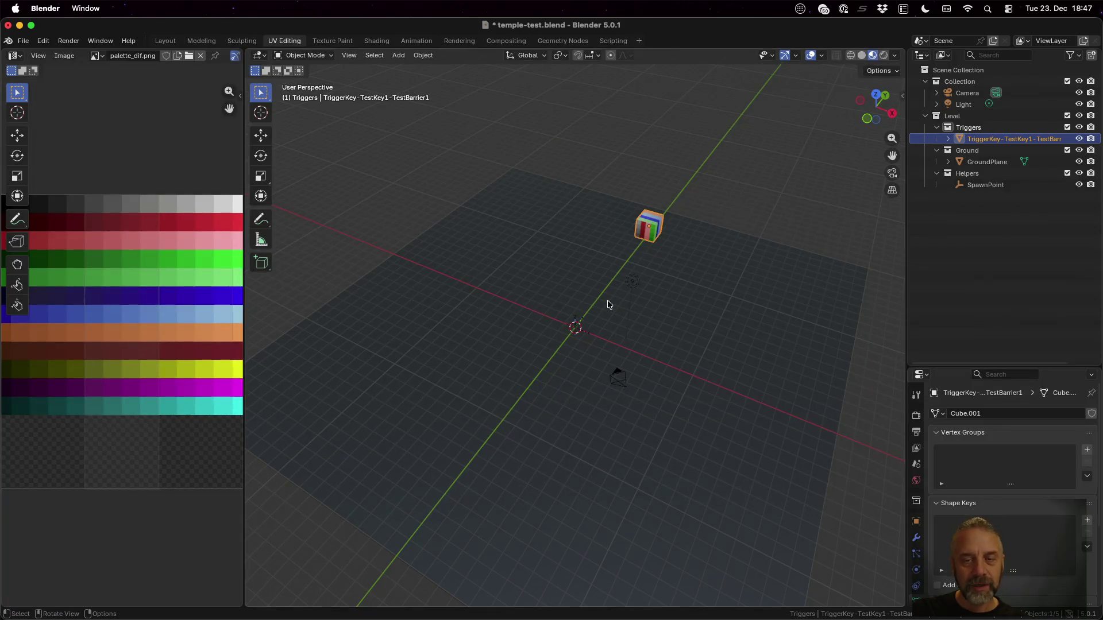
scroll(683, 248, up, 4)
key(Tab)
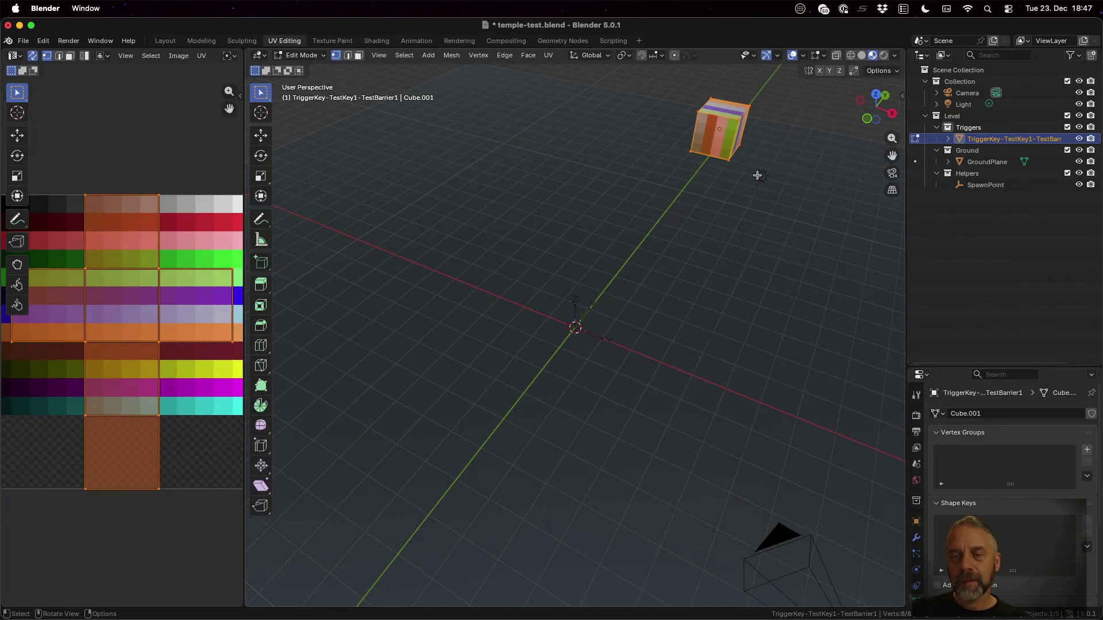
text(s)
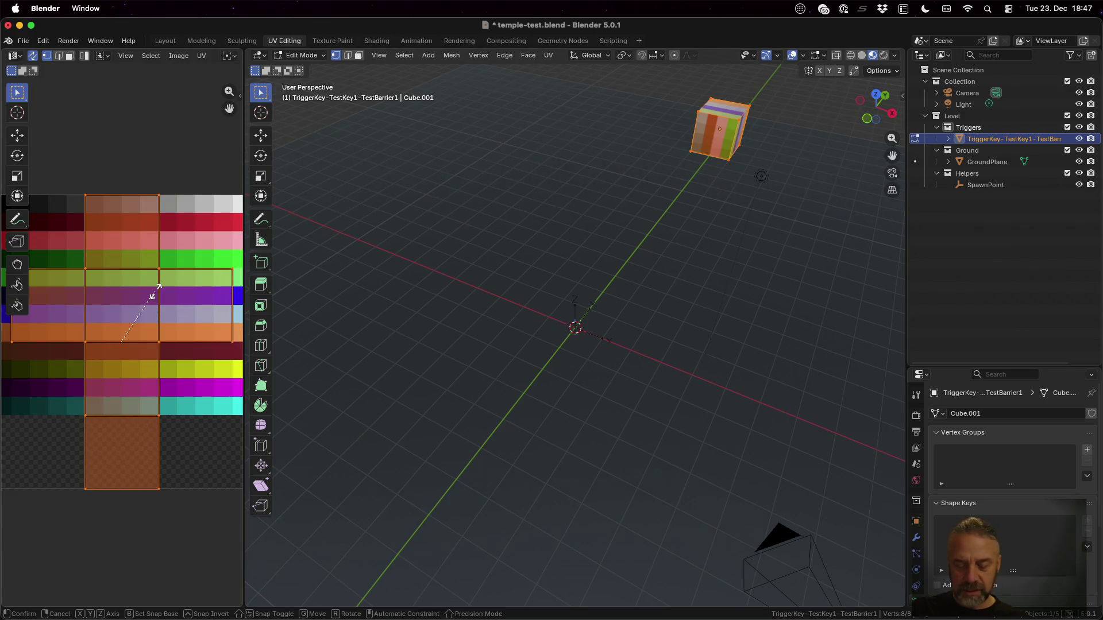
text(0)
key(Return)
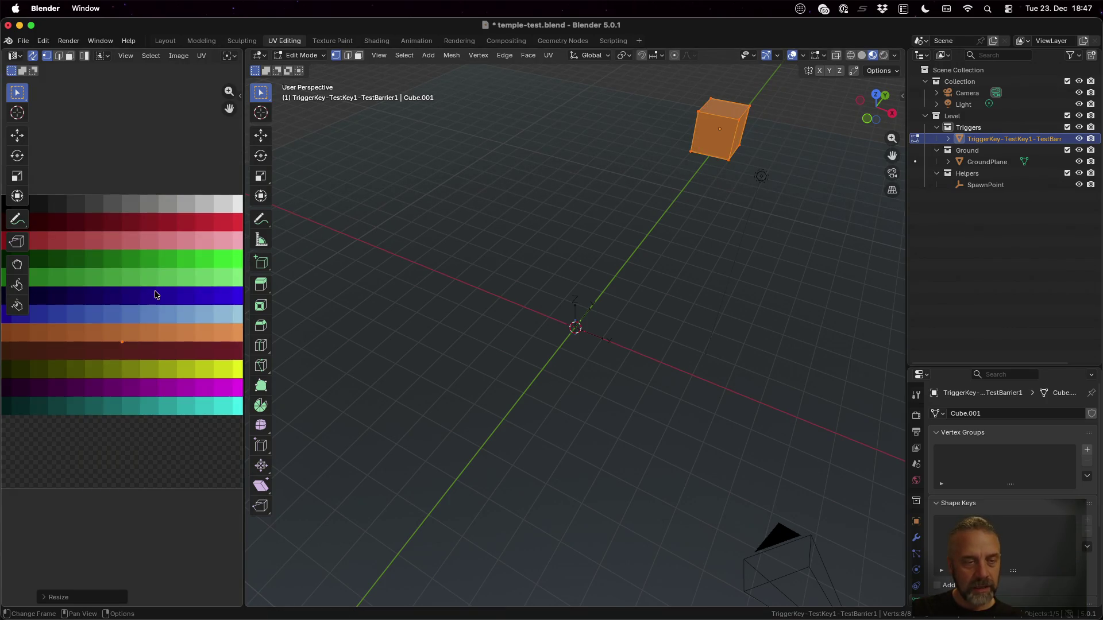
drag(245, 275, 436, 264)
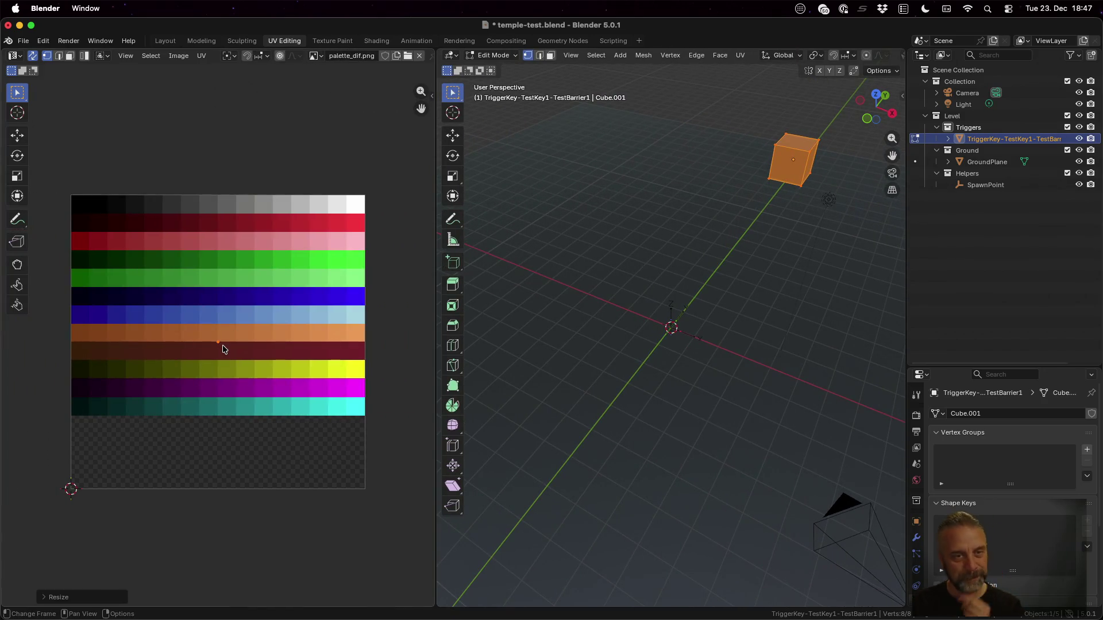
key(g)
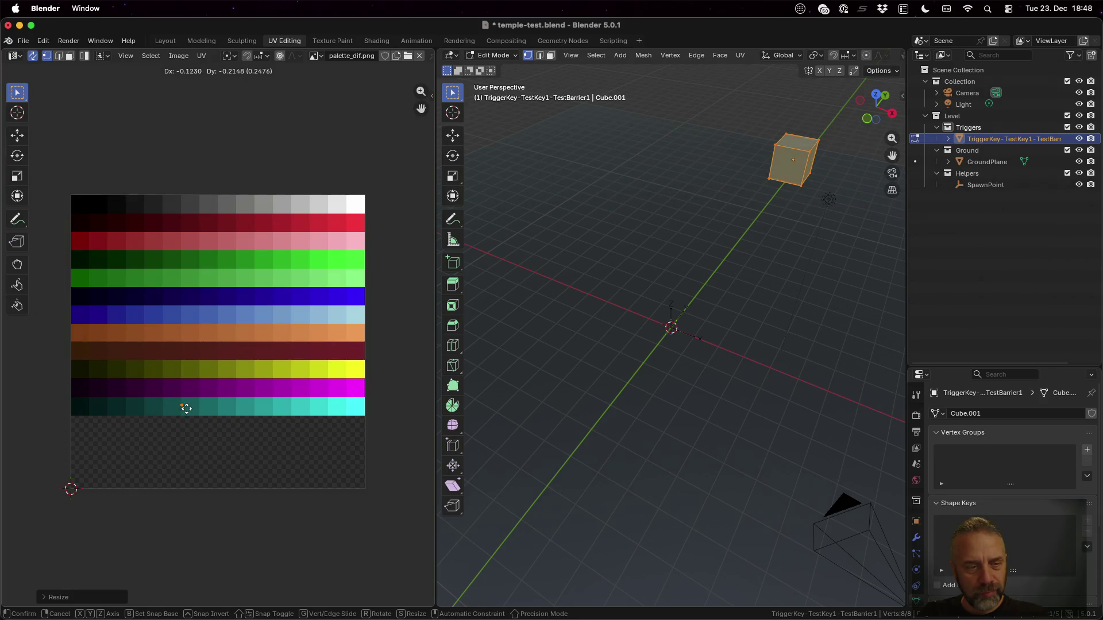
click(244, 408)
key(Tab)
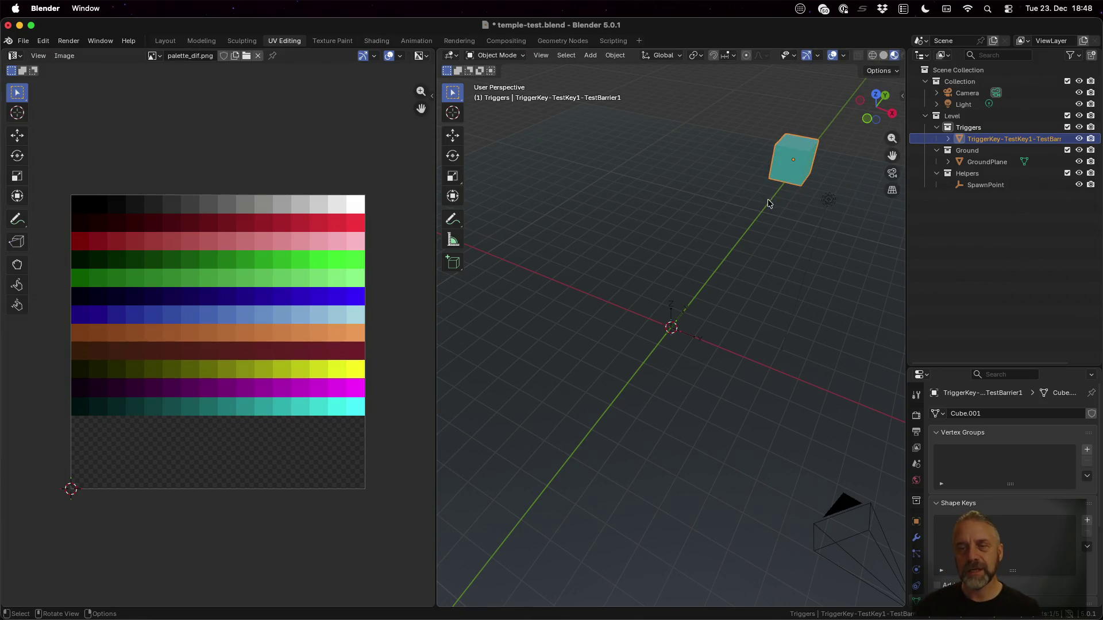
key(super+s)
key(ctrl+Up)
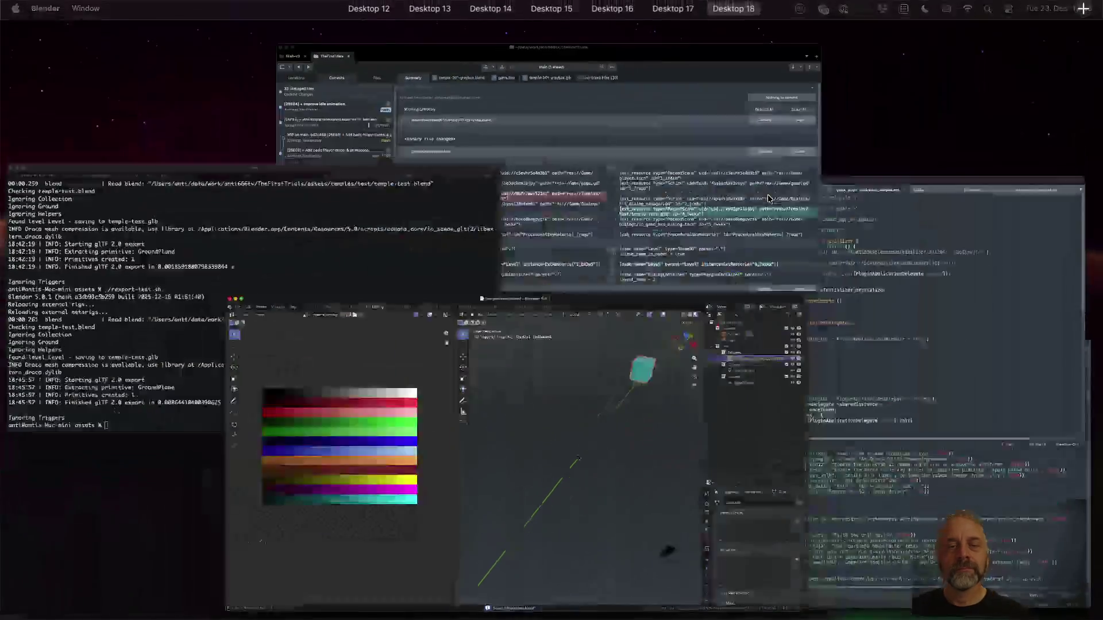
Rerun the level export script, then run the game in Godot.
click(323, 240)
key(Up)
key(Return)
key(super+Tab)
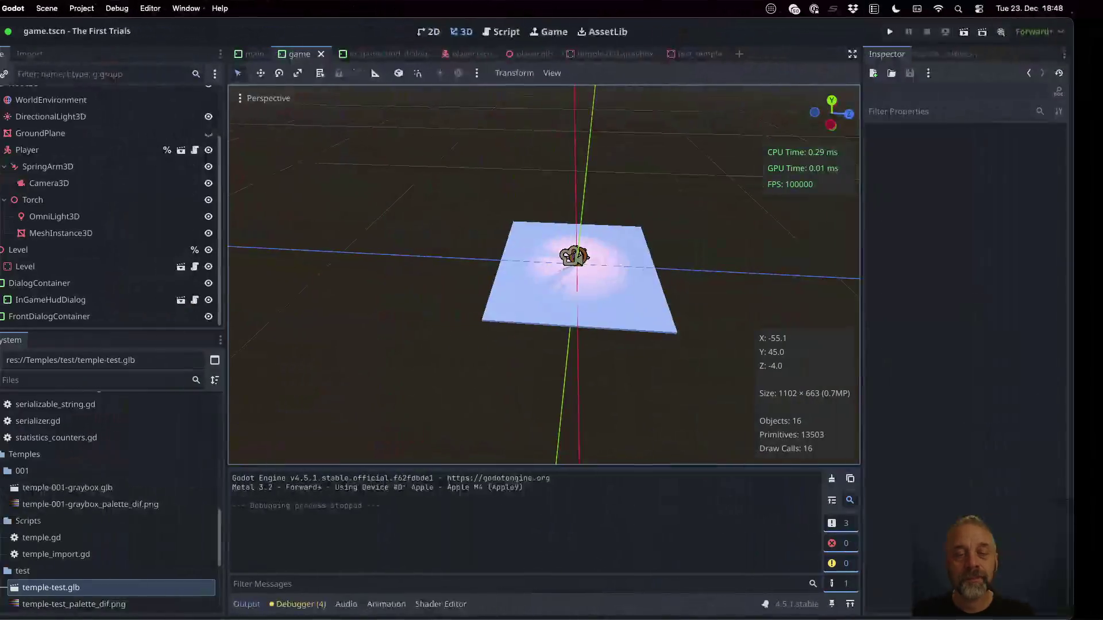
key(super+b)
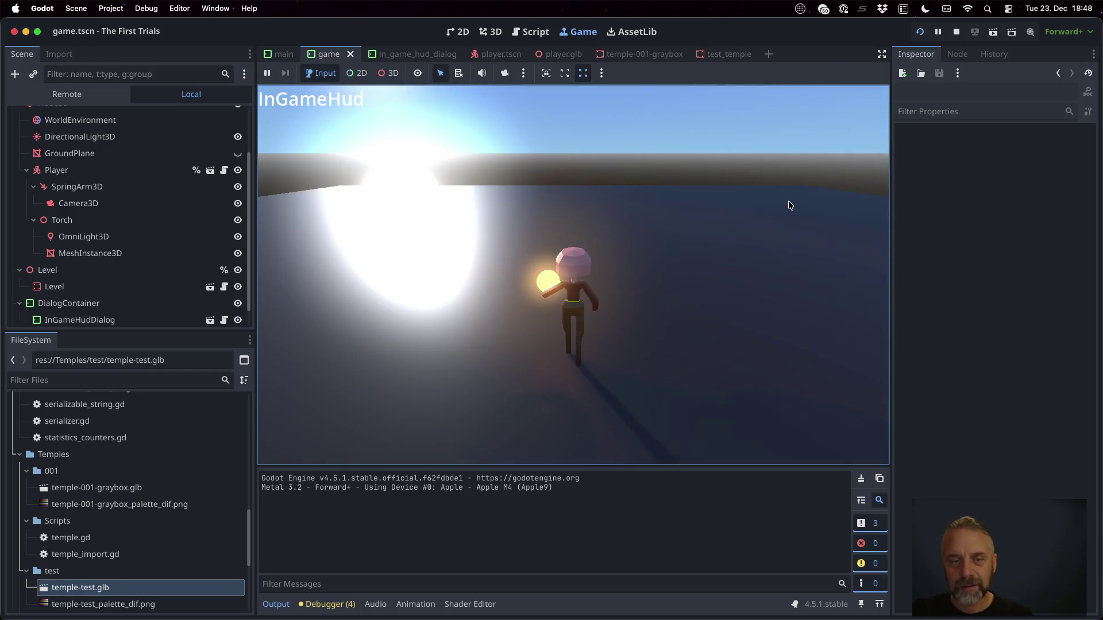
Walk the player around and into the cyan trigger cube.
key(Left)
key(Left)
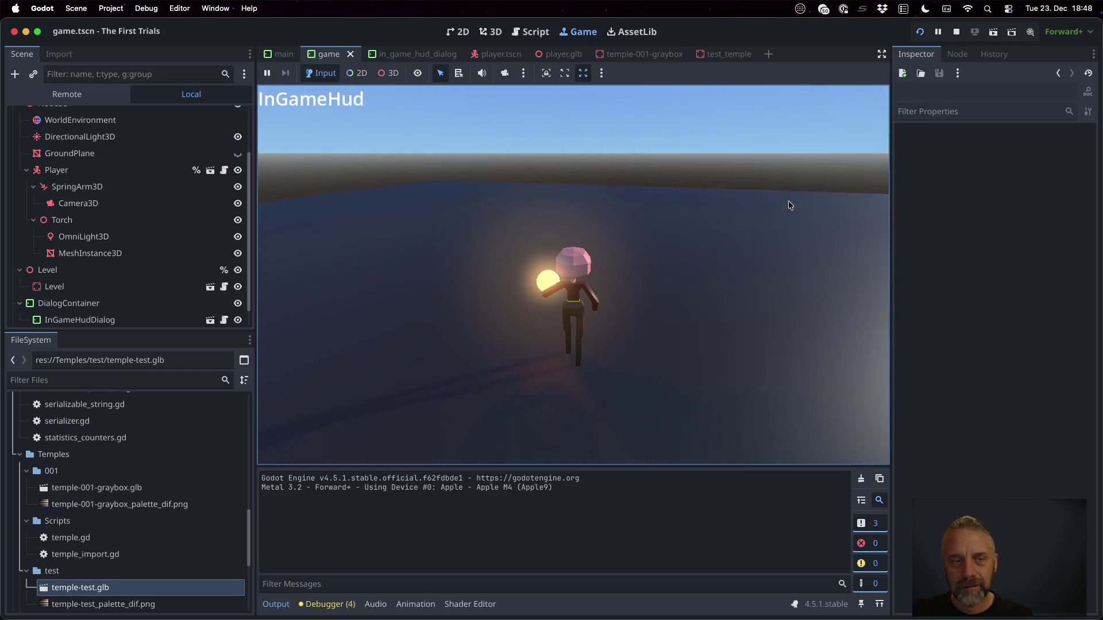
key(Up)
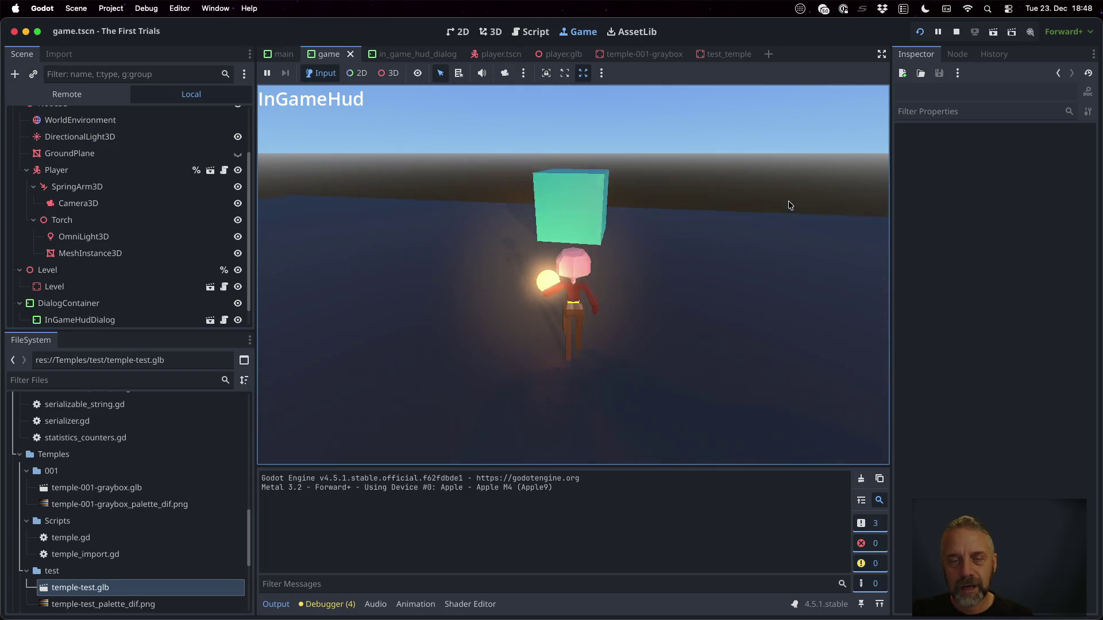
key(Down)
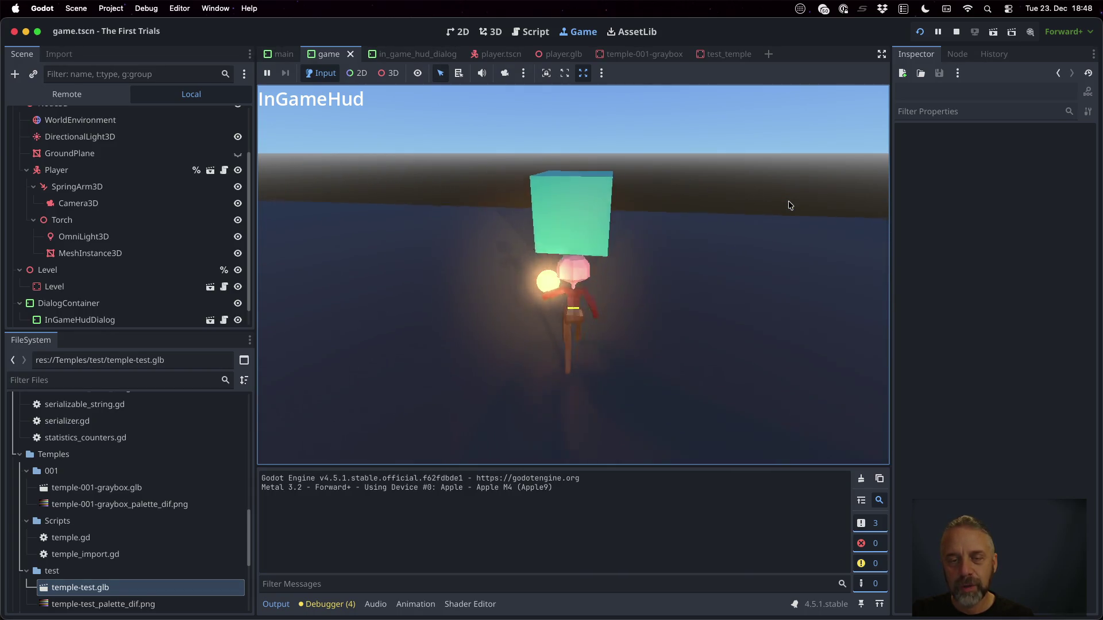
key(Left)
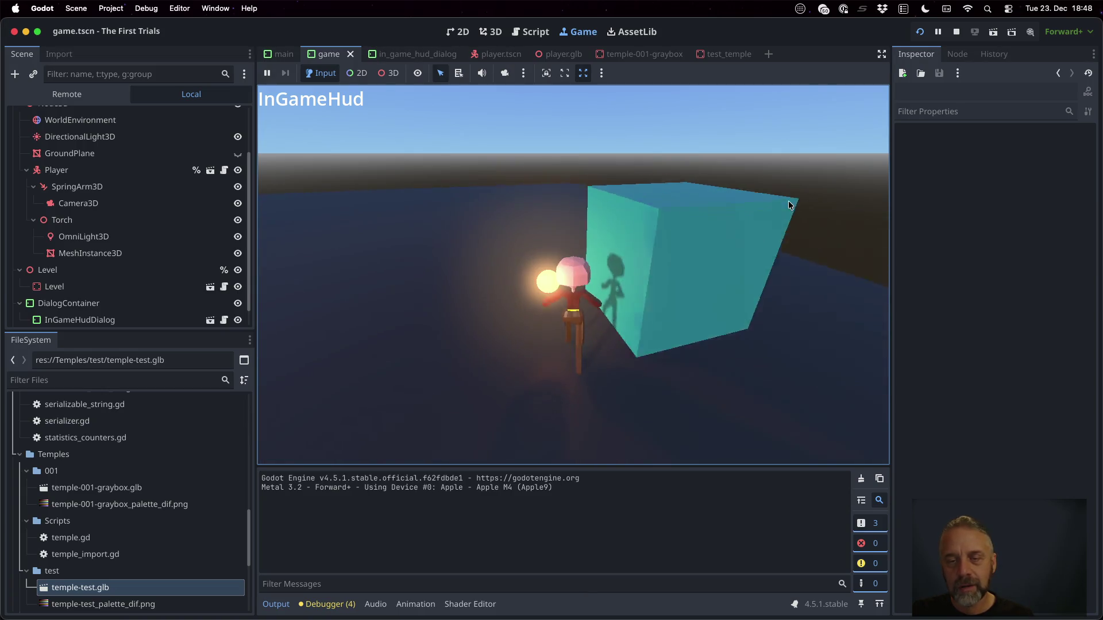
key(Right)
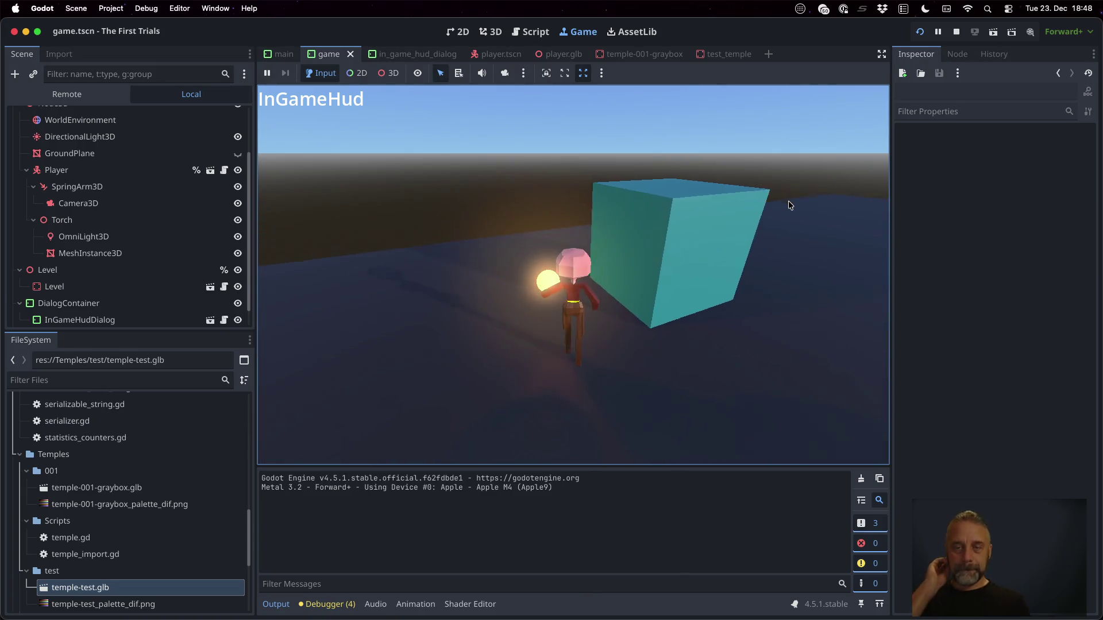
key(Up)
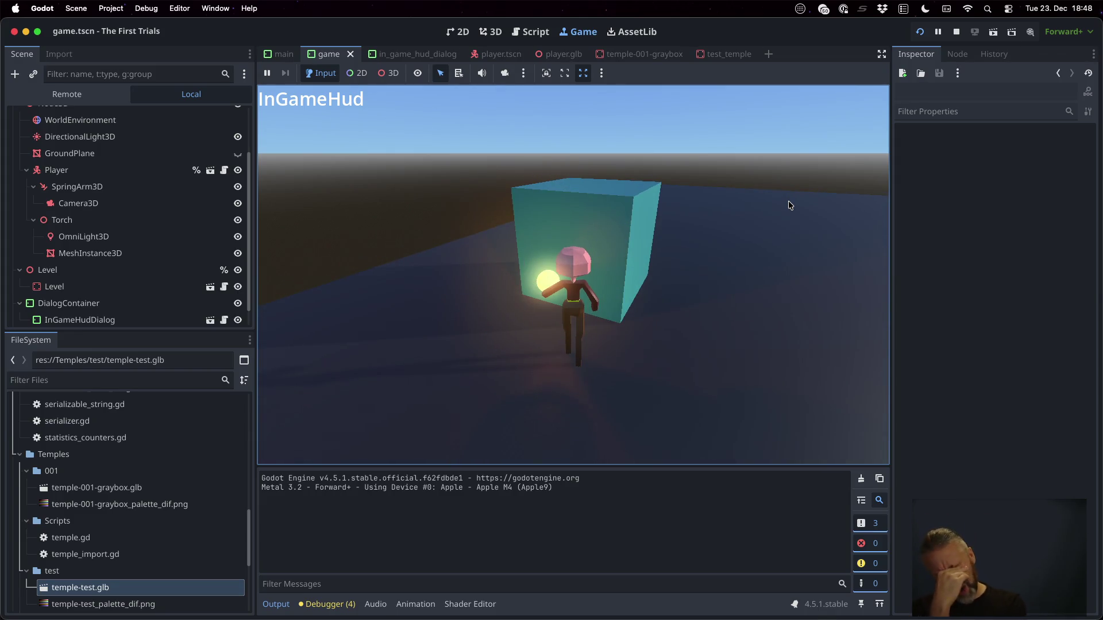
Stop the game, make the imported Level local, and select its TriggerKey-TestKey1-TestBarrier1 mesh.
click(956, 32)
right_click(93, 267)
click(205, 535)
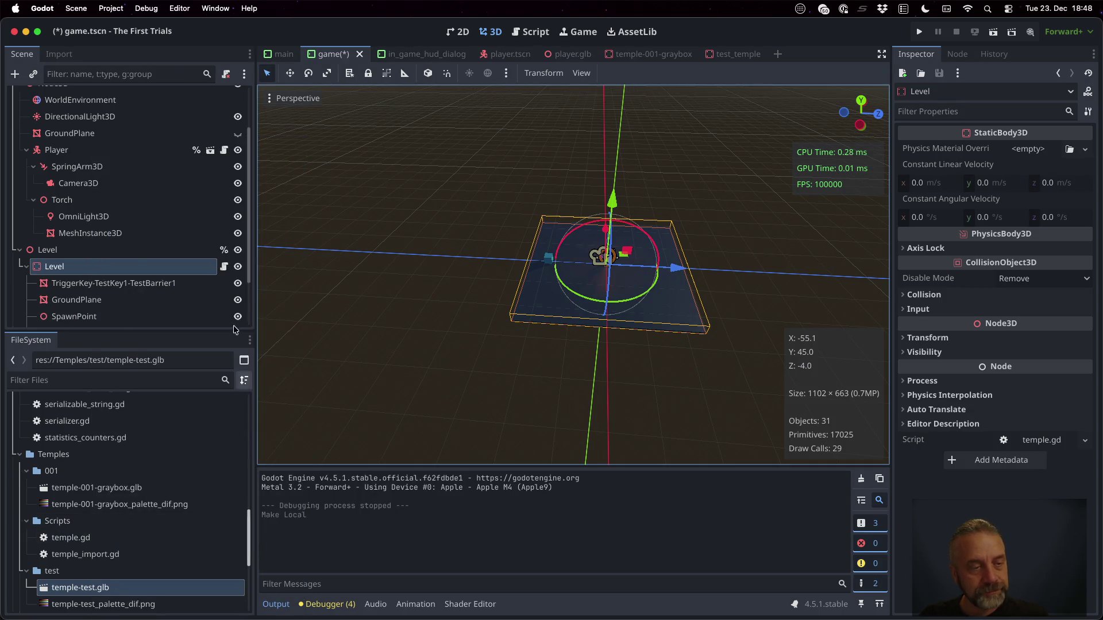
scroll(165, 247, down, 2)
click(165, 241)
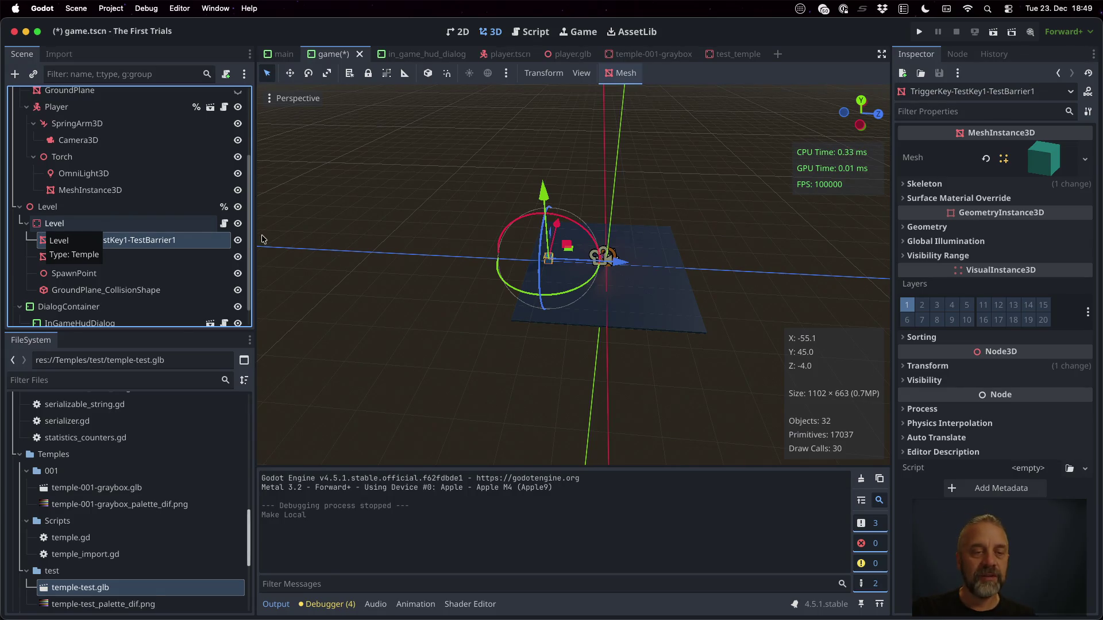
Inspect temple.gd and the StaticBody3D documentation, then go back to the 3D scene.
click(224, 223)
double_click(521, 109)
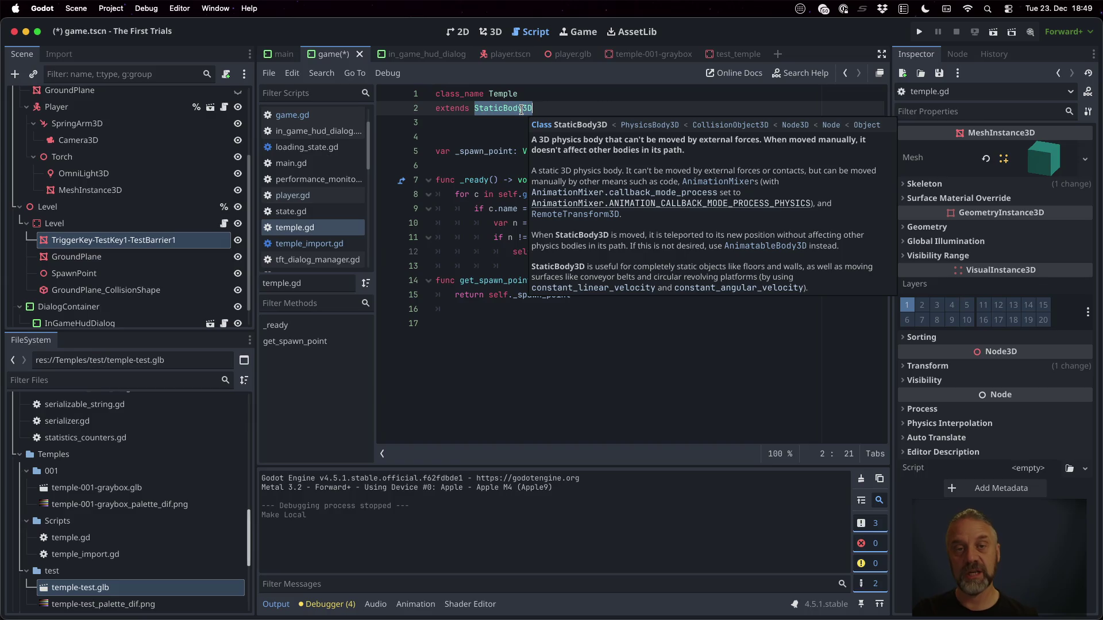
click(458, 32)
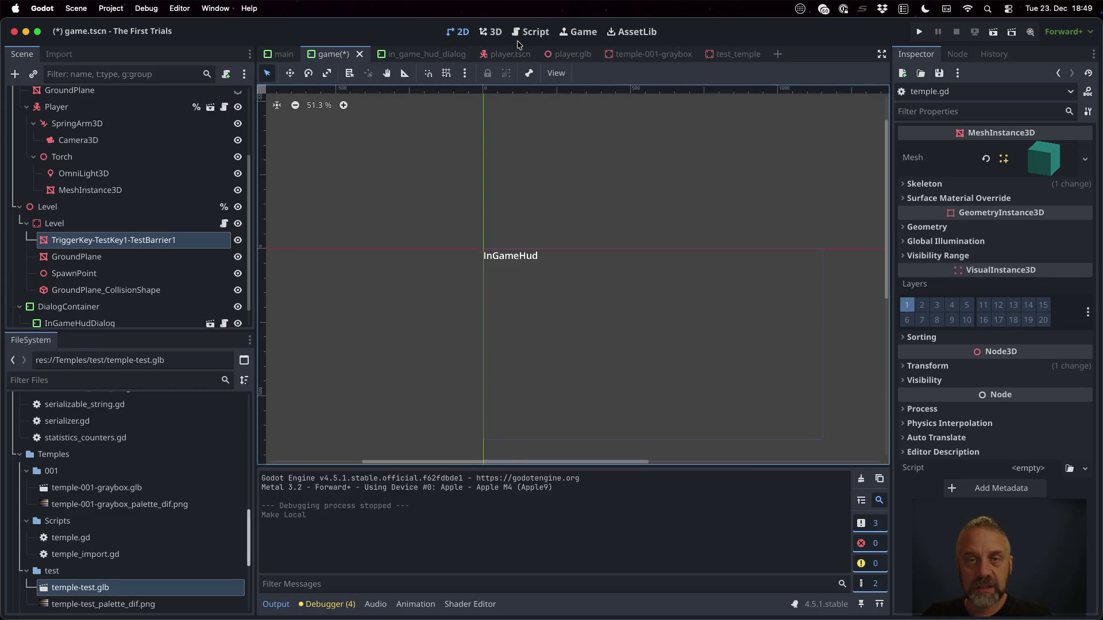
click(491, 32)
scroll(619, 271, up, 3)
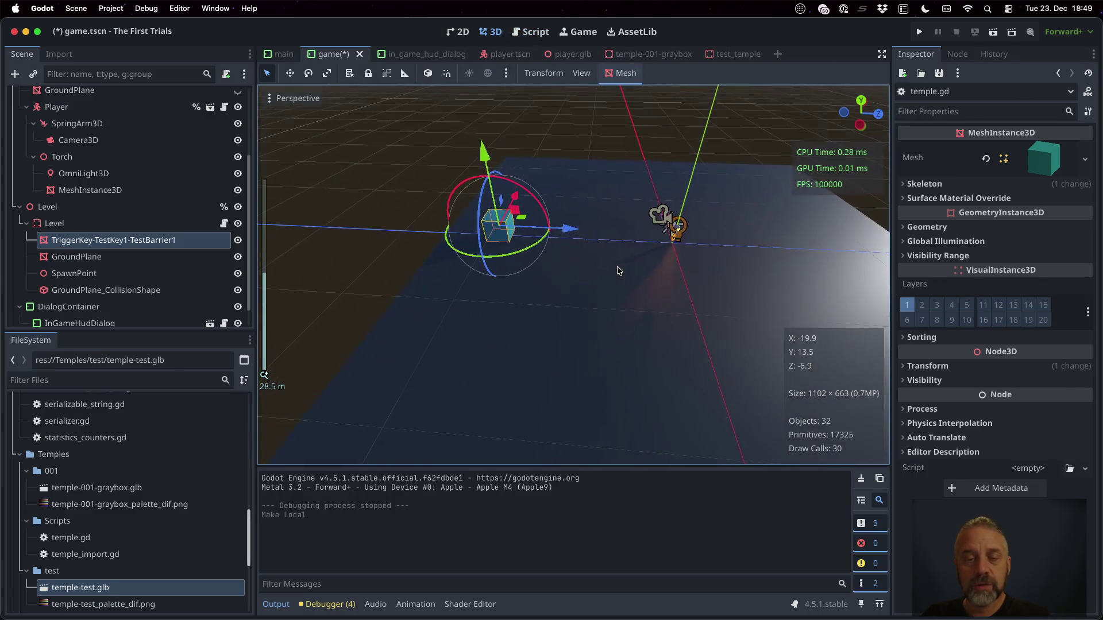
Add a Node3D child under Level and name it Triggers.
click(73, 223)
right_click(73, 224)
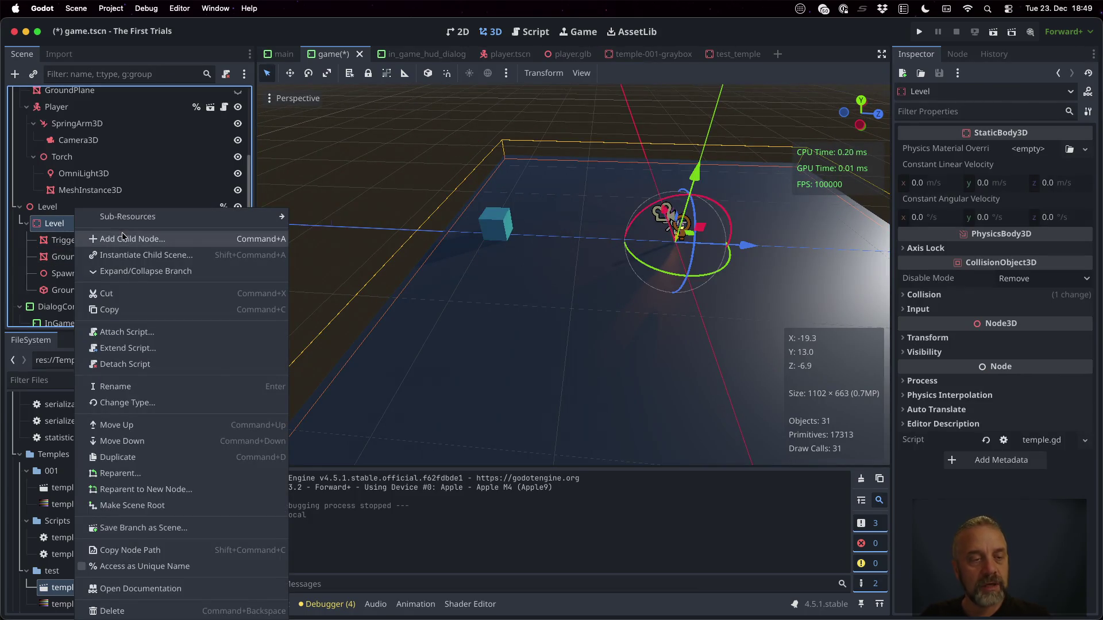
click(123, 237)
text(Node3d)
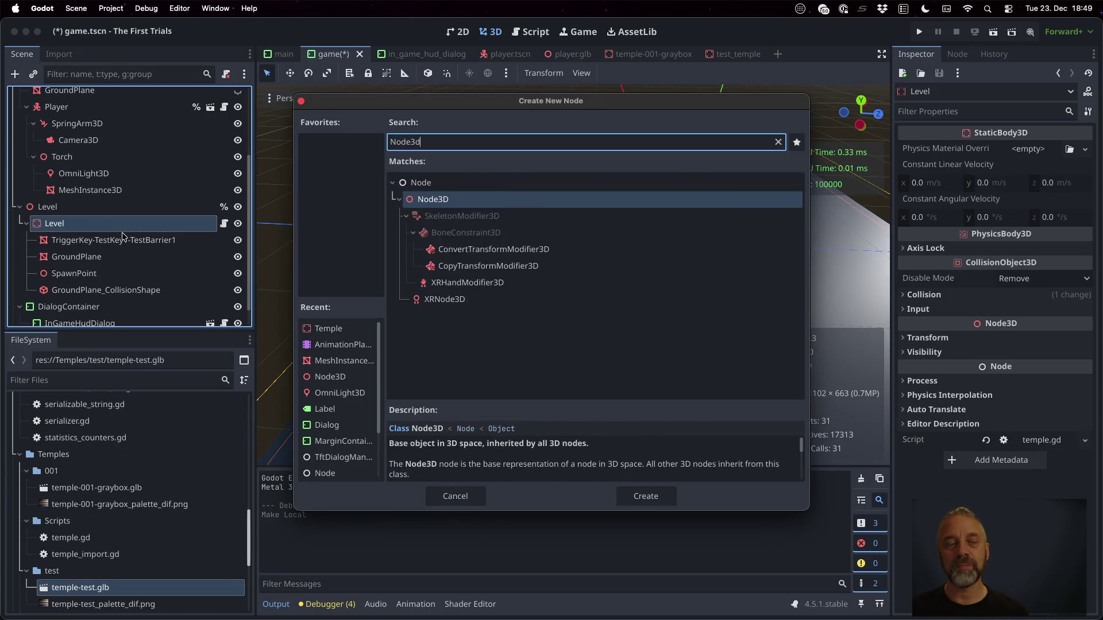
key(Return)
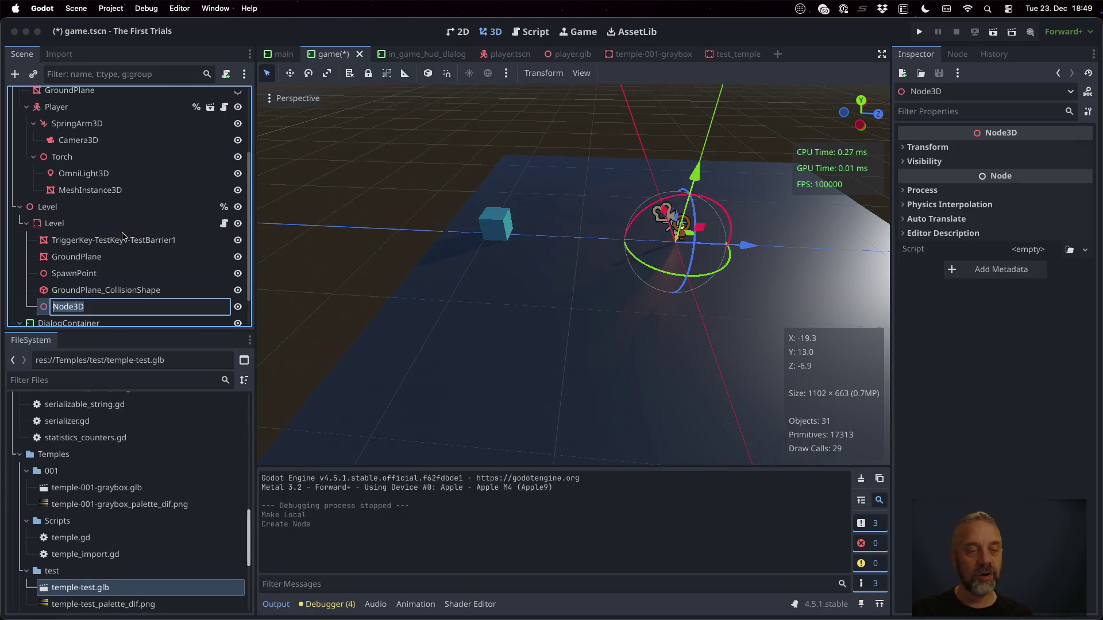
text(Triggers)
key(Return)
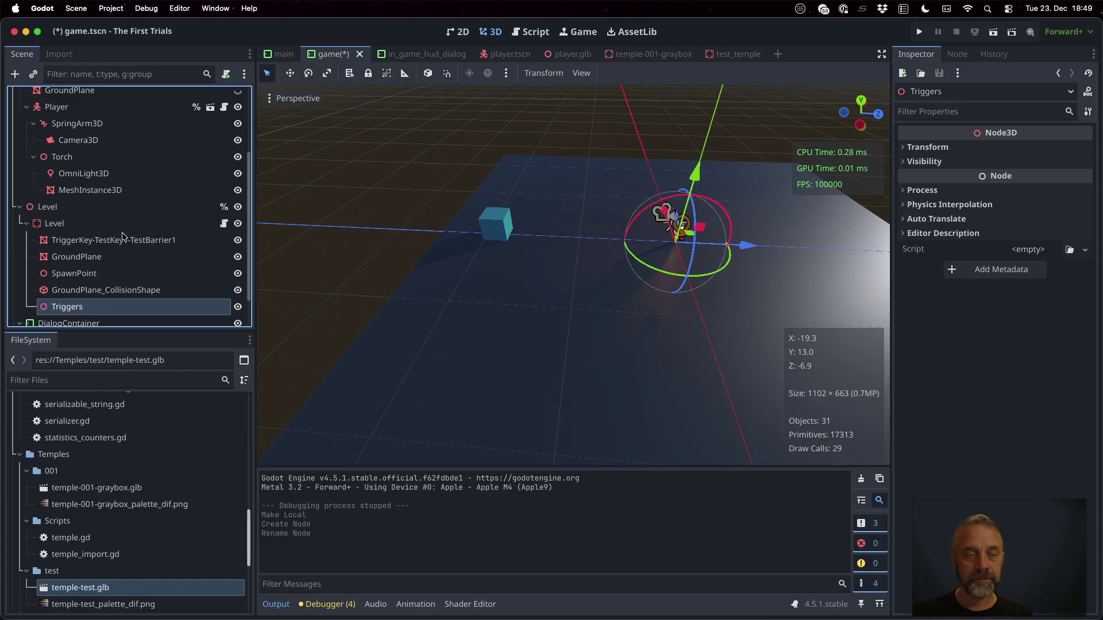
Move Triggers to the top of Level's children and place TriggerKey-TestKey1-TestBarrier1 inside it.
scroll(126, 253, down, 2)
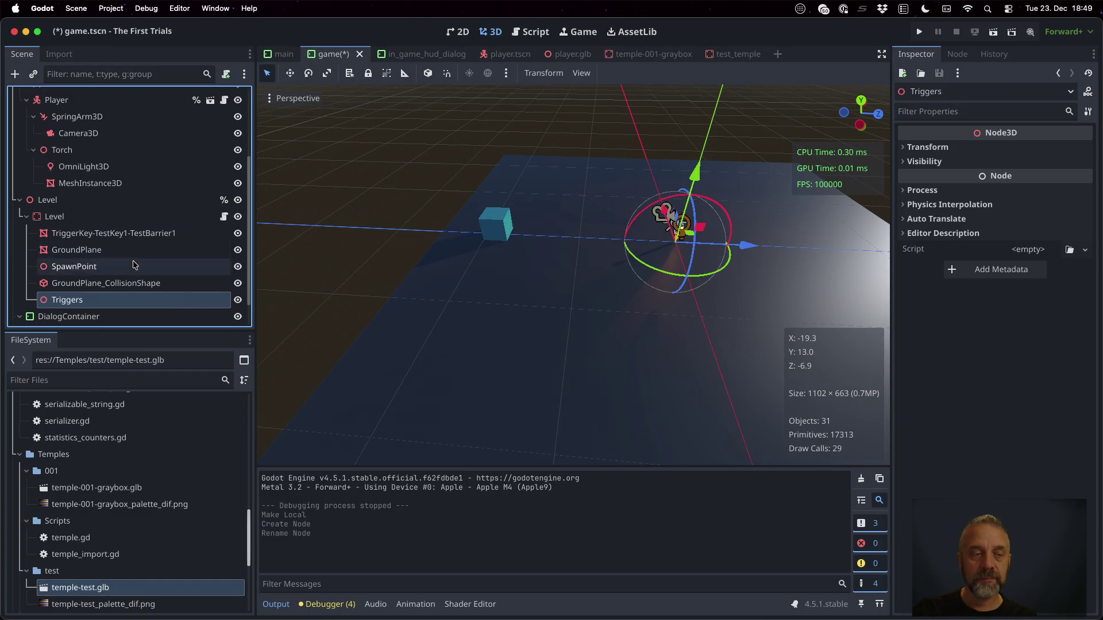
drag(76, 284, 68, 213)
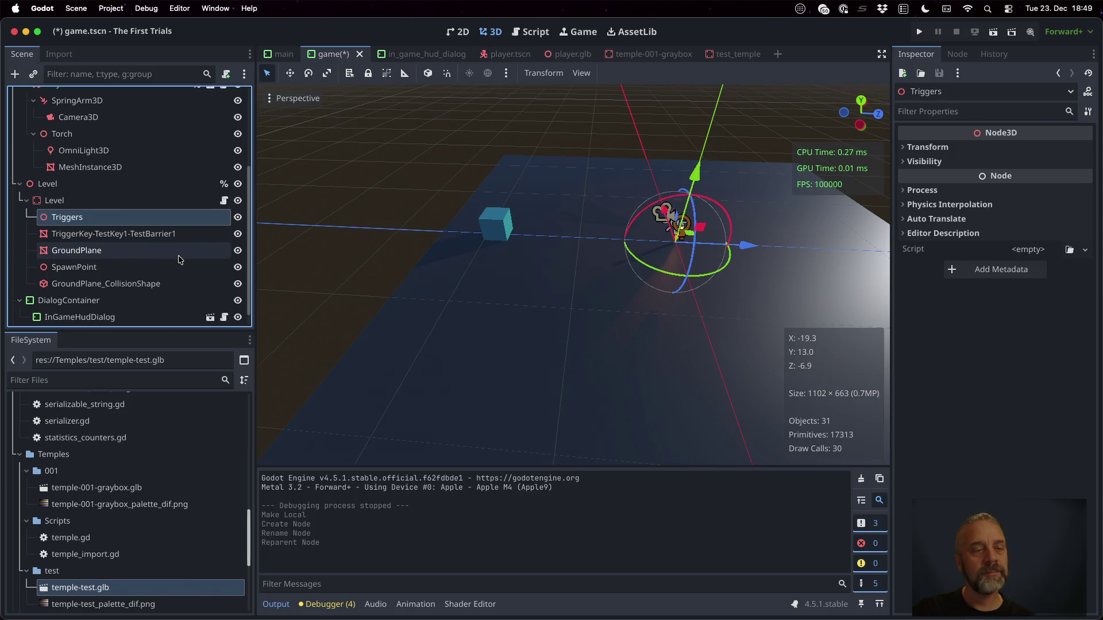
drag(158, 238, 103, 219)
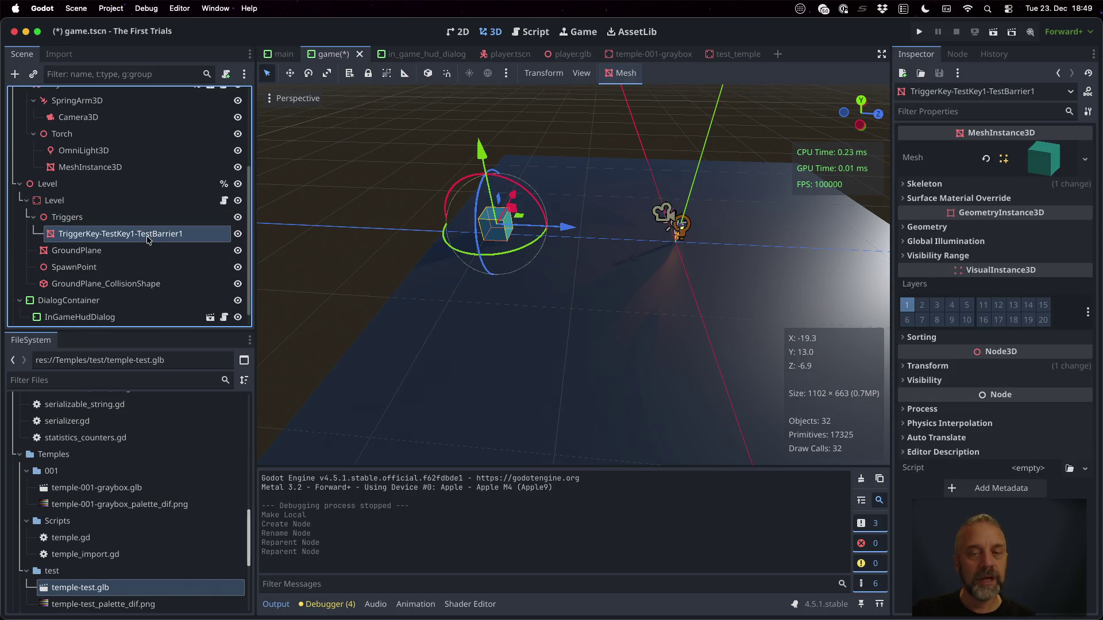
Add a StaticBody3D child under Triggers.
click(113, 216)
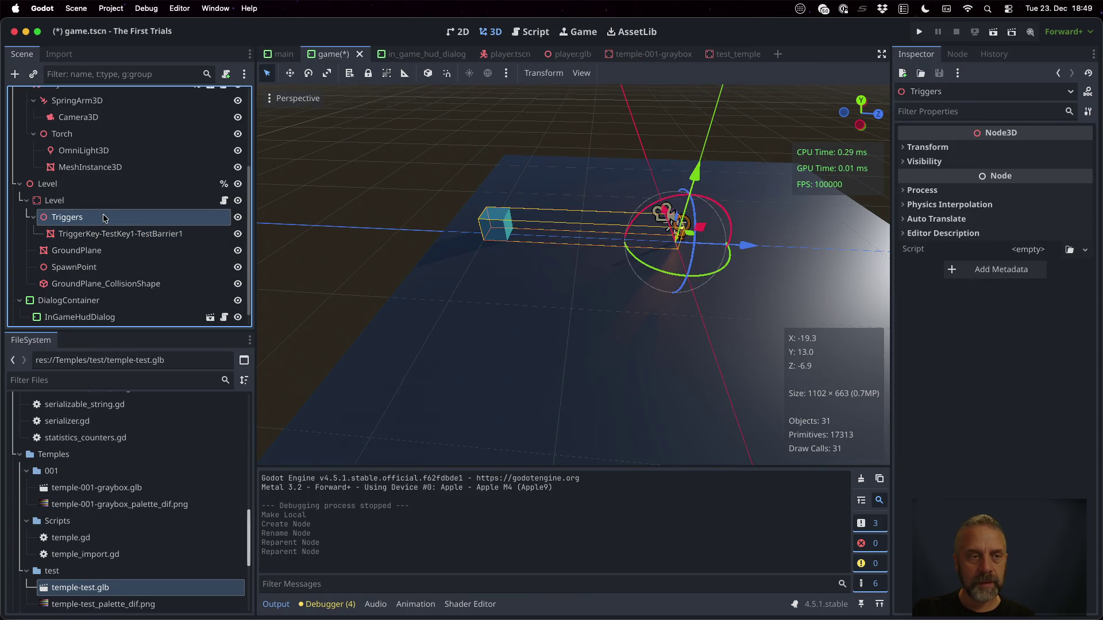
key(super+a)
text(stat)
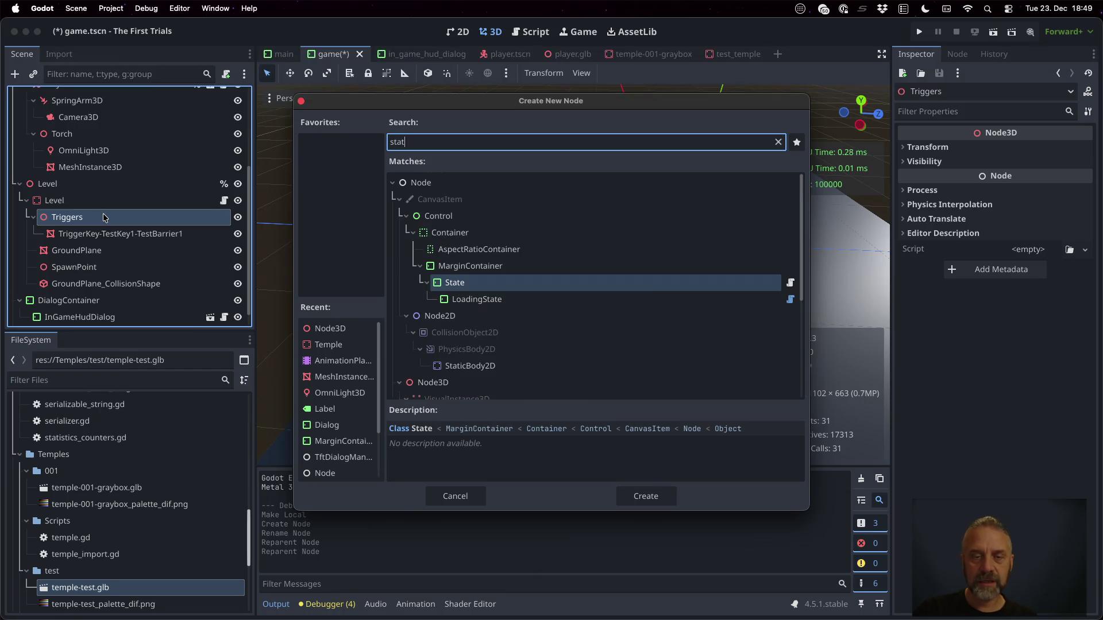
text(icb)
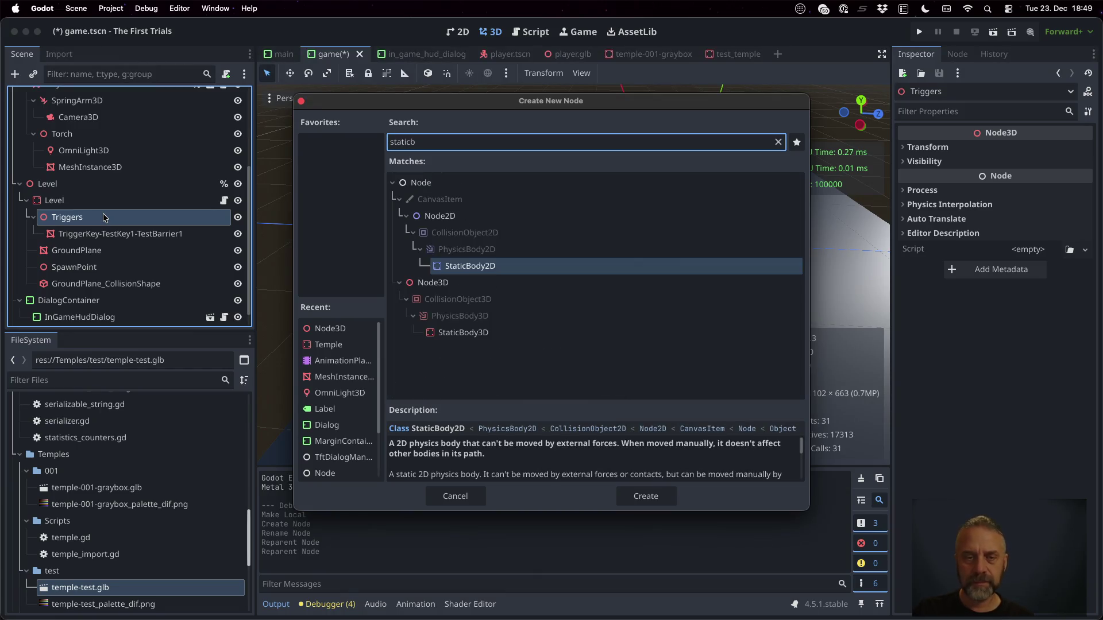
key(Return)
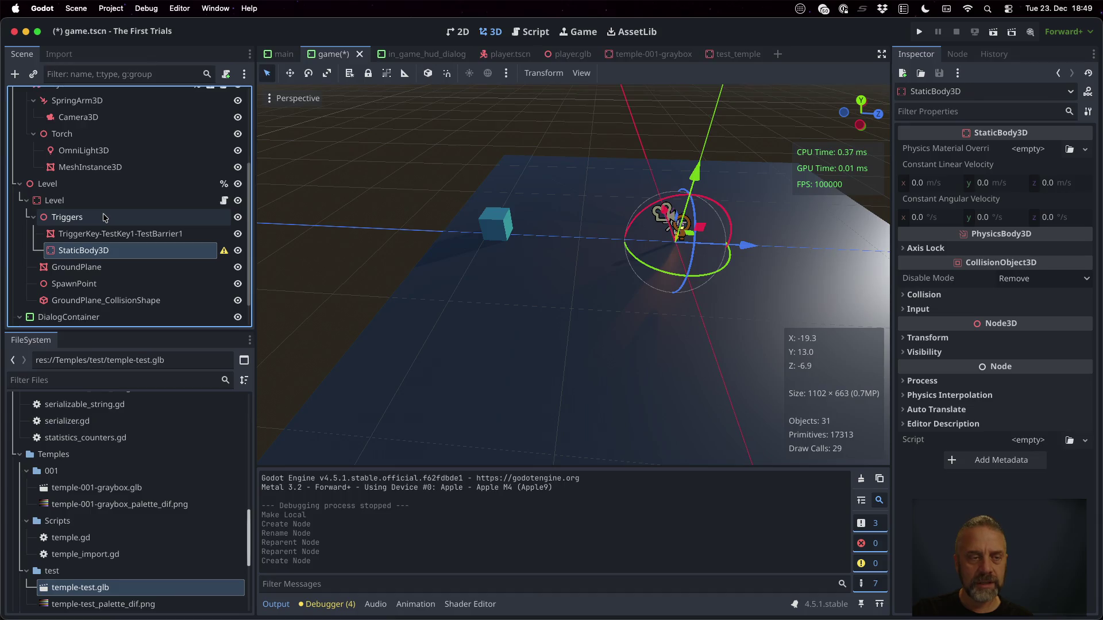
Rename the barrier mesh node to TriggerKey-TestKey1-TestBarrier1-Mesh.
click(113, 235)
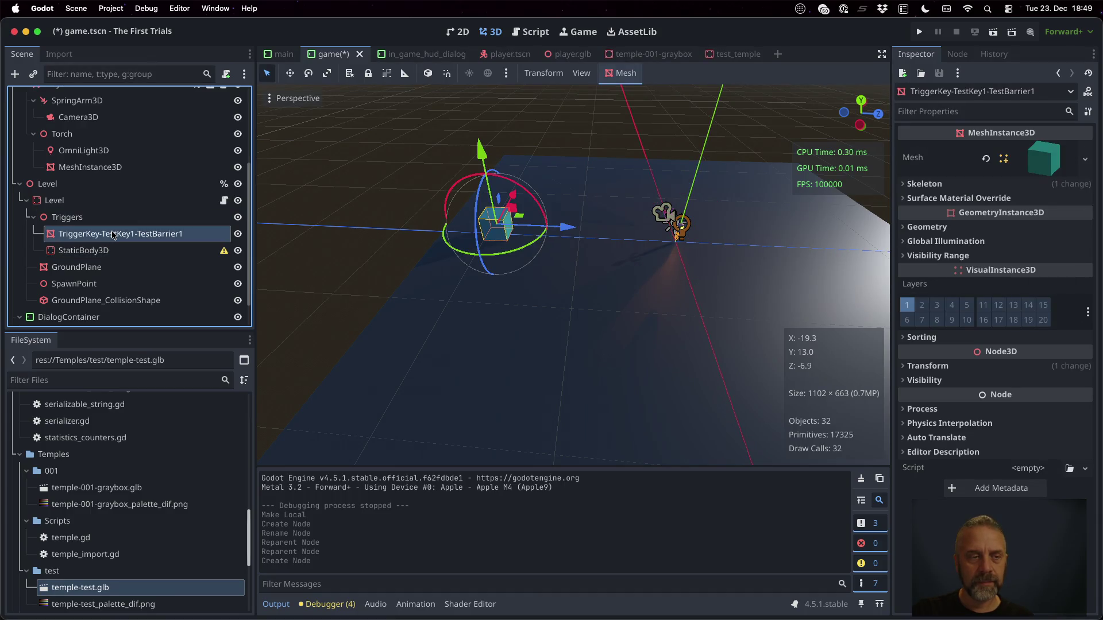
click(113, 234)
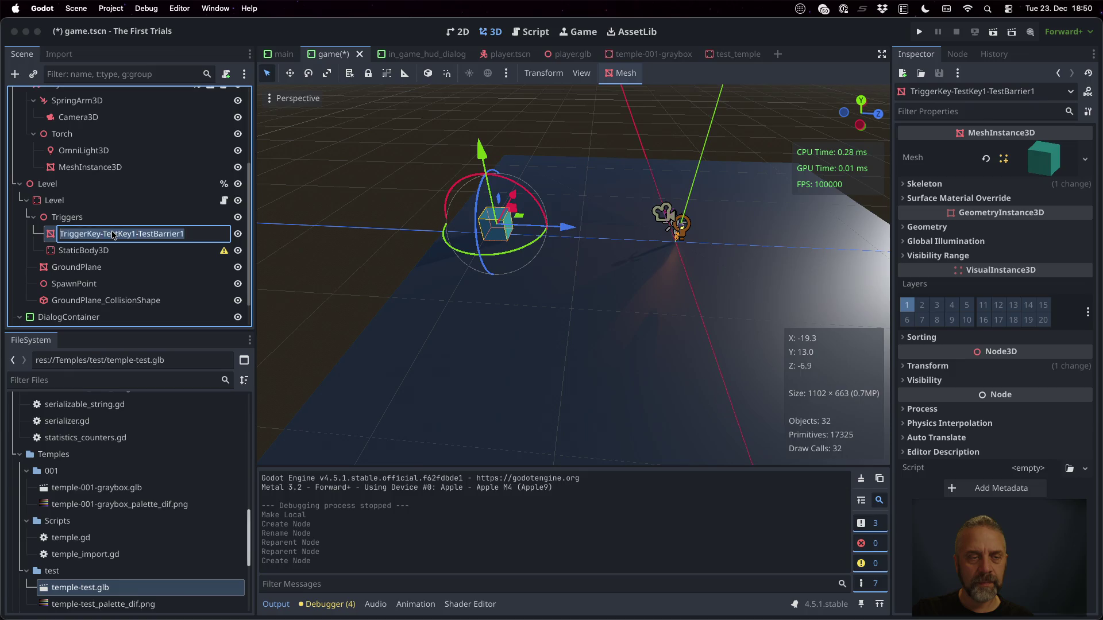
click(114, 234)
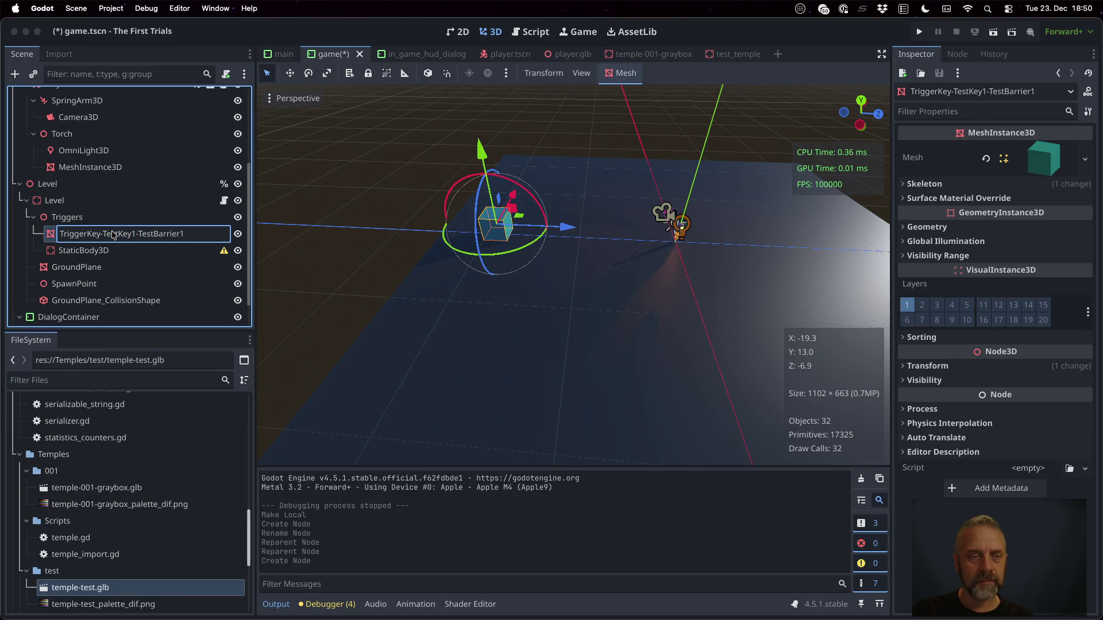
text(-Mesh)
key(Return)
Name the StaticBody3D TriggerKey-TestKey1-TestBarrier1 and move the barrier mesh under it.
double_click(113, 234)
key(Right)
key(Right)
key(Right)
key(shift+Home)
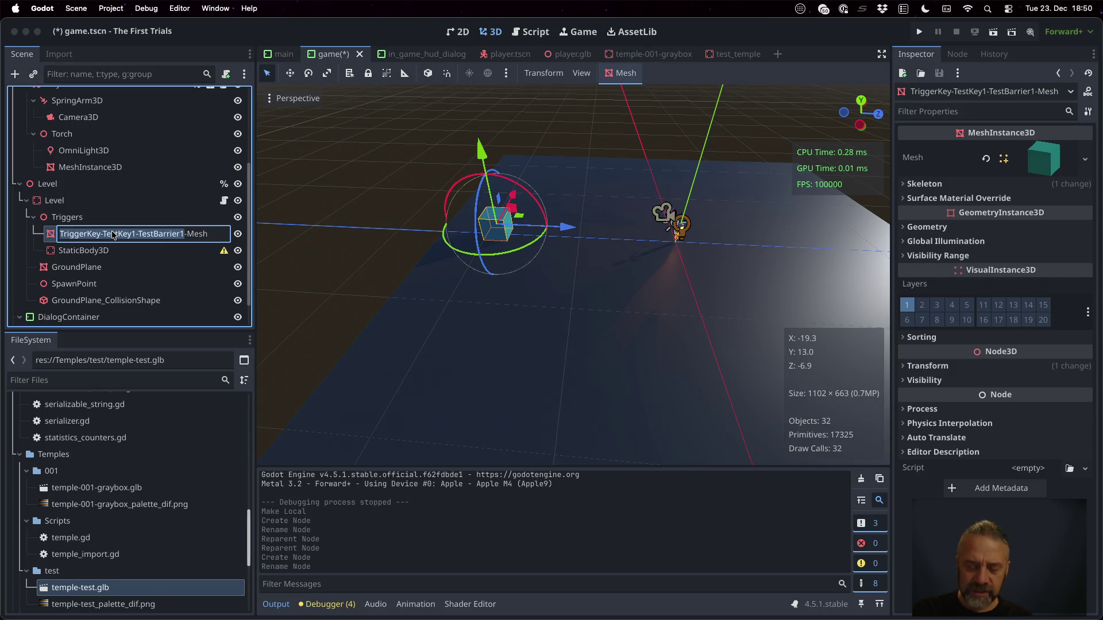
key(ctrl+c)
key(Return)
key(Down)
key(F2)
key(ctrl+v)
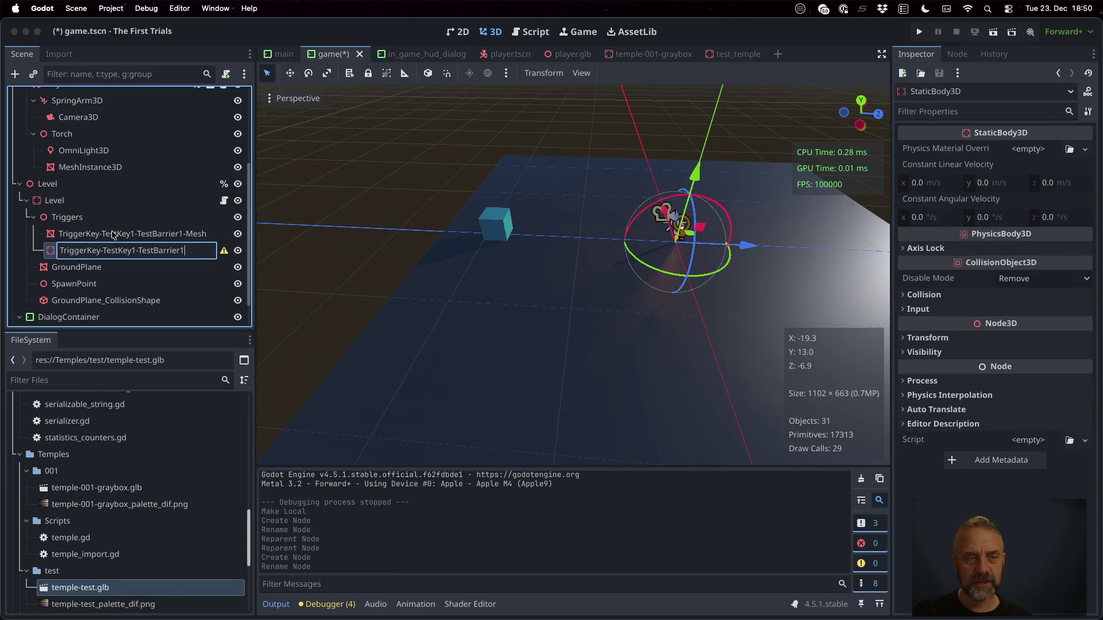
key(Return)
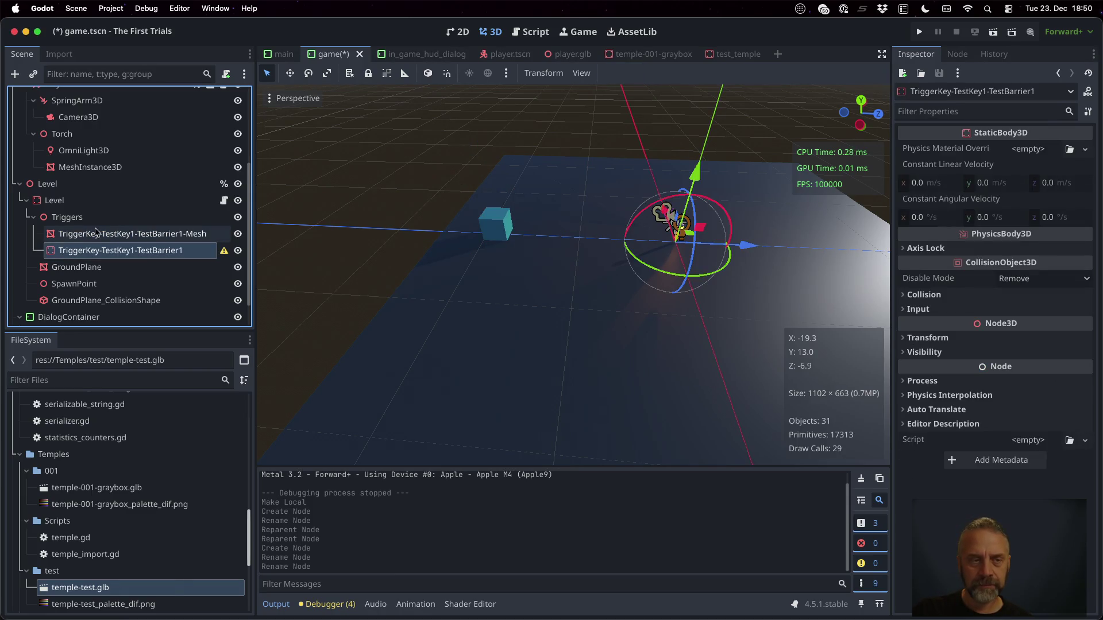
drag(99, 234, 104, 253)
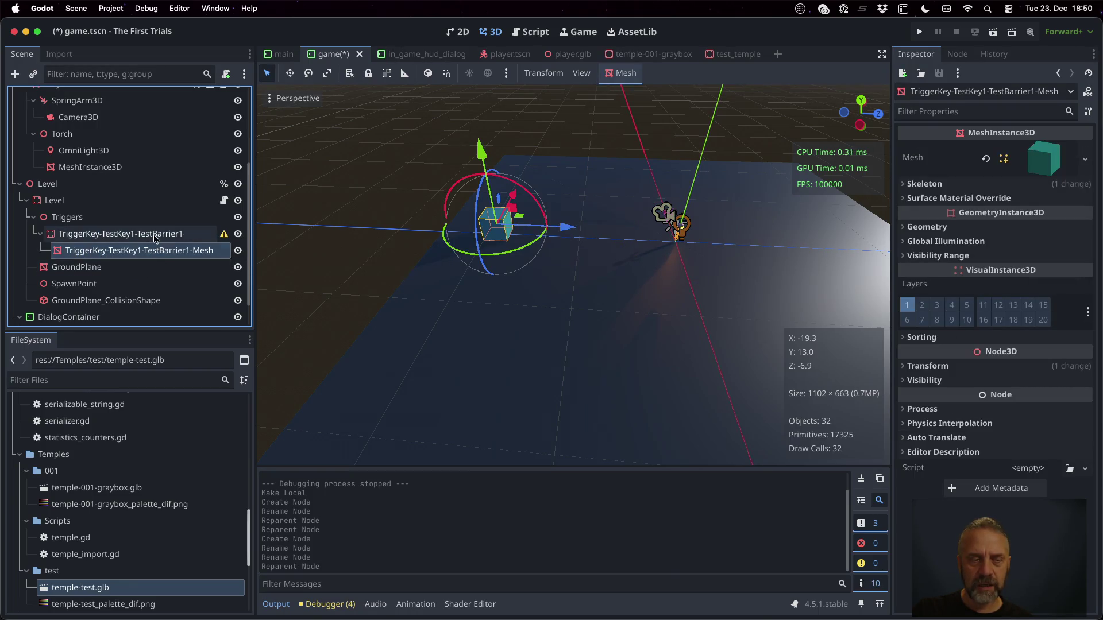
click(615, 74)
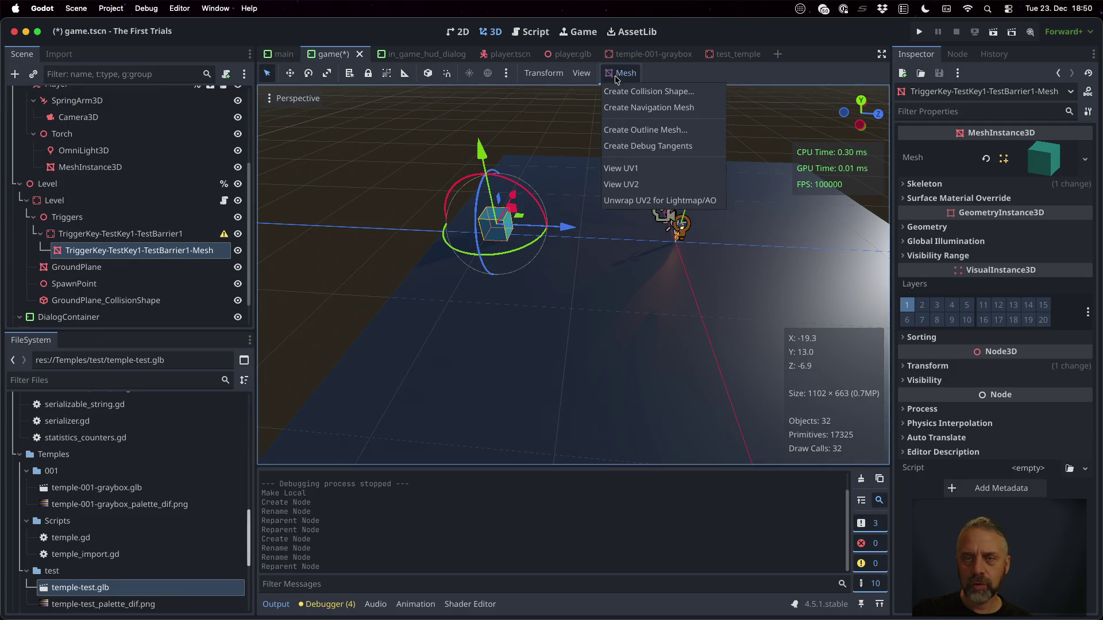
Generate a trimesh CollisionShape3D as a sibling of the barrier mesh, then select the static body.
click(648, 92)
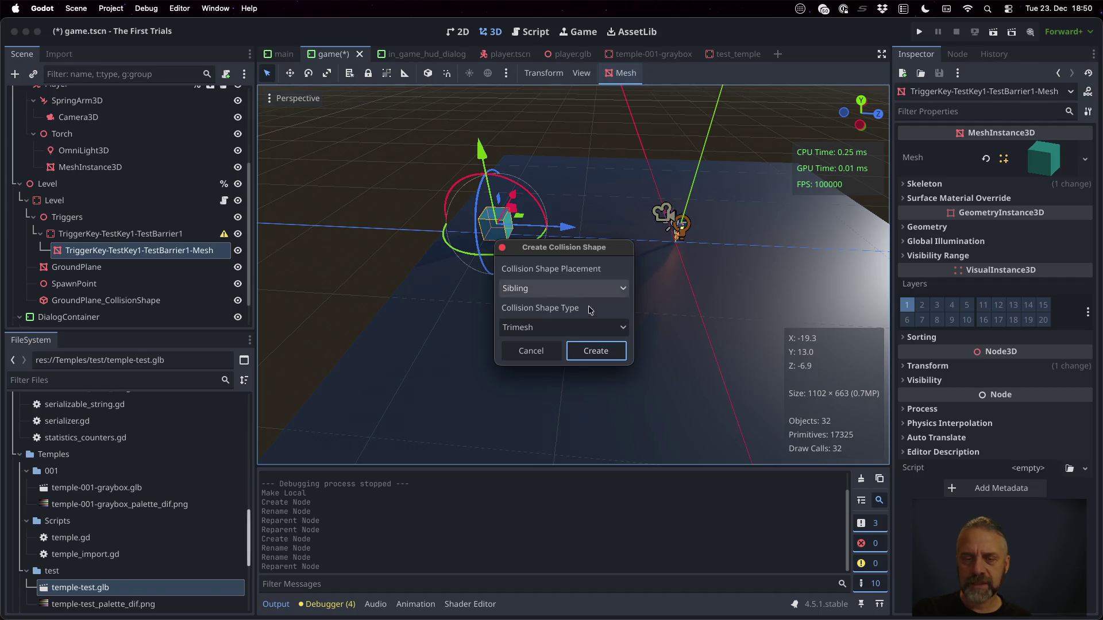
click(601, 350)
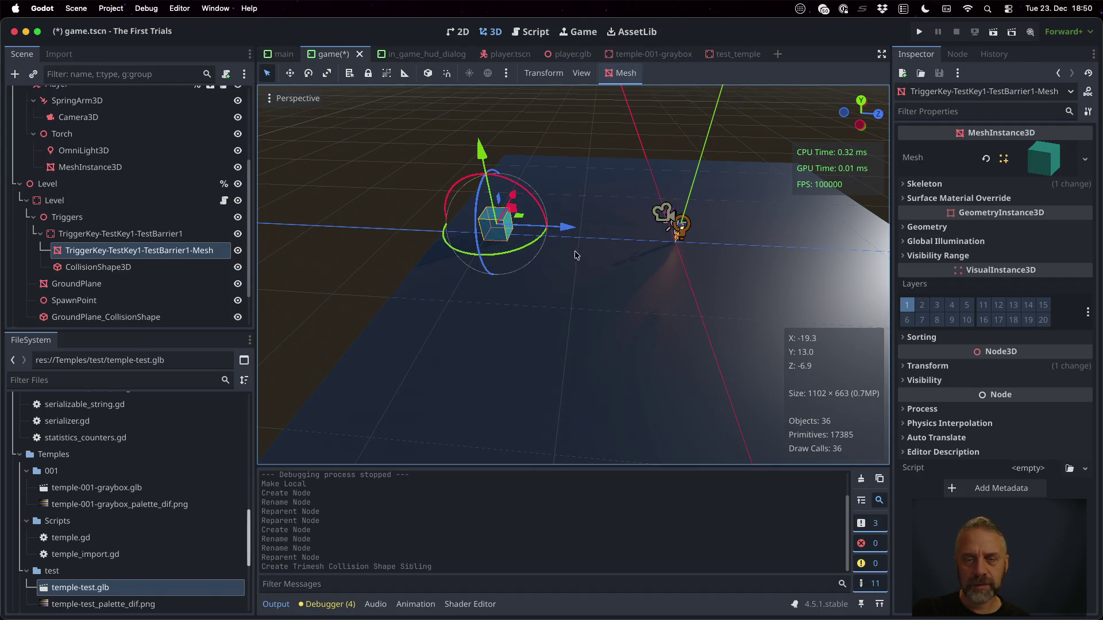
scroll(540, 243, up, 3)
scroll(541, 243, up, 3)
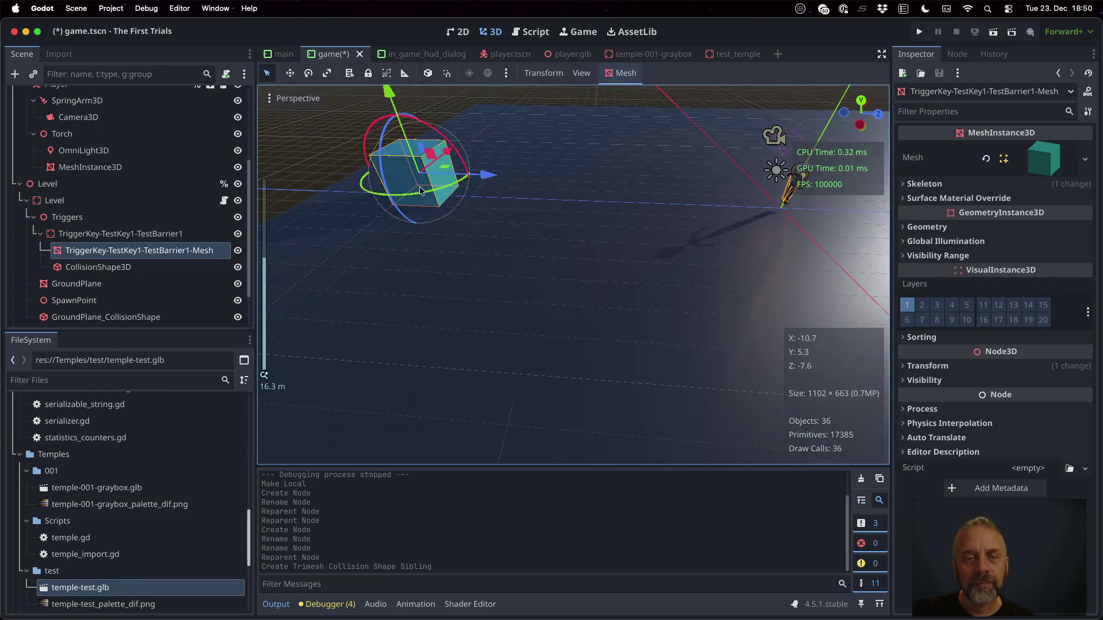
scroll(395, 187, up, 5)
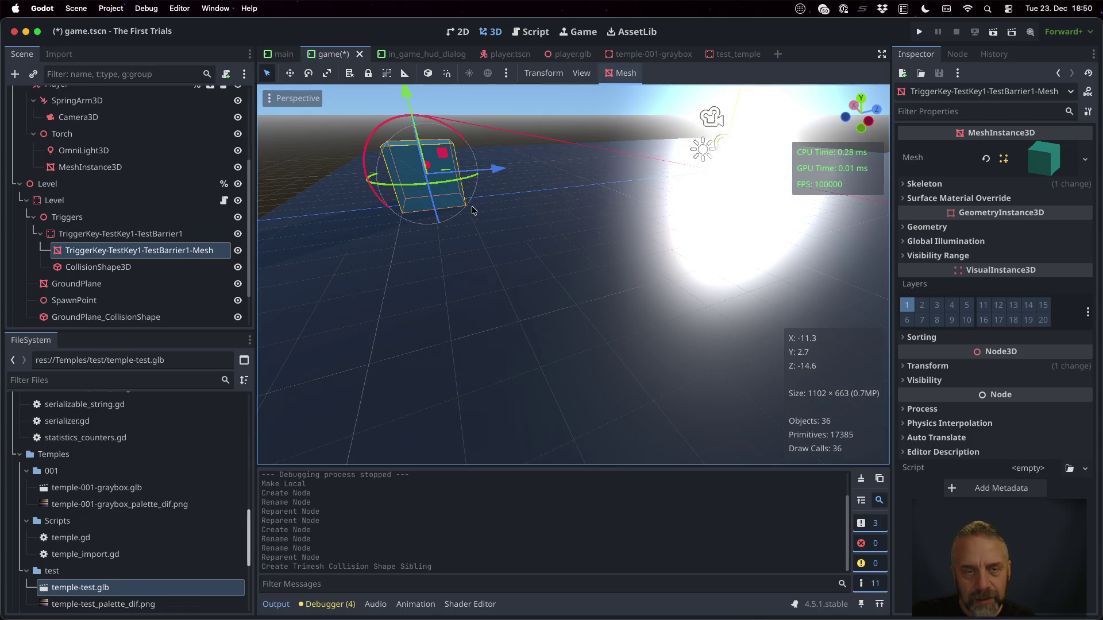
click(134, 235)
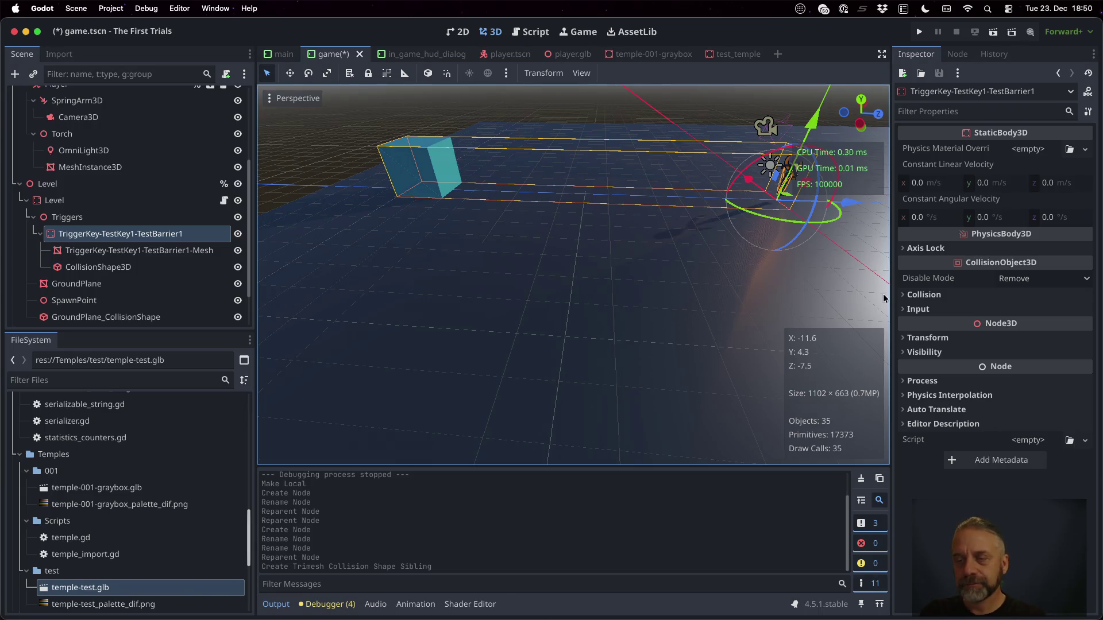
Name 3D physics layer 11 'Trigger' in the layer names settings.
click(915, 296)
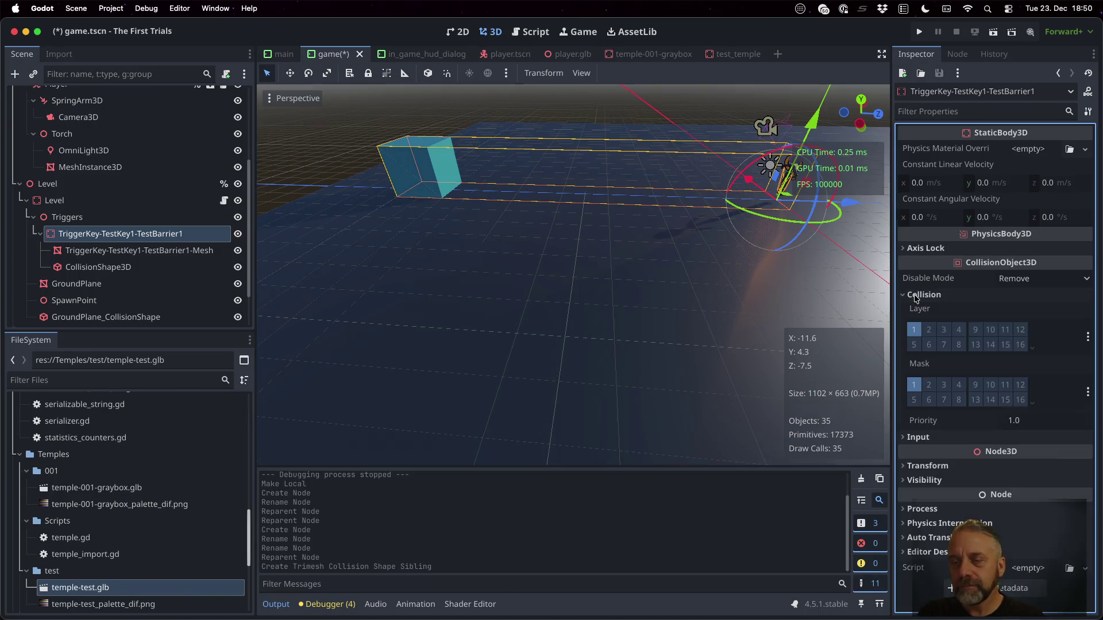
click(1088, 338)
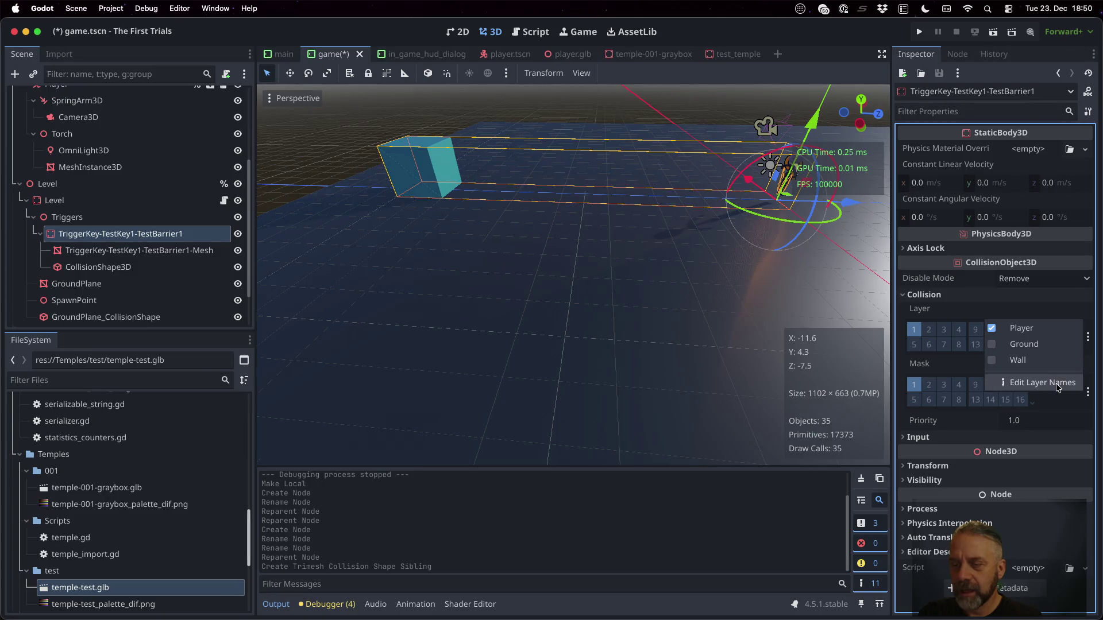
click(1057, 384)
click(656, 363)
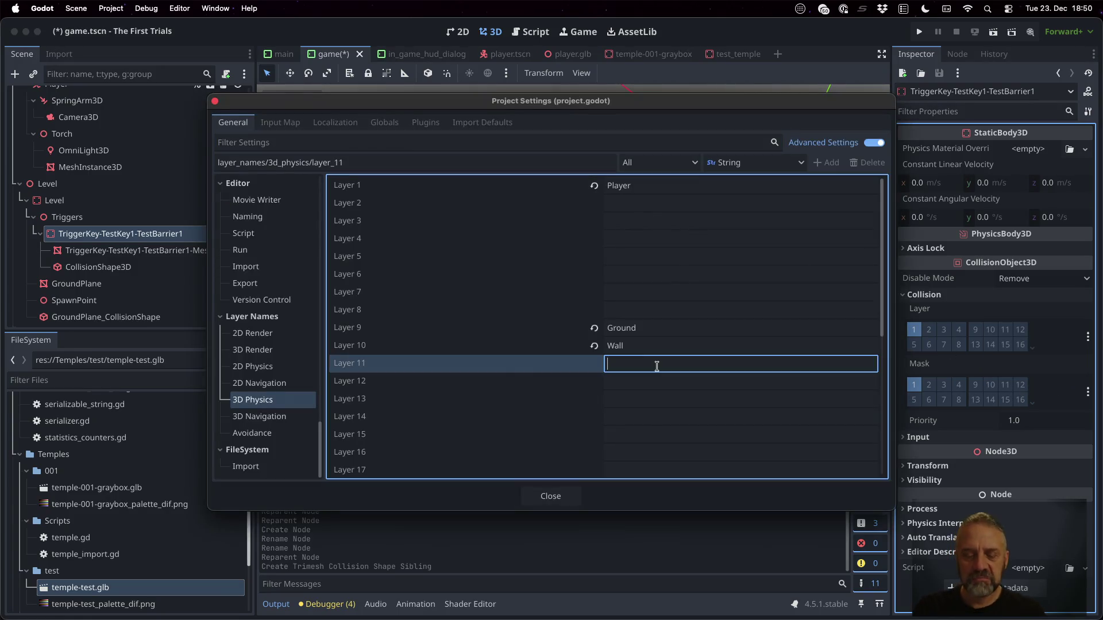
text(Triggers)
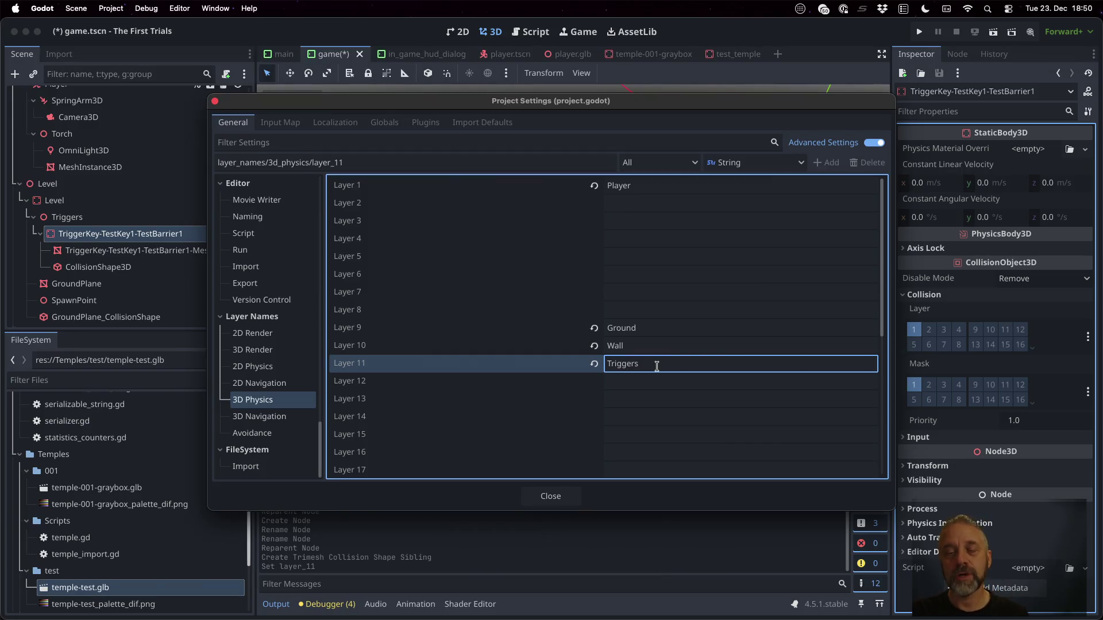
key(BackSpace)
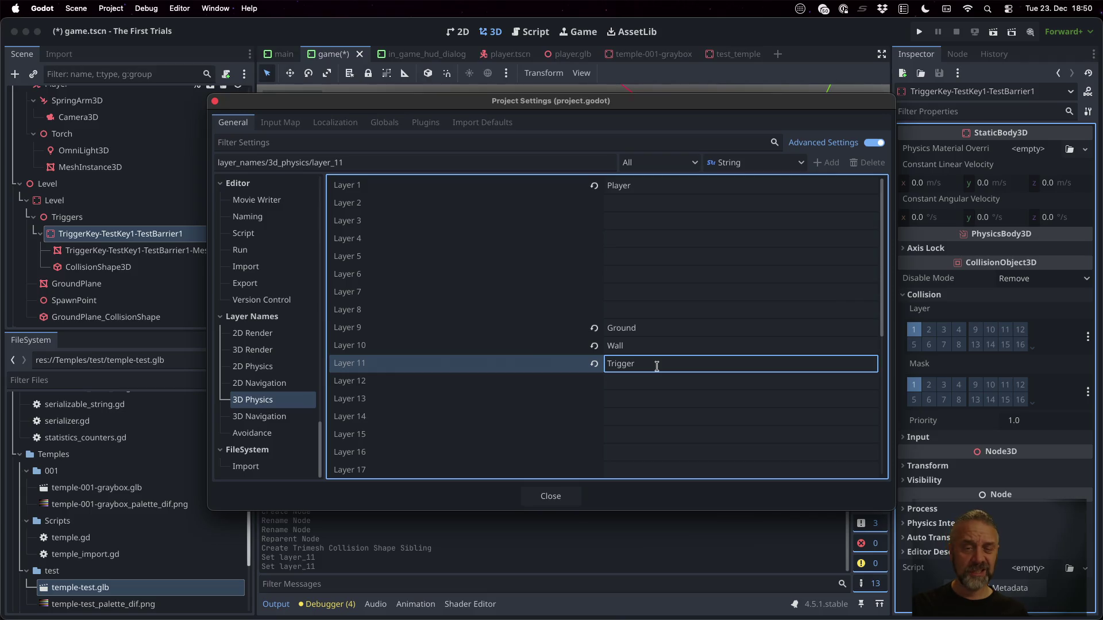
click(564, 497)
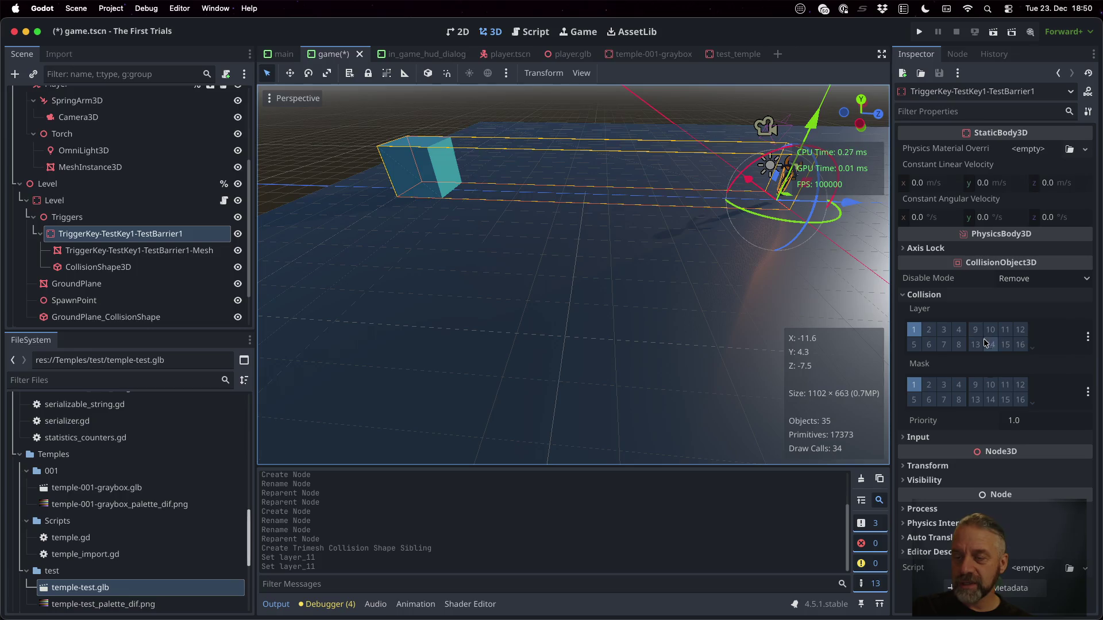
Put the barrier body on collision layer 11 only and clear its collision mask.
click(1003, 332)
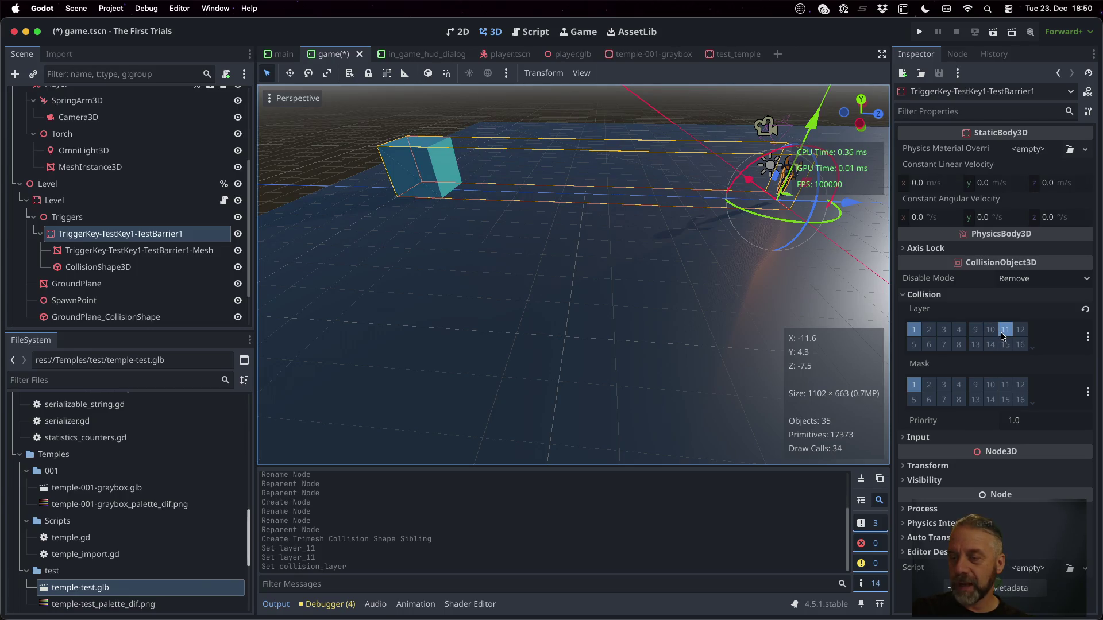
click(913, 330)
click(914, 400)
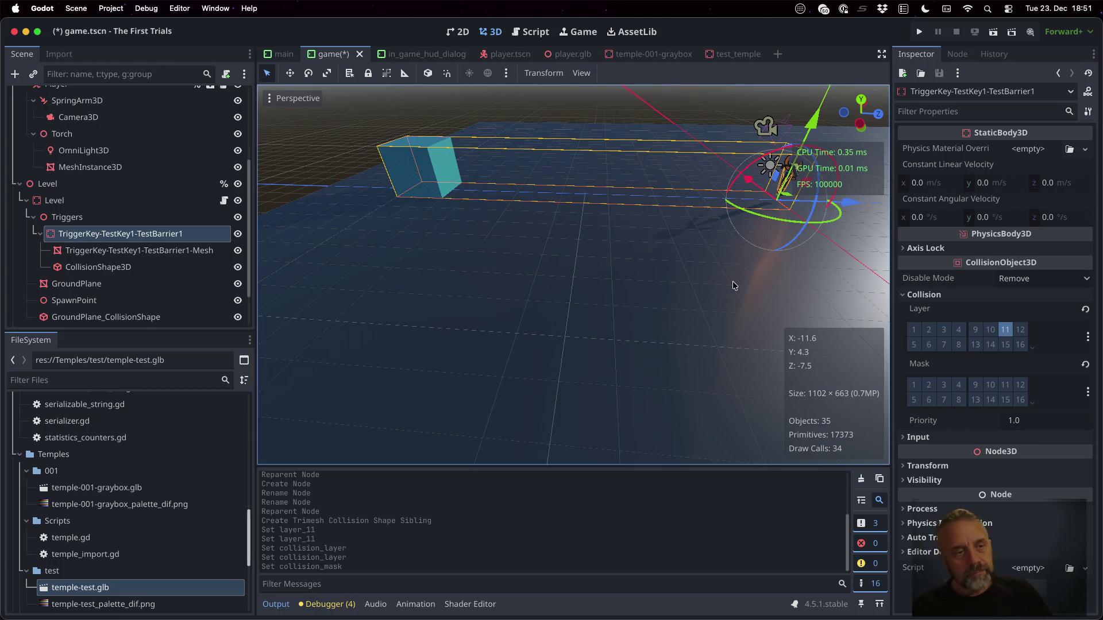
scroll(152, 125, up, 3)
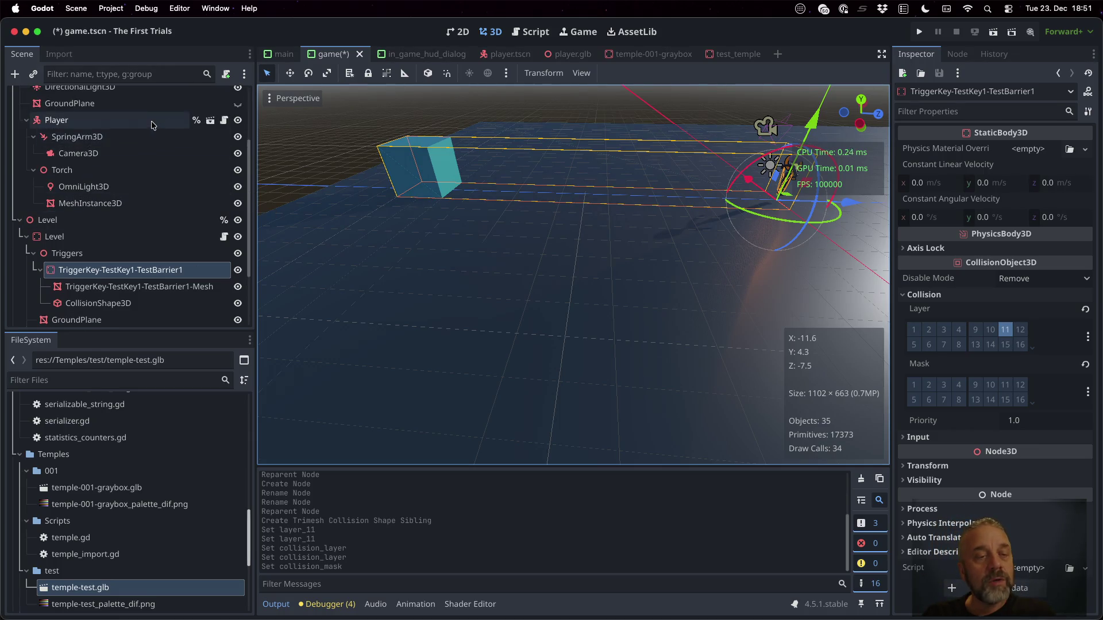
click(153, 124)
Open the player scene and enable collision mask layer 11 (Trigger) on Player.
click(210, 120)
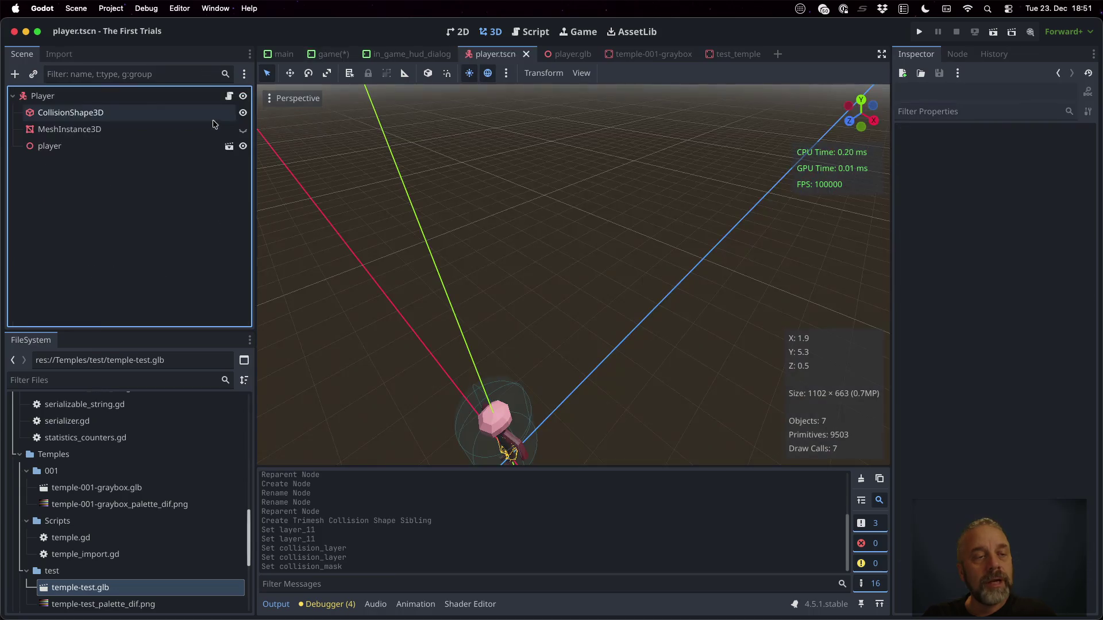
click(109, 98)
scroll(981, 376, down, 8)
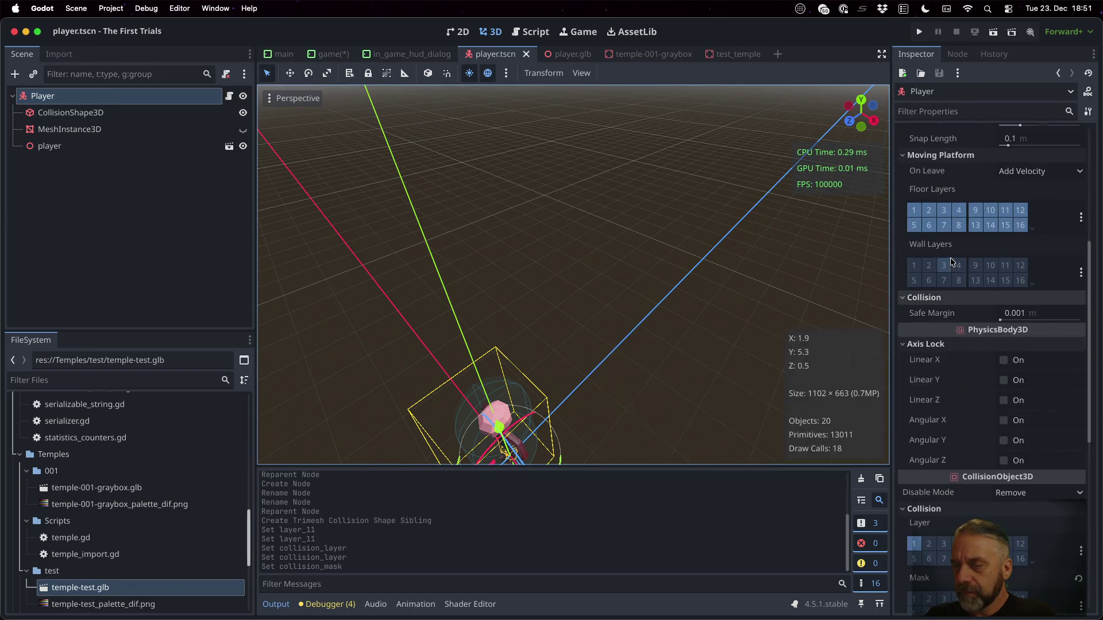
scroll(950, 262, down, 5)
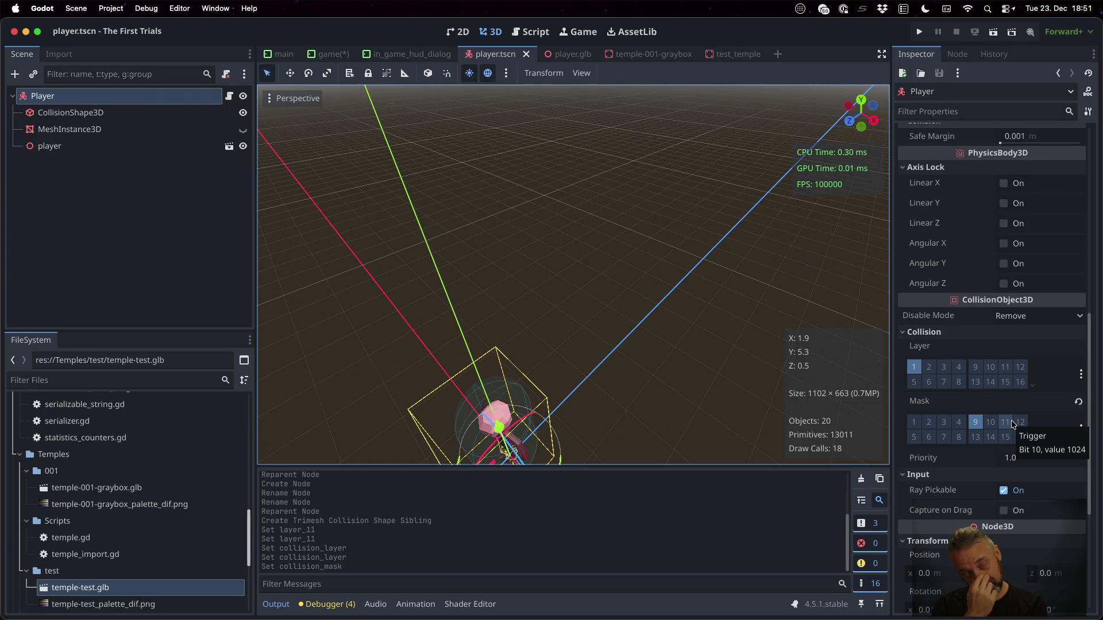
click(1010, 422)
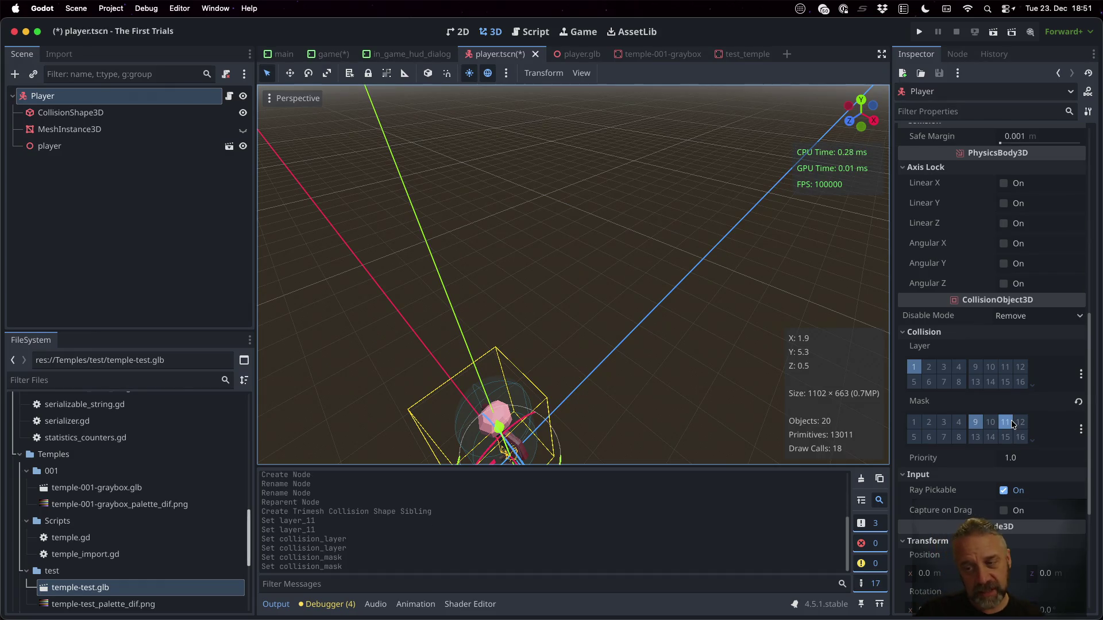
scroll(1010, 420, down, 5)
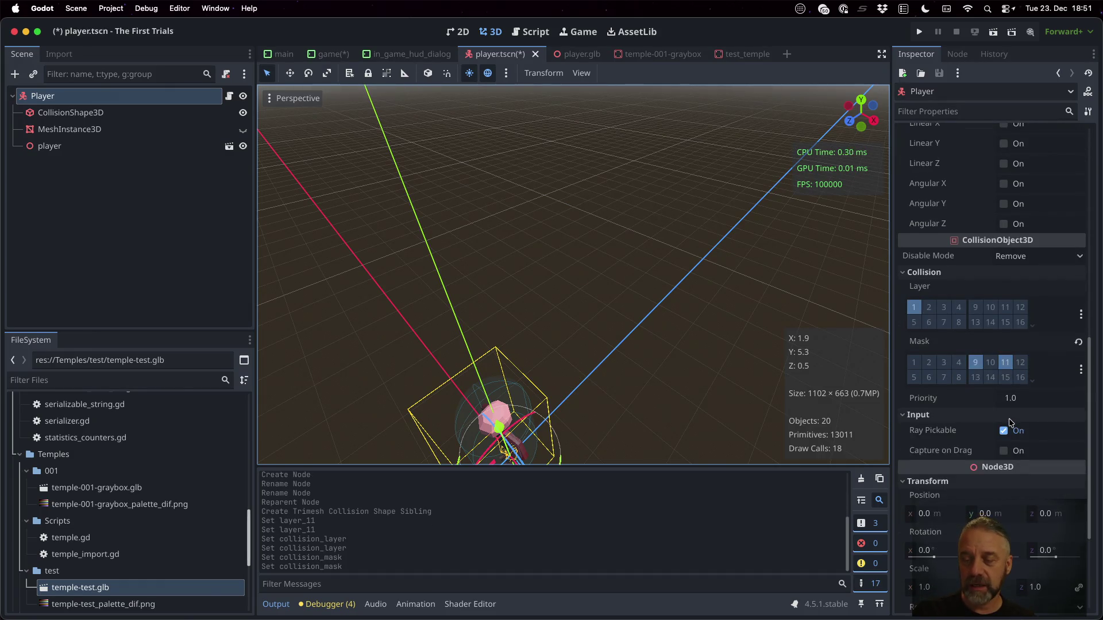
scroll(1009, 421, up, 2)
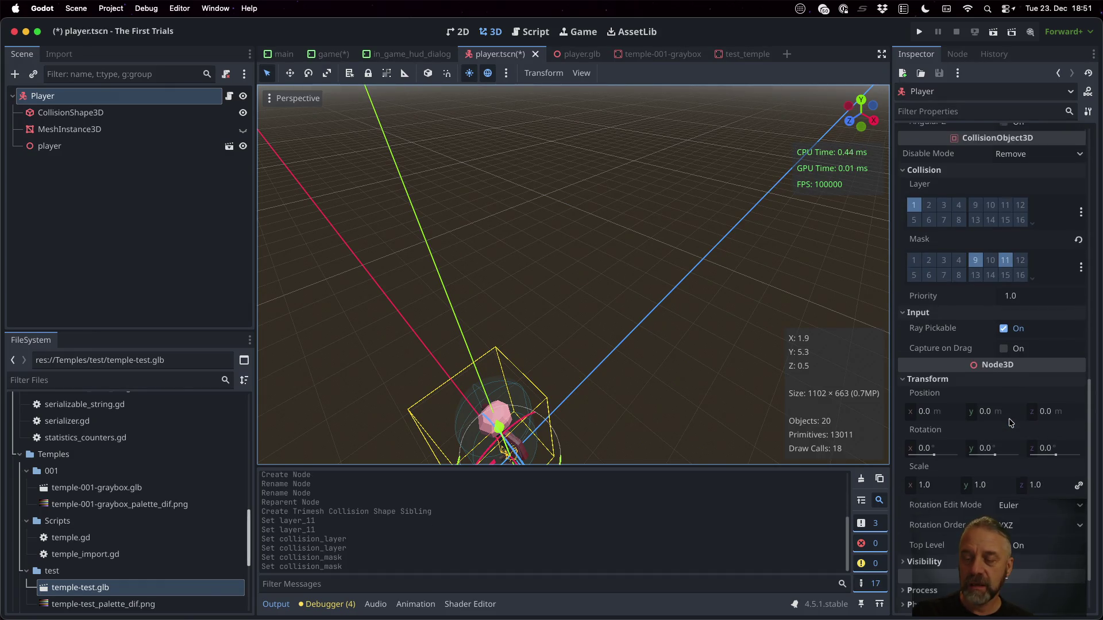
Run the game to test the trigger, then stop it.
click(921, 32)
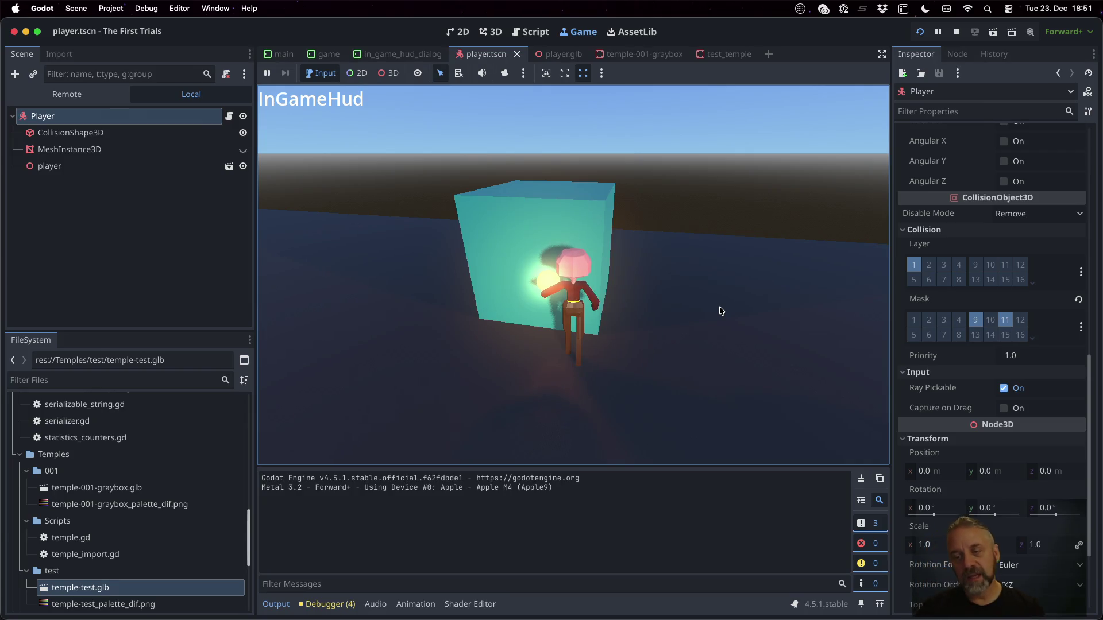
key(super+period)
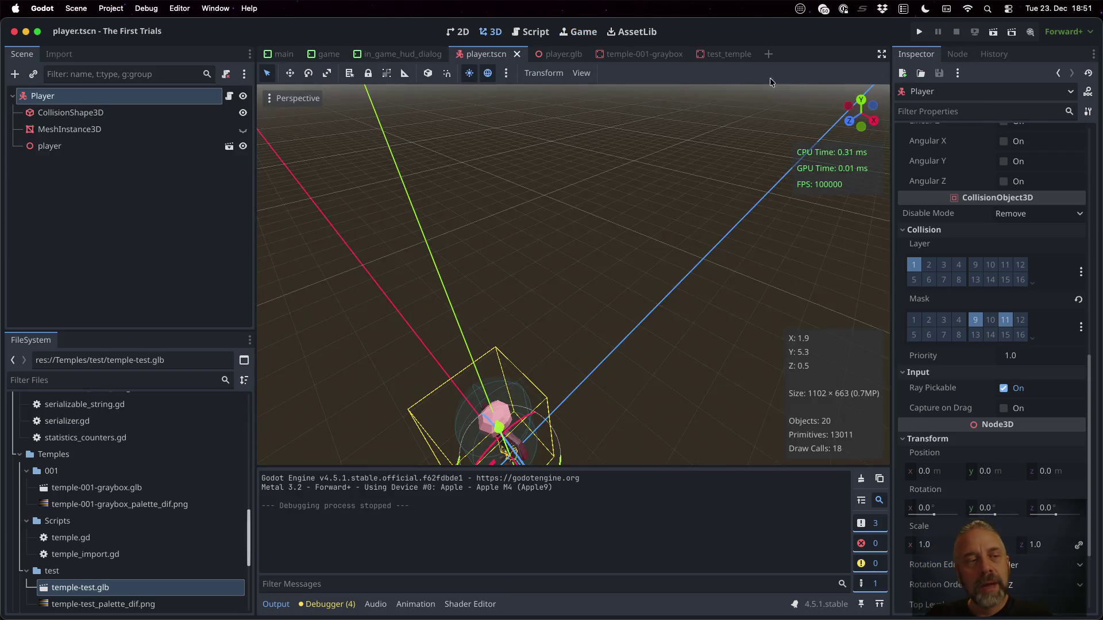
click(161, 110)
click(148, 128)
click(145, 117)
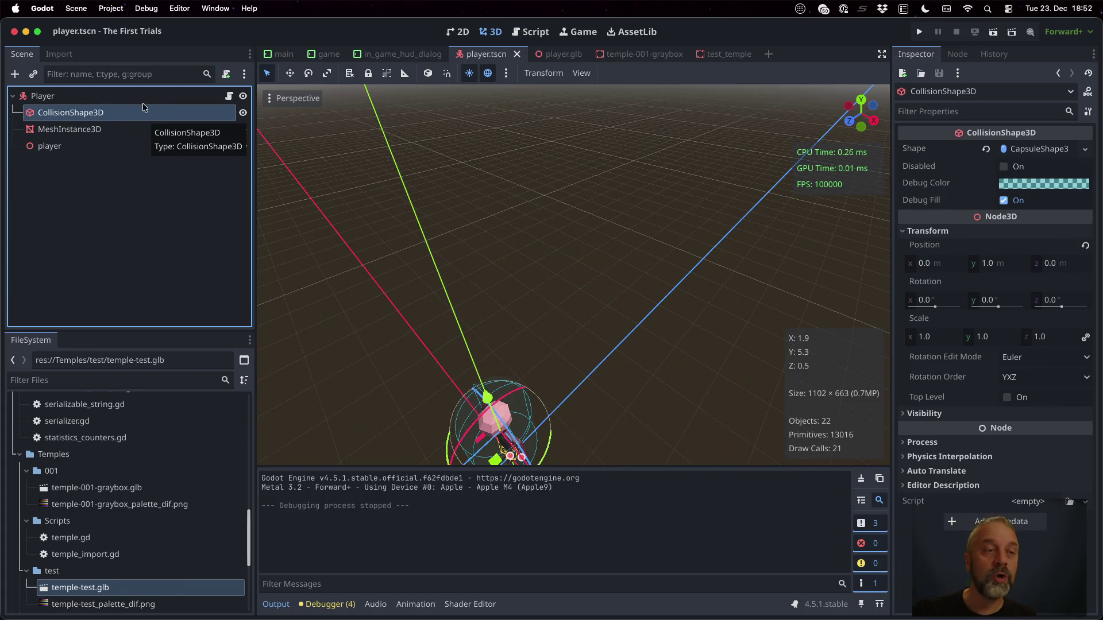
click(127, 98)
Add a StaticBody3D child under Player.
key(super+a)
text(stat)
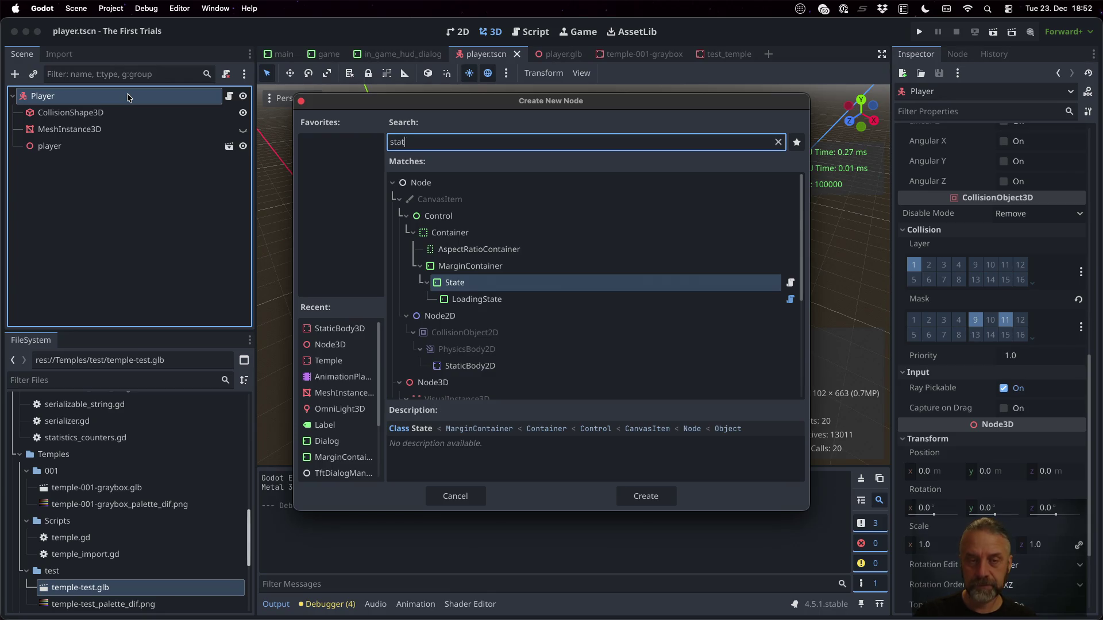
text(icm)
key(BackSpace)
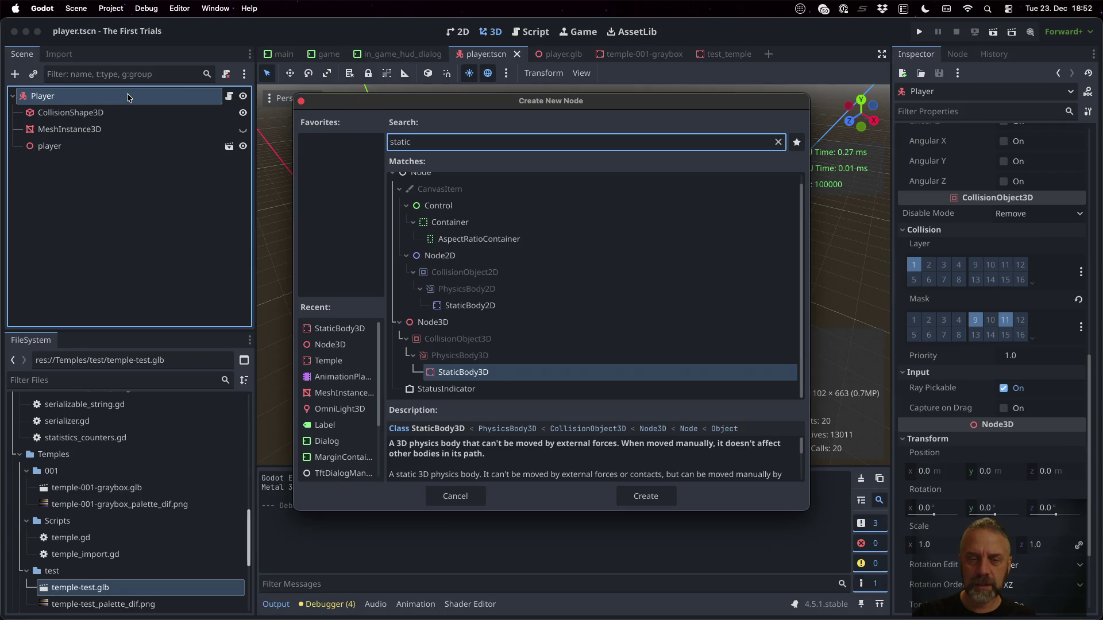
key(Return)
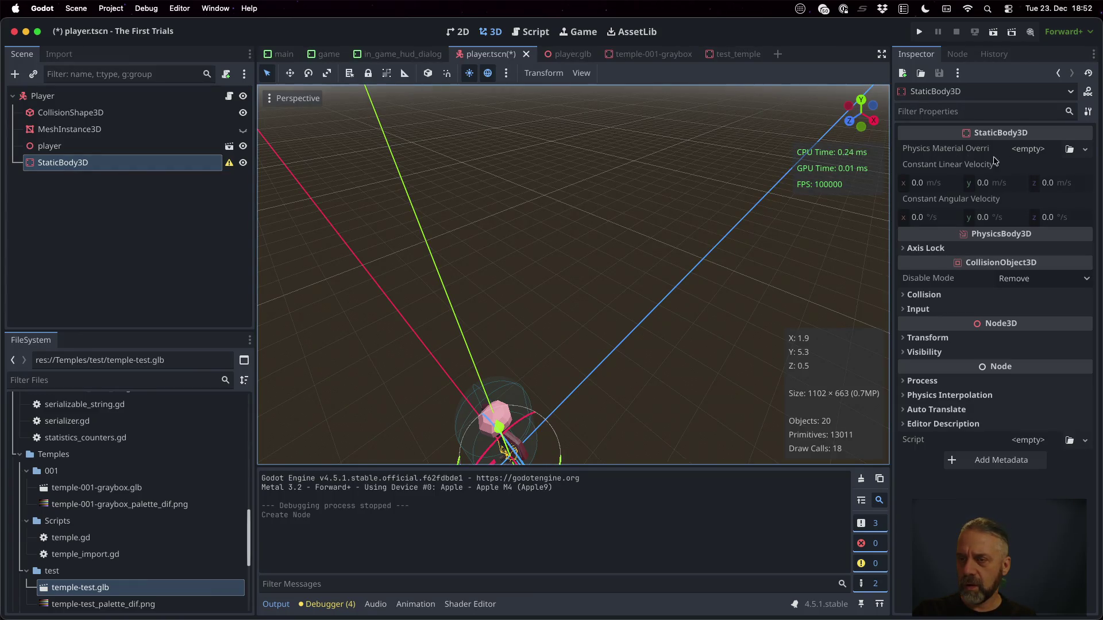
Add a CollisionShape3D under the StaticBody3D by searching 'colli'.
key(super+a)
text(staticme)
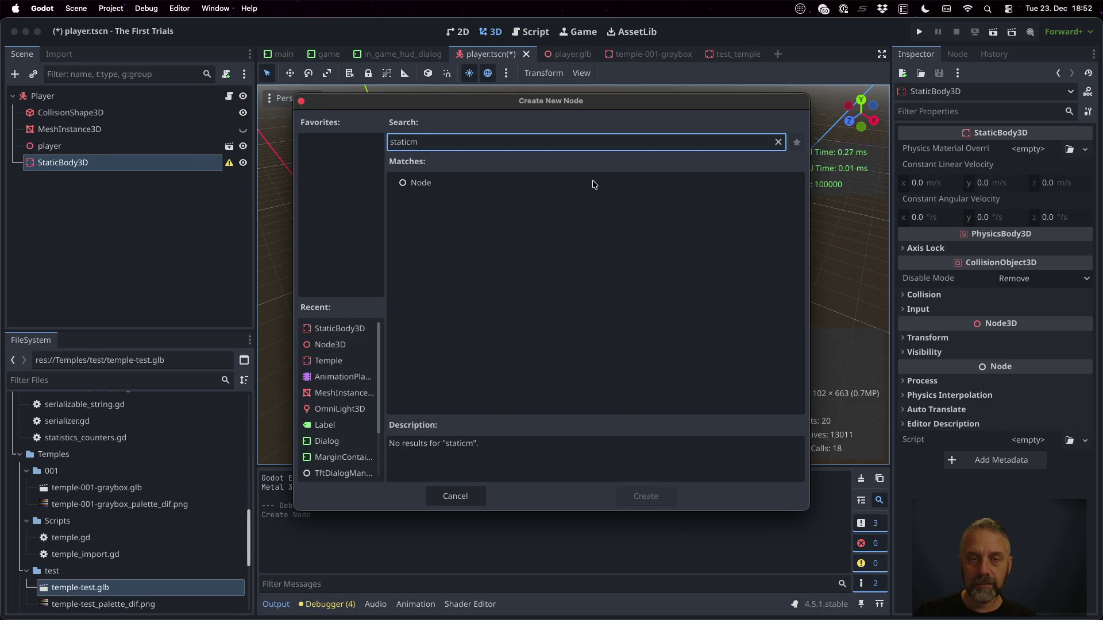
key(BackSpace)
key(BackSpace)
key(BackSpace)
text(mesh)
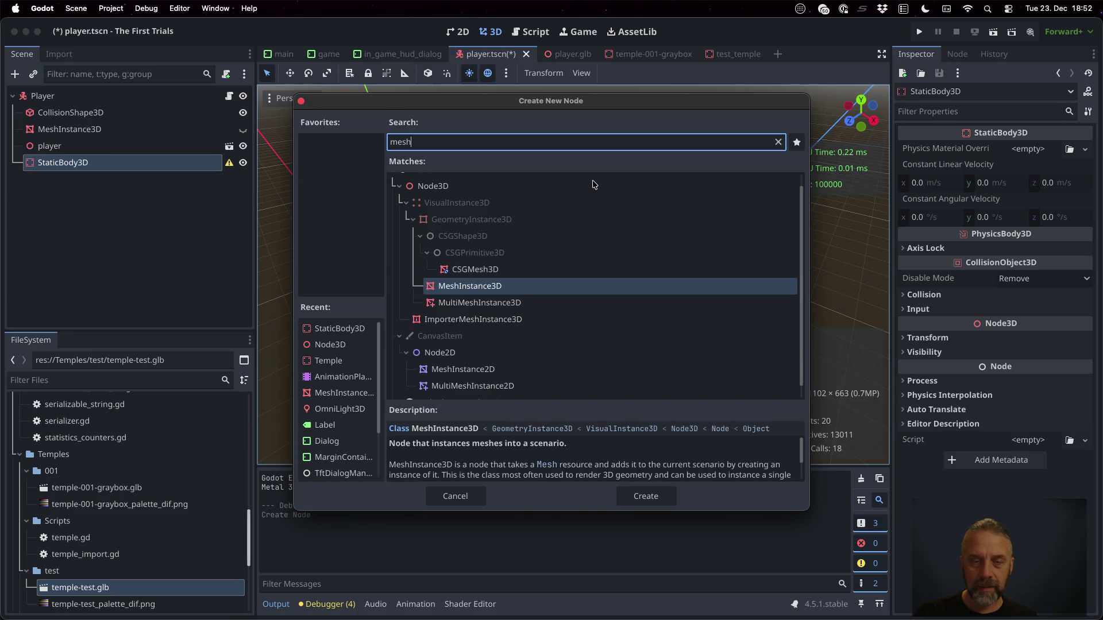
key(BackSpace)
key(BackSpace)
key(BackSpace)
text(colli)
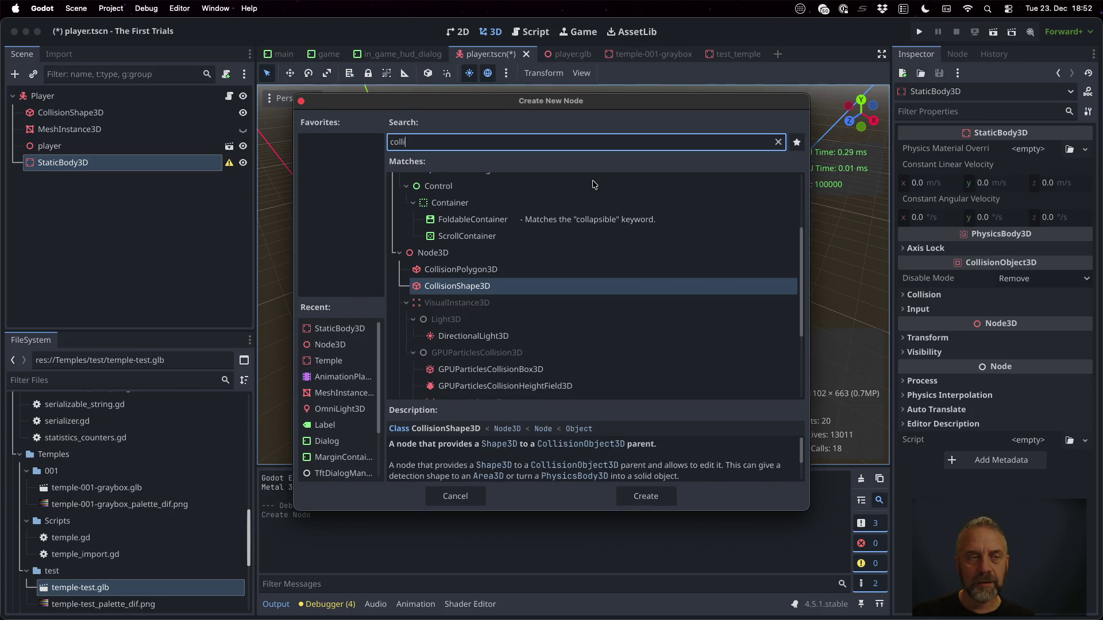
key(Return)
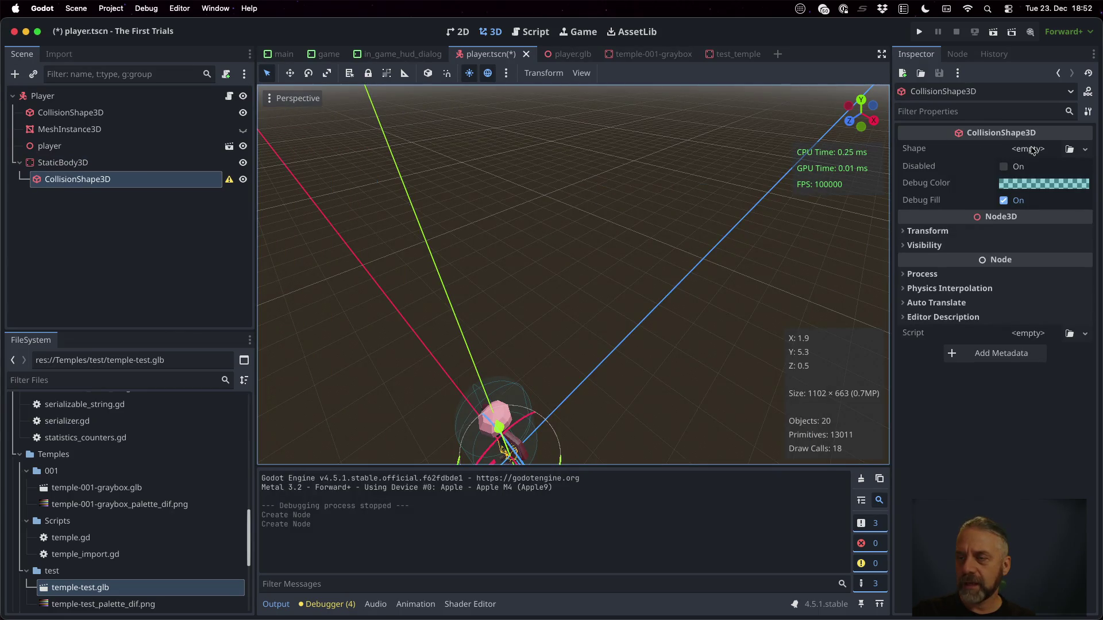
Give the CollisionShape3D a new SphereShape3D and frame it in the viewport.
click(1032, 150)
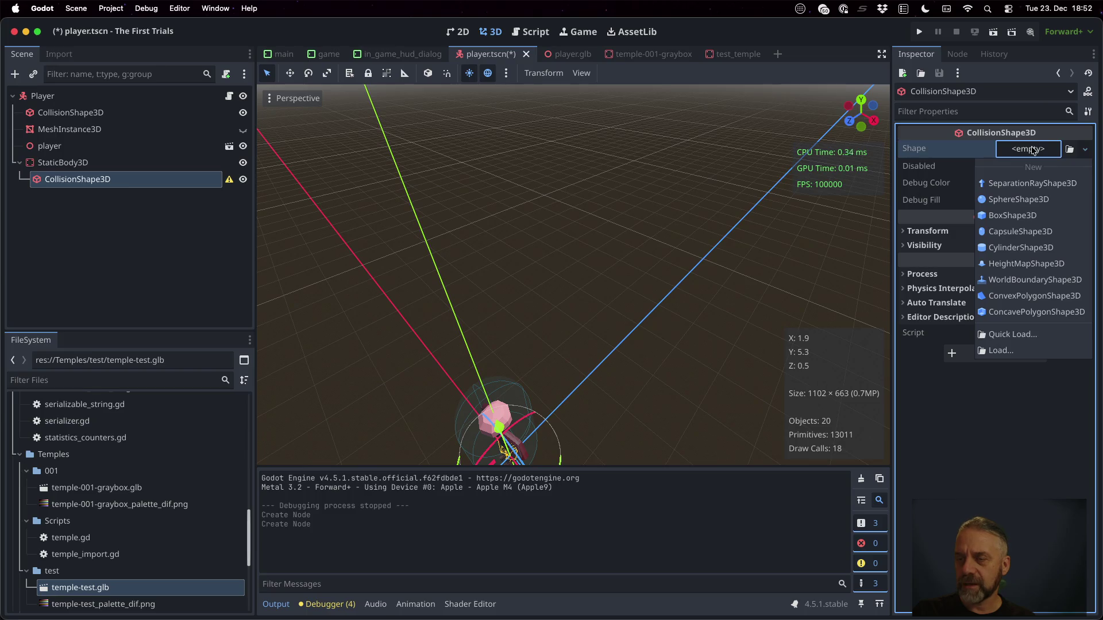
click(1035, 202)
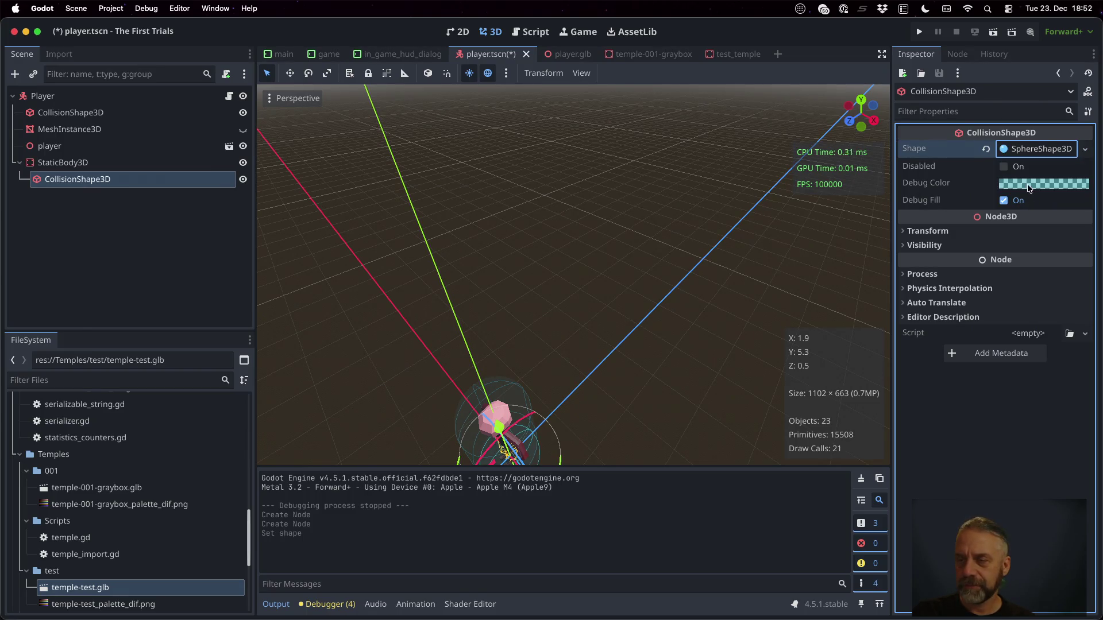
scroll(598, 295, down, 3)
key(f)
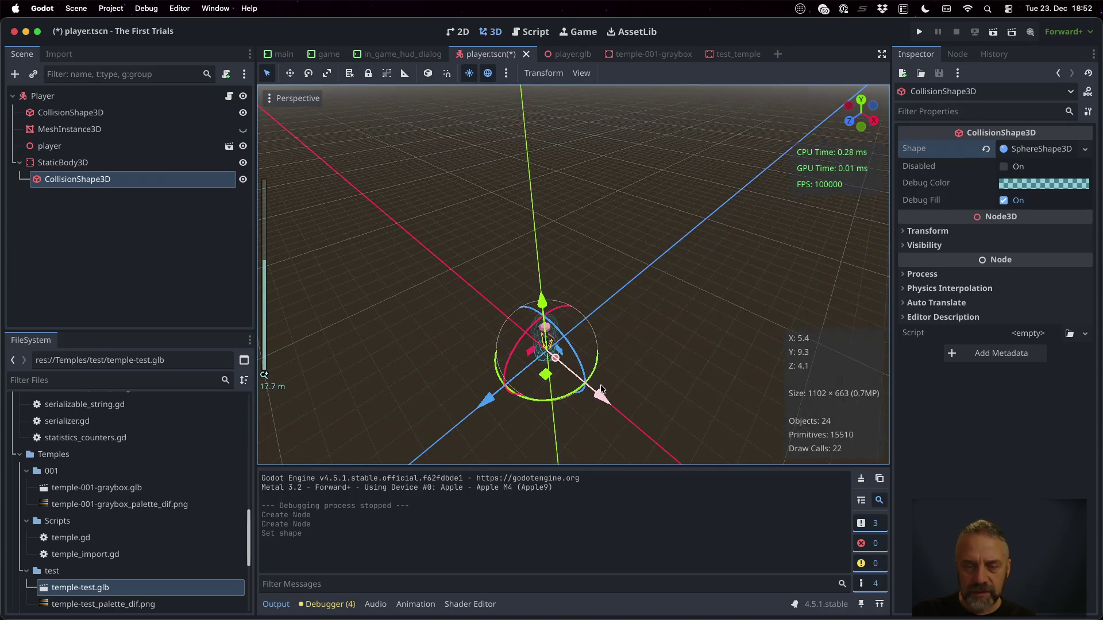
scroll(591, 387, down, 3)
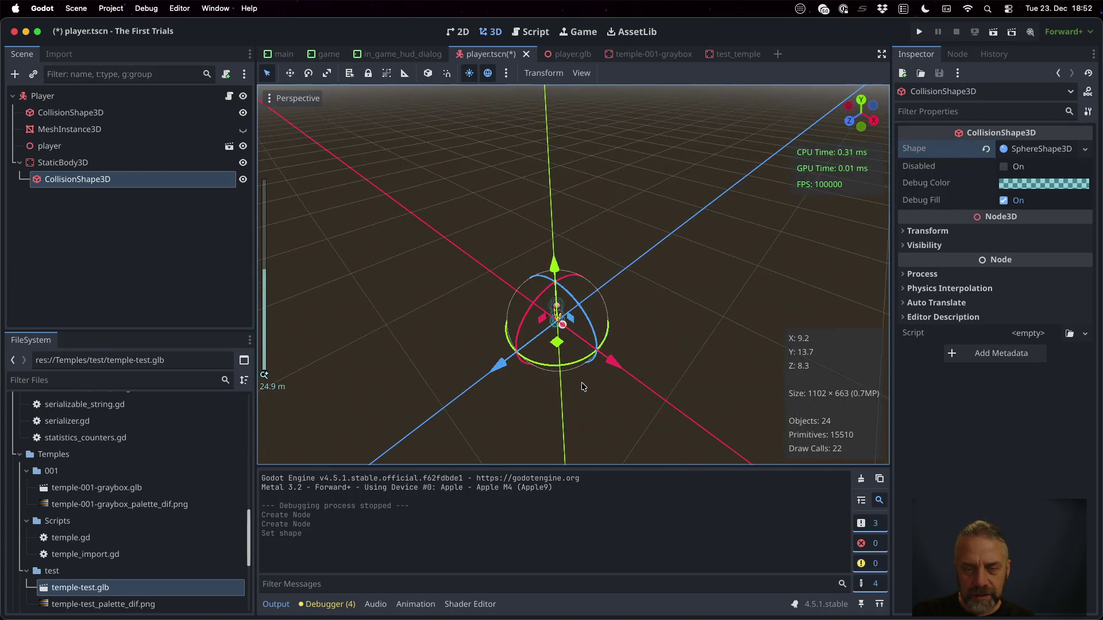
scroll(581, 387, up, 2)
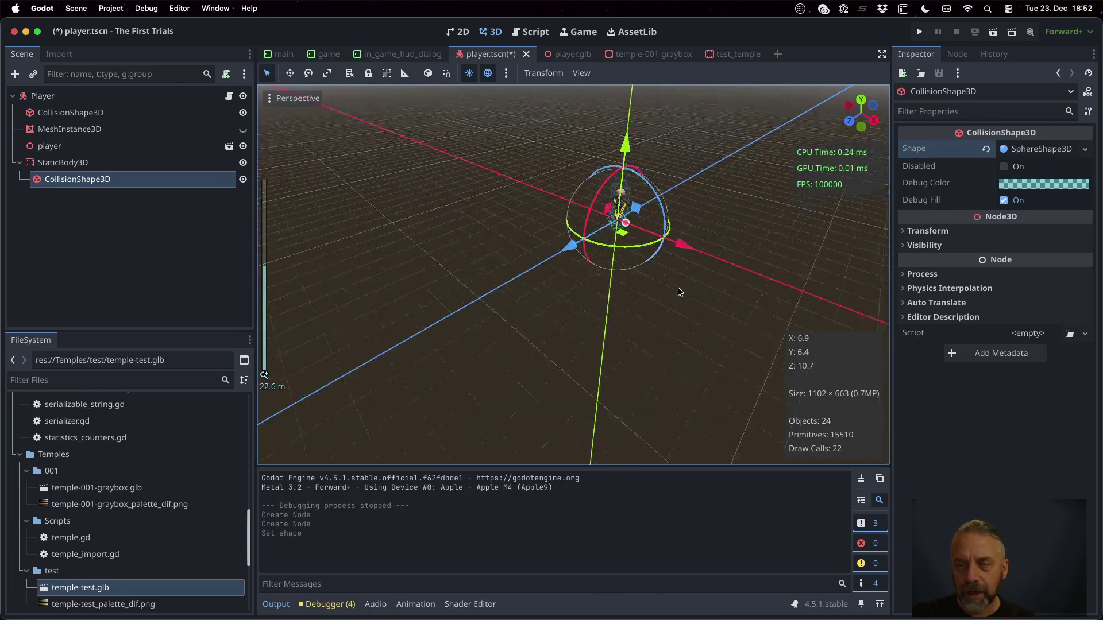
scroll(603, 304, up, 5)
scroll(522, 314, left, 5)
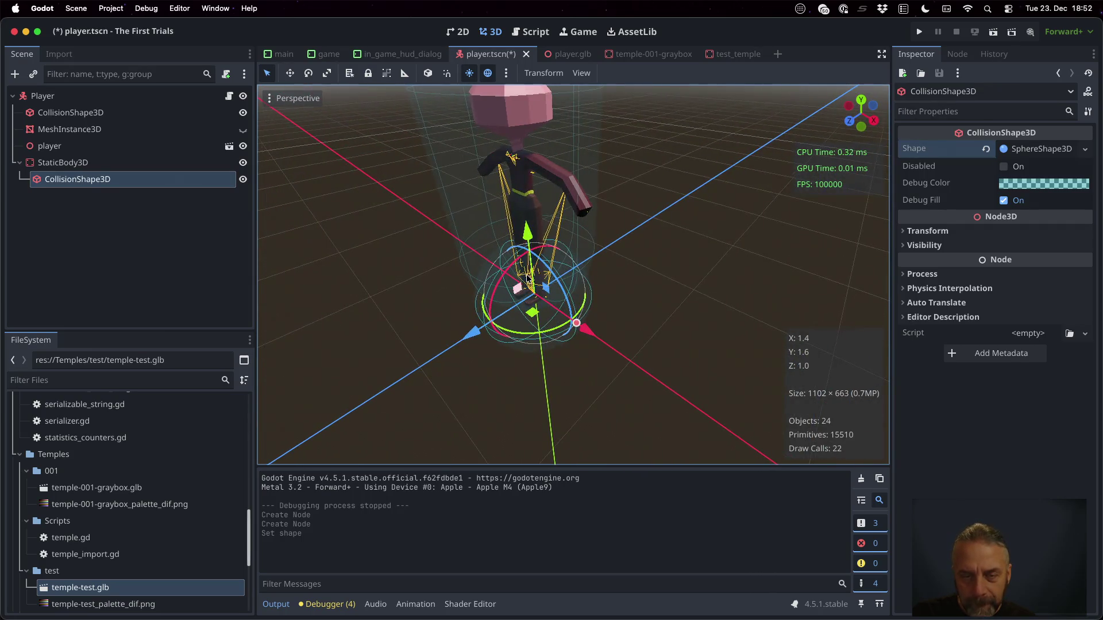
scroll(527, 277, left, 5)
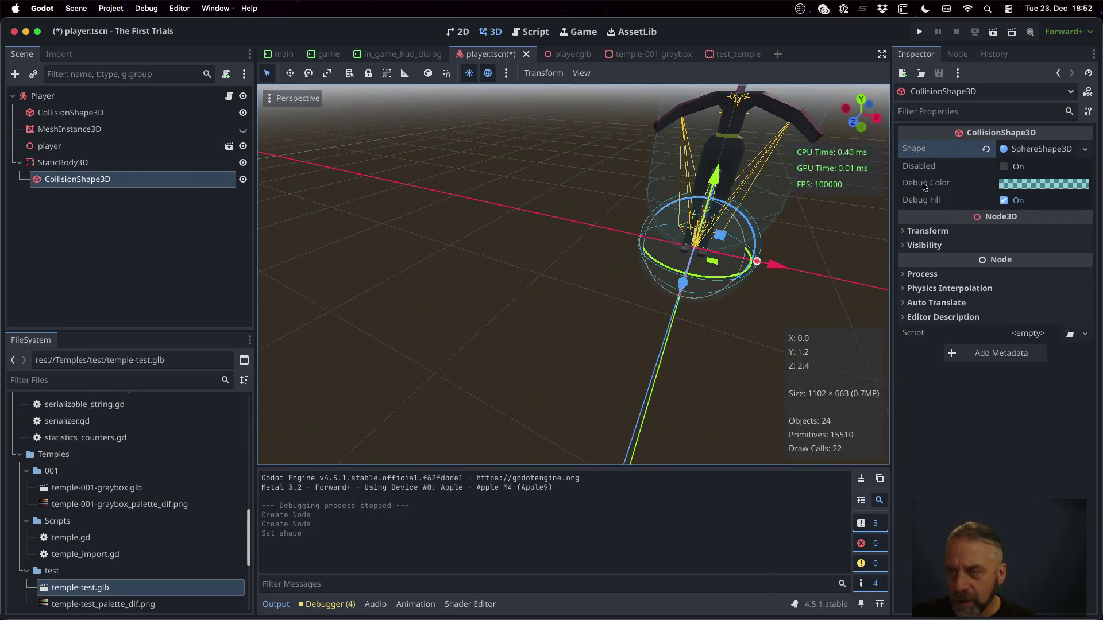
Change the collision shape's debug colour to a pink-lilac.
click(1027, 182)
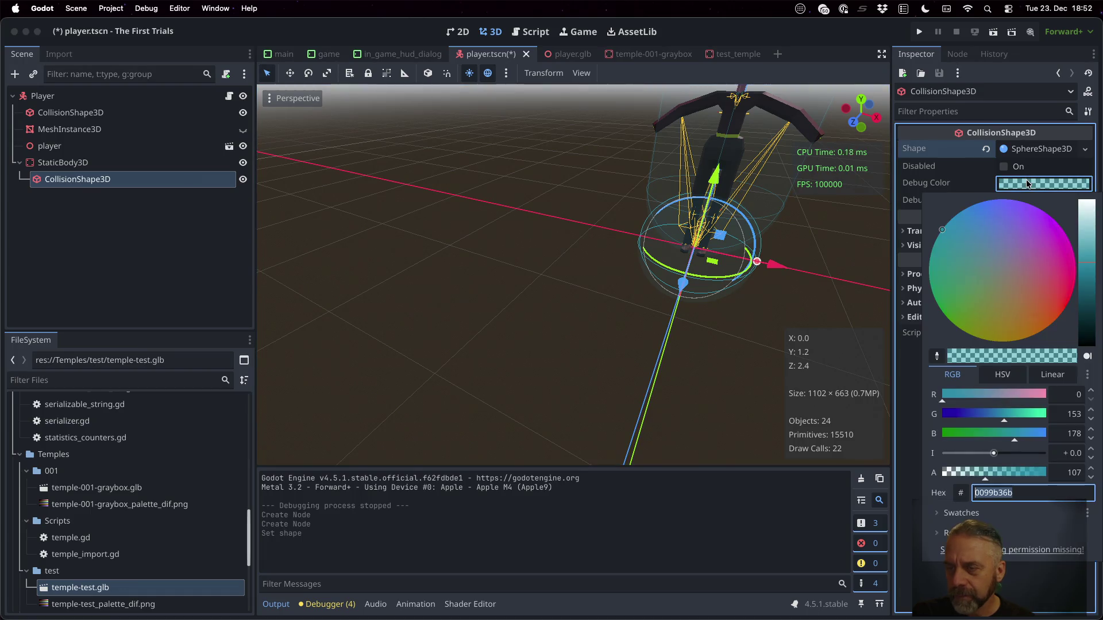
drag(1000, 310, 994, 318)
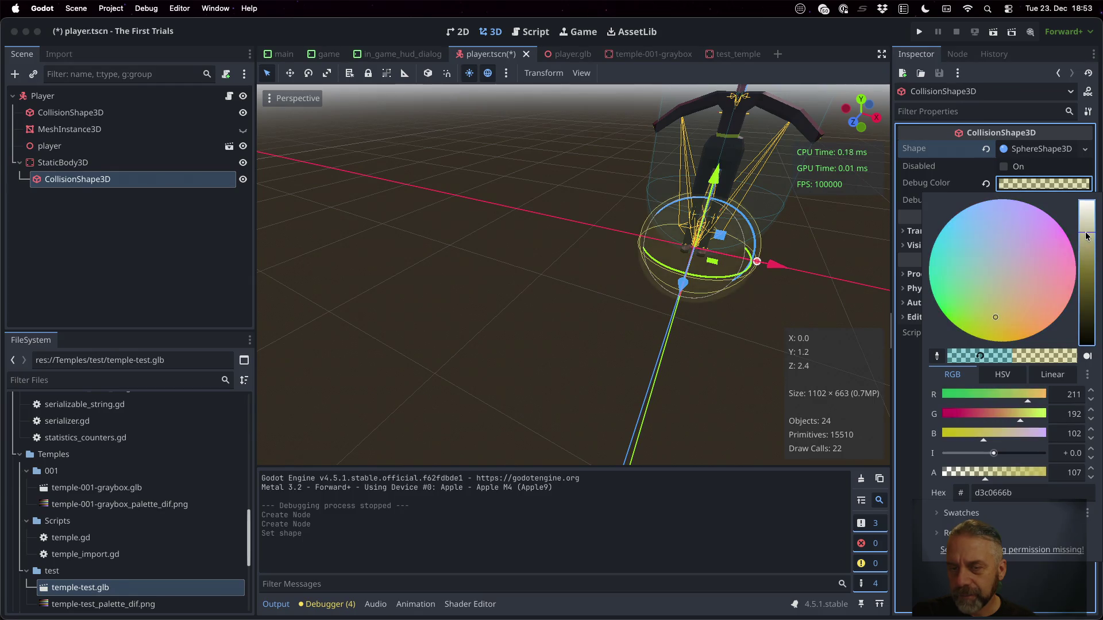
click(688, 243)
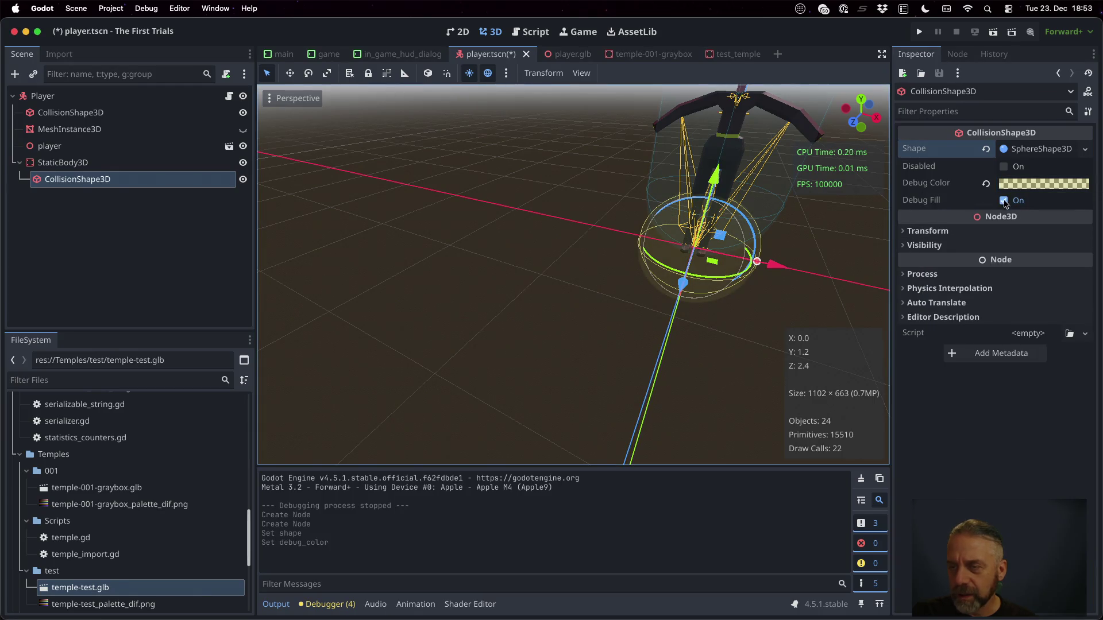
click(1011, 183)
click(1041, 228)
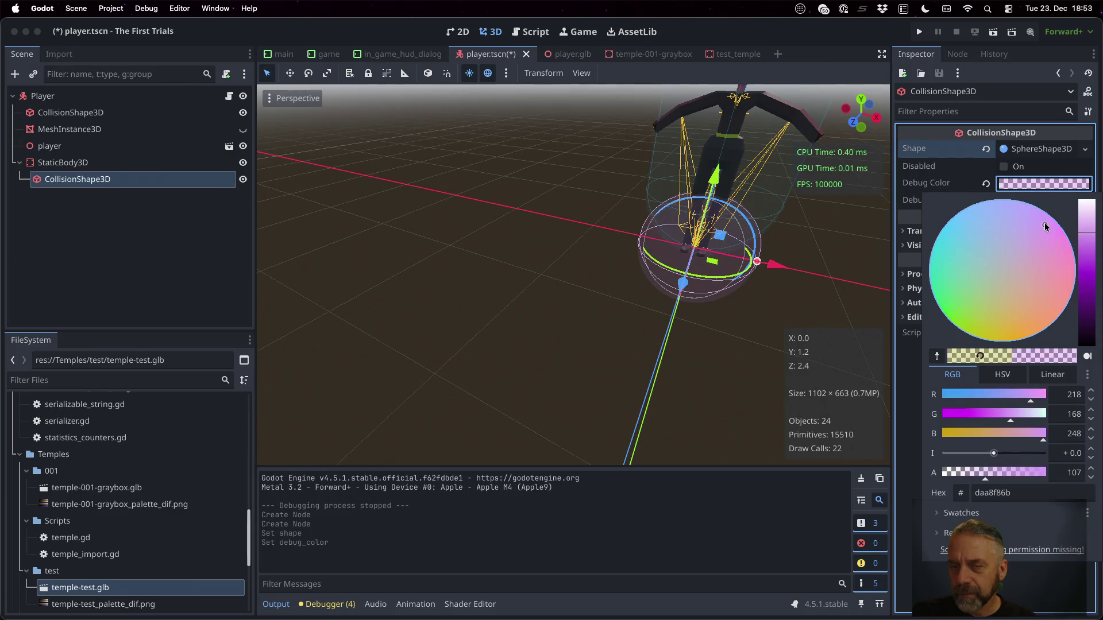
key(Escape)
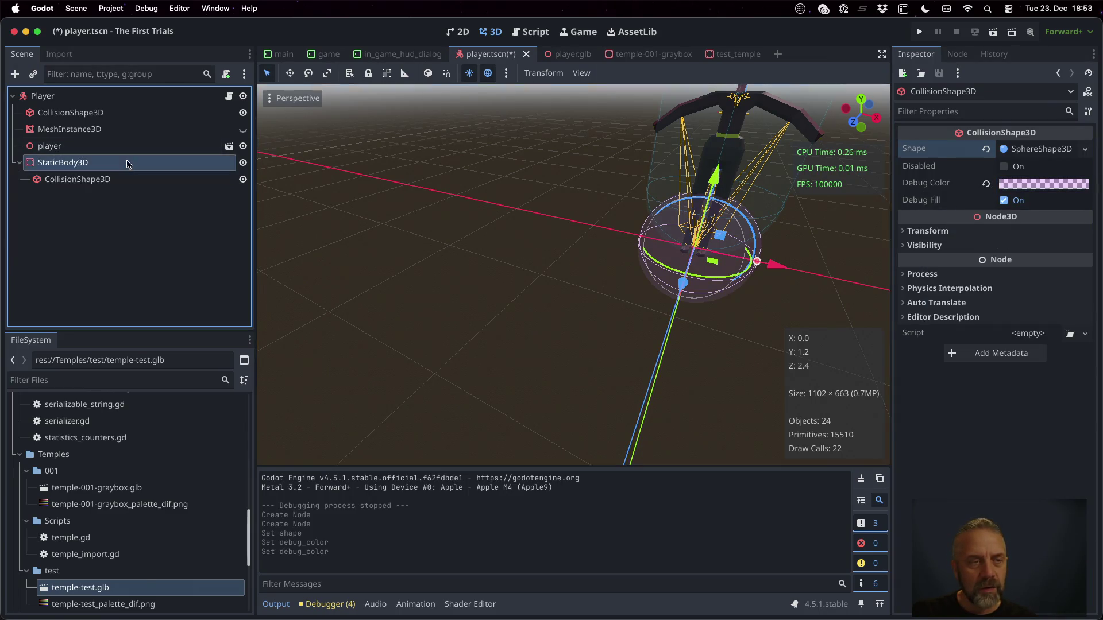
Raise the StaticBody3D to Y position 1.0.
click(126, 162)
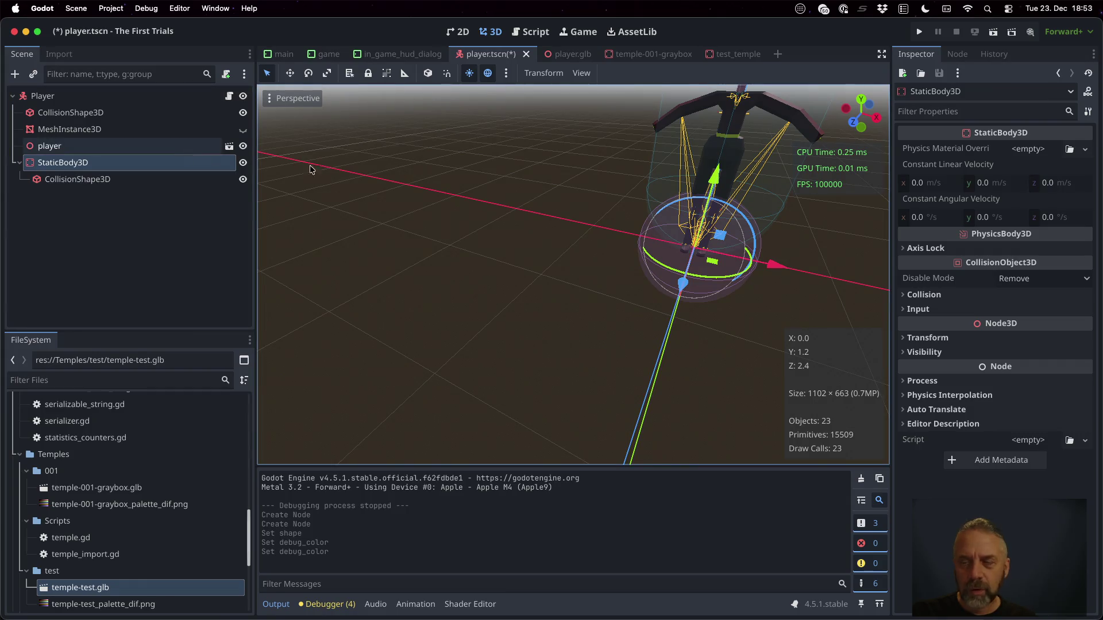
click(931, 337)
click(992, 370)
text(1)
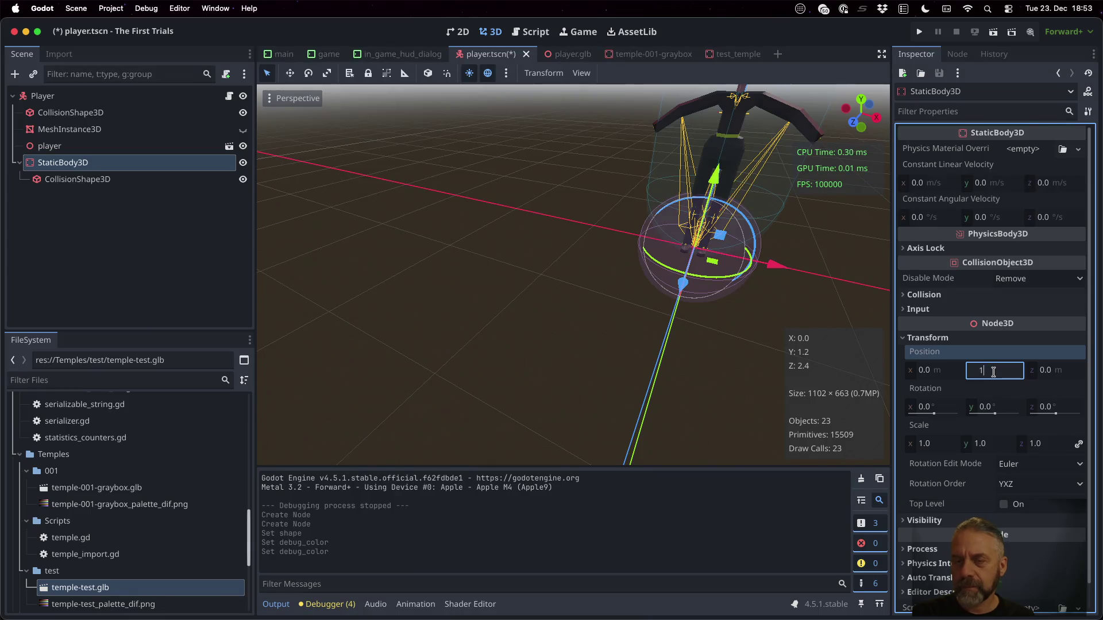
key(Return)
scroll(755, 260, up, 1)
scroll(756, 259, down, 5)
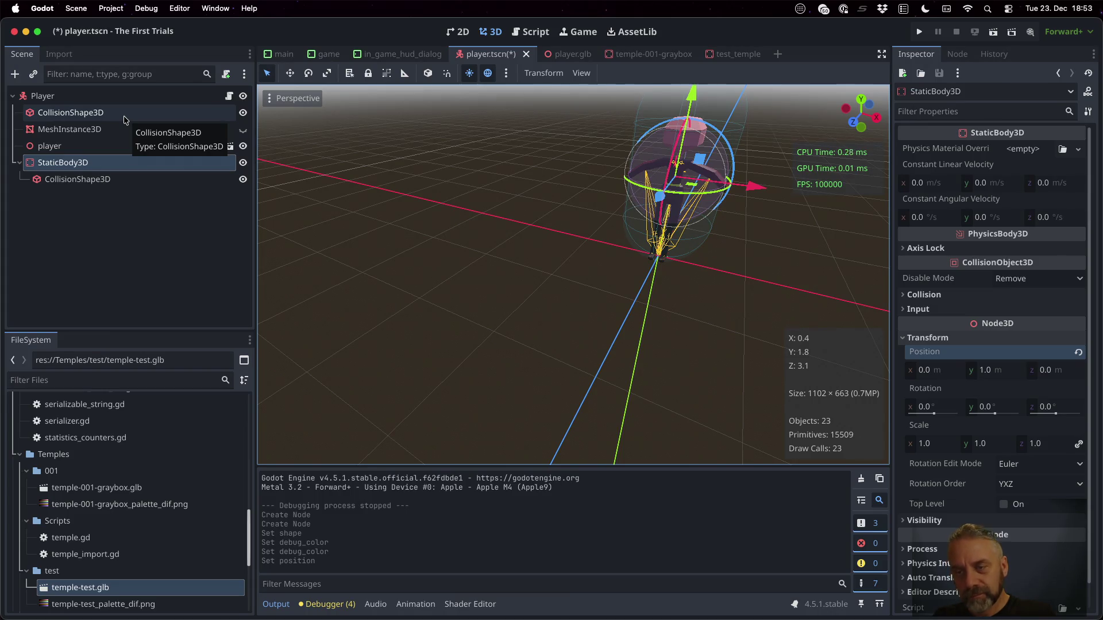
Try a Y position of 0.5 for the body, then set it back to 1.0.
click(1000, 371)
text(0.5)
key(Return)
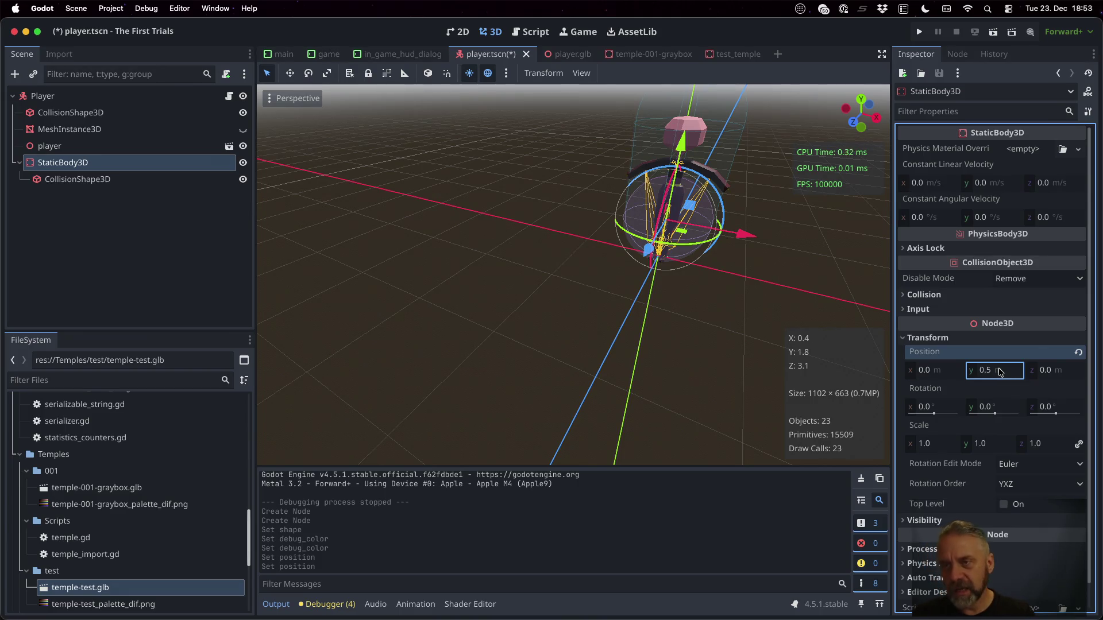
key(Return)
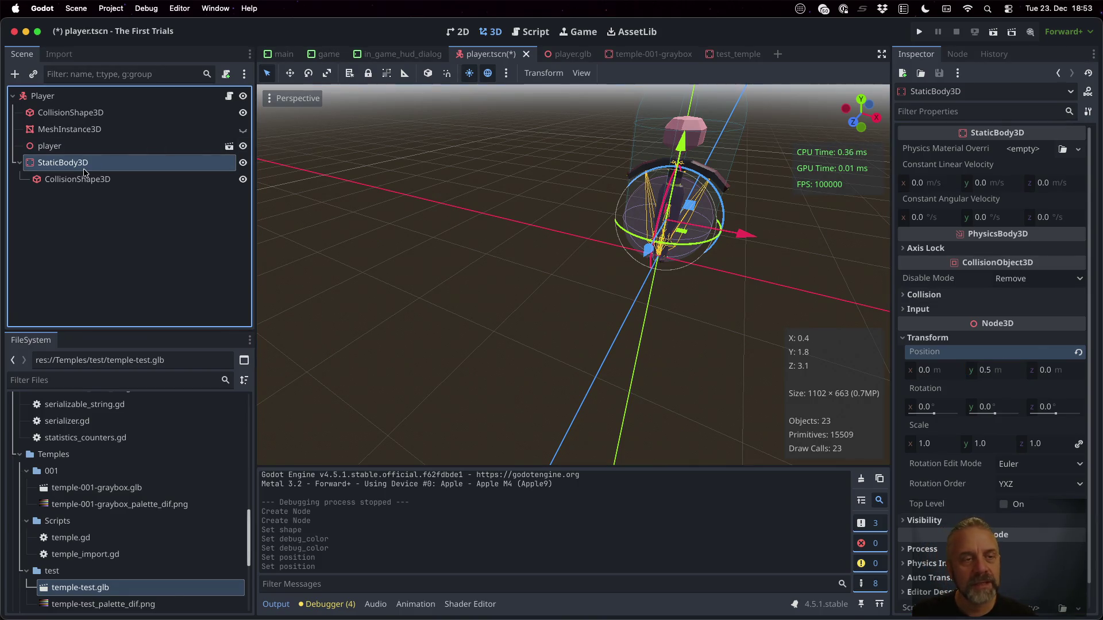
click(1005, 373)
text(1)
key(Return)
click(136, 179)
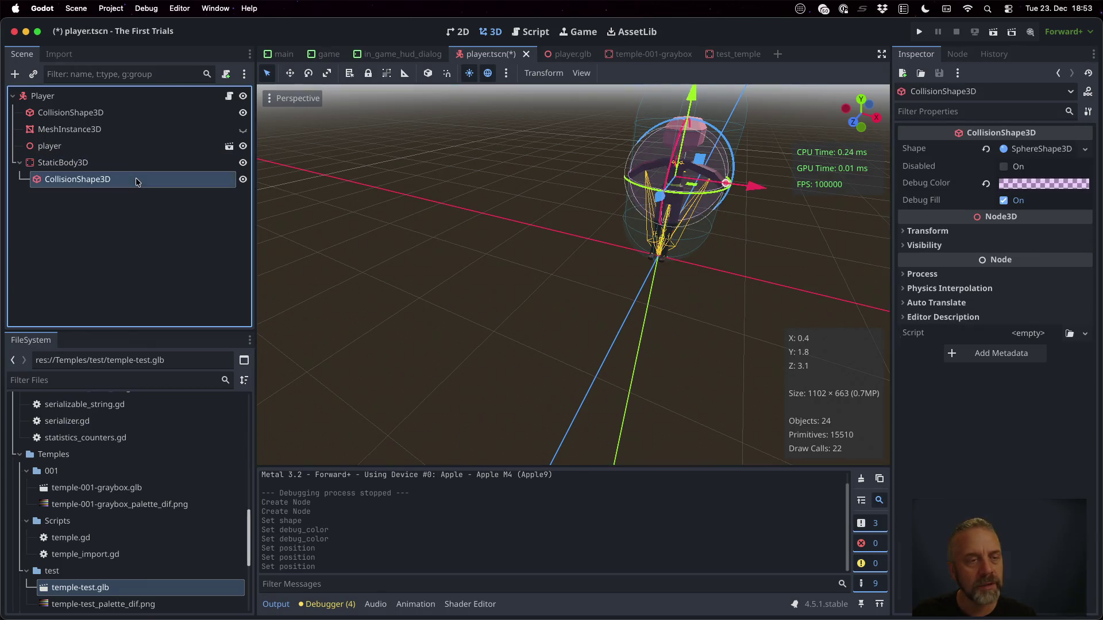
Replace the sphere with a new CapsuleShape3D, radius 0.5 m and height 2.0 m.
click(1032, 151)
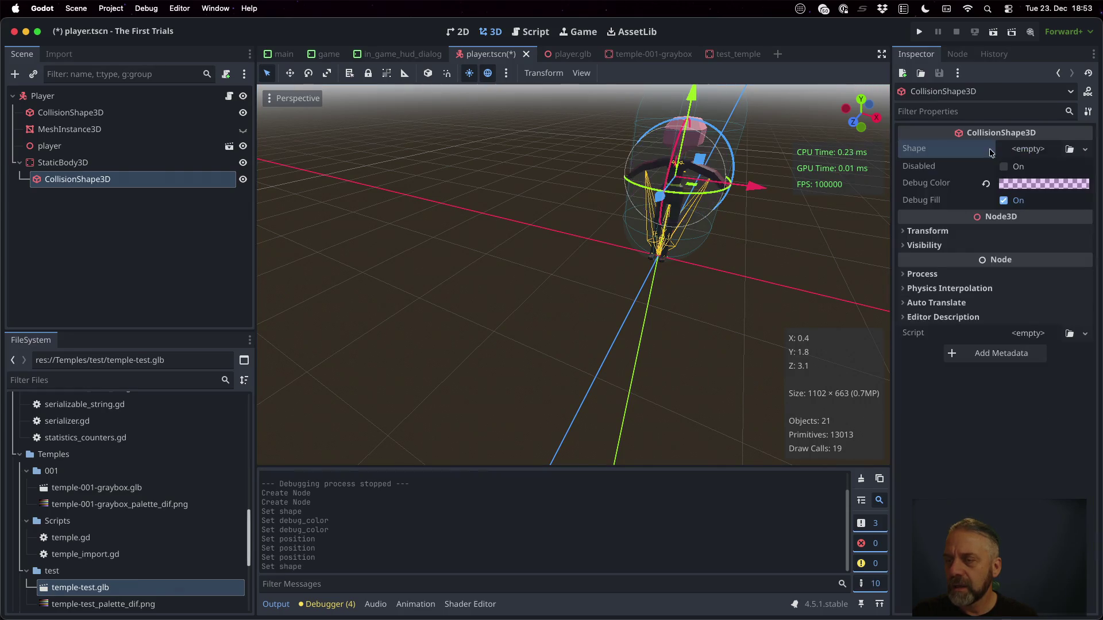
click(1033, 151)
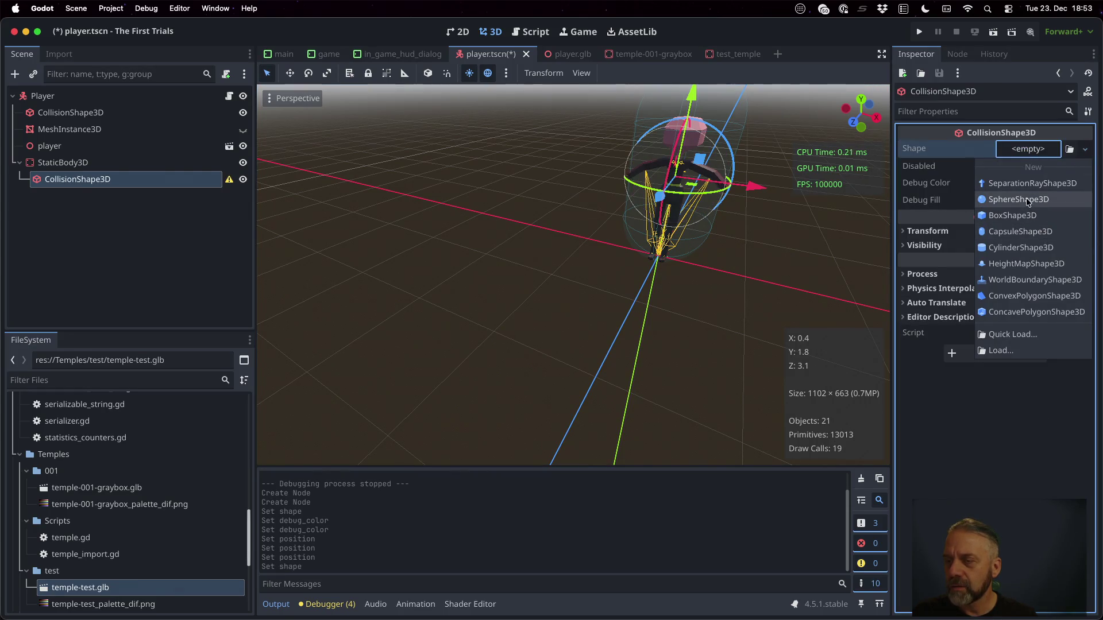
click(1028, 232)
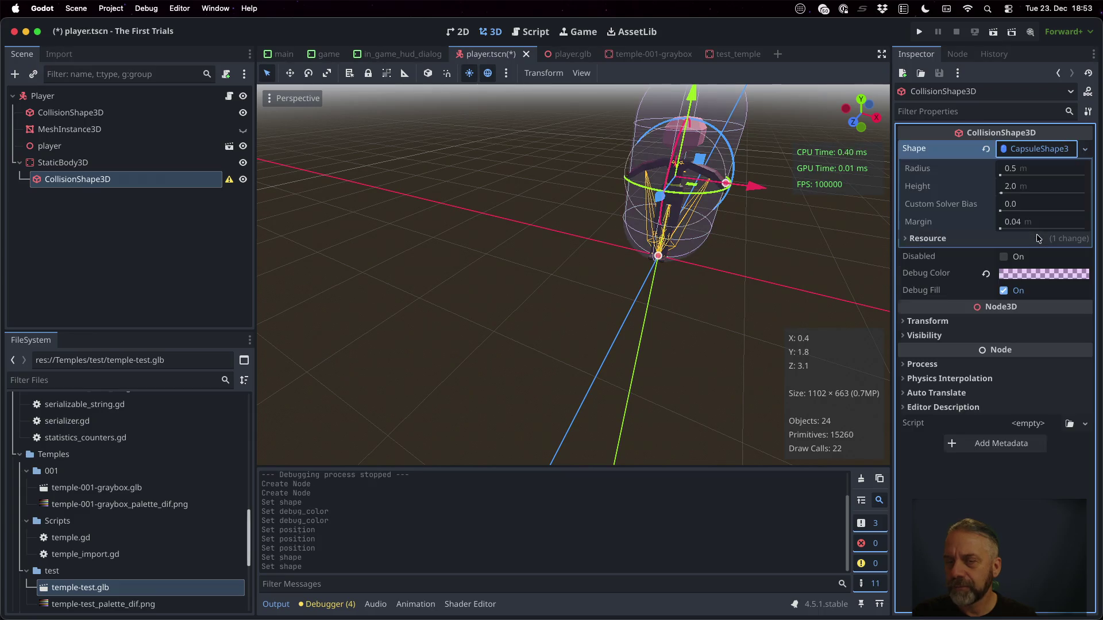
scroll(739, 185, down, 3)
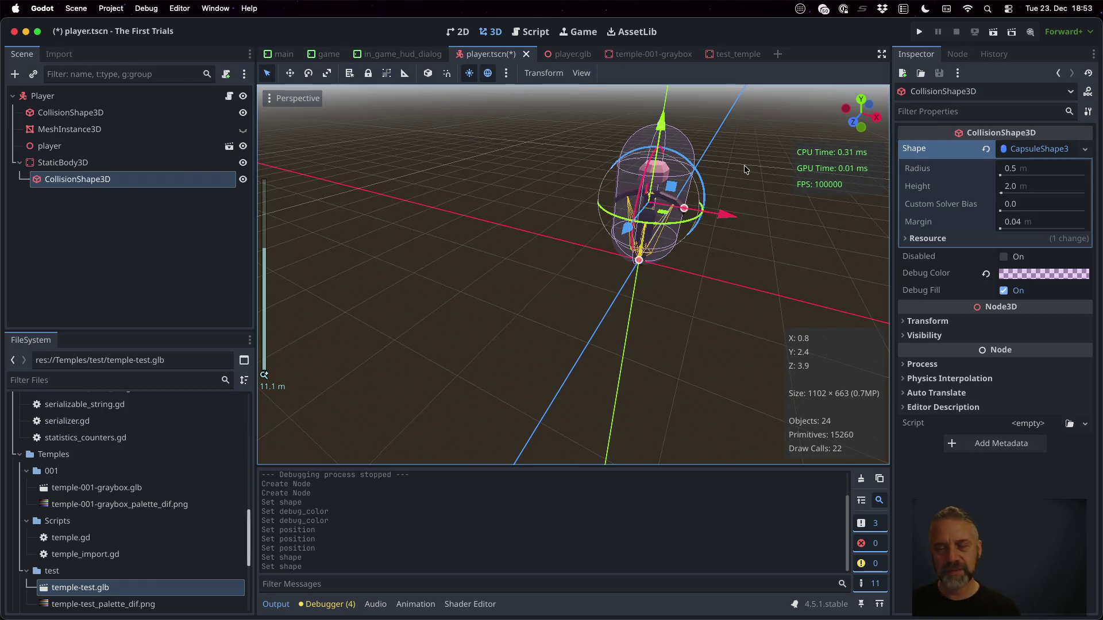
click(163, 165)
click(923, 295)
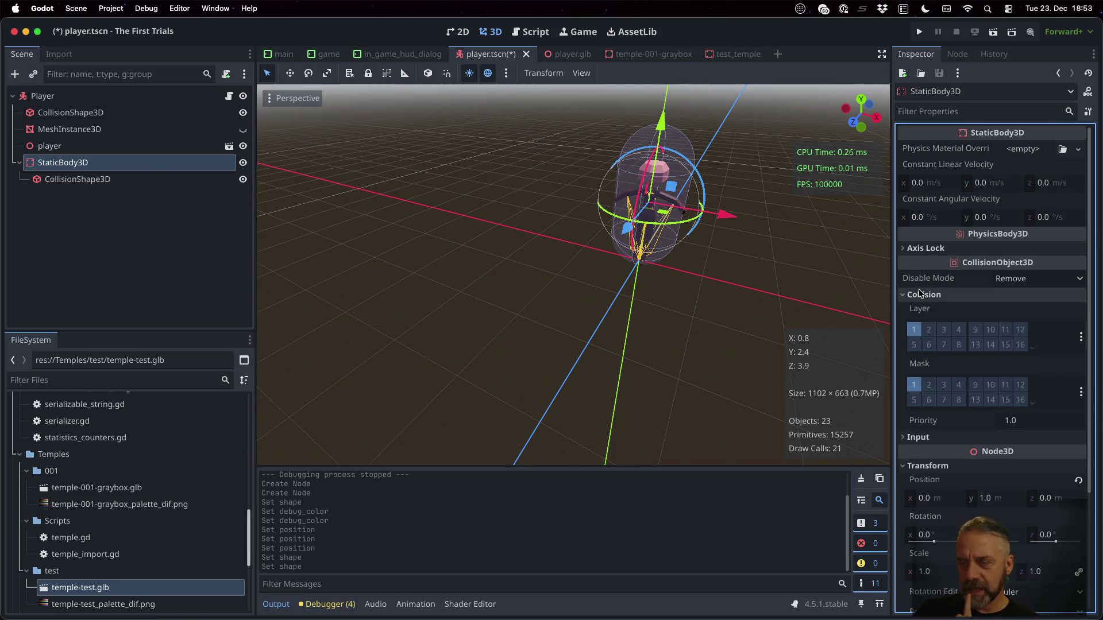
Move the StaticBody3D to collision layer 11 only and remove mask 1.
click(1005, 330)
click(913, 330)
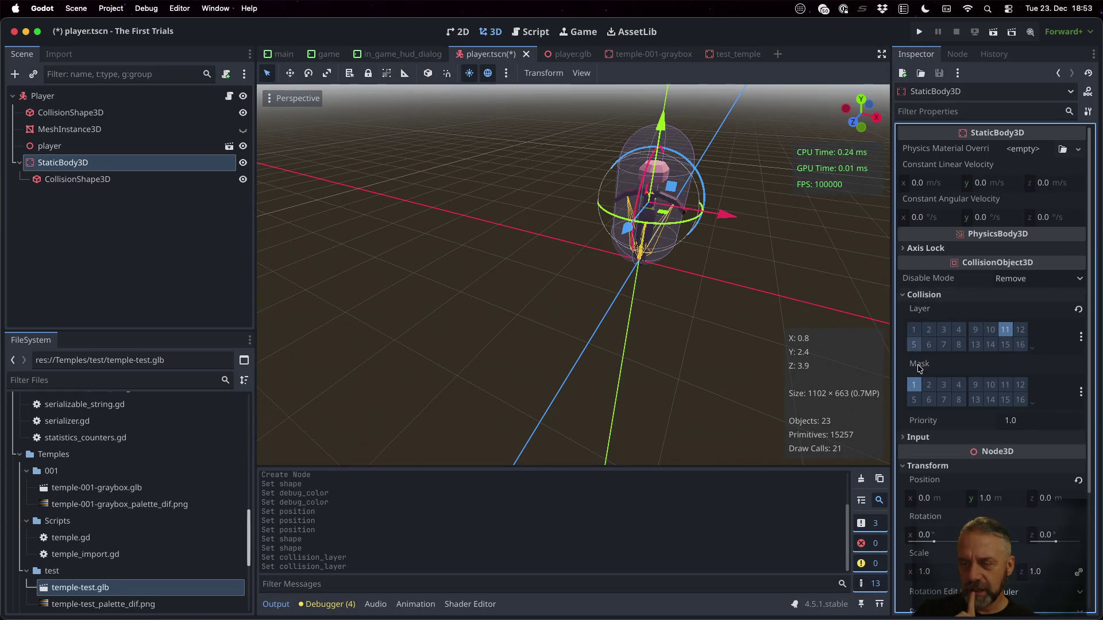
click(914, 385)
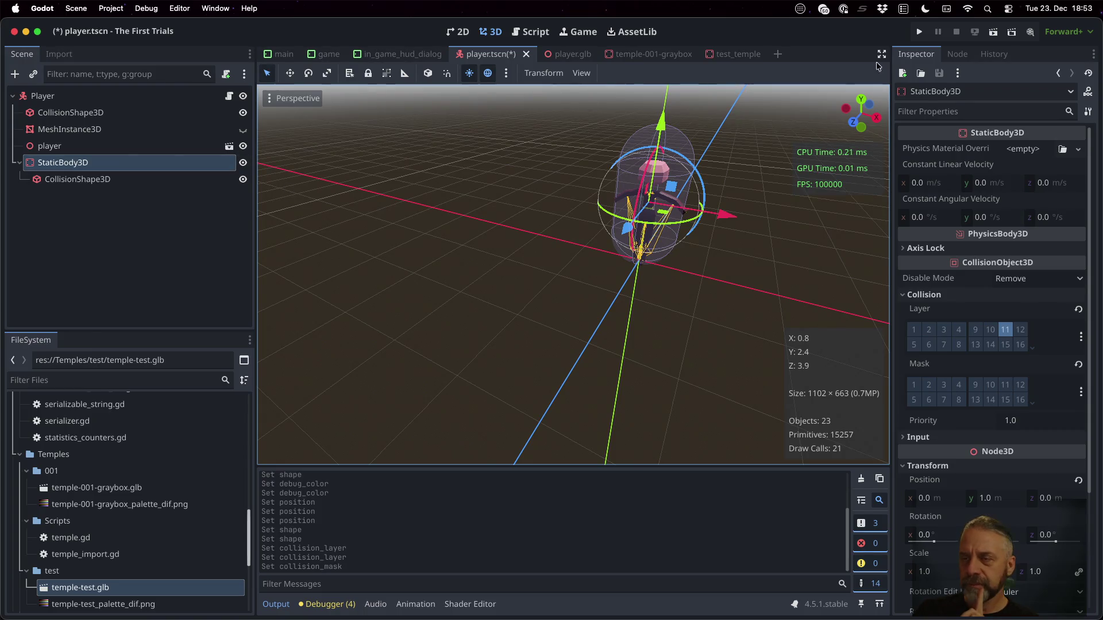
Review the StaticBody3D's signals, then open its class documentation from the Inspector.
click(957, 54)
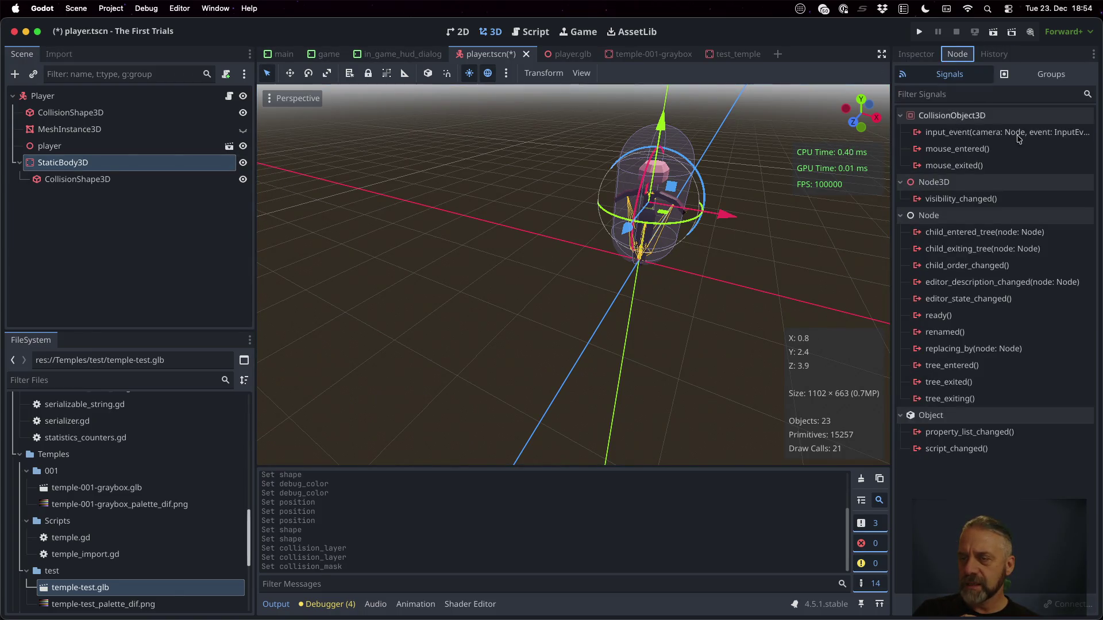
mouse_move(1055, 183)
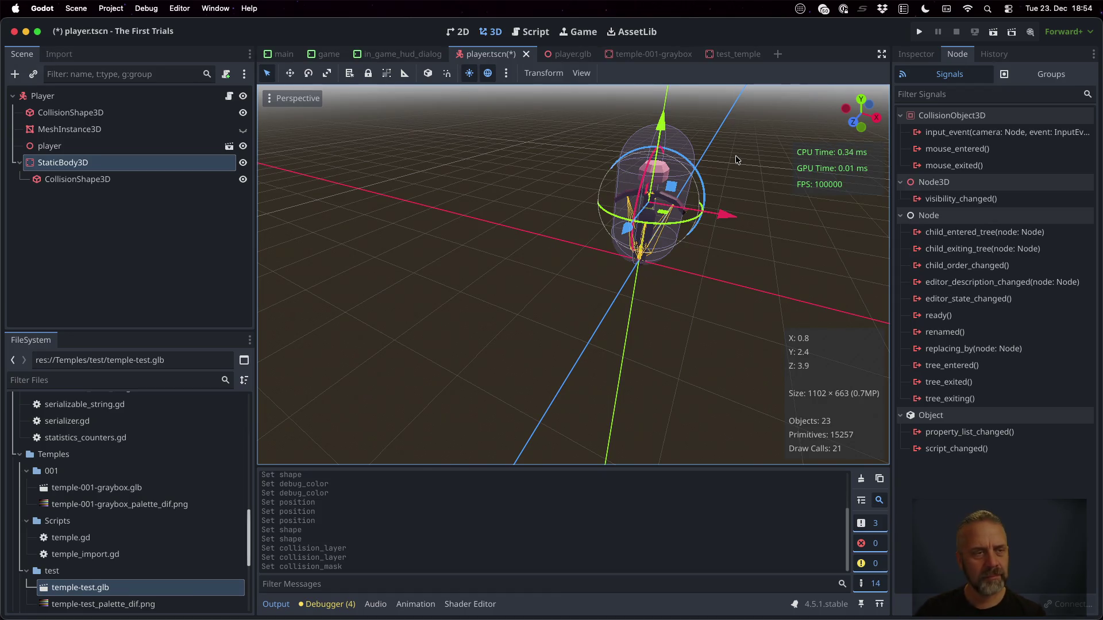
click(150, 179)
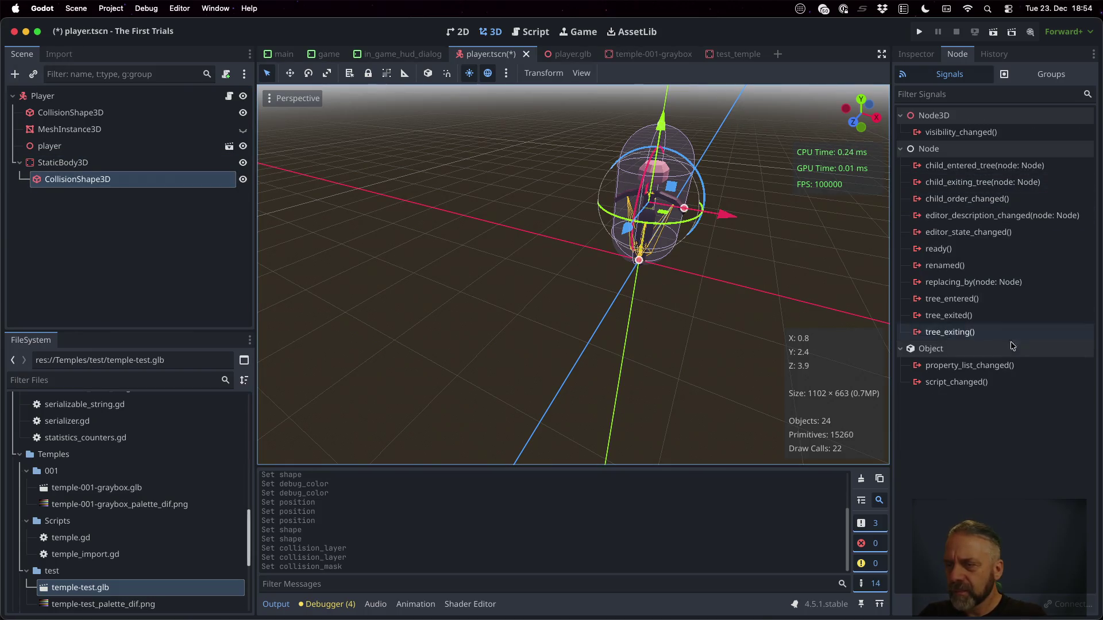
mouse_move(1028, 391)
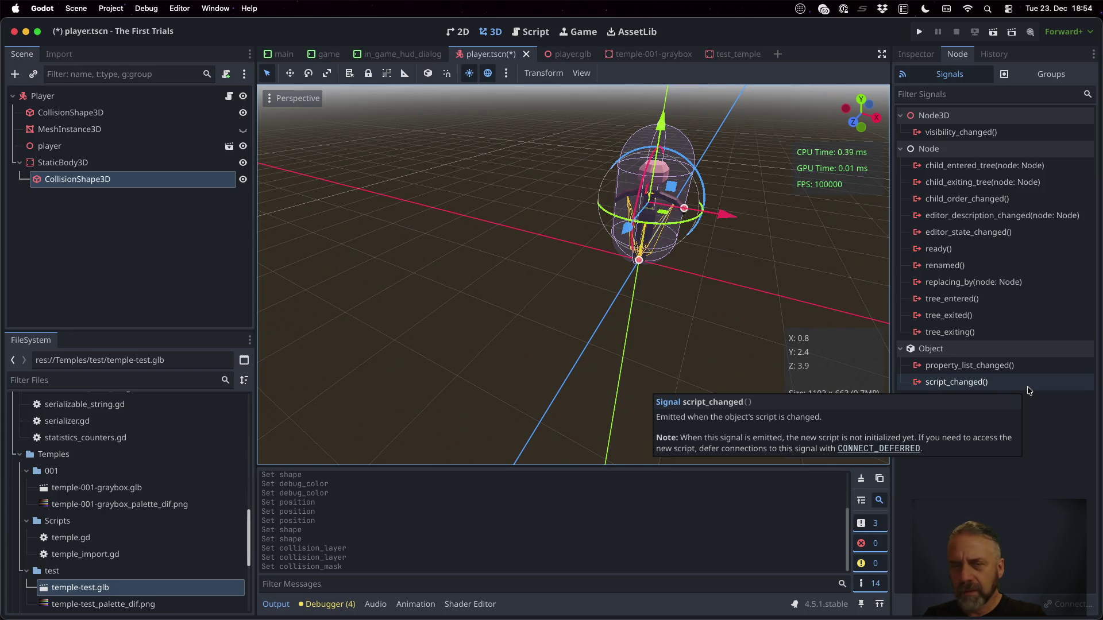
click(121, 167)
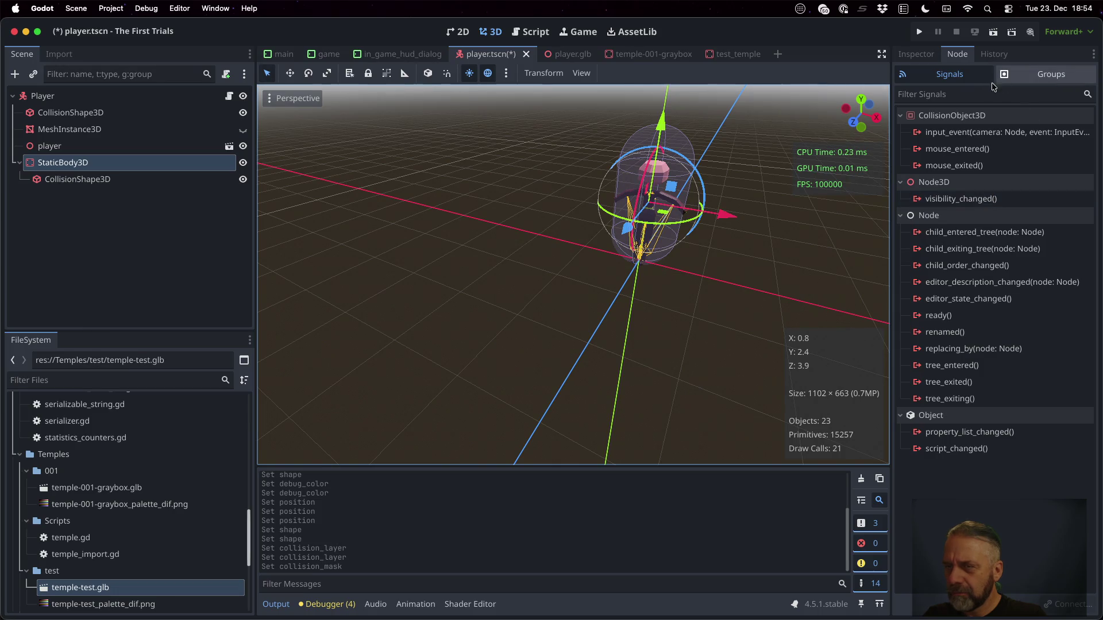
click(917, 57)
click(1087, 91)
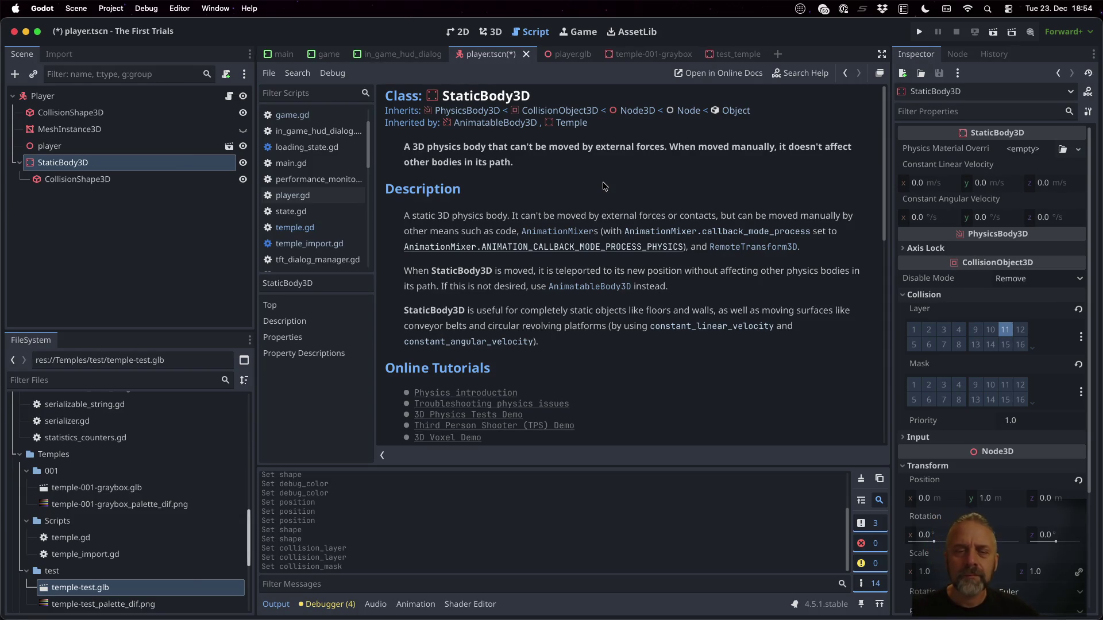
Browse up from the StaticBody3D docs to the PhysicsBody3D and CollisionObject3D class pages.
scroll(613, 223, down, 2)
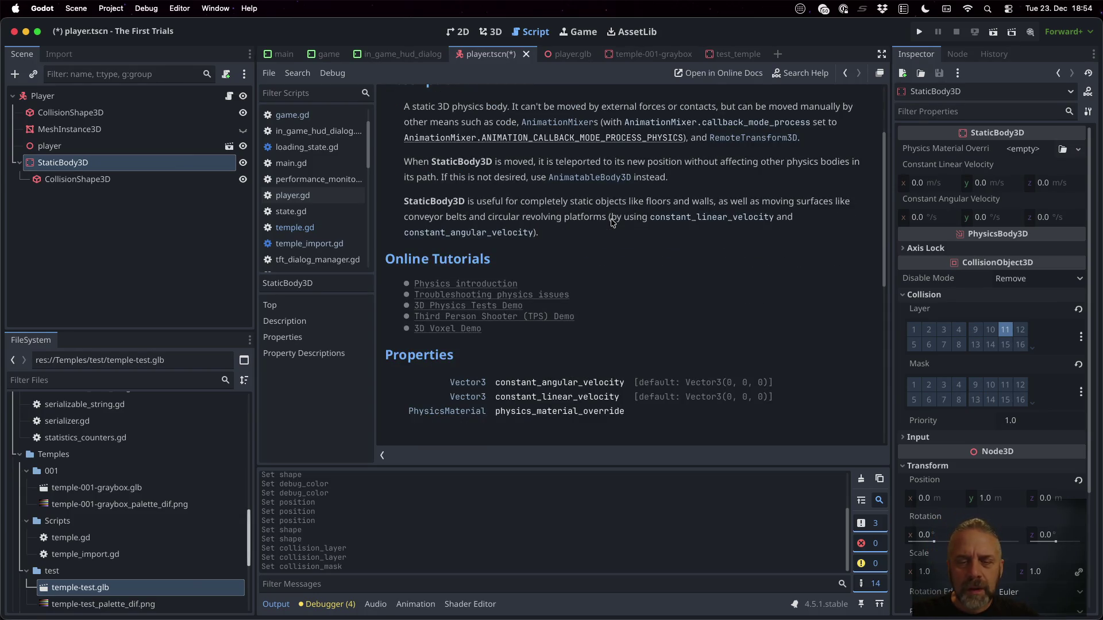
scroll(612, 223, down, 4)
scroll(612, 223, up, 3)
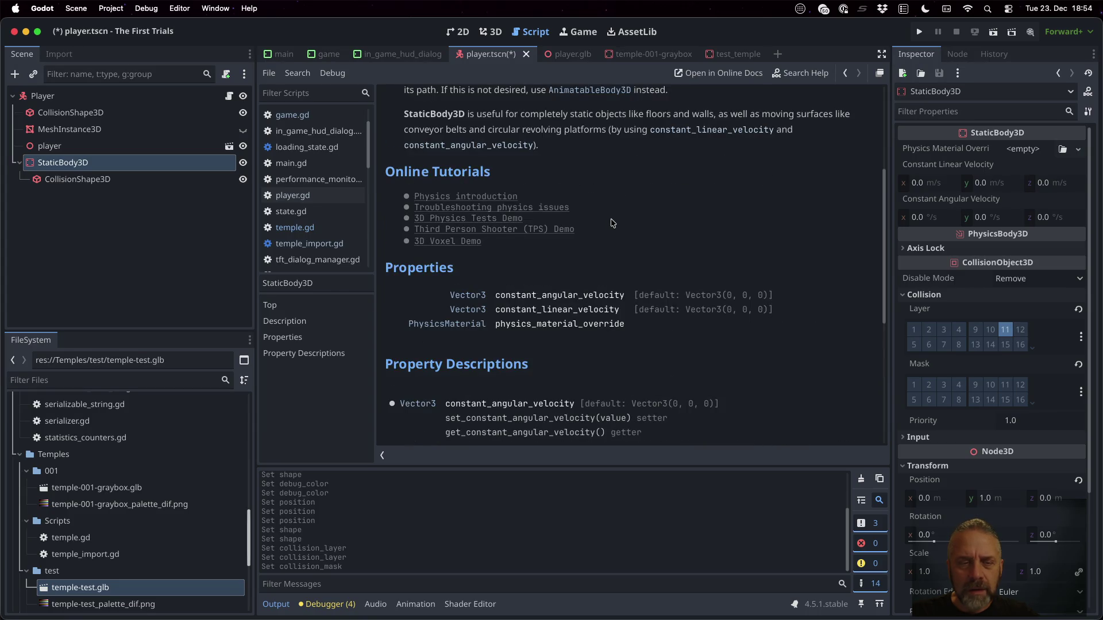
scroll(545, 301, up, 5)
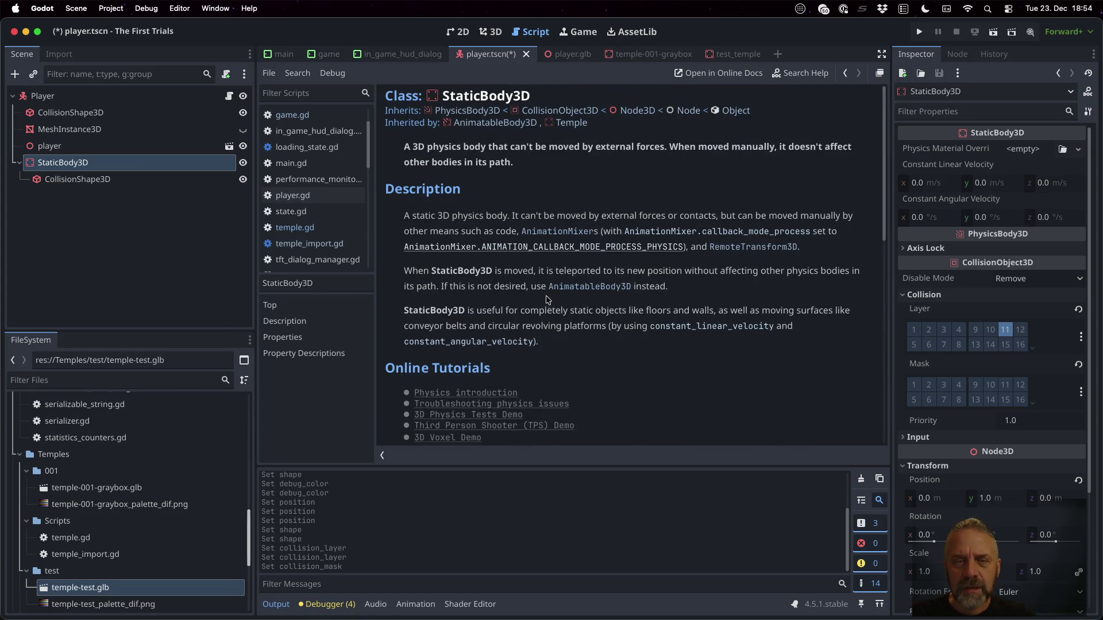
click(467, 110)
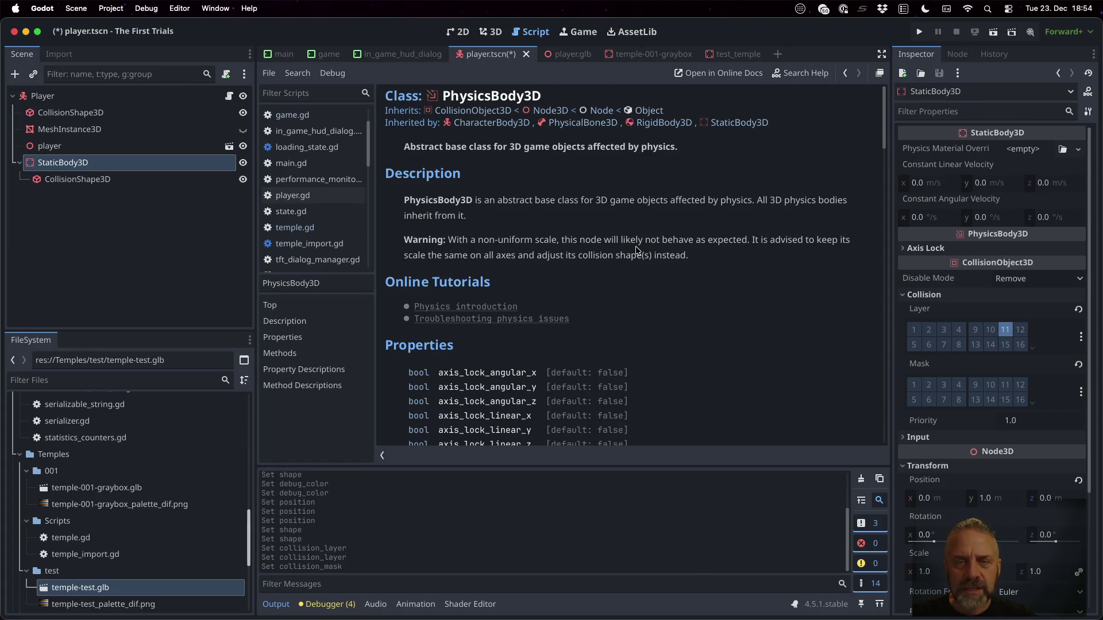
scroll(636, 251, down, 4)
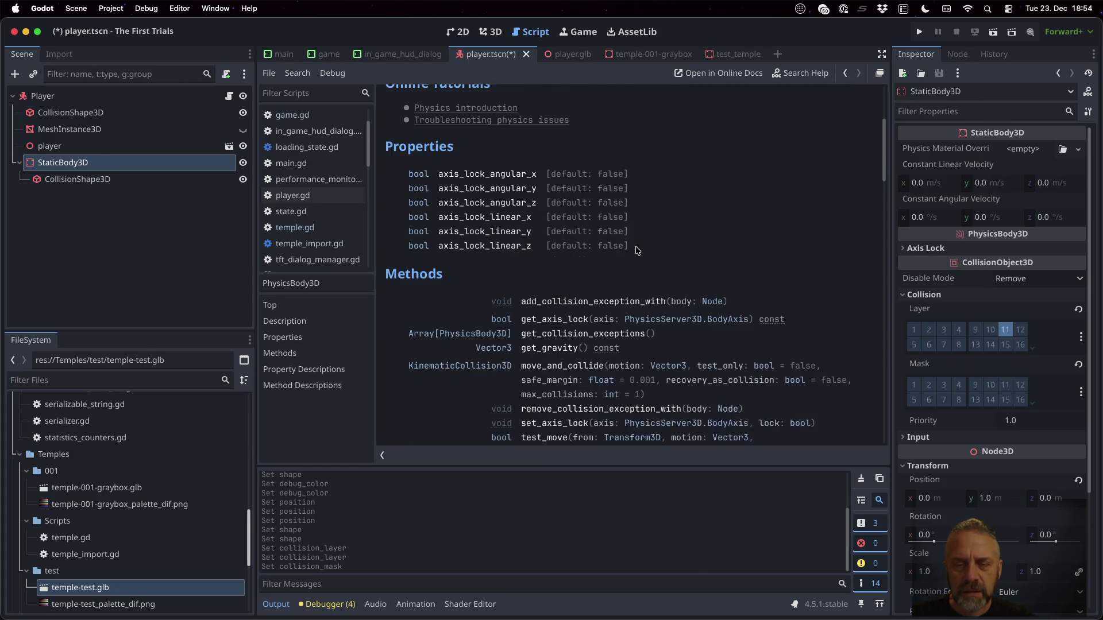
scroll(636, 250, up, 4)
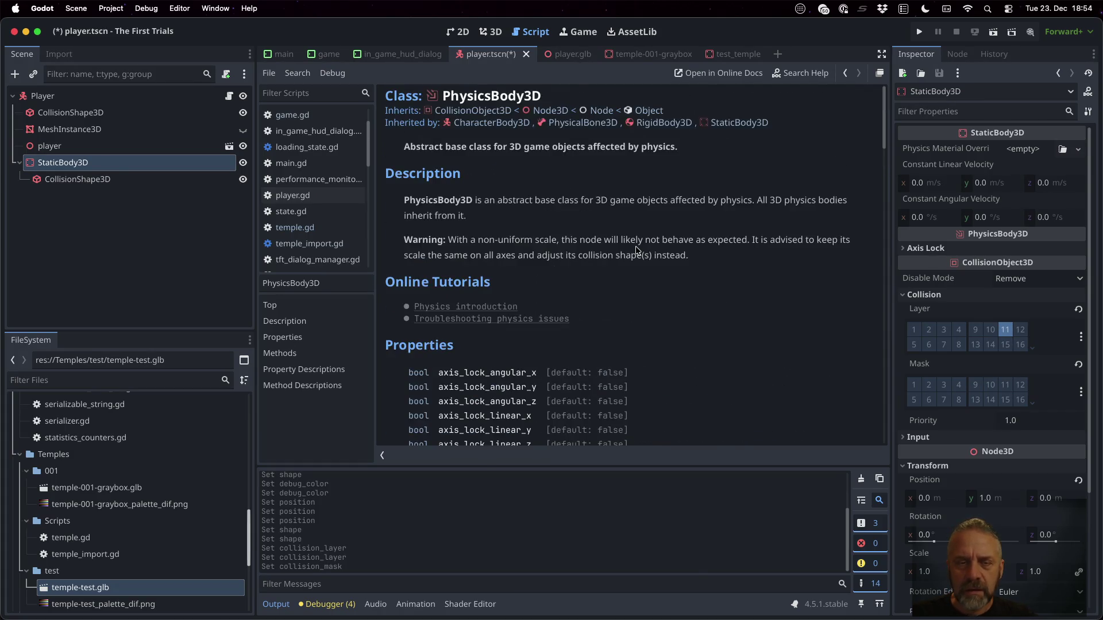
click(485, 110)
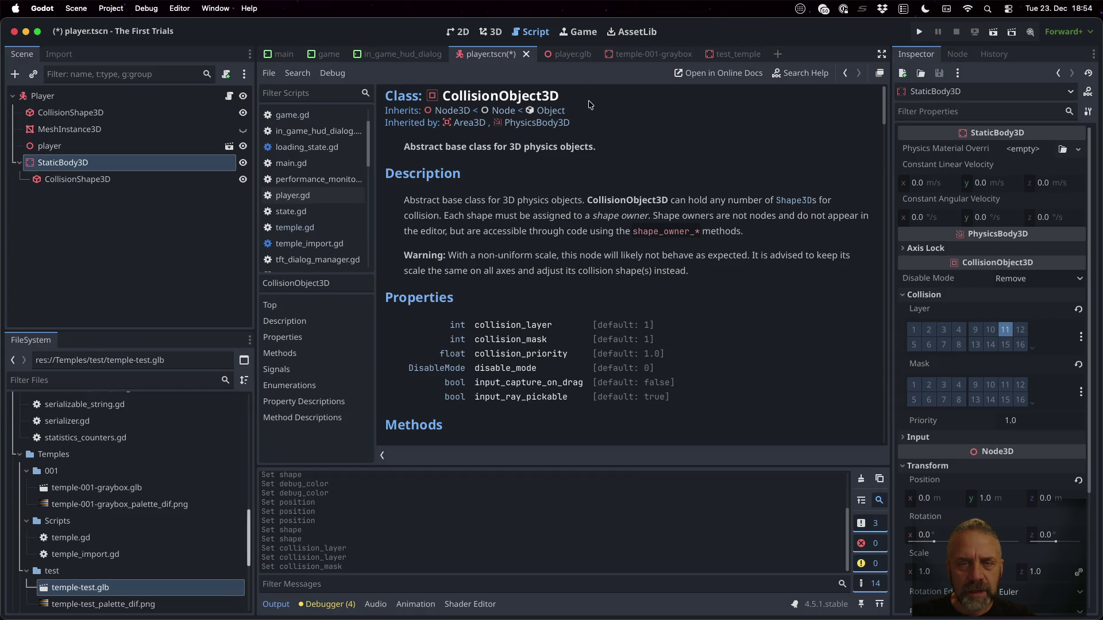
Review the CollisionObject3D Signals section, then follow the Inherited by link to Area3D.
click(540, 123)
click(470, 110)
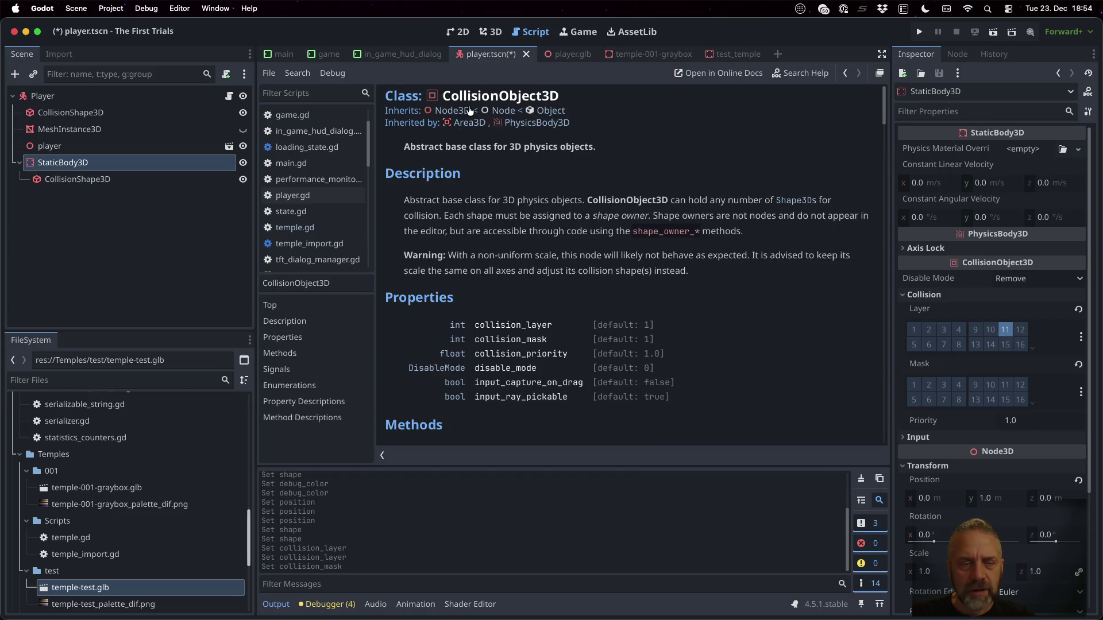
click(278, 369)
scroll(550, 261, up, 1)
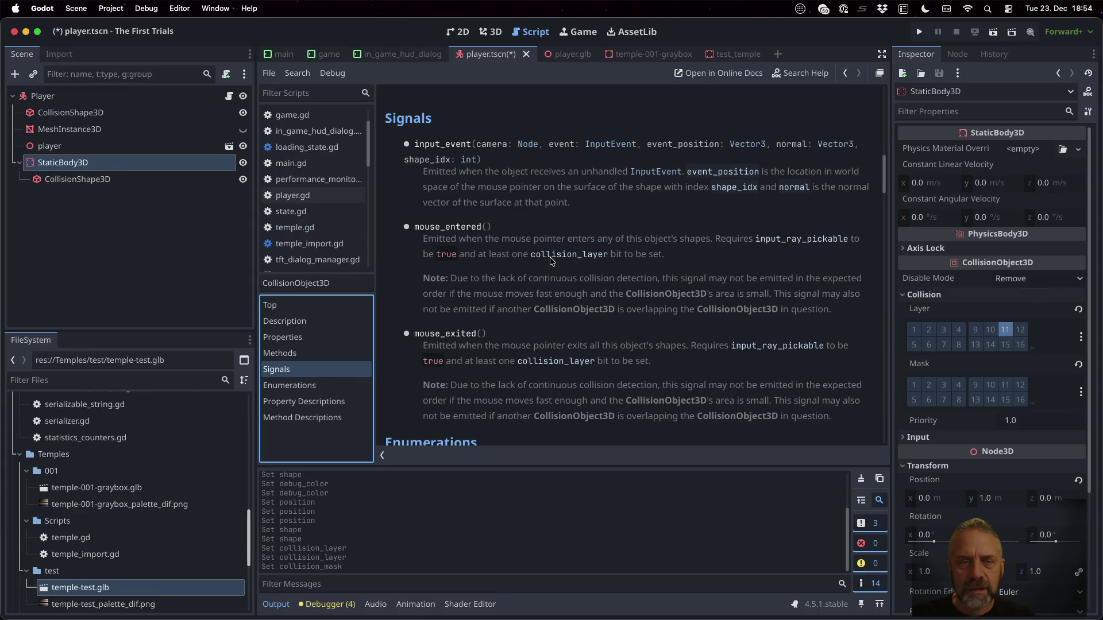
scroll(550, 261, up, 15)
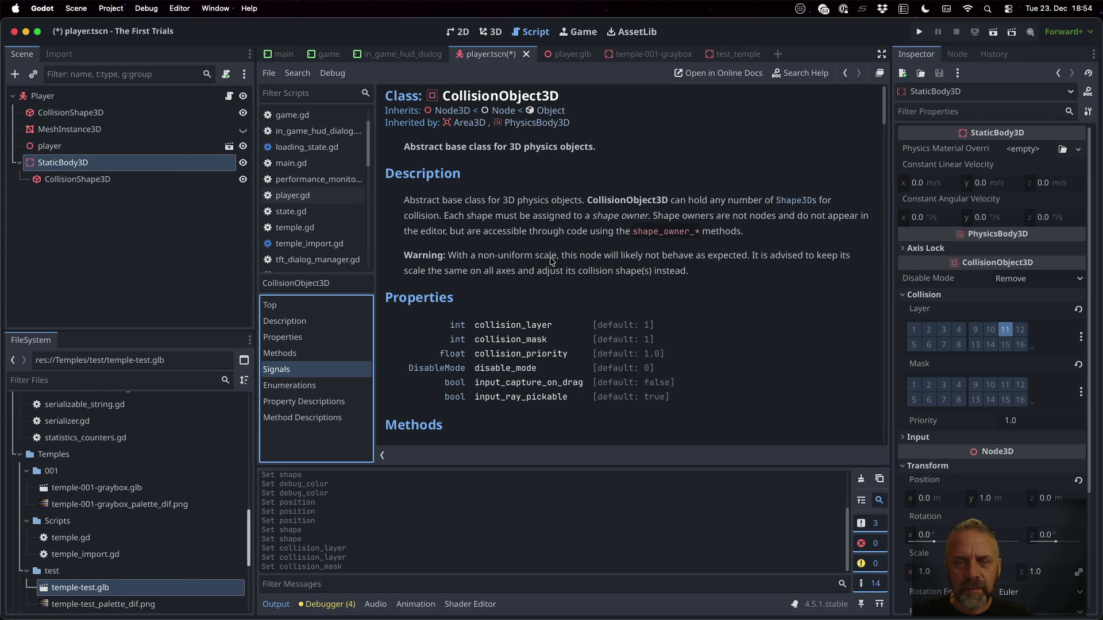
scroll(550, 262, down, 12)
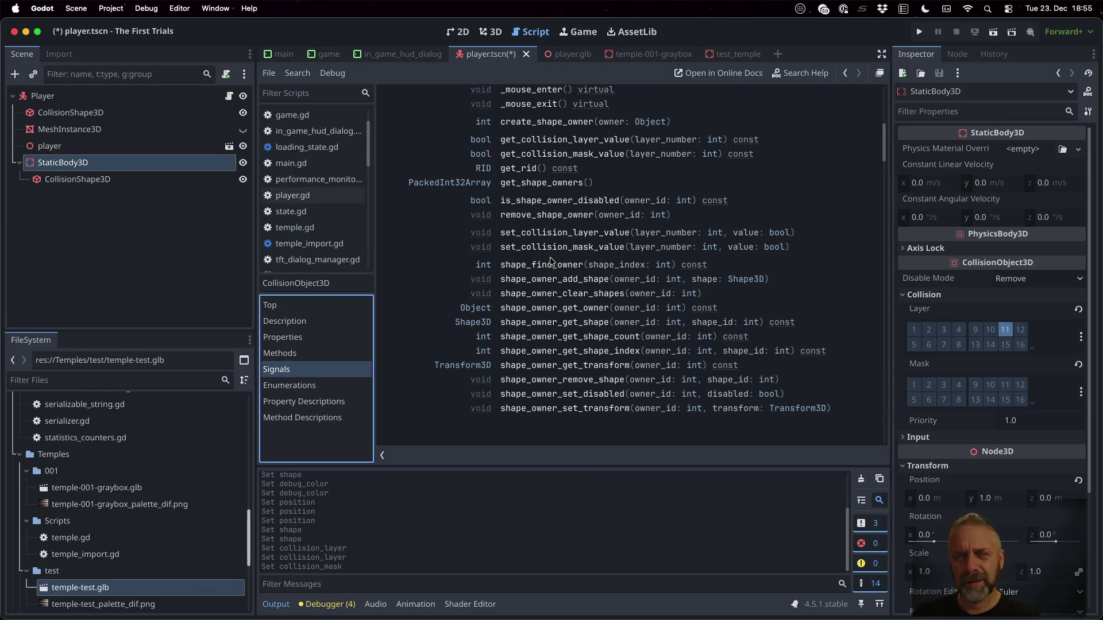
scroll(550, 261, up, 12)
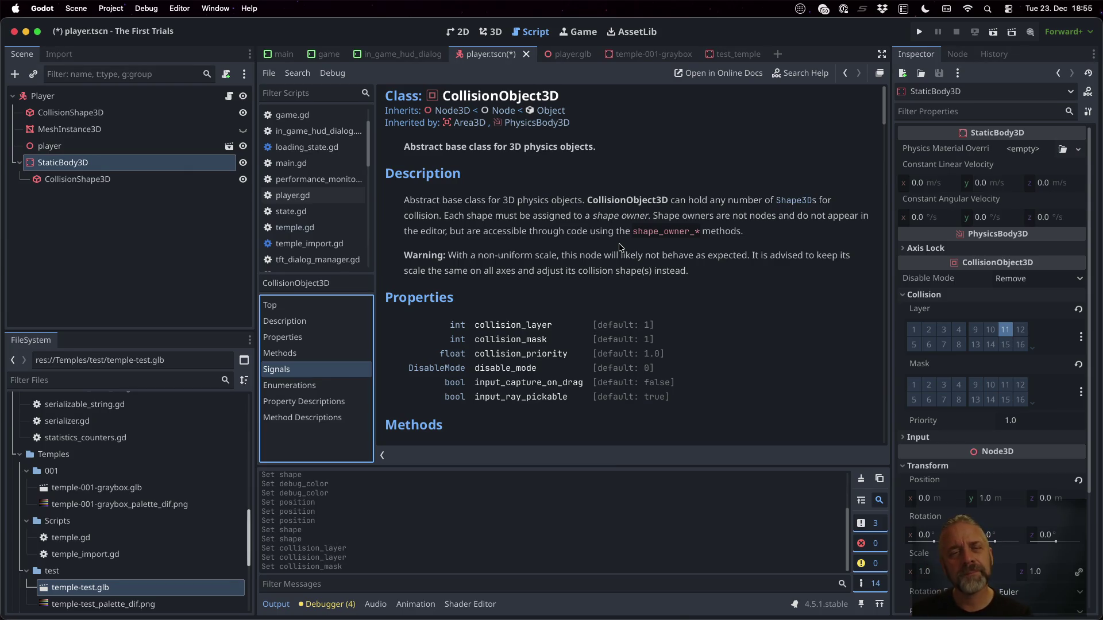
click(470, 123)
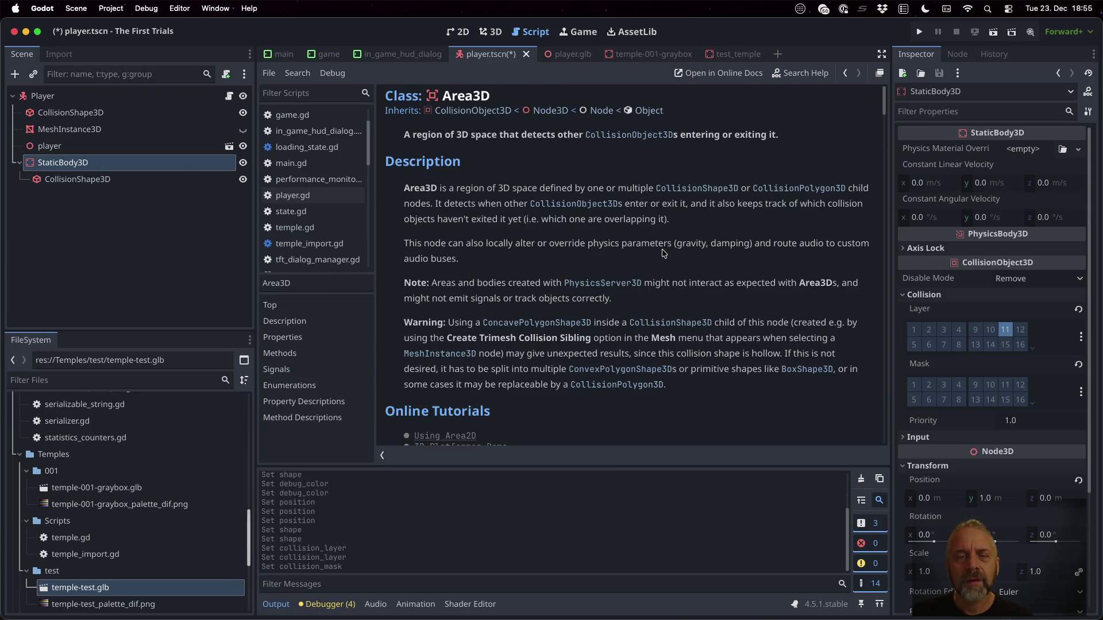
scroll(664, 253, down, 3)
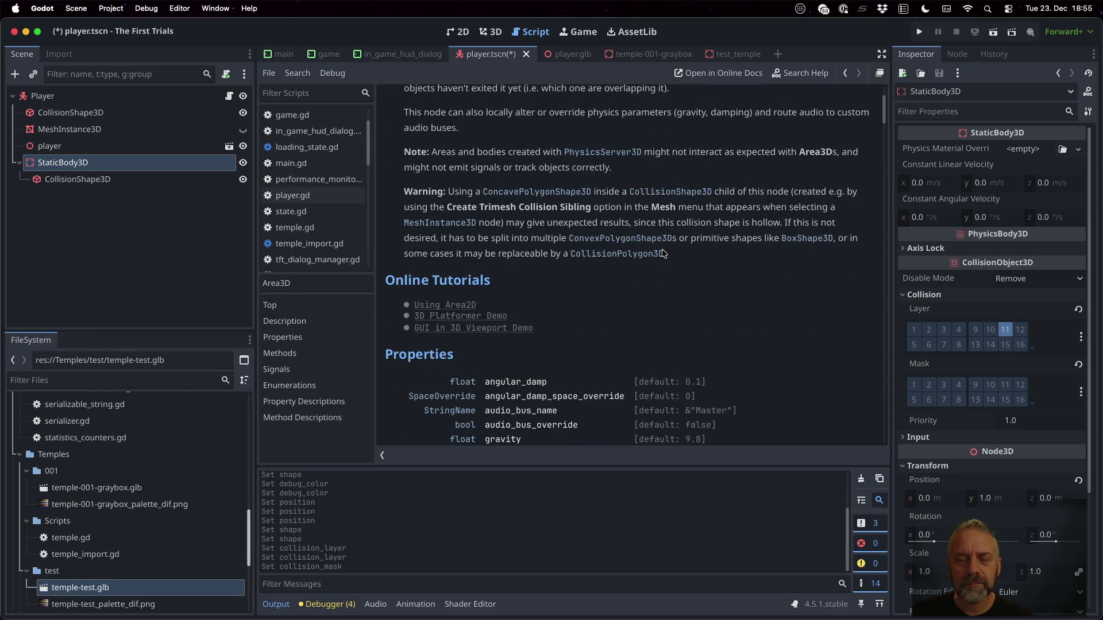
scroll(663, 254, down, 5)
click(276, 369)
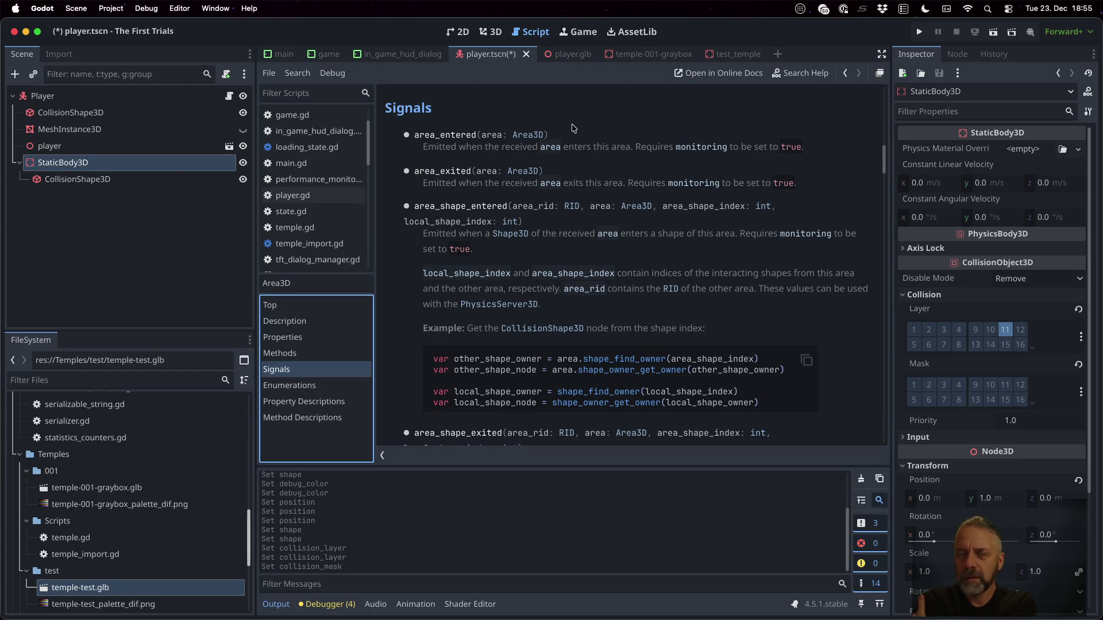
scroll(572, 128, up, 15)
scroll(572, 128, down, 3)
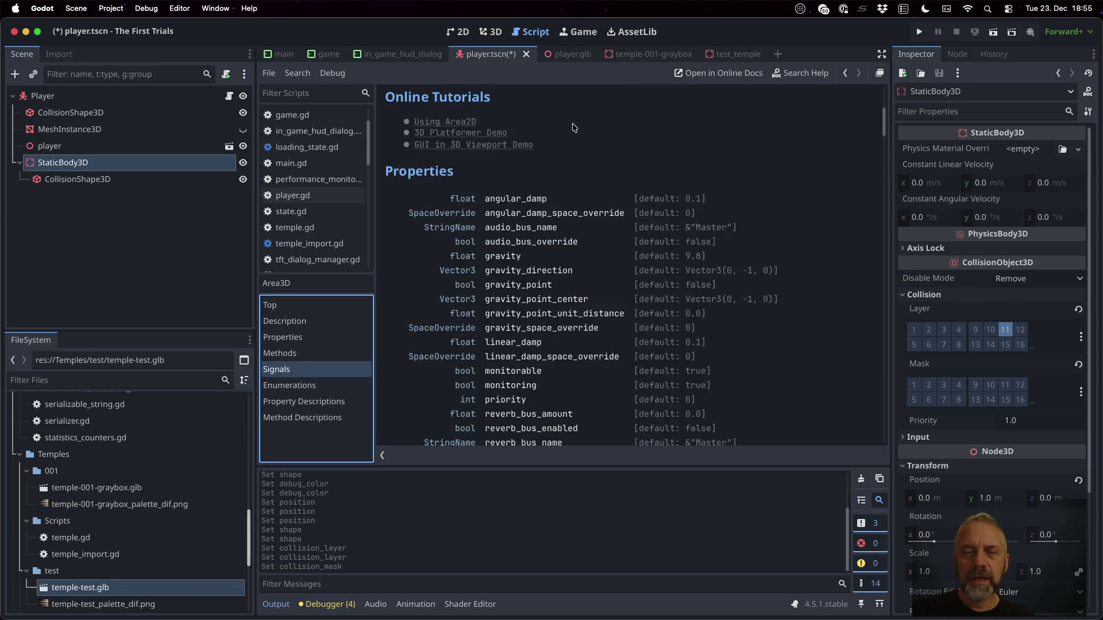
scroll(572, 127, up, 5)
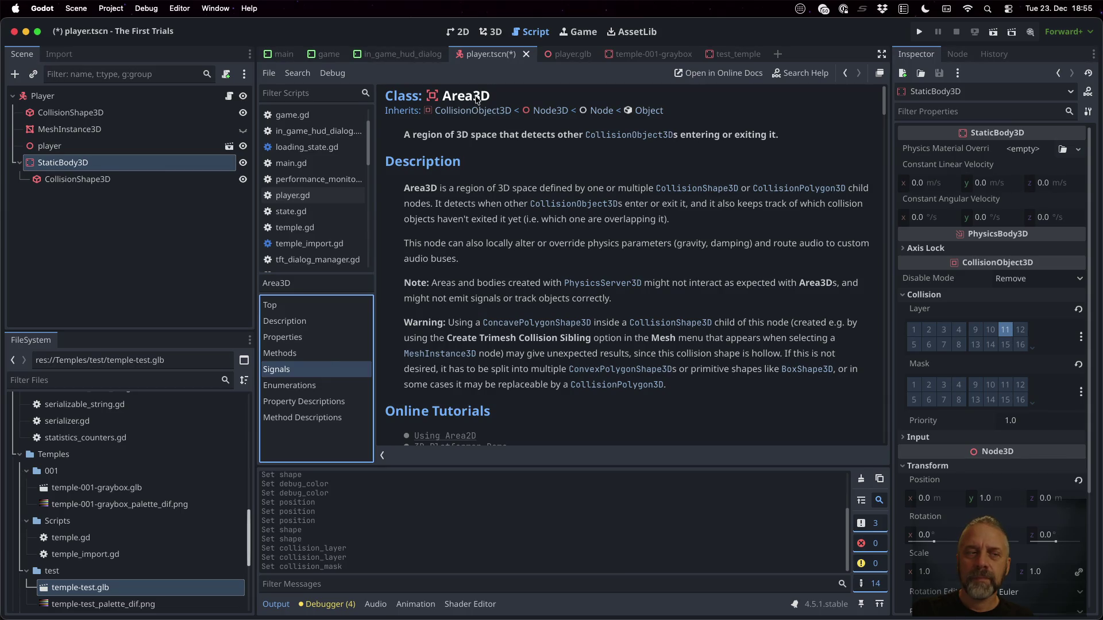
click(105, 163)
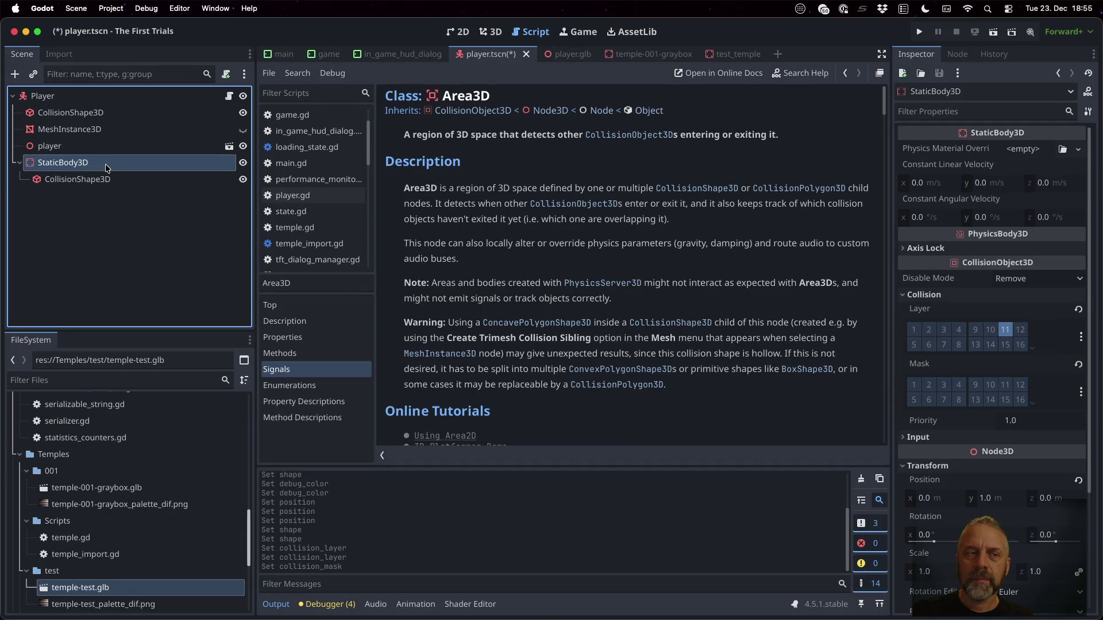
click(105, 163)
key(Escape)
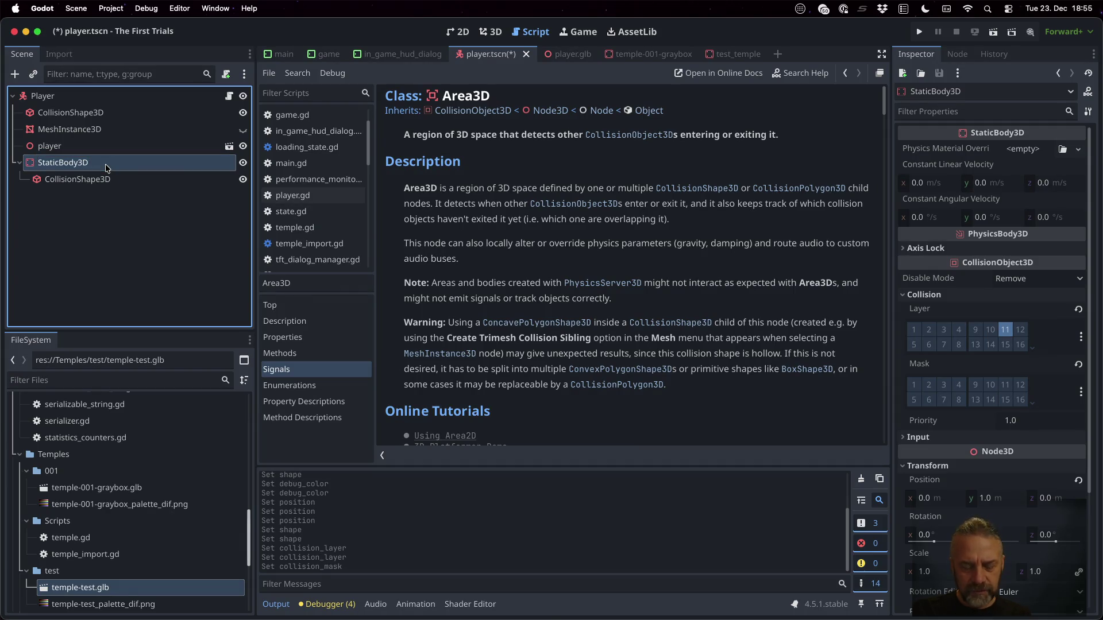
Use Change Type on the player's StaticBody3D node, searching 'Area' to make it an Area3D.
right_click(105, 163)
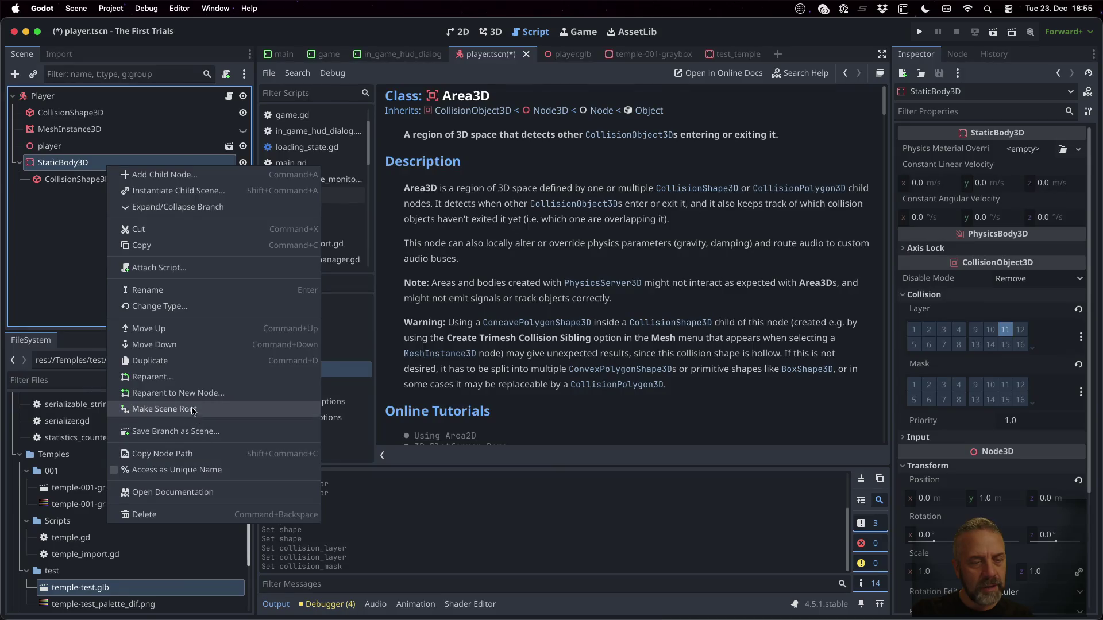
click(182, 307)
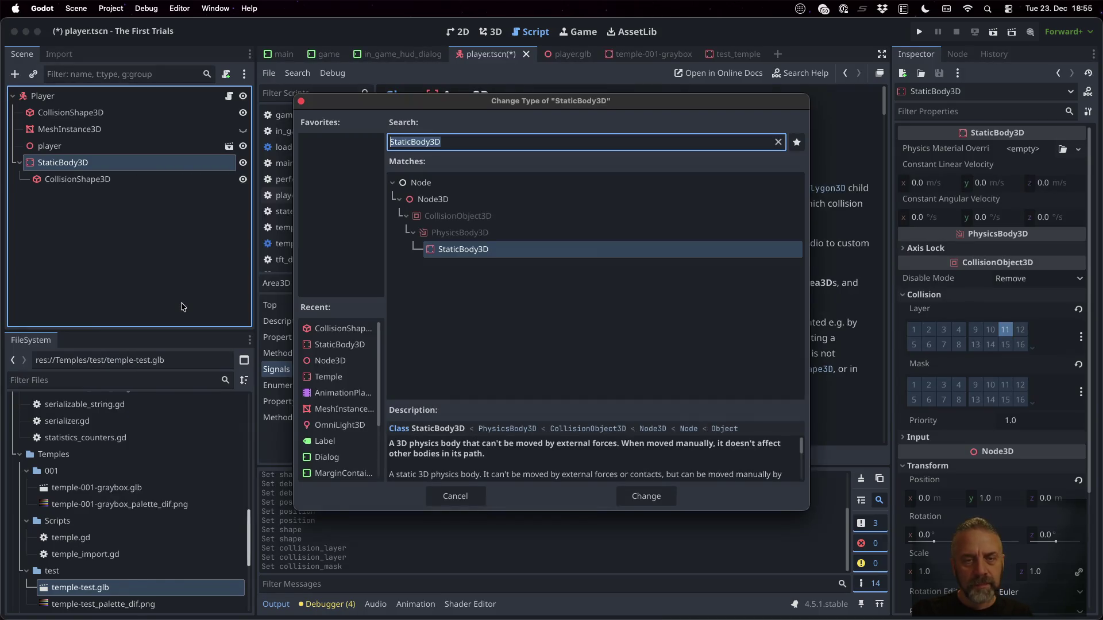
text(Area)
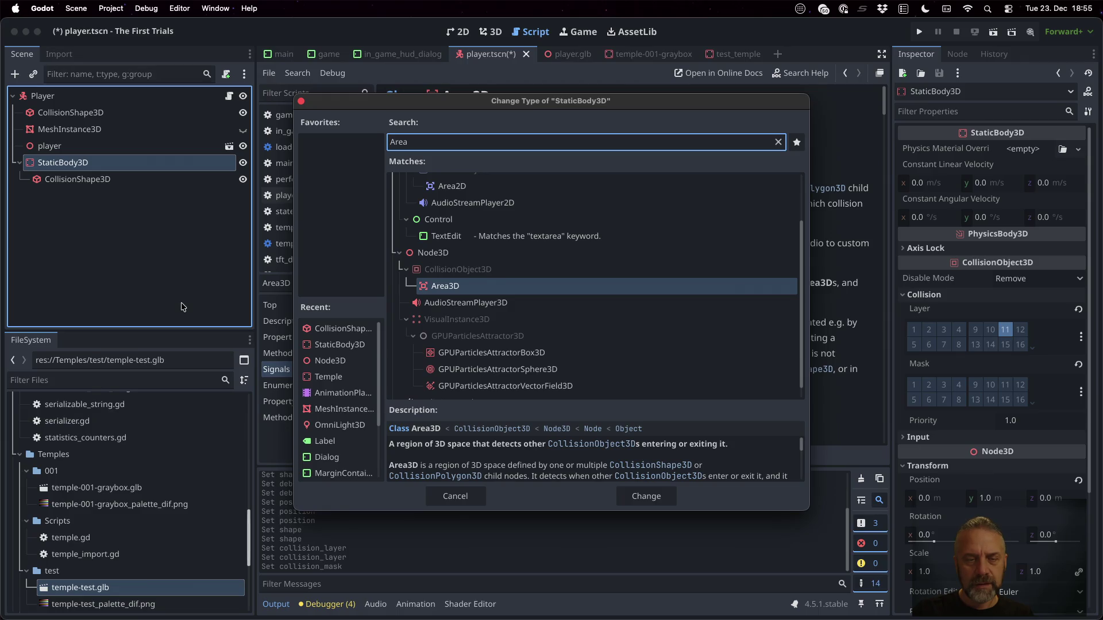
key(Return)
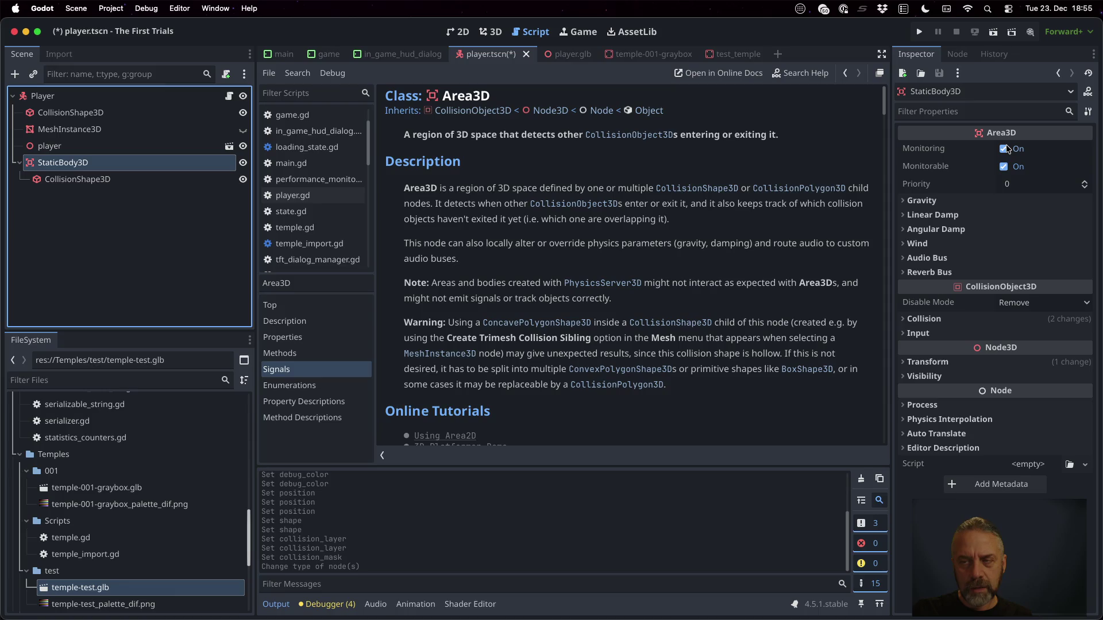
click(1004, 167)
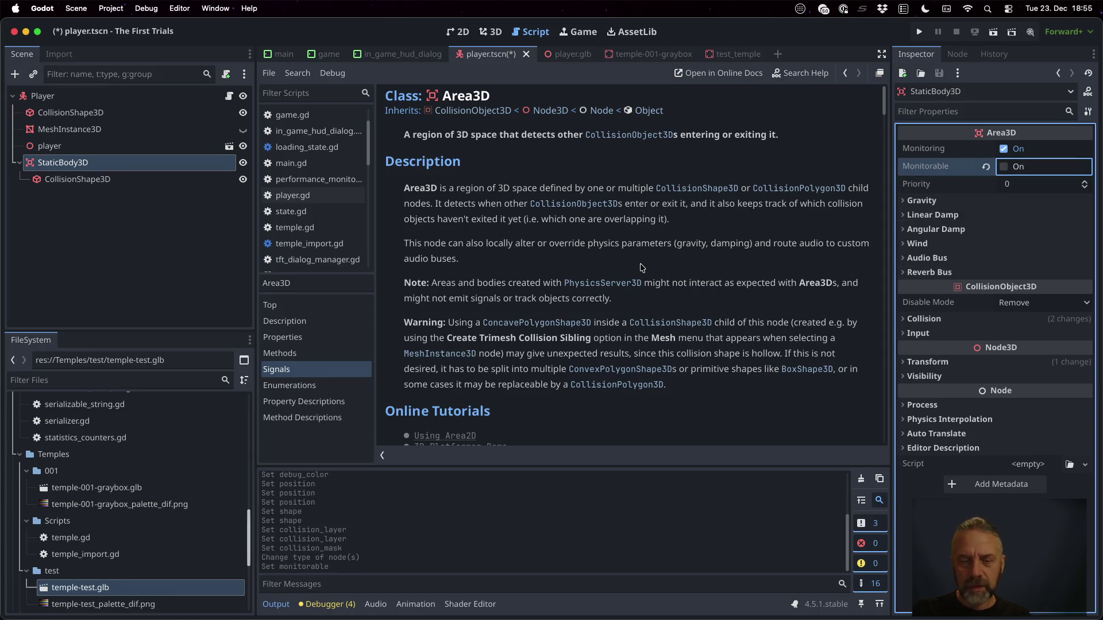
key(super+s)
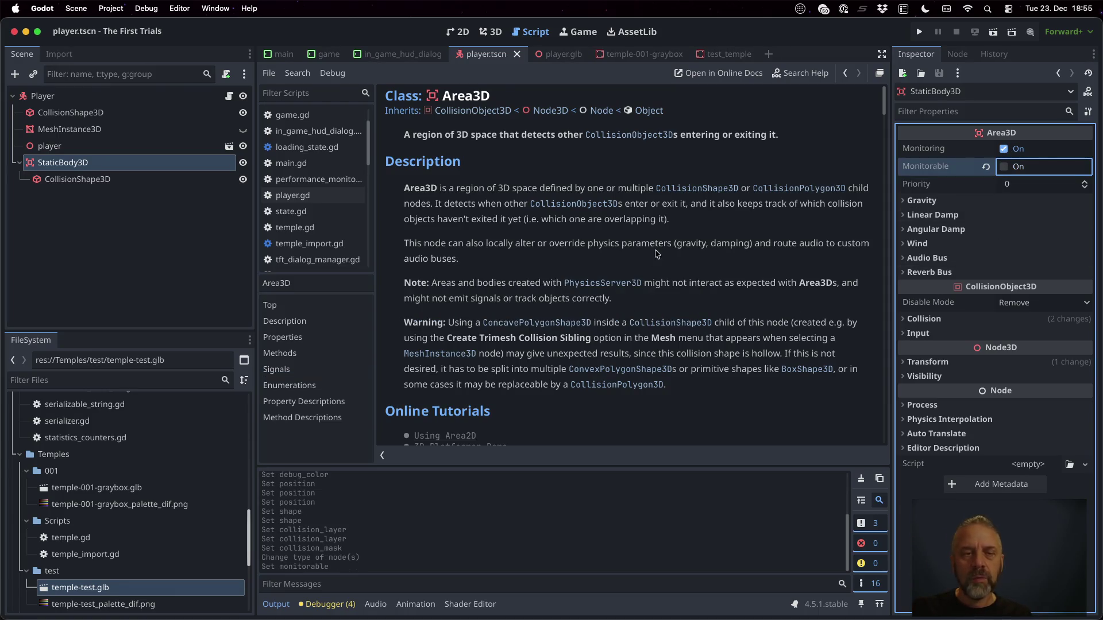
click(943, 51)
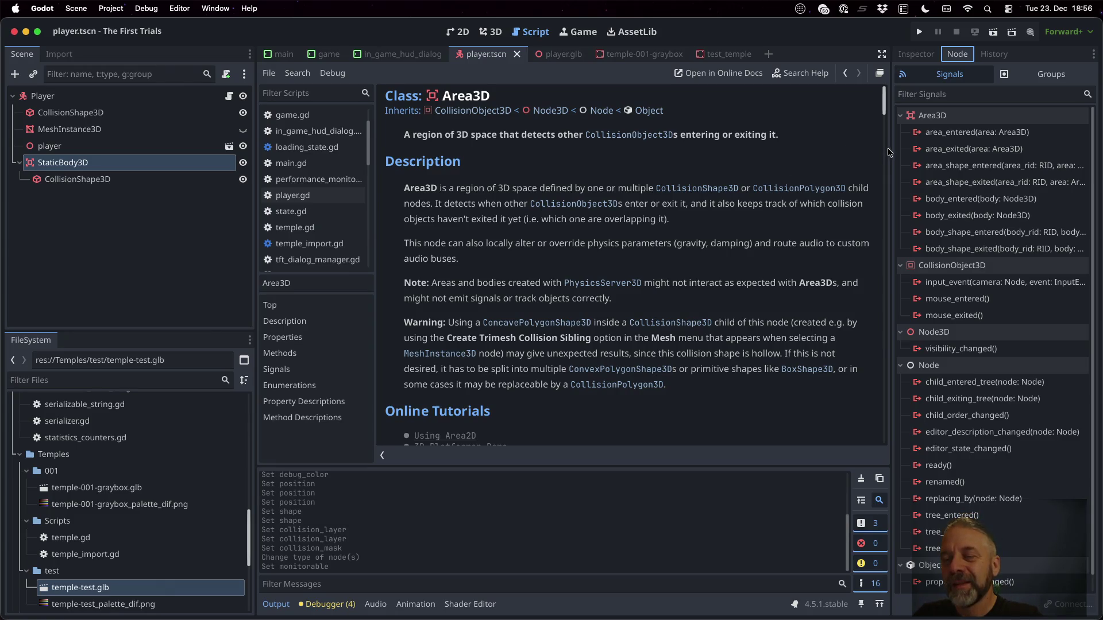
mouse_move(962, 133)
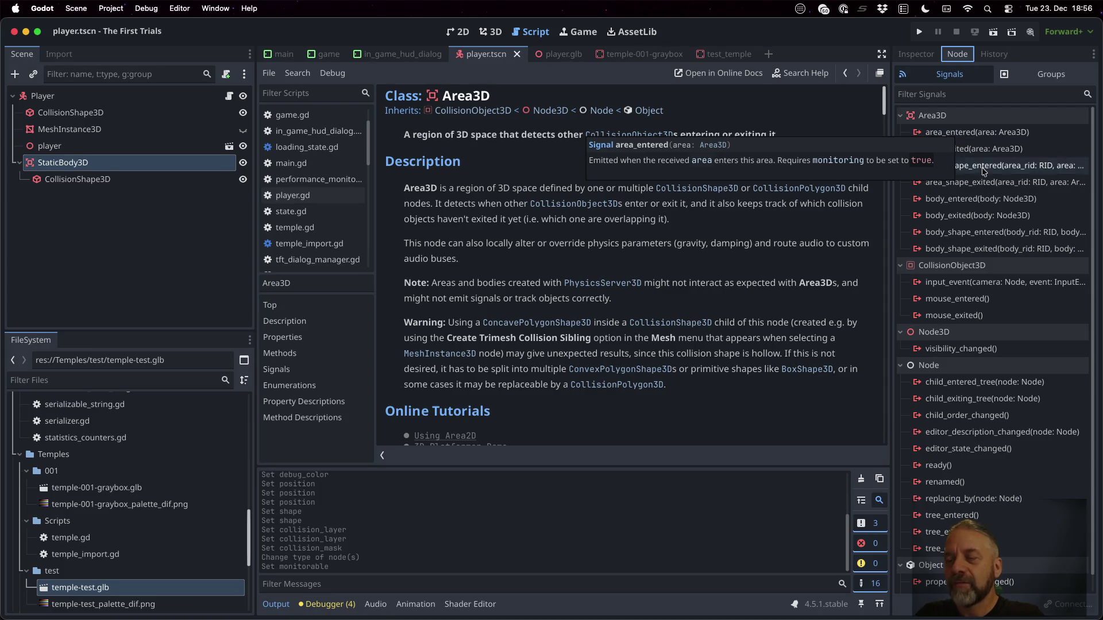
mouse_move(1006, 206)
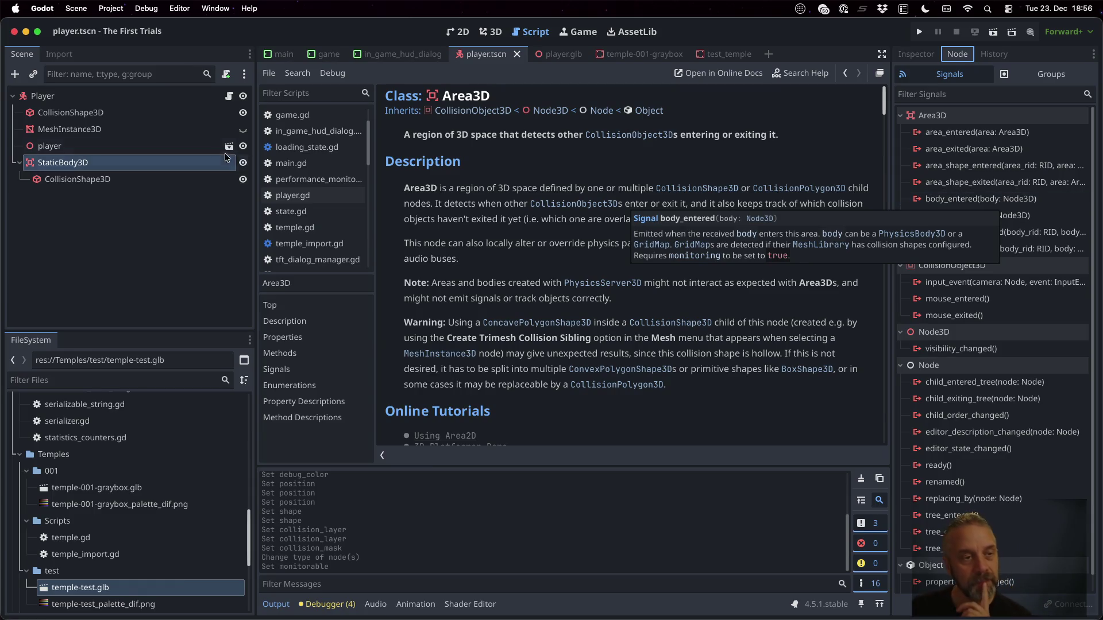
scroll(162, 498, up, 10)
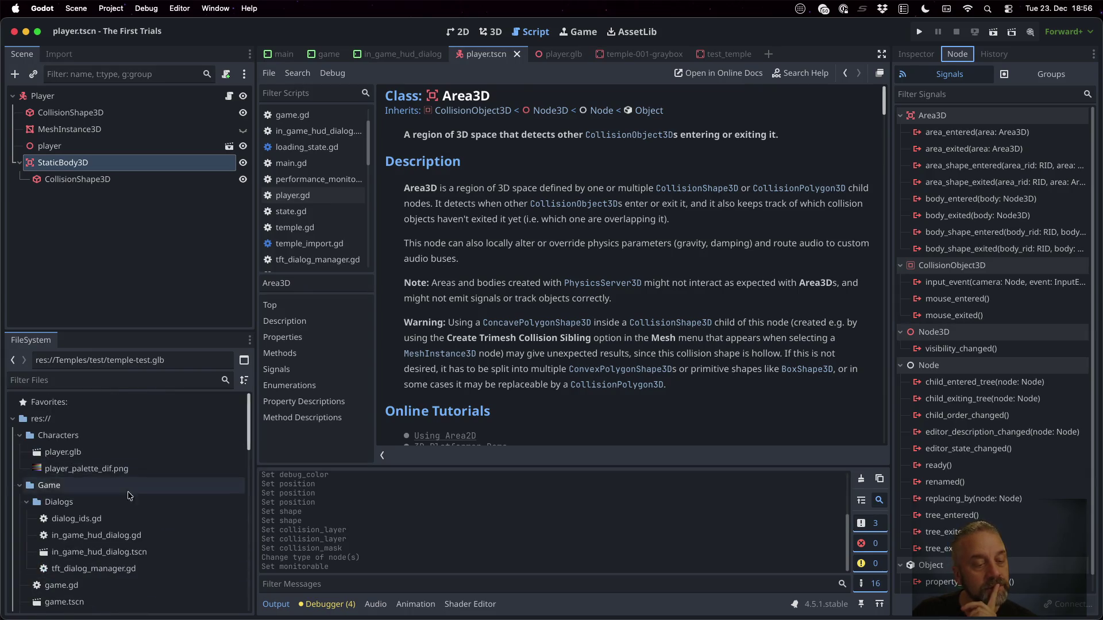
Open game.tscn and change the TriggerKey-TestKey1-TestBarrier1 node's type to Area3D.
double_click(132, 599)
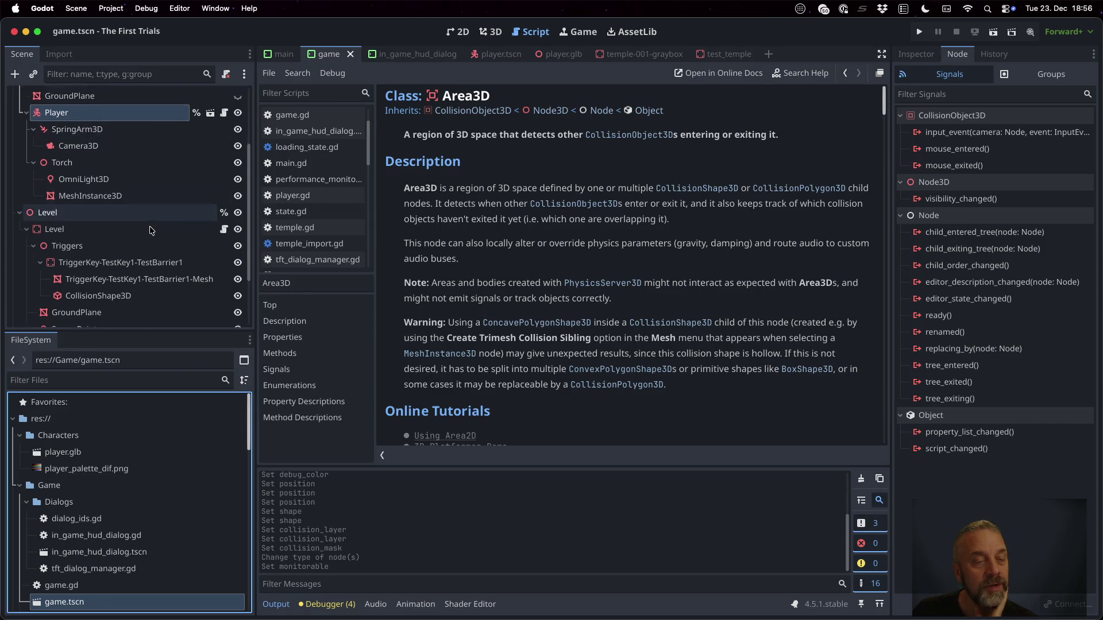
scroll(151, 229, down, 3)
click(110, 207)
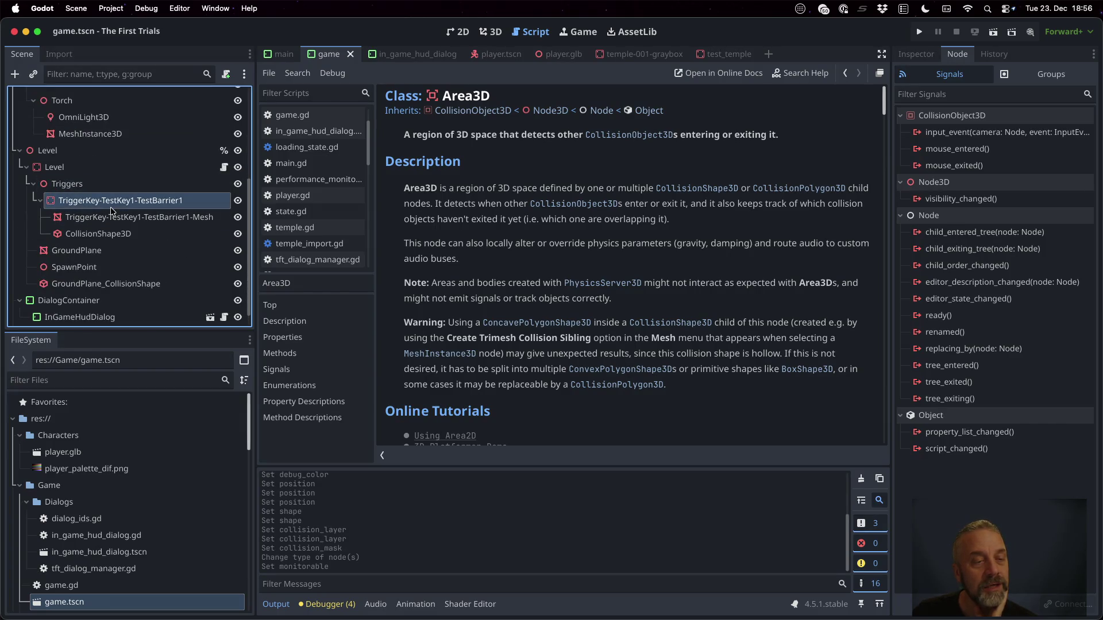
right_click(111, 203)
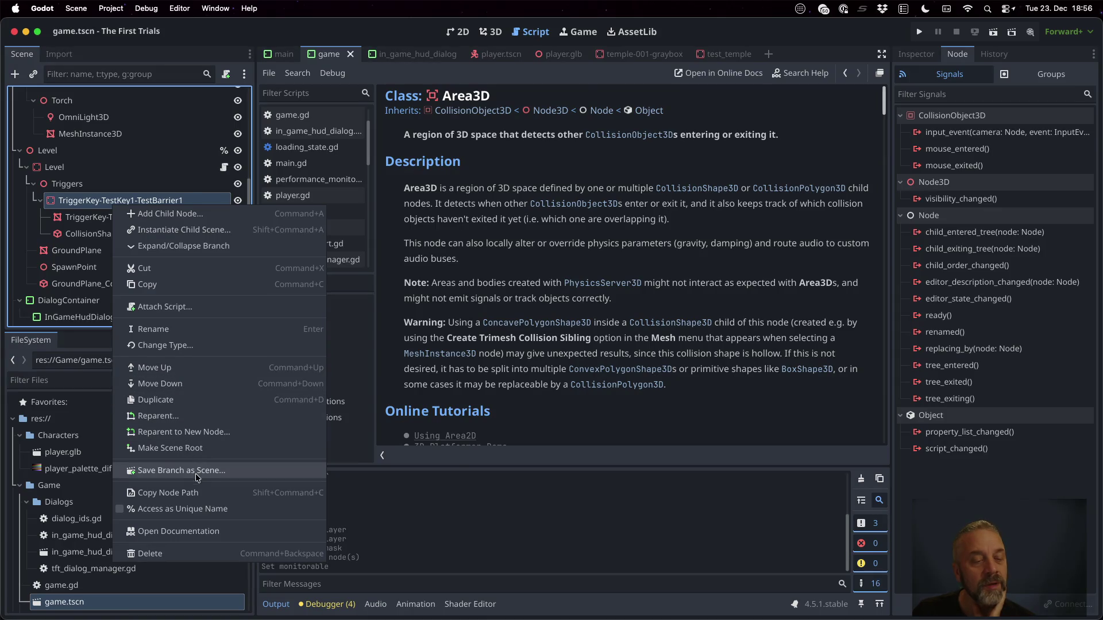
click(200, 346)
text(Area3D)
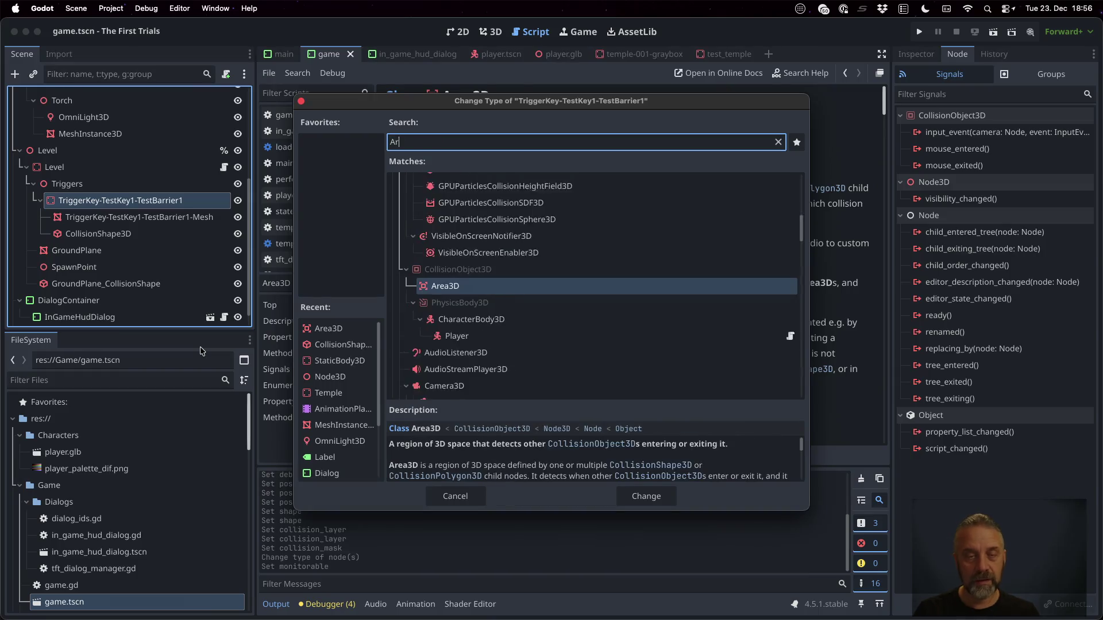
key(Return)
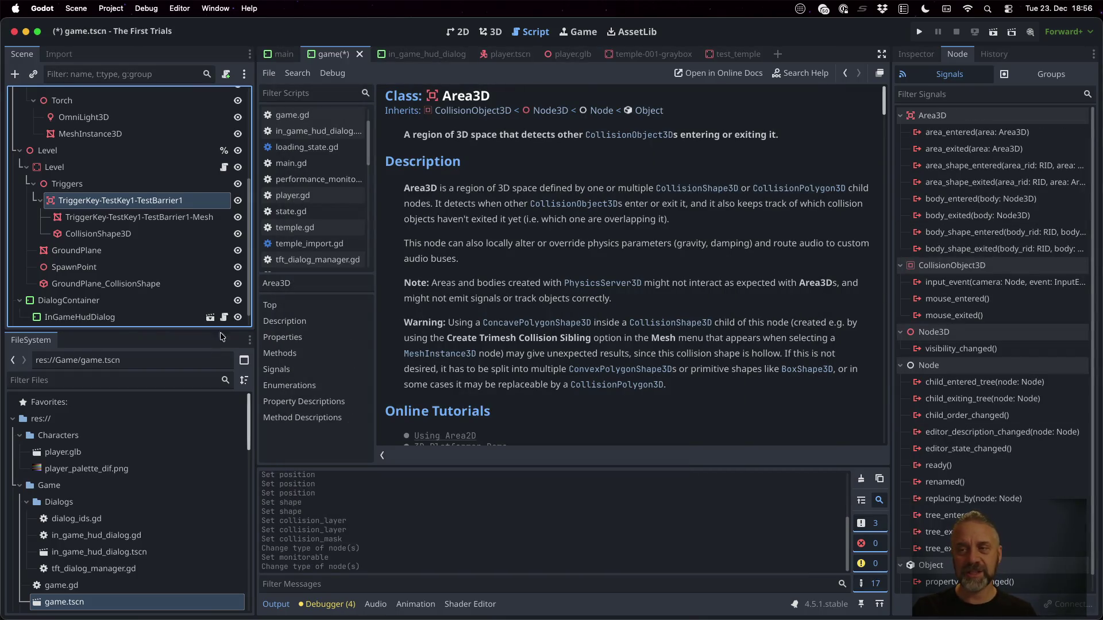
Switch off Monitoring on the trigger area in the Inspector and glance at its collision settings.
click(915, 55)
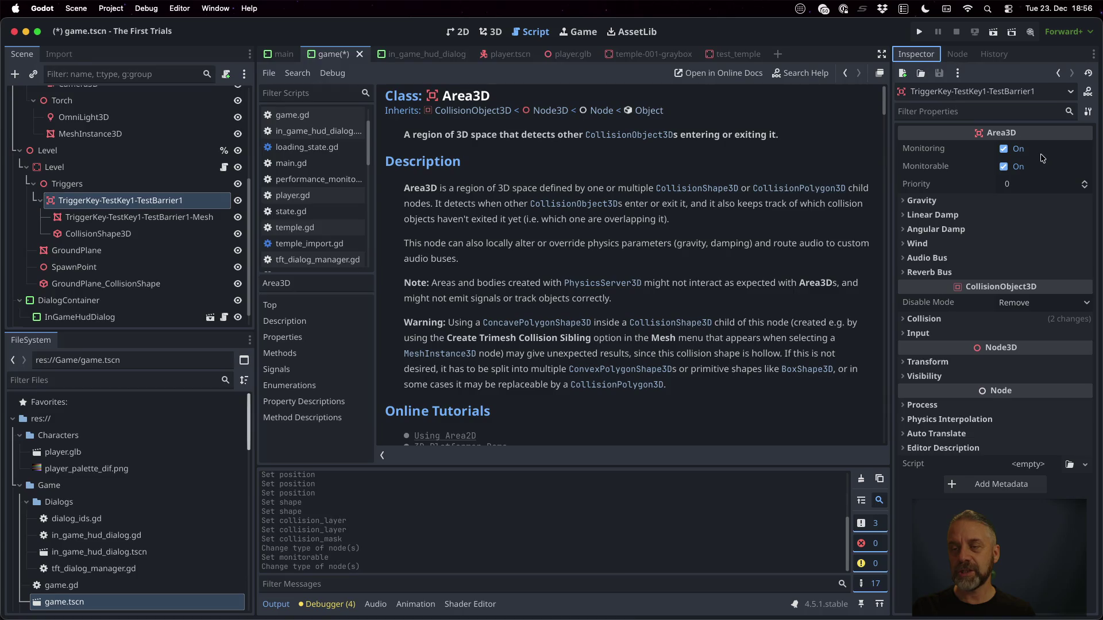
click(1005, 152)
click(1004, 150)
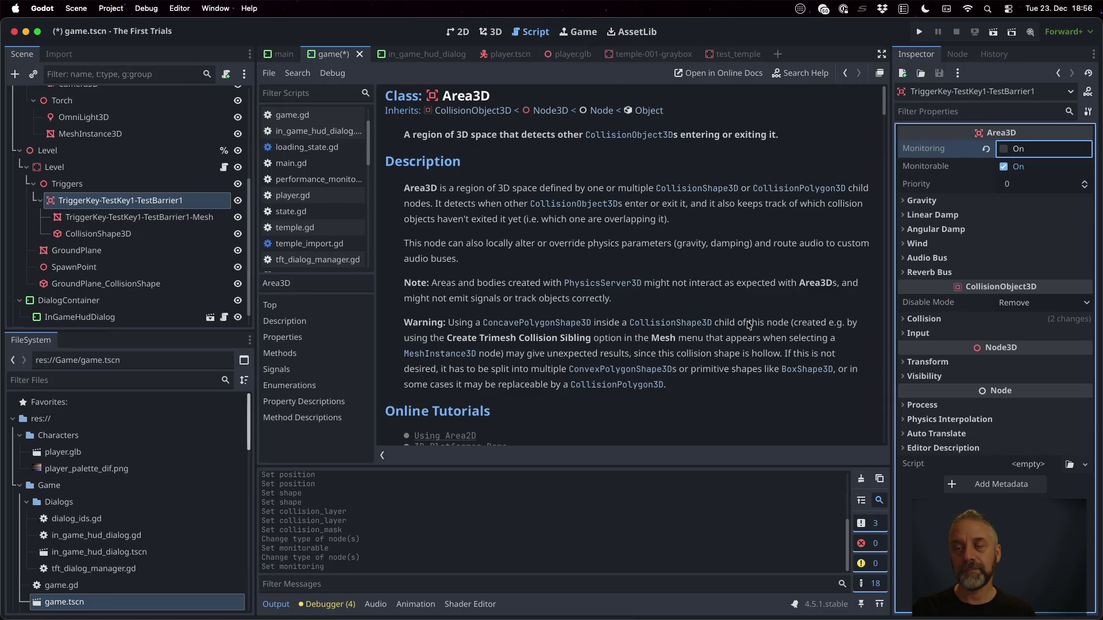
click(745, 291)
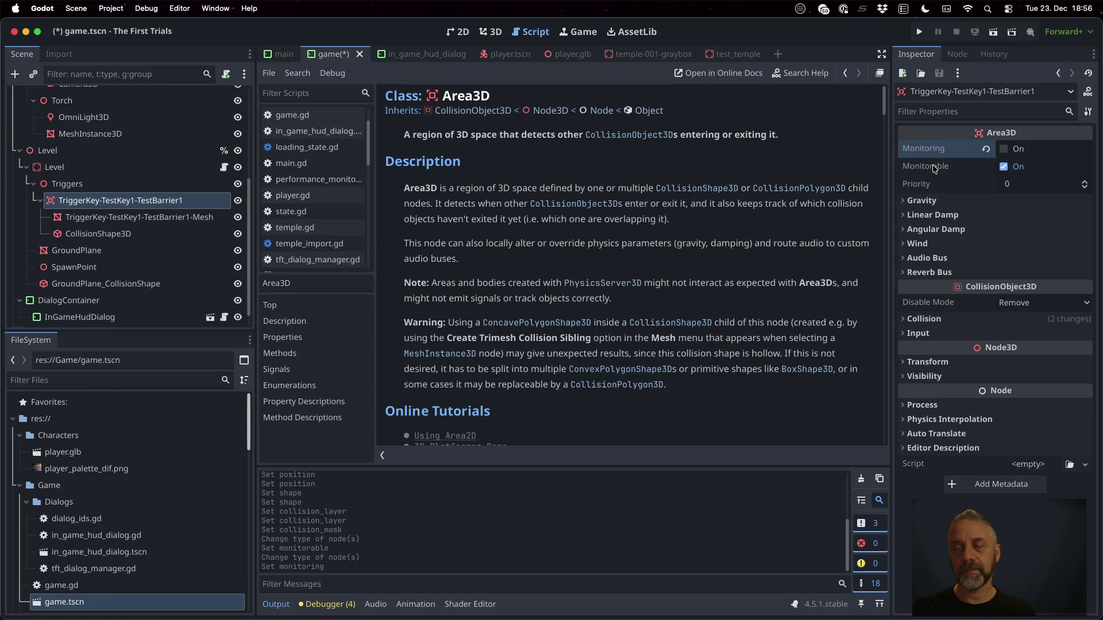
mouse_move(927, 150)
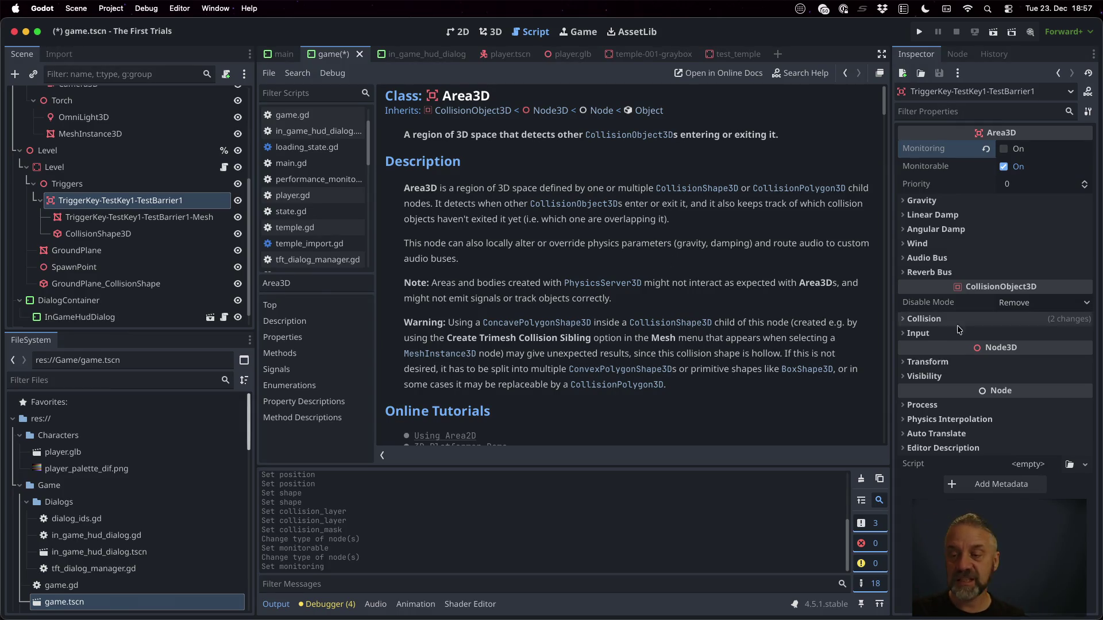
click(1005, 319)
click(922, 318)
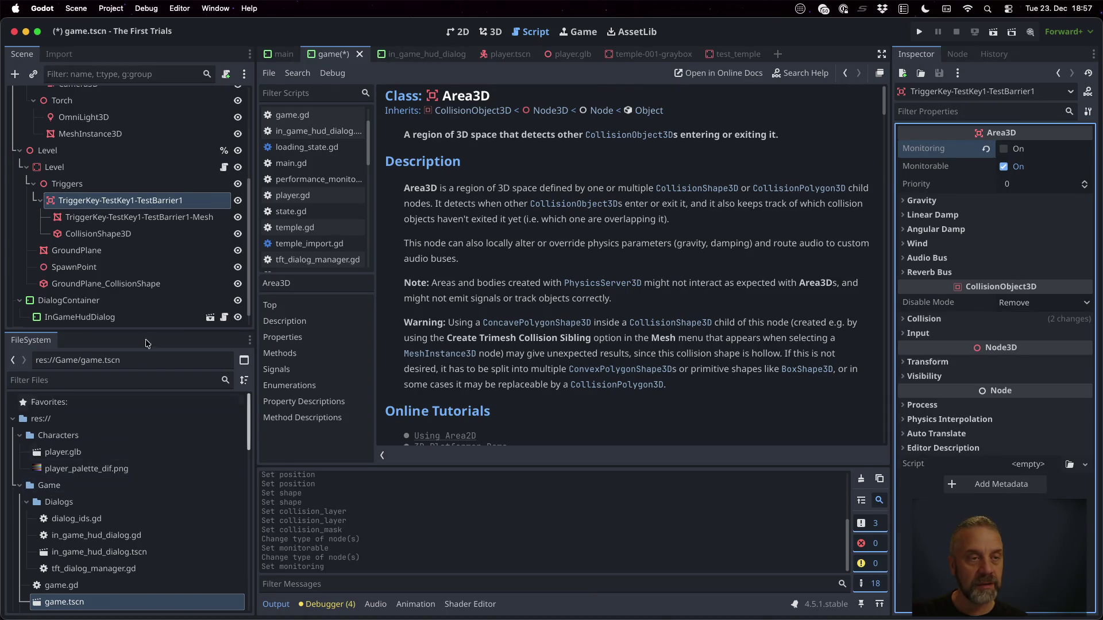
scroll(114, 217, up, 5)
click(86, 205)
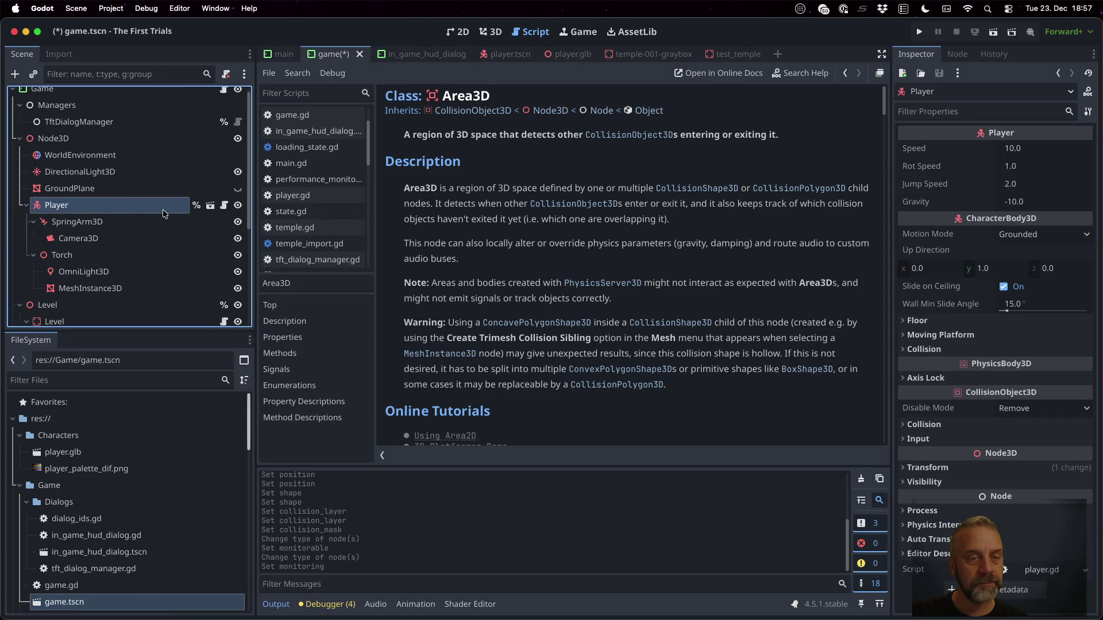
Open player.tscn and review the area node's signals, cancelling a first body_entered connection attempt.
click(210, 205)
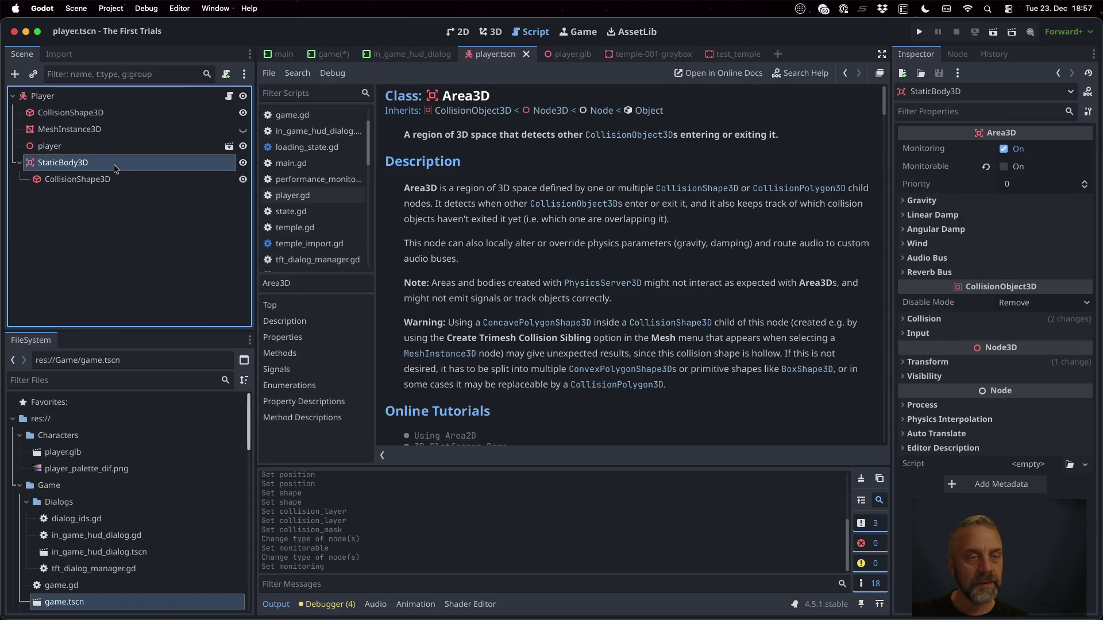
click(959, 54)
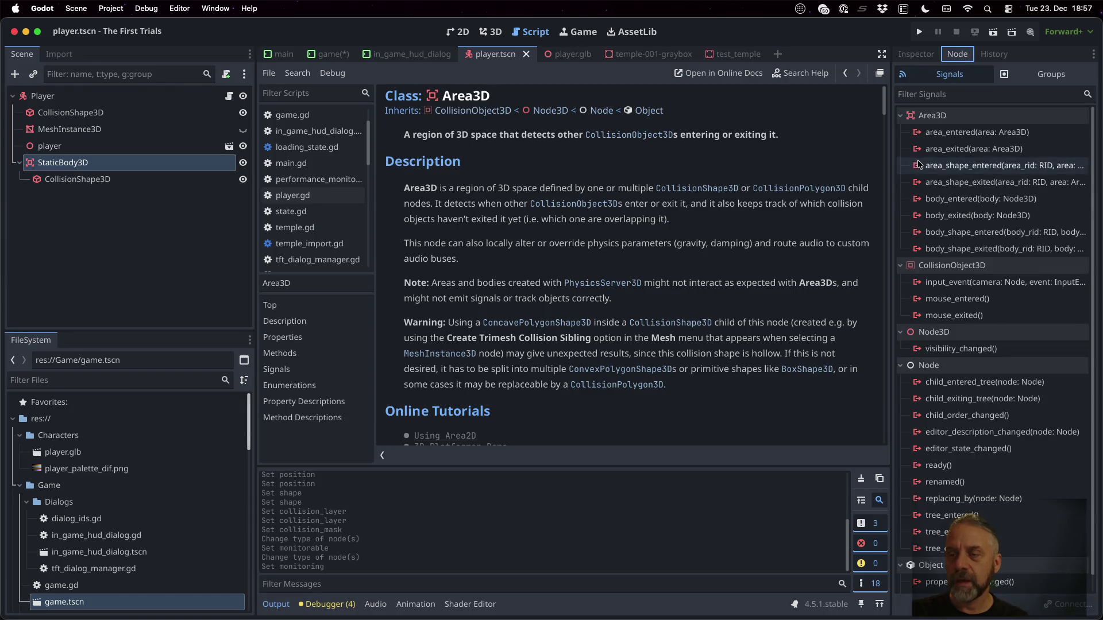
mouse_move(988, 200)
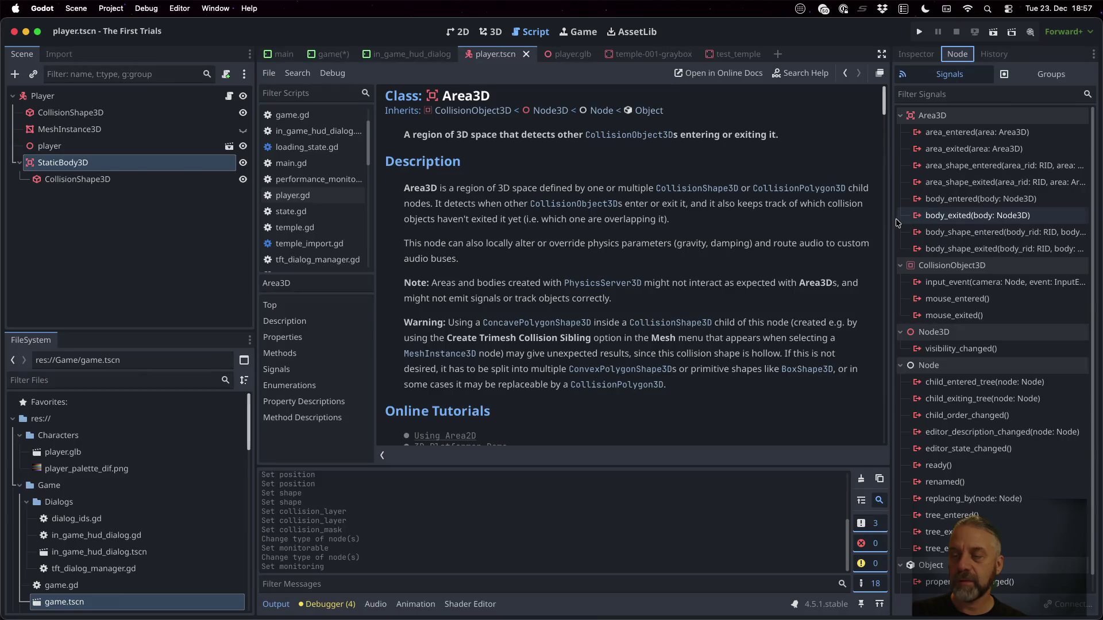
drag(892, 223, 714, 230)
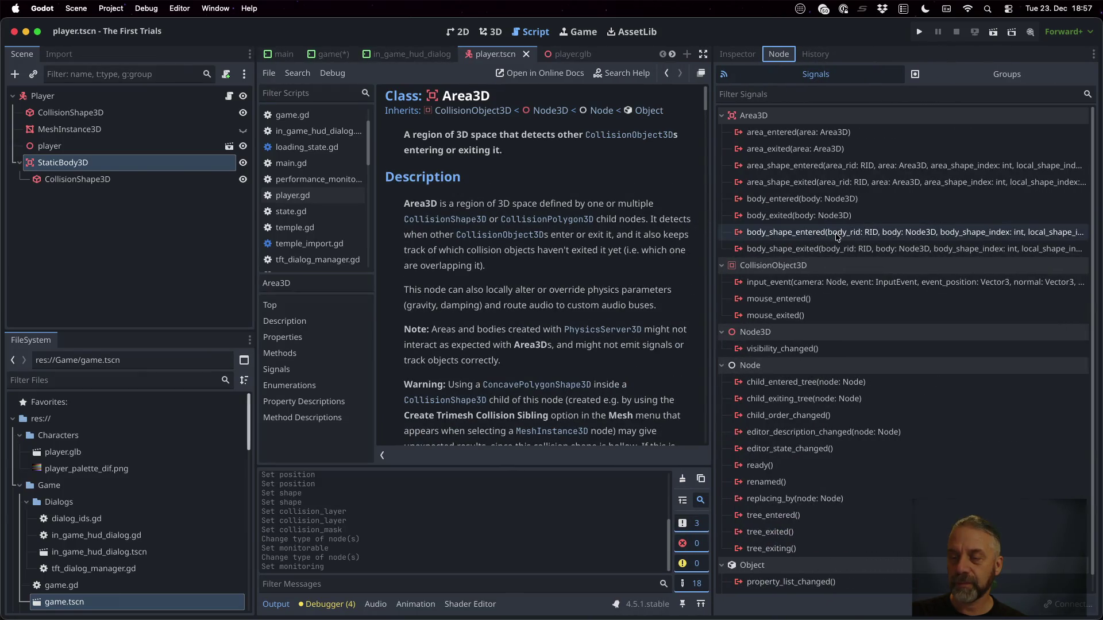
mouse_move(829, 200)
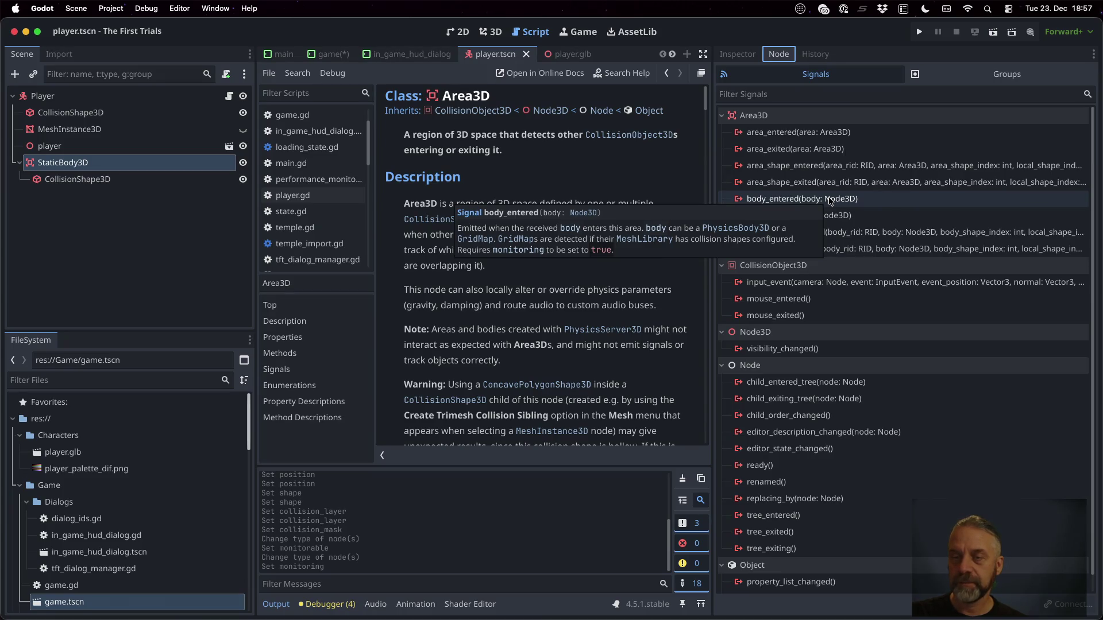
double_click(829, 198)
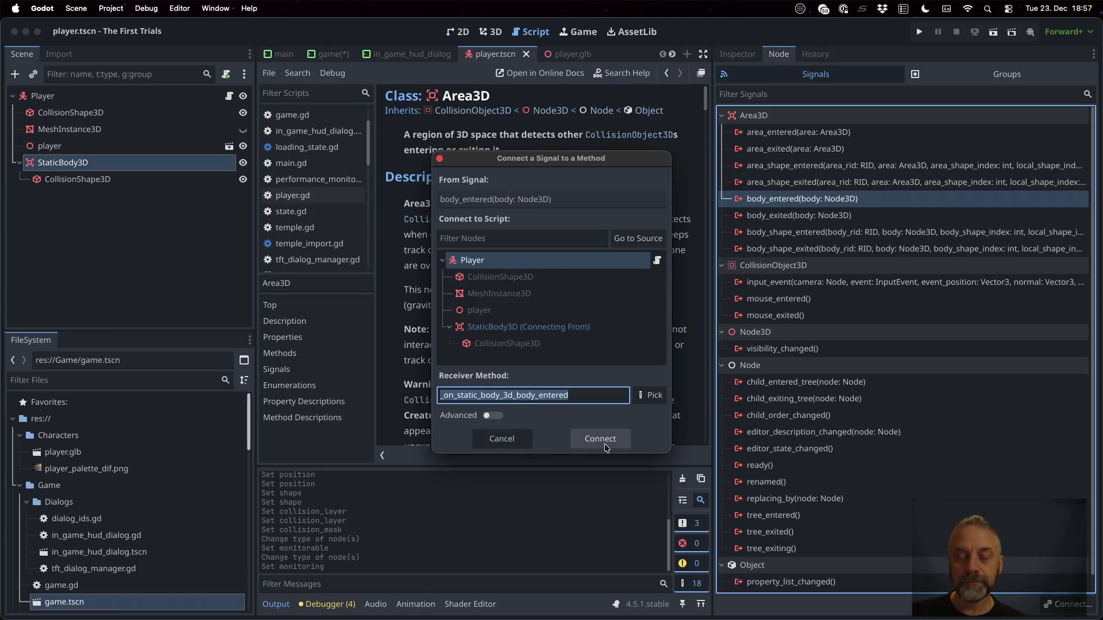
click(586, 400)
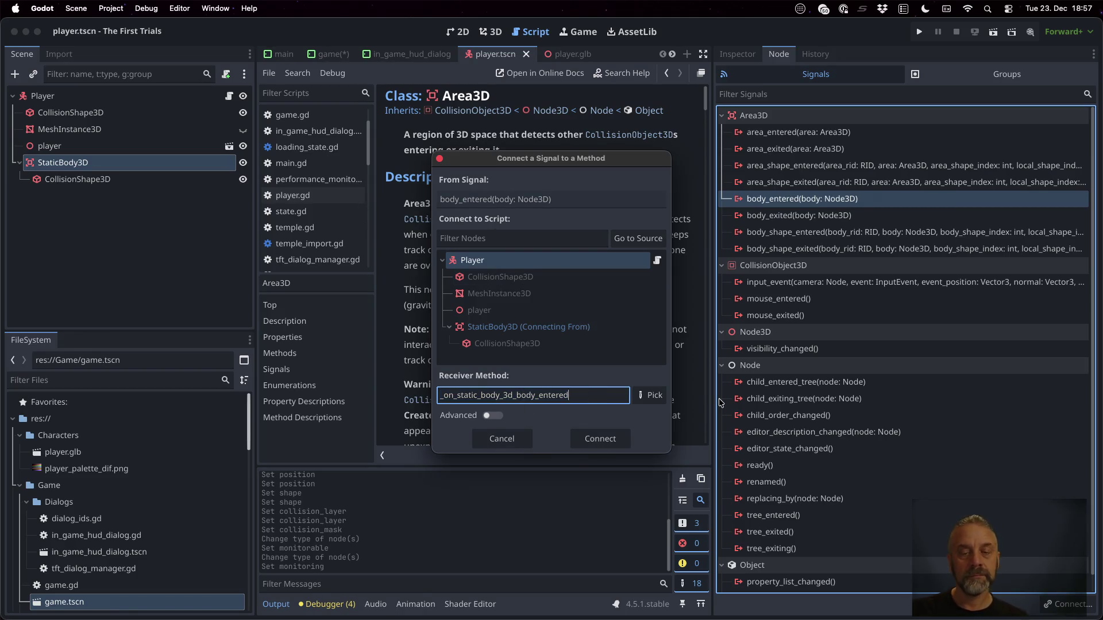
key(Escape)
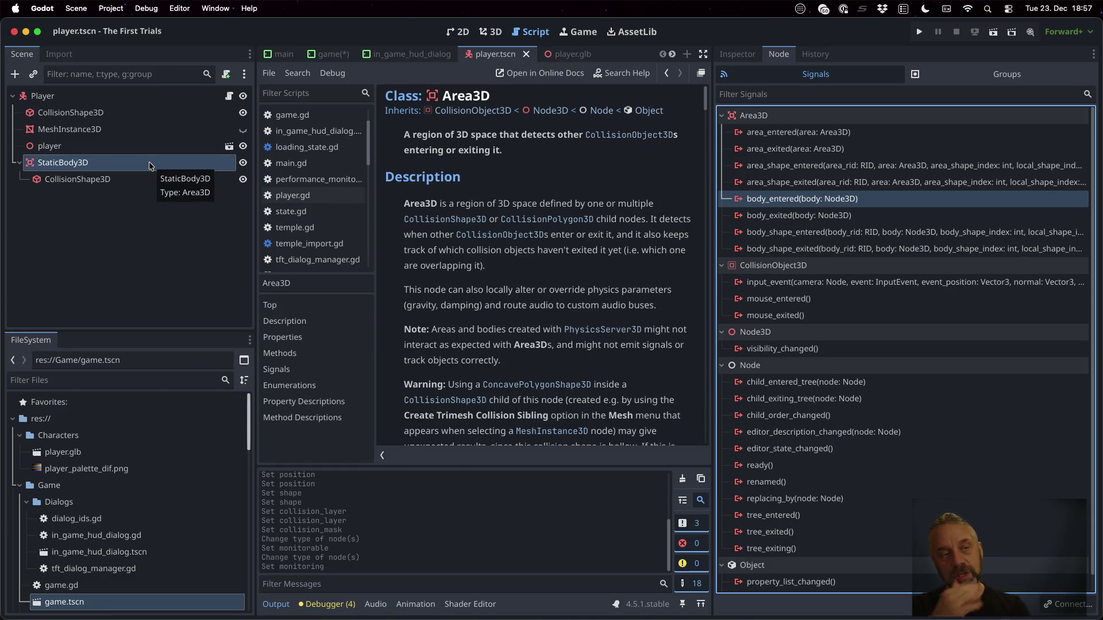
Rename StaticBody3D to Sensor and connect body_entered to _on_sensor_body_entered in player.gd.
click(150, 165)
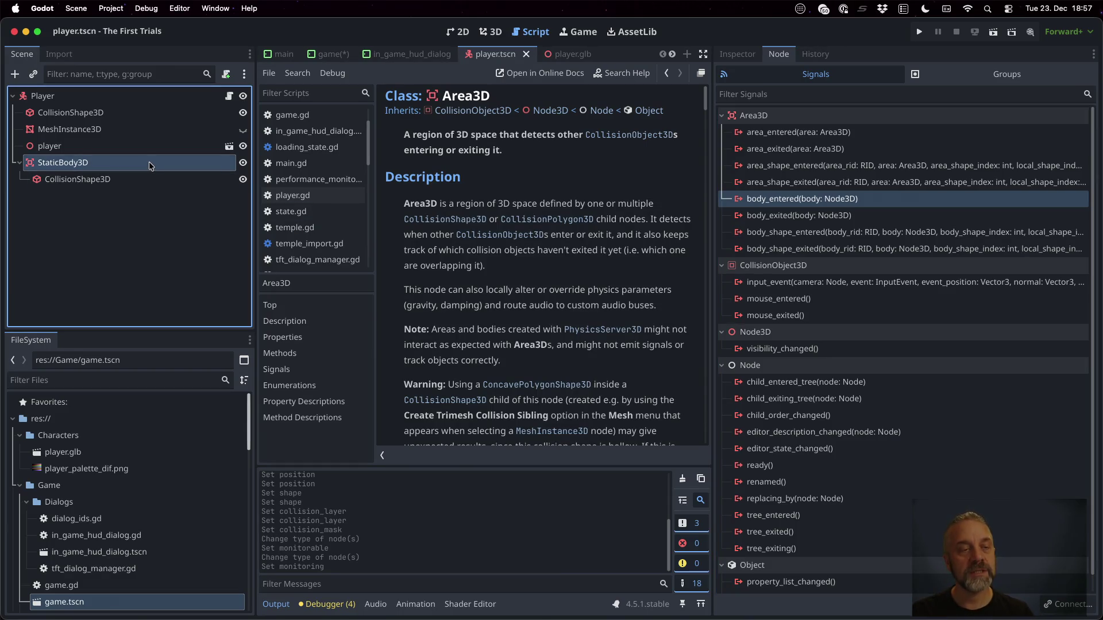
double_click(150, 165)
text(Sensor)
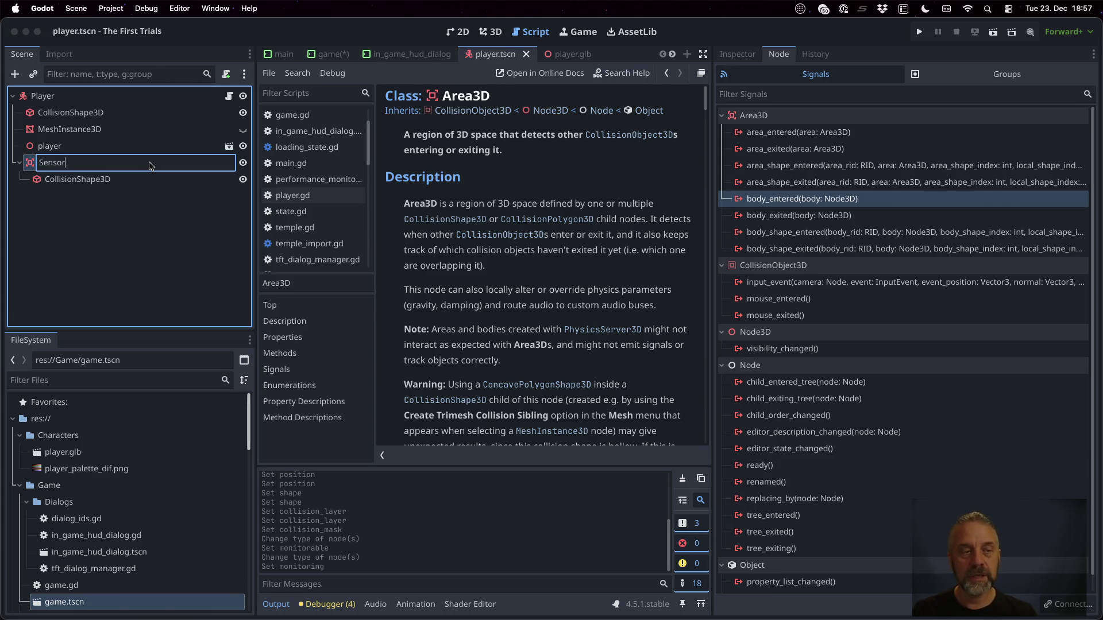
key(Return)
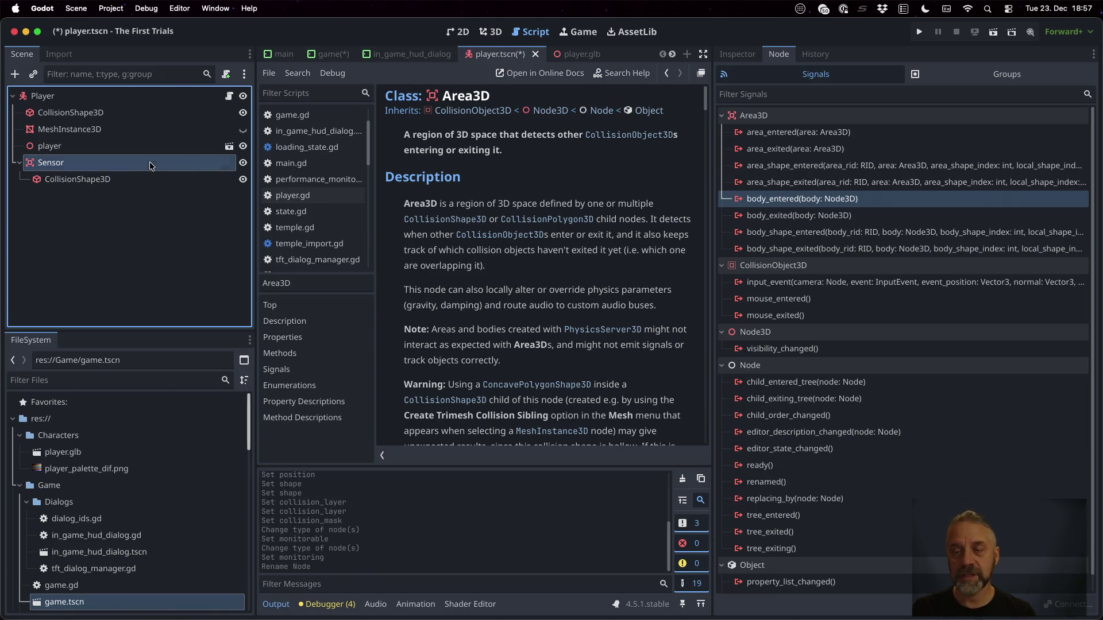
double_click(837, 201)
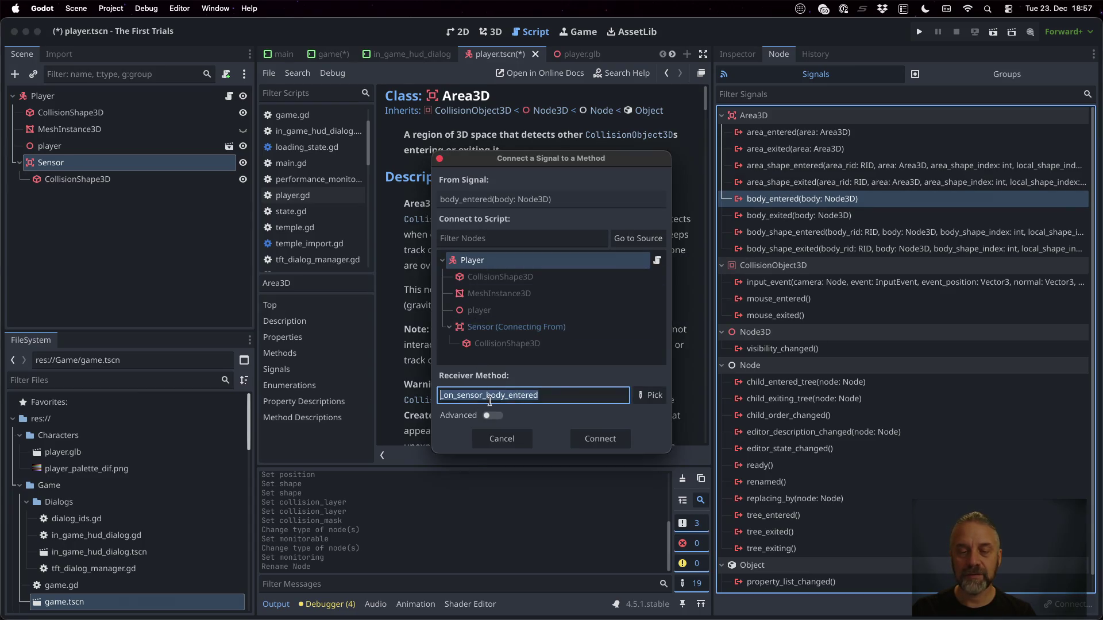
click(601, 439)
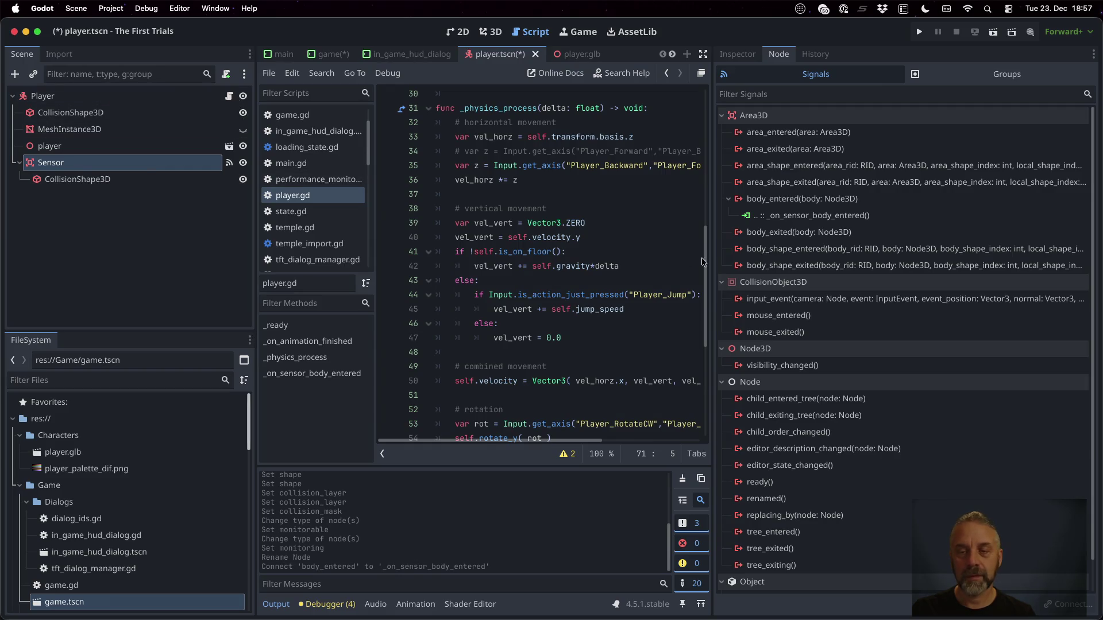
Add print("Player sensor entered") inside the _on_sensor_body_entered handler in player.gd.
drag(714, 261, 742, 261)
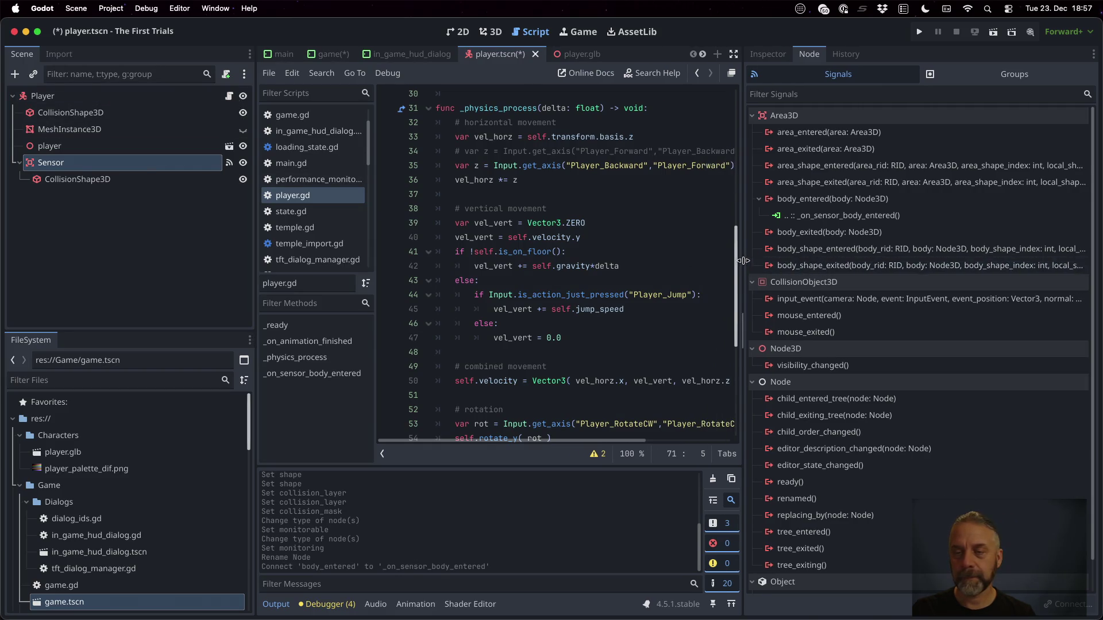
click(784, 216)
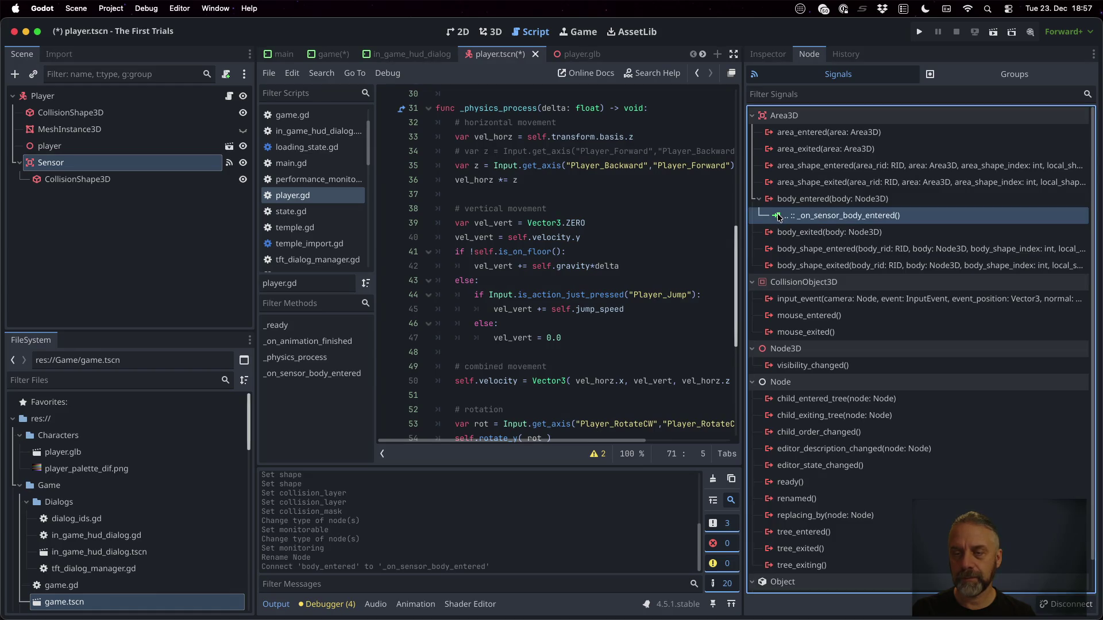
drag(741, 233, 851, 232)
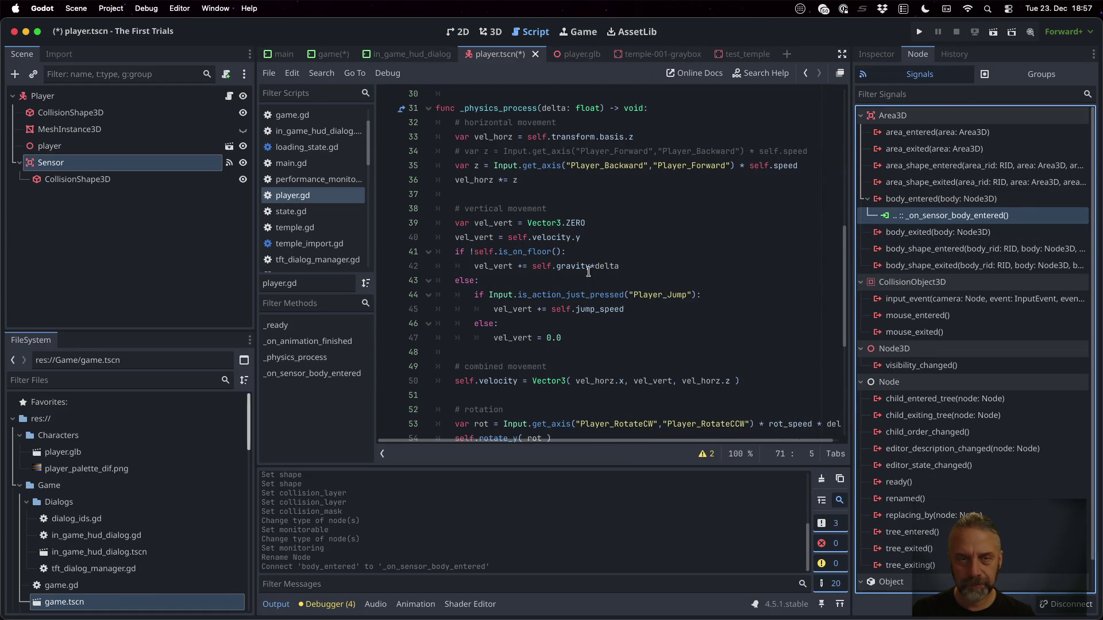
scroll(588, 271, down, 6)
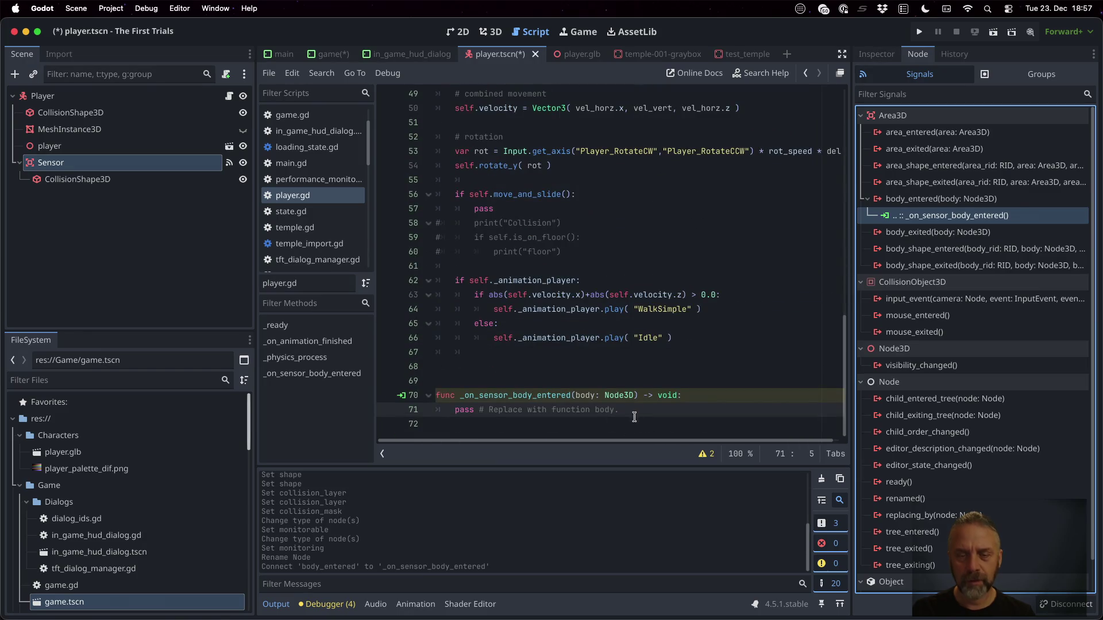
click(716, 392)
key(Return)
text(print)
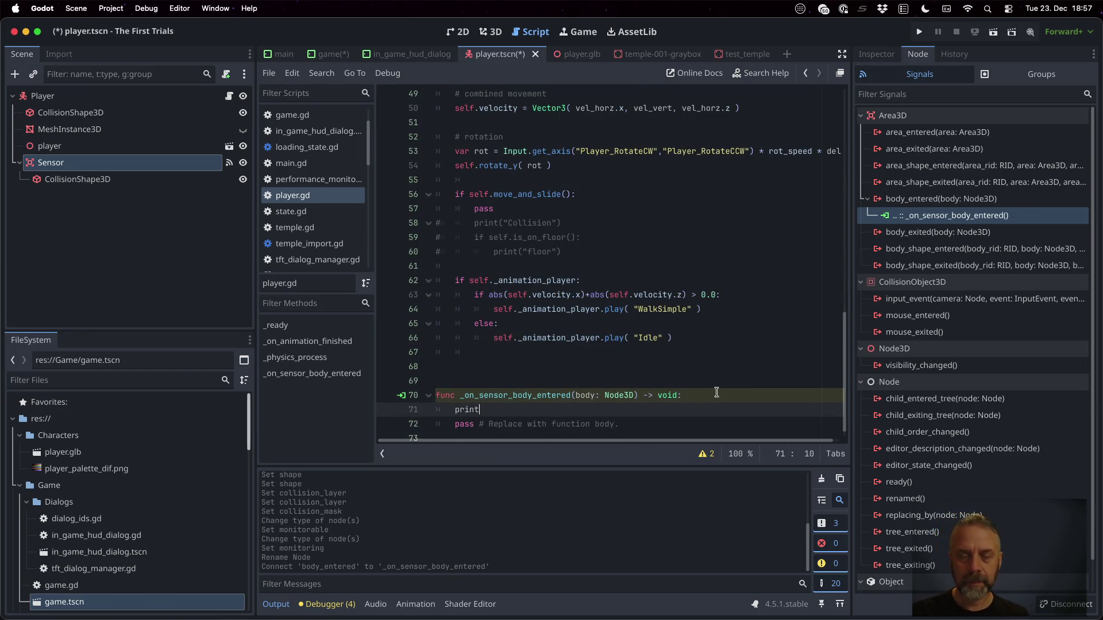
text(("Player sensor entered)
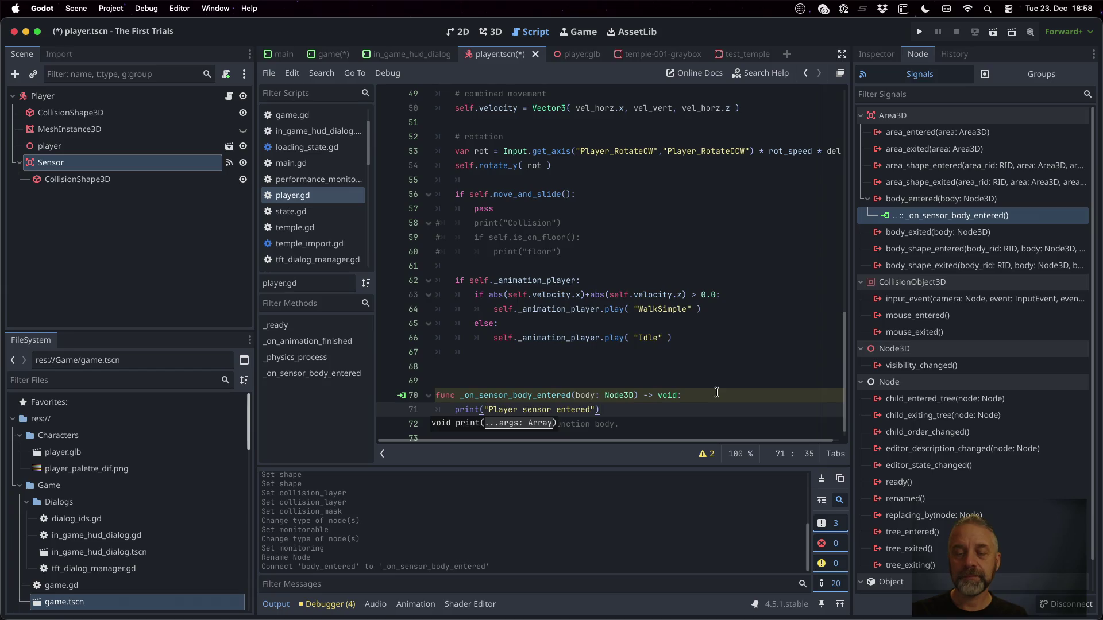
Delete the placeholder pass line, save player.gd, and run the project.
key(Down)
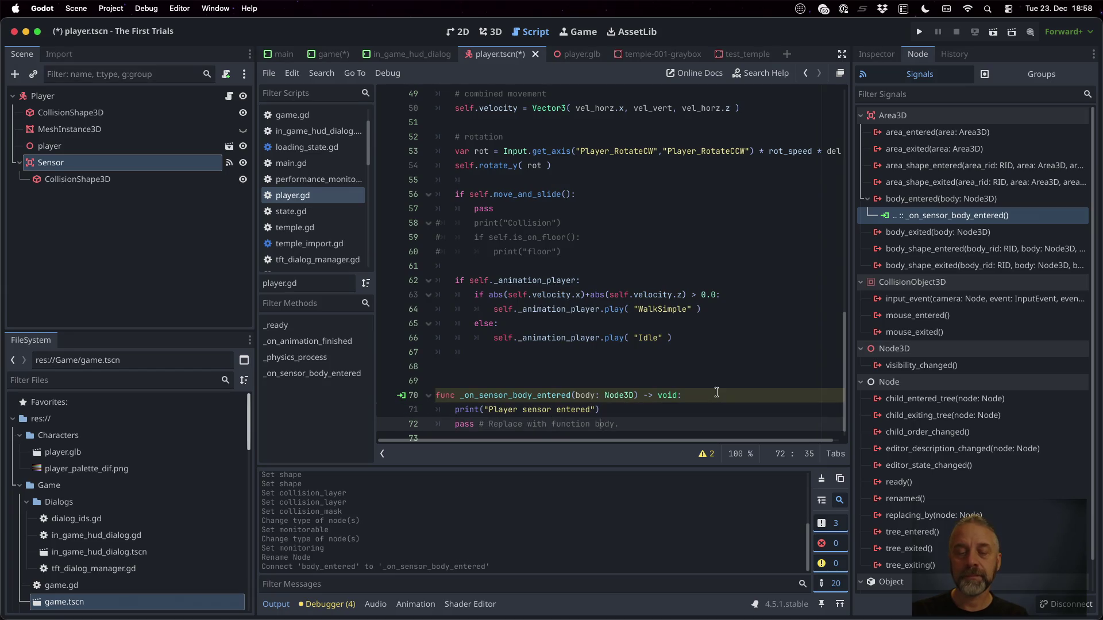
key(super+shift+k)
key(super+s)
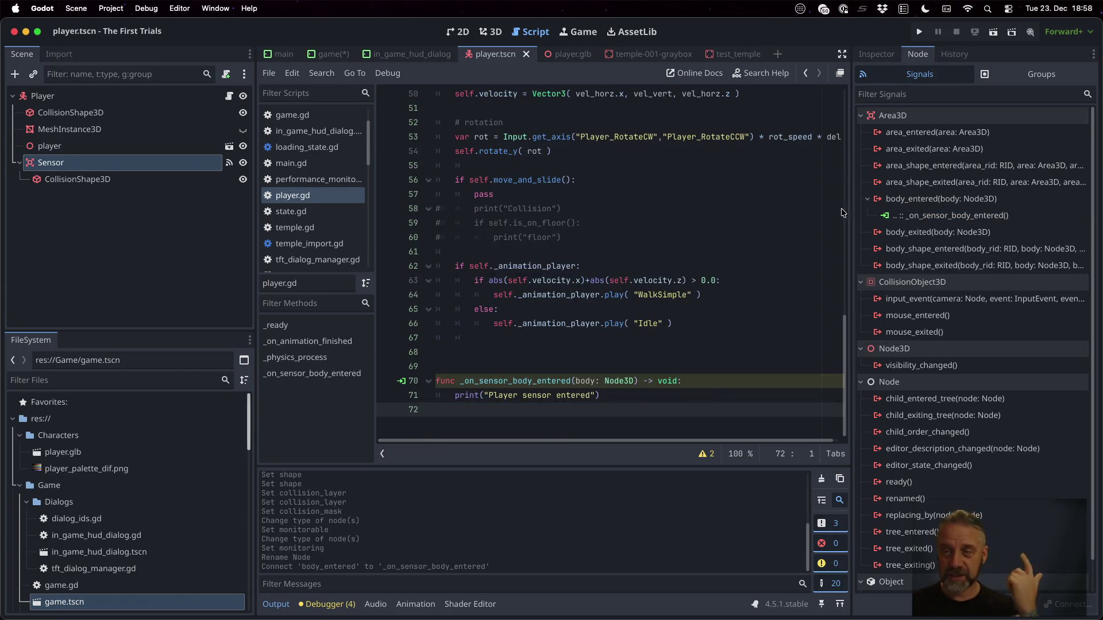
click(921, 31)
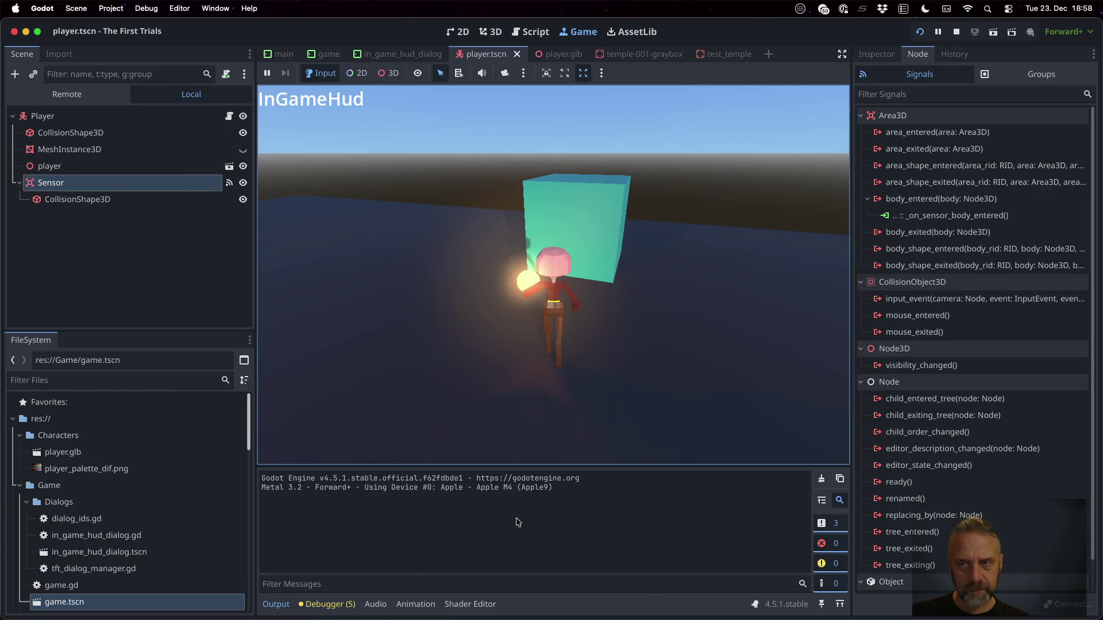
In the Sensor's Collision settings, enable Mask bit 11 and disable Layer bit 11.
click(875, 54)
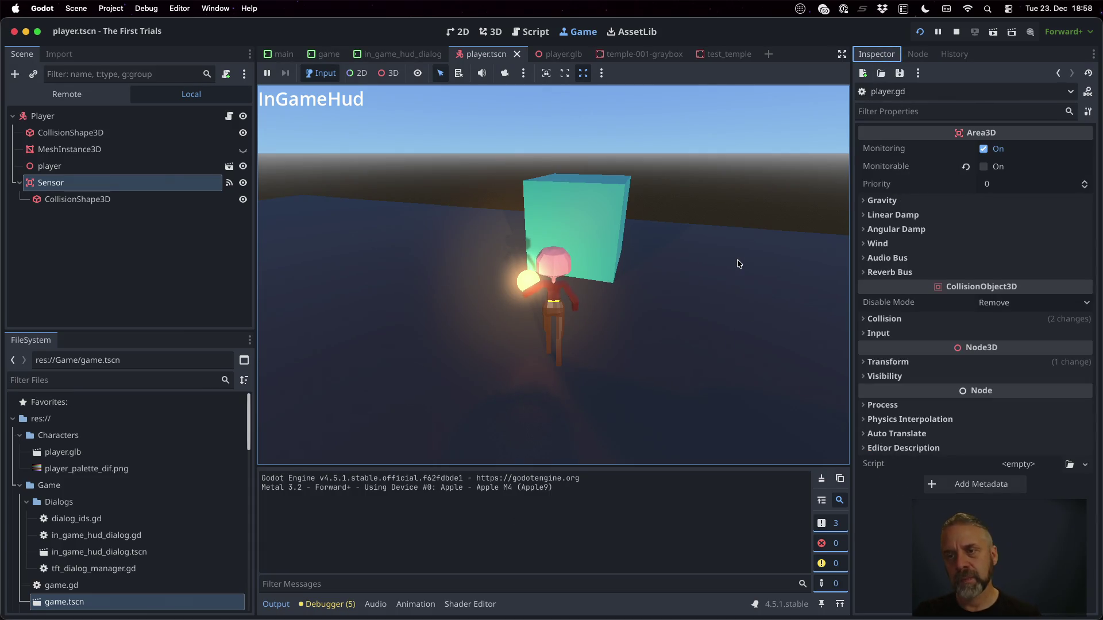
mouse_move(894, 154)
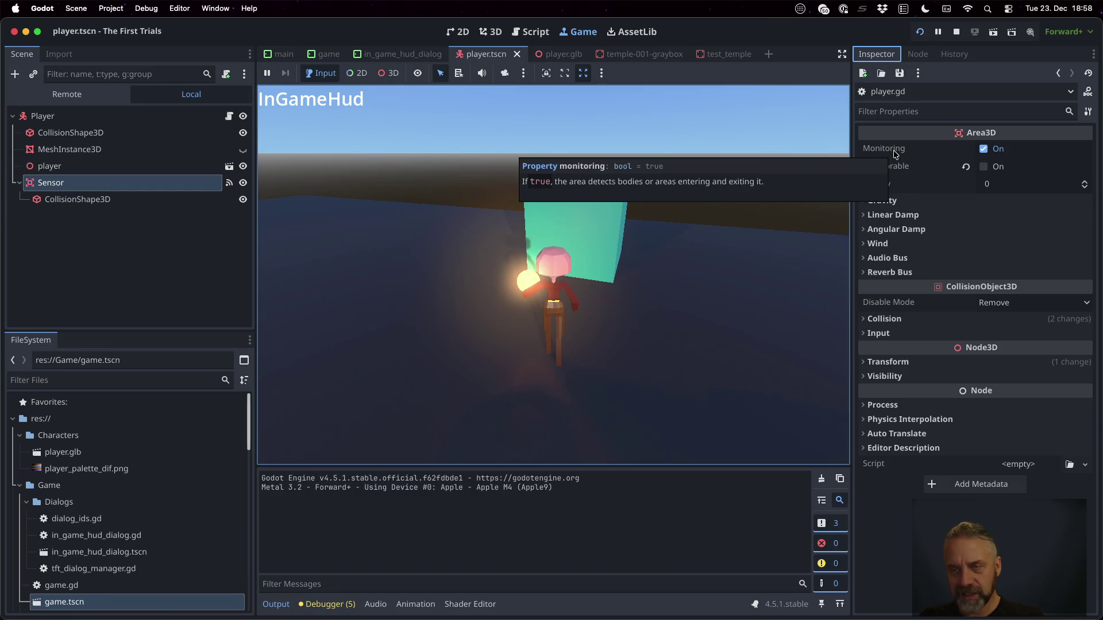
click(873, 319)
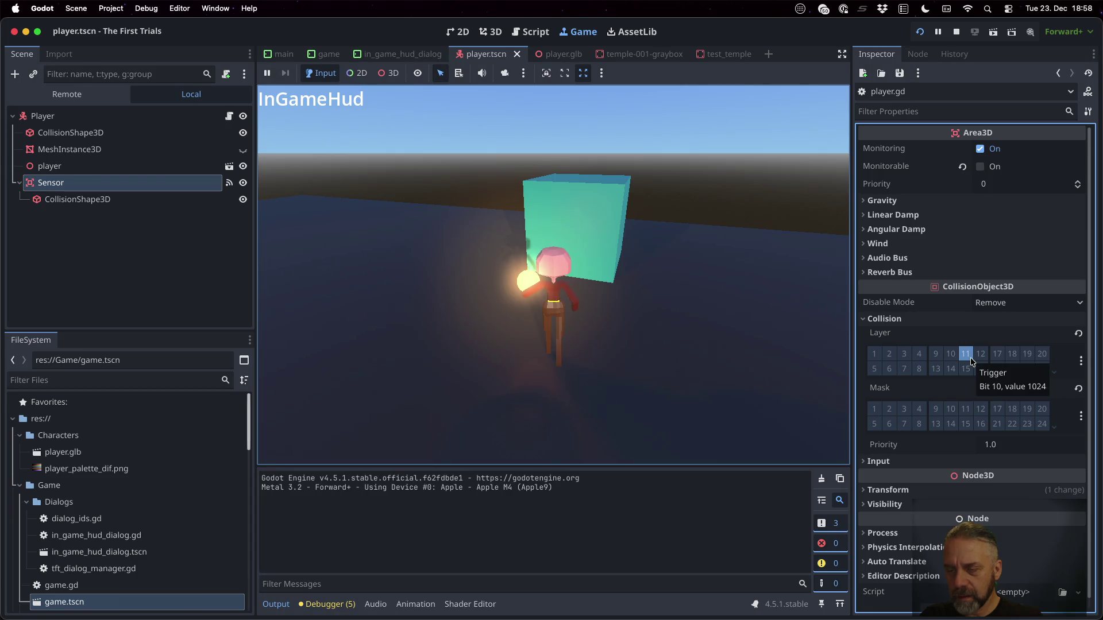
click(965, 408)
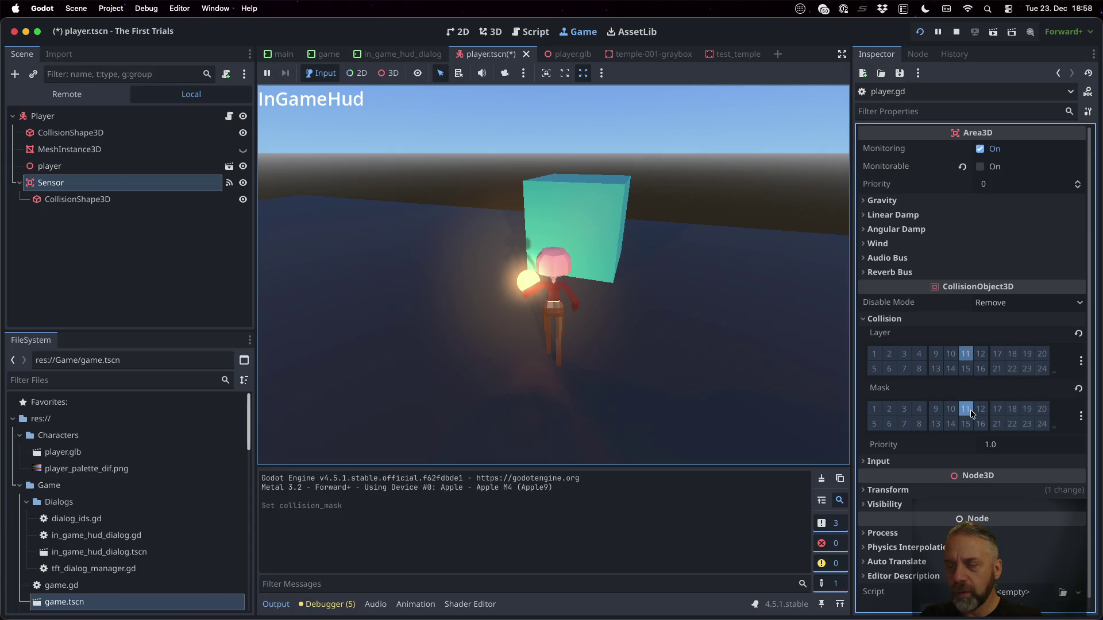
click(966, 355)
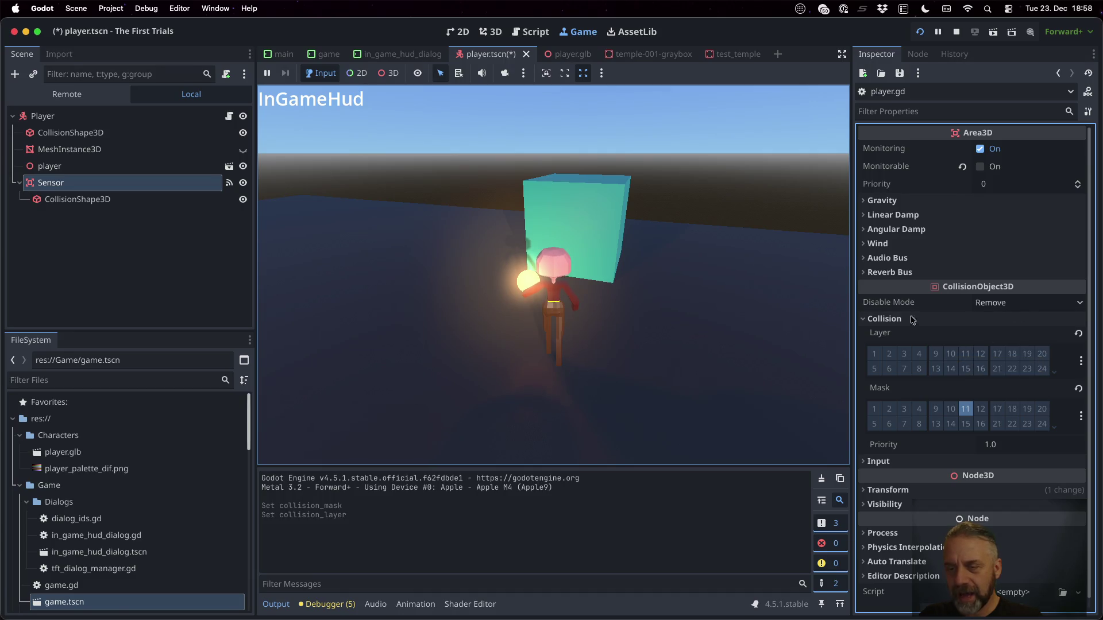
Stop the game, relaunch it with the updated Sensor mask, then stop it again.
click(957, 32)
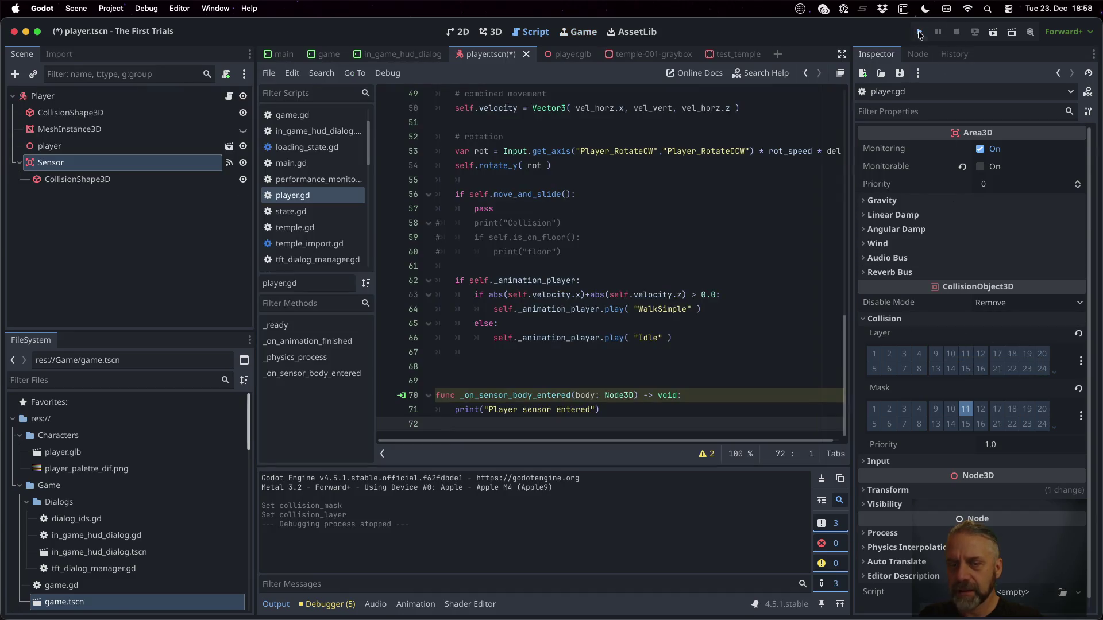
click(919, 32)
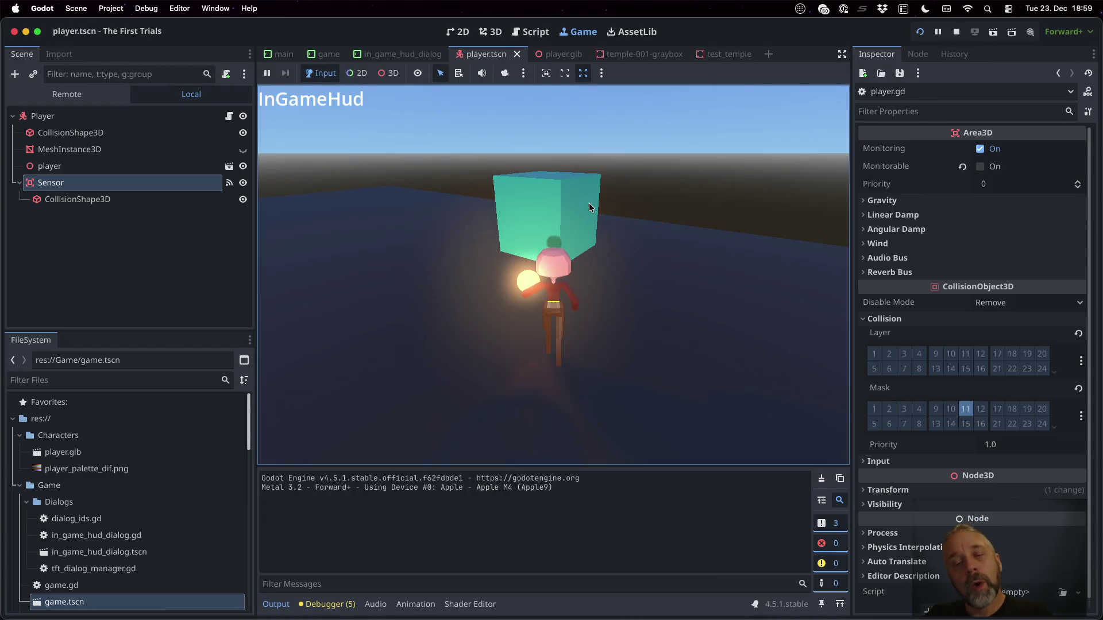
click(957, 31)
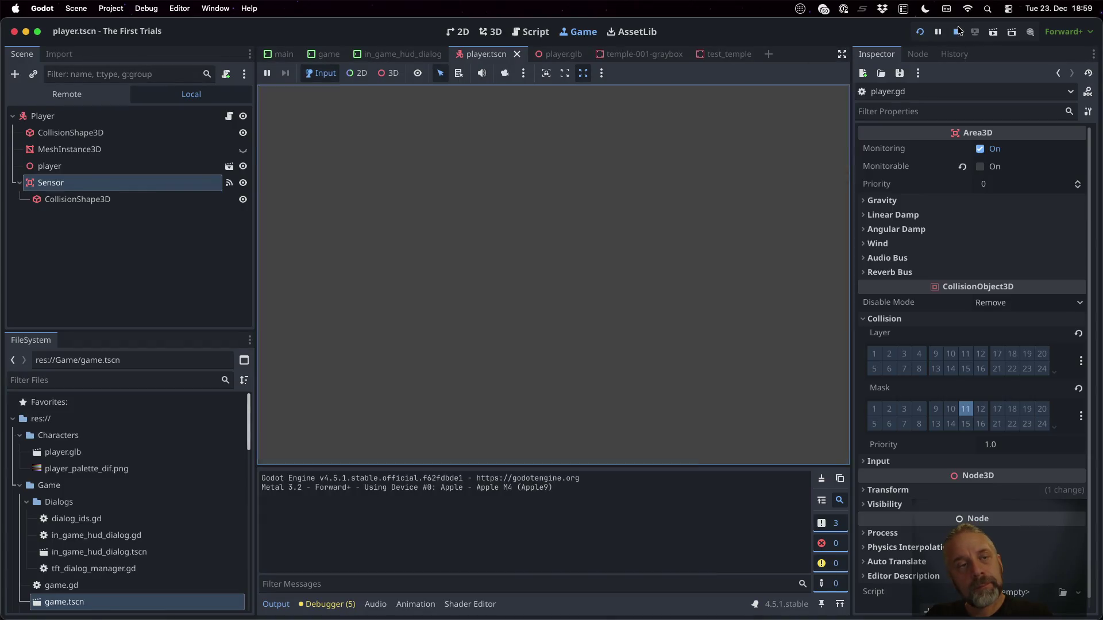
Enable Debug > Visible Collision Shapes and run the project.
click(142, 8)
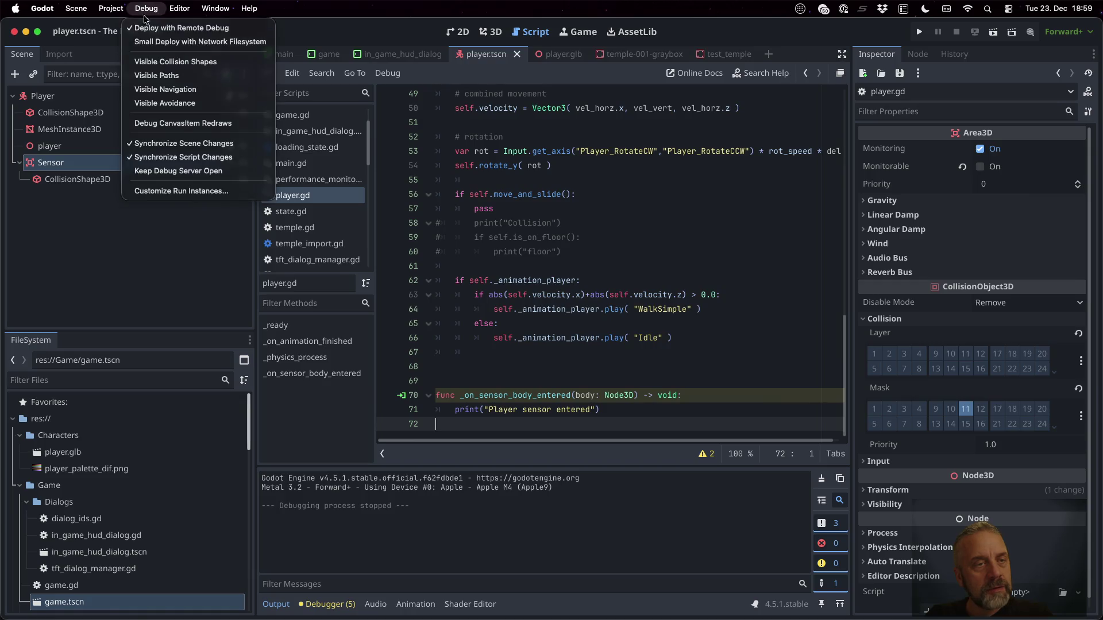
click(170, 62)
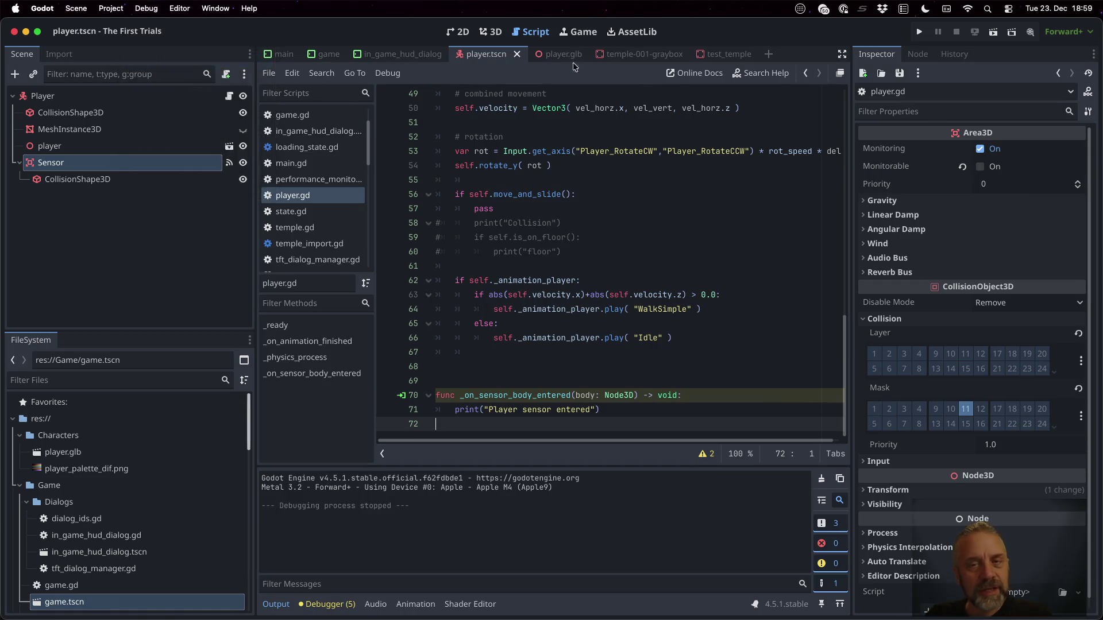
click(920, 31)
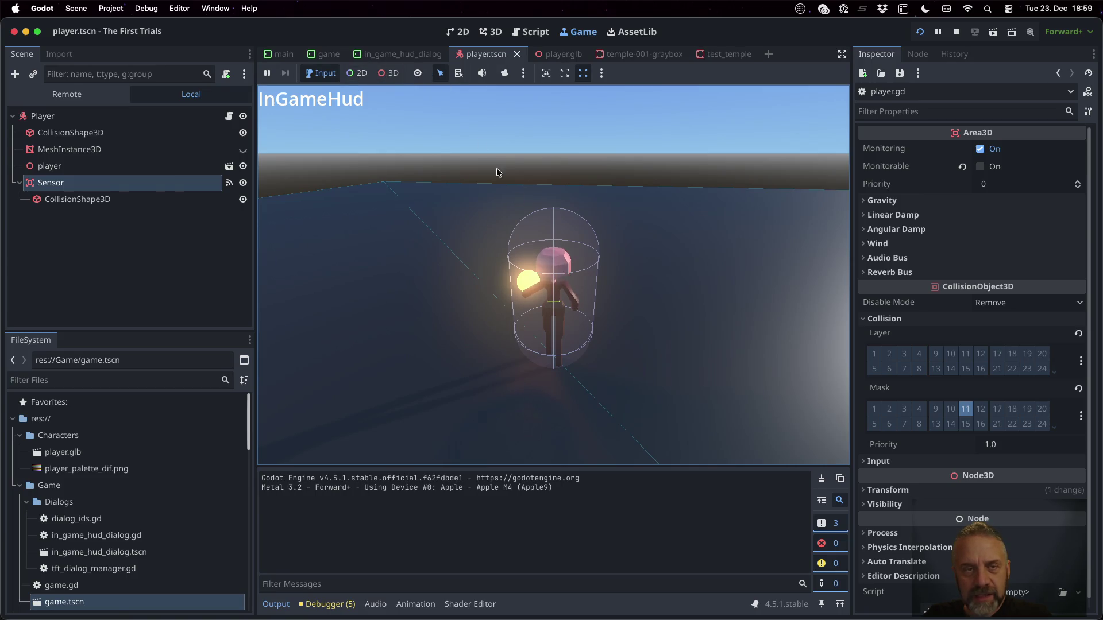
Pick the player's Sensor capsule shape in the running game, then walk toward the green cube.
click(388, 73)
click(566, 227)
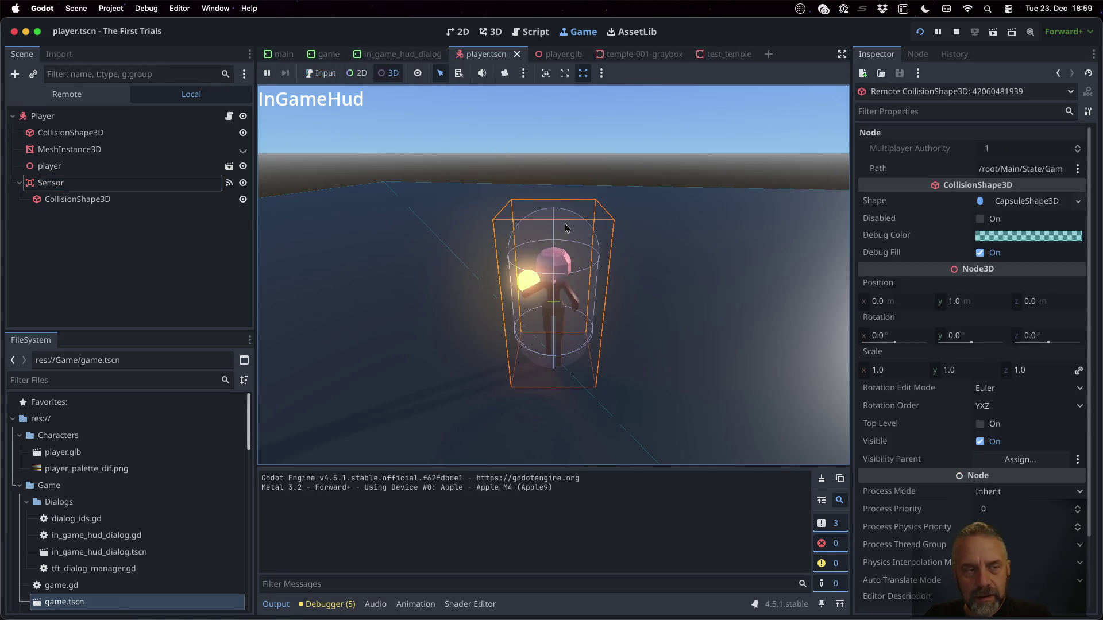
click(163, 198)
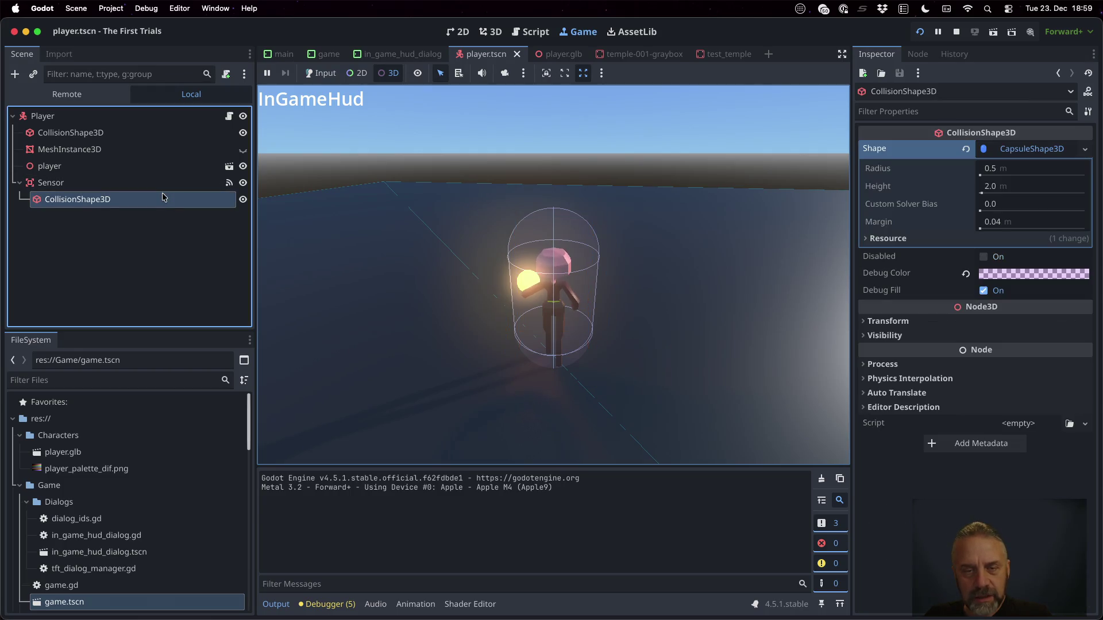
click(141, 183)
click(325, 74)
key(w)
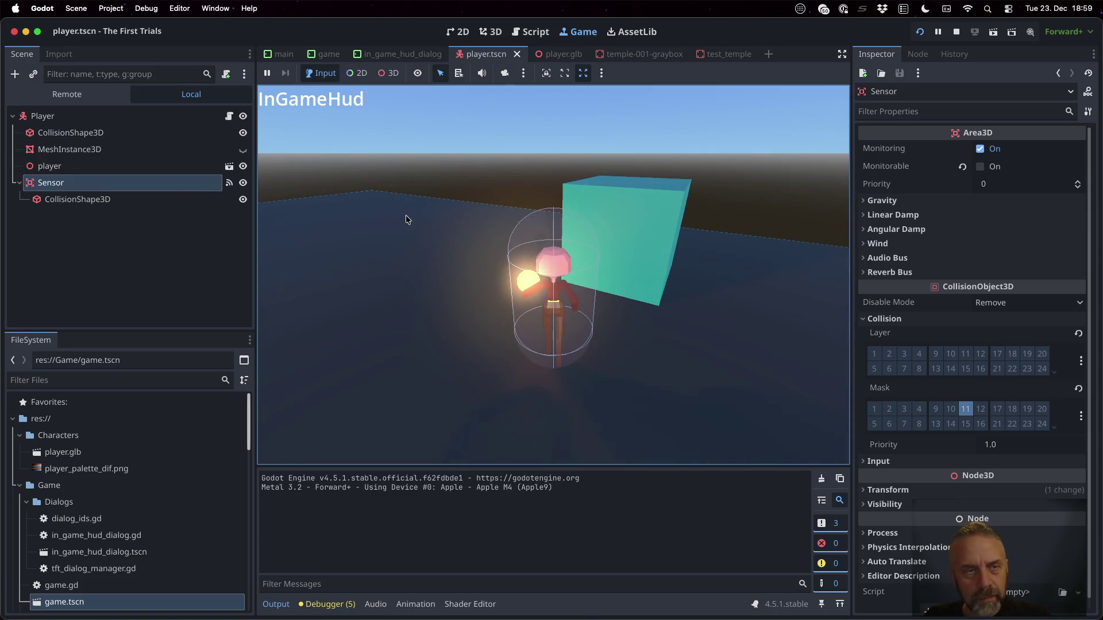
Pick the trigger cube in the running game and show the Remote scene tree.
click(388, 74)
click(653, 243)
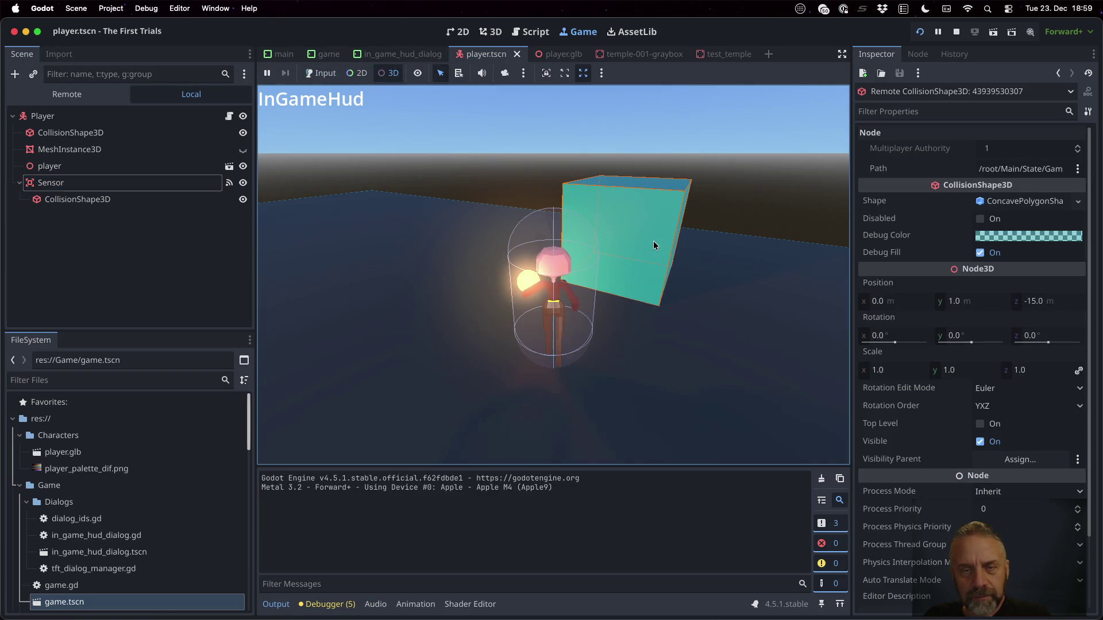
click(651, 202)
click(650, 200)
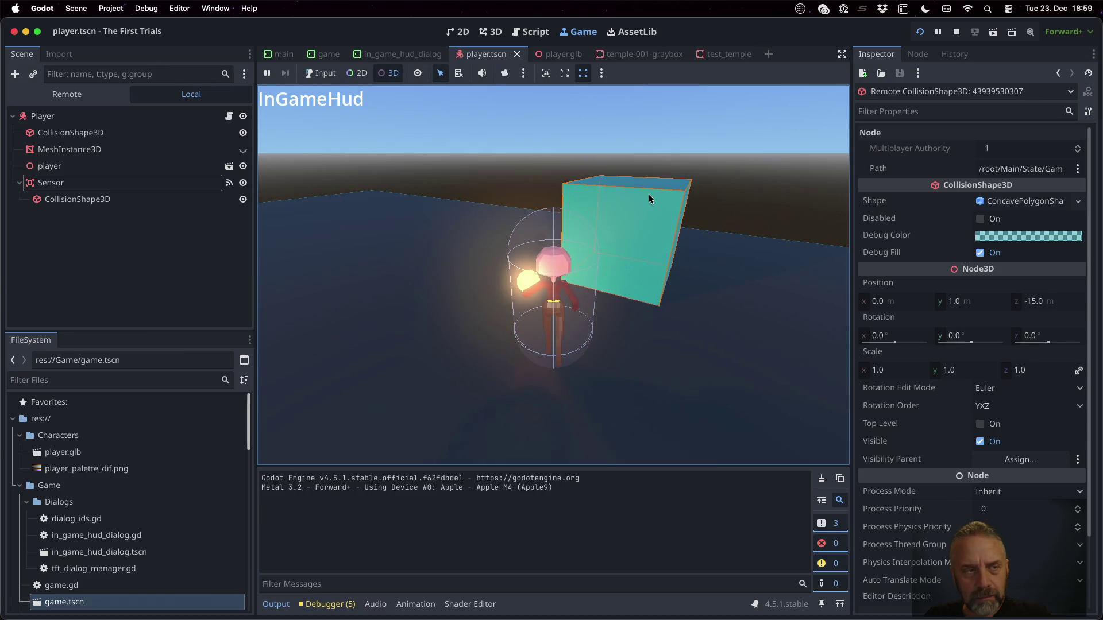
click(67, 94)
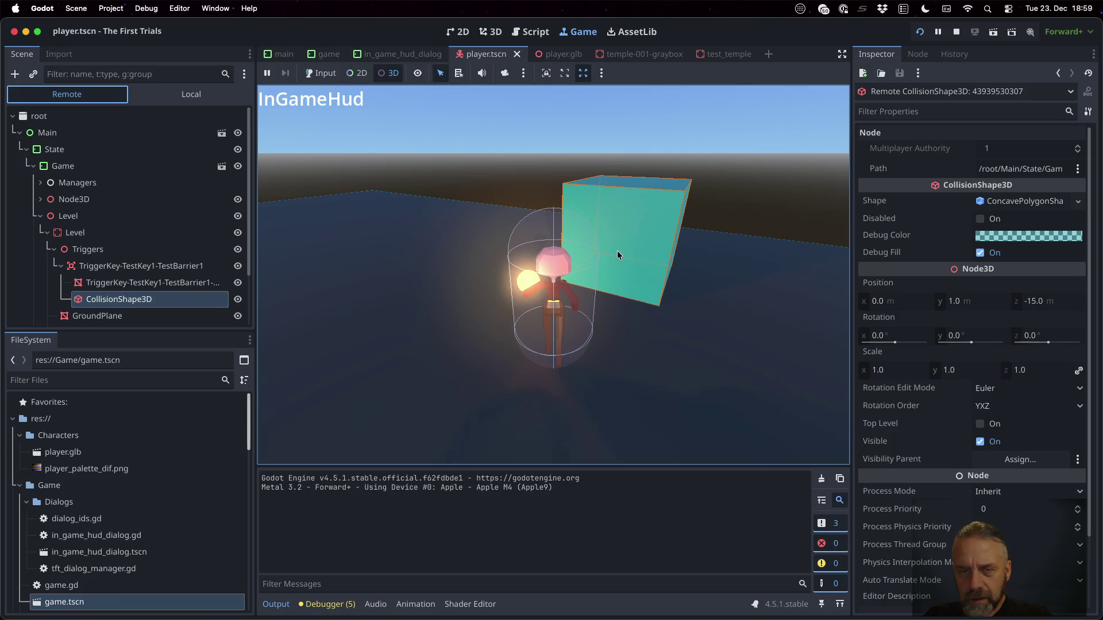
Walk the player into the trigger cube and open the Debugger's Errors list.
click(321, 73)
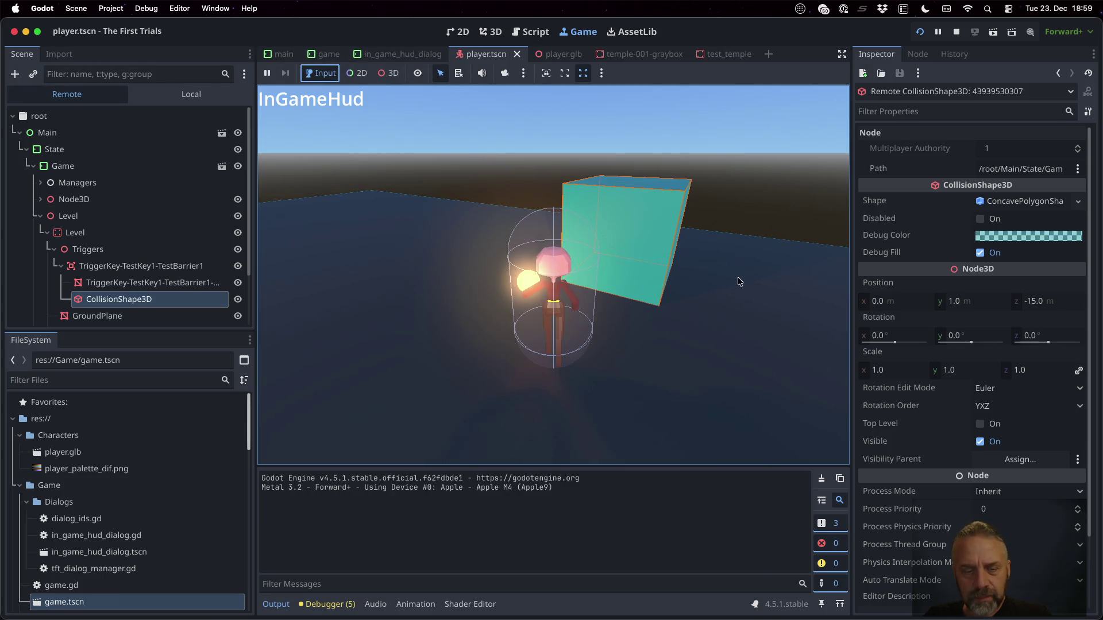
click(628, 319)
key(w)
key(s)
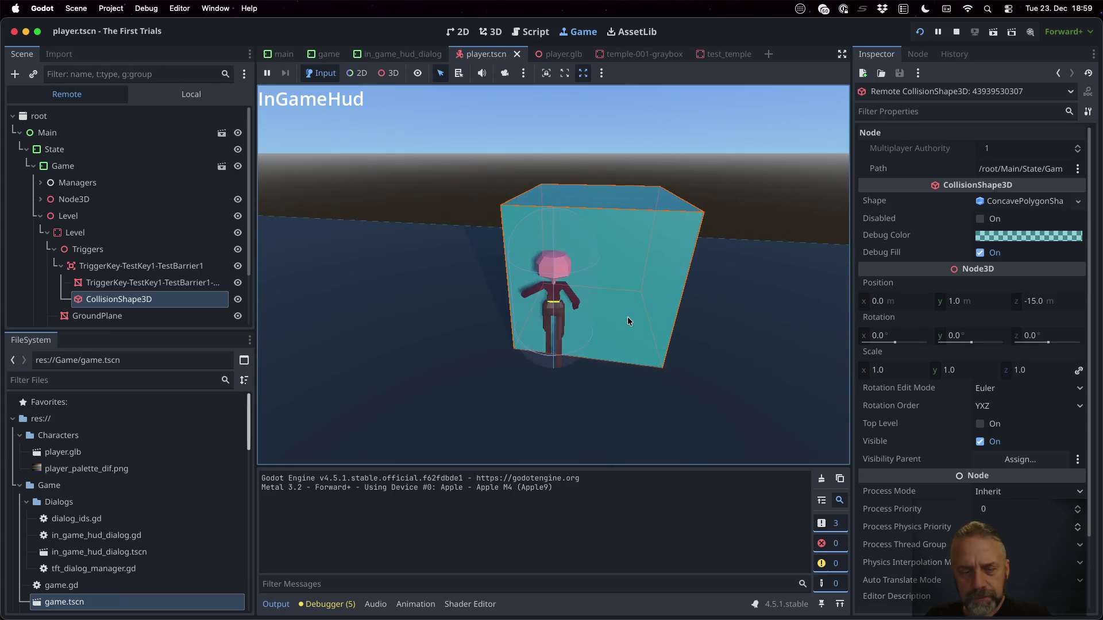
click(327, 603)
click(340, 459)
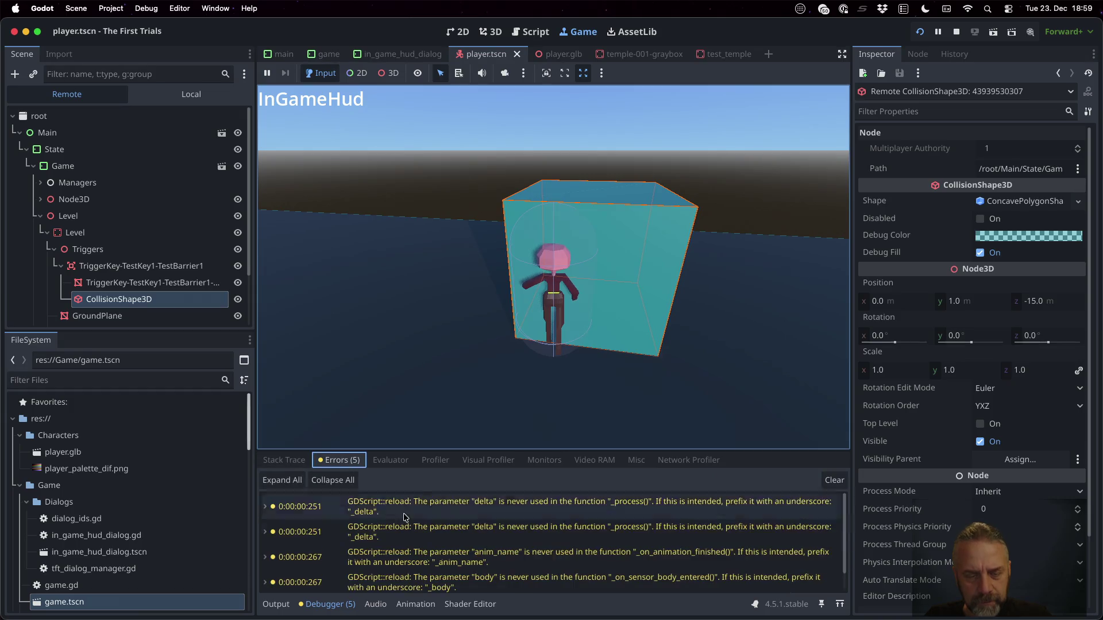
Switch the debugger to Stack Trace and inspect the live TriggerKey-TestKey1-TestBarrier1 node's properties.
scroll(396, 510, down, 2)
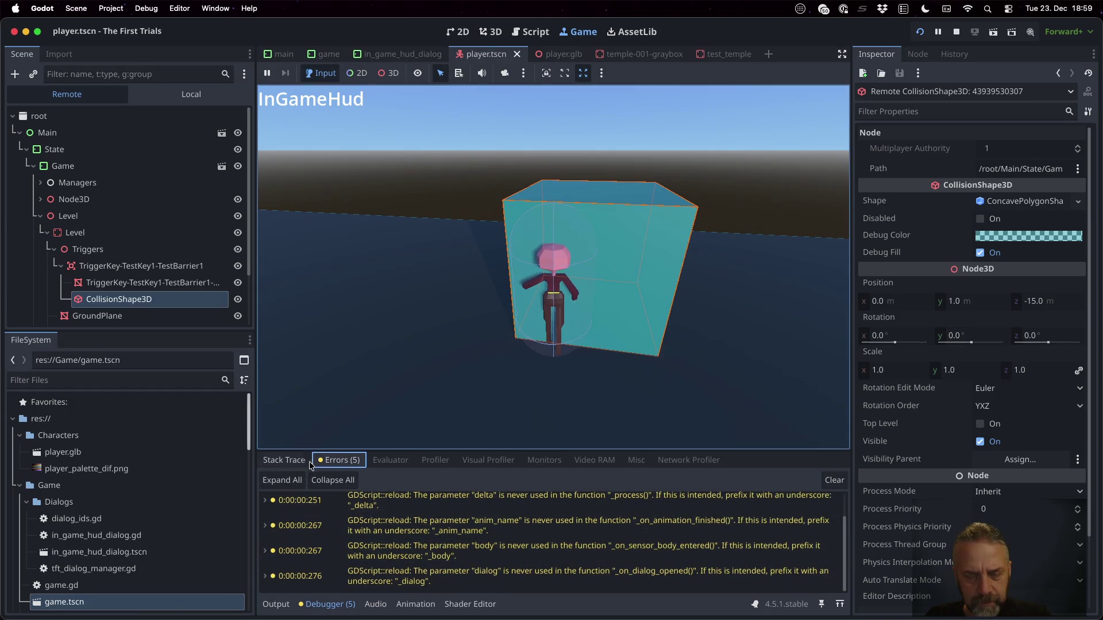
click(290, 460)
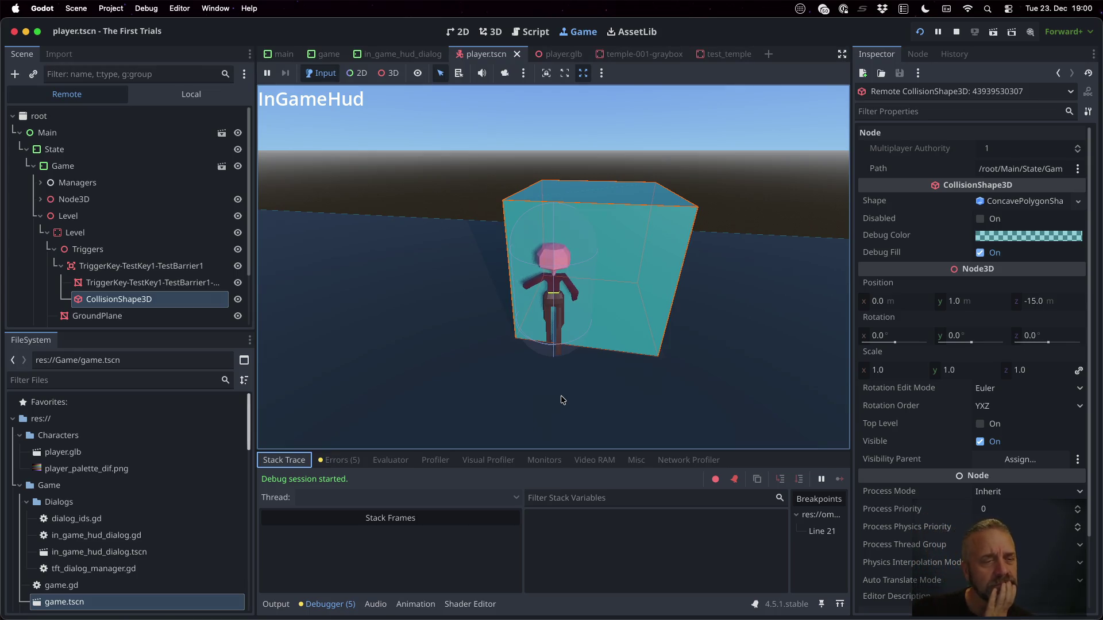
click(136, 268)
scroll(937, 257, down, 5)
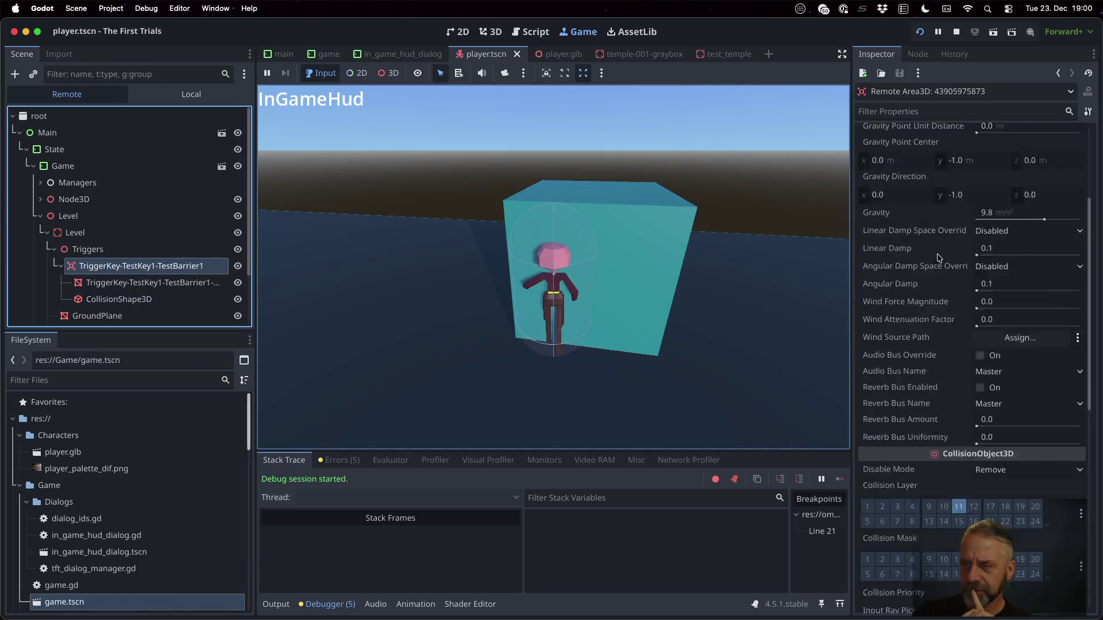
Turn off Input Ray Pickable on the running trigger barrier Area3D.
scroll(937, 256, up, 5)
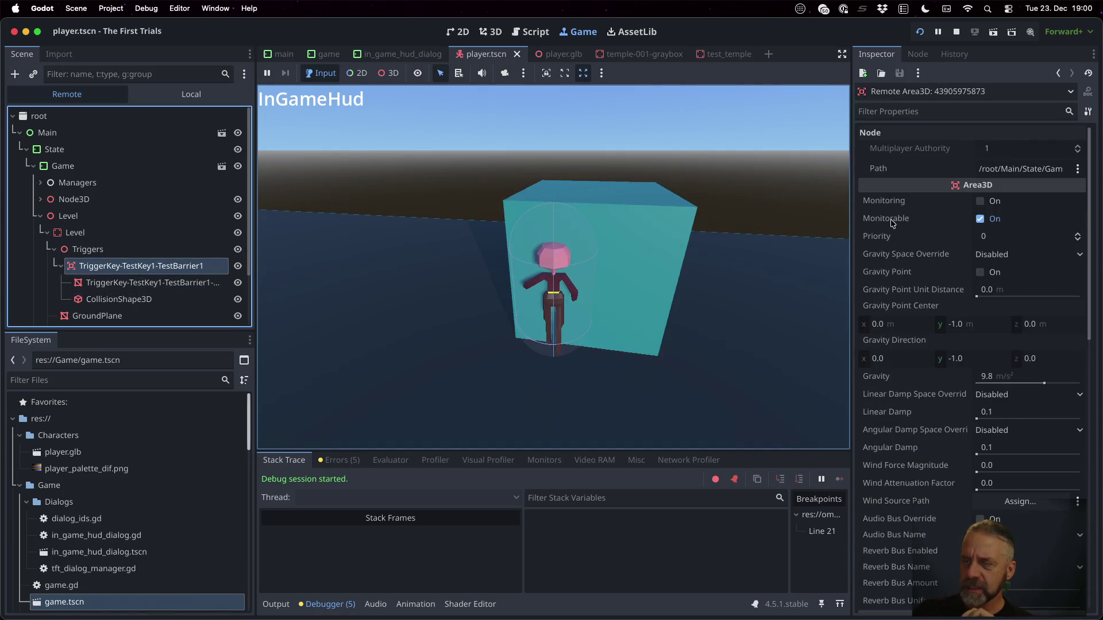
mouse_move(892, 223)
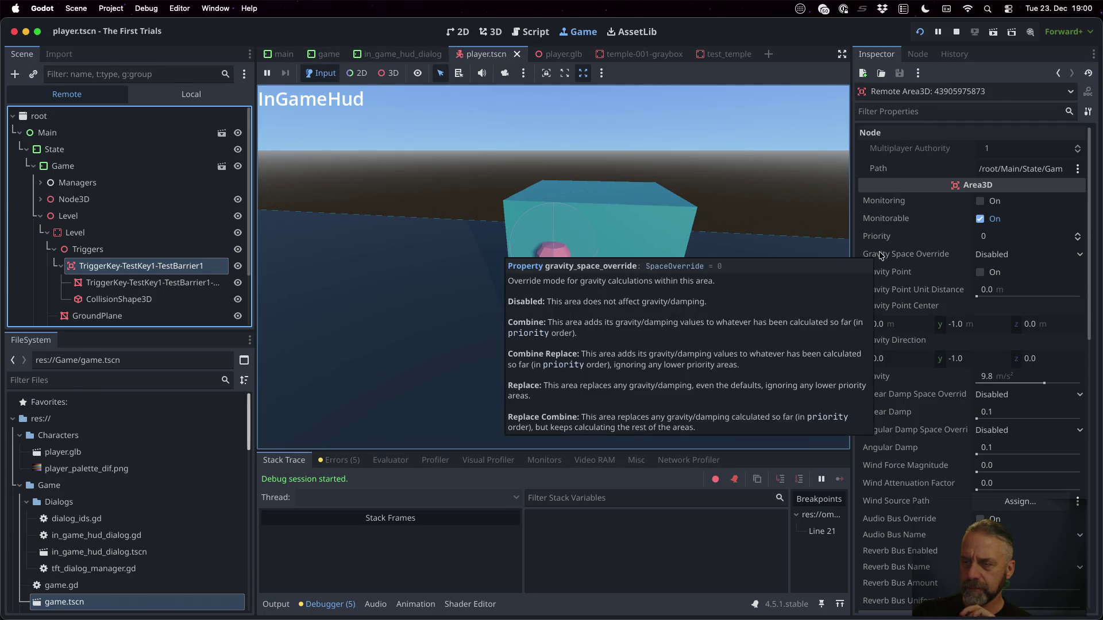
mouse_move(879, 274)
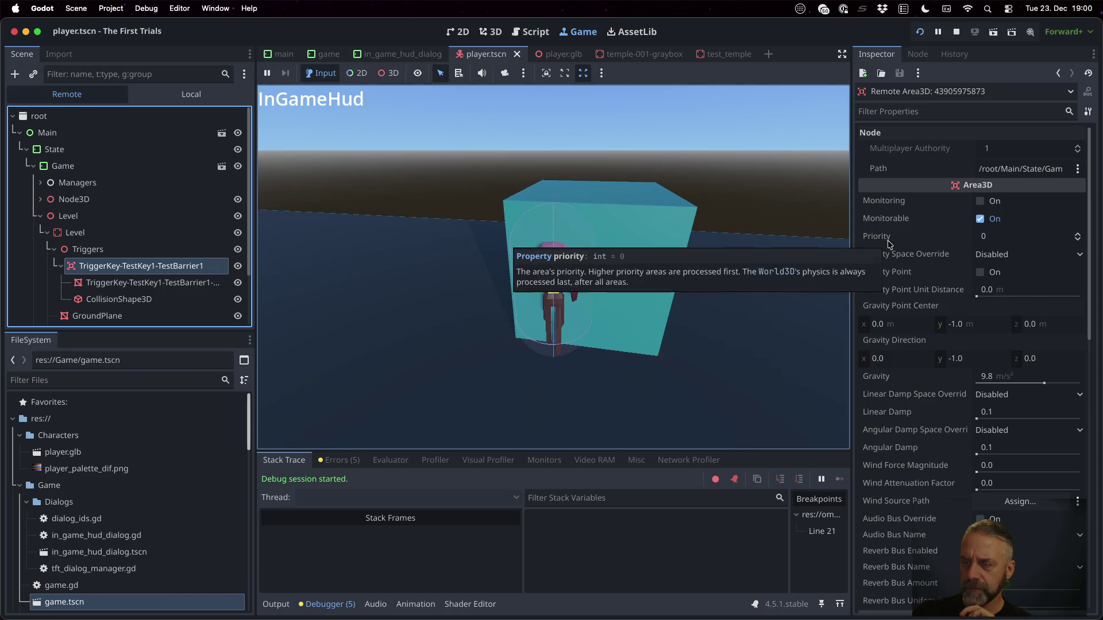
scroll(888, 244, down, 6)
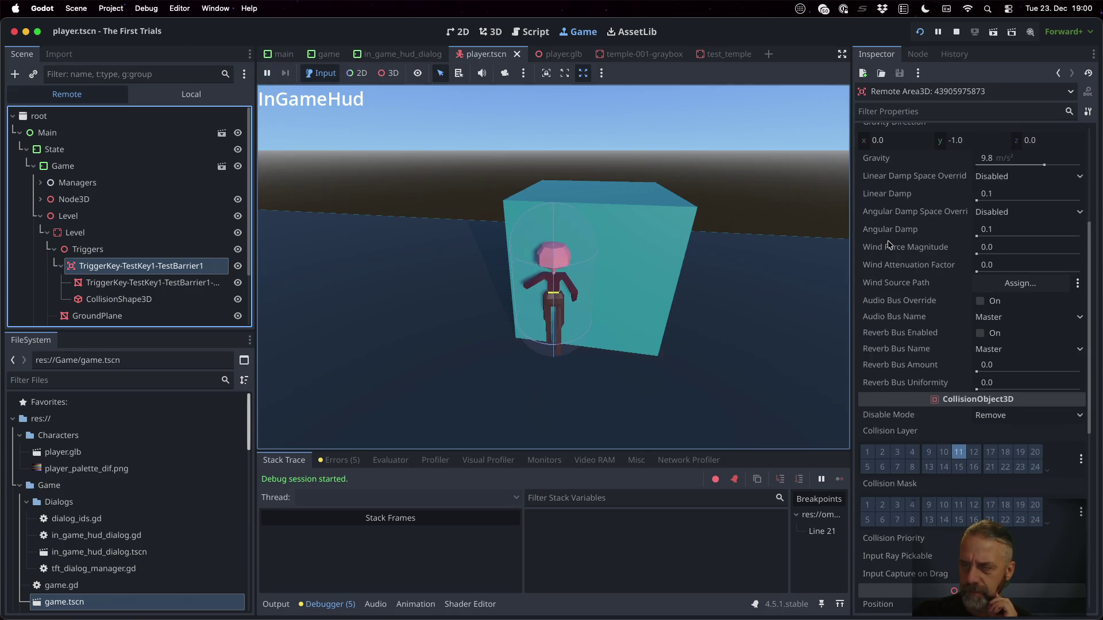
scroll(888, 244, up, 6)
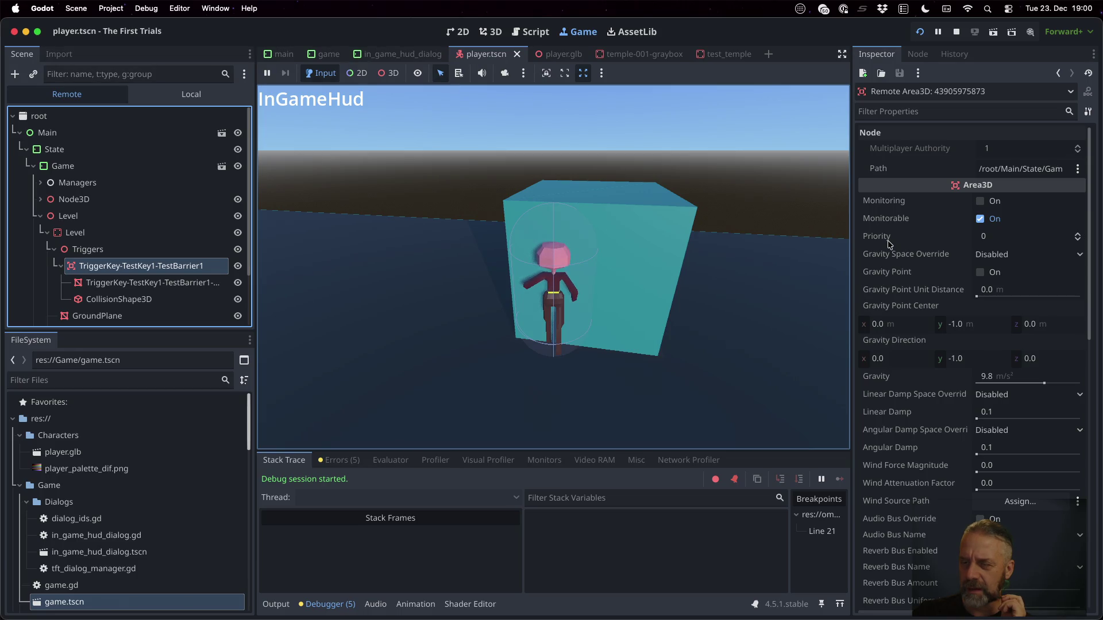
scroll(888, 244, down, 1)
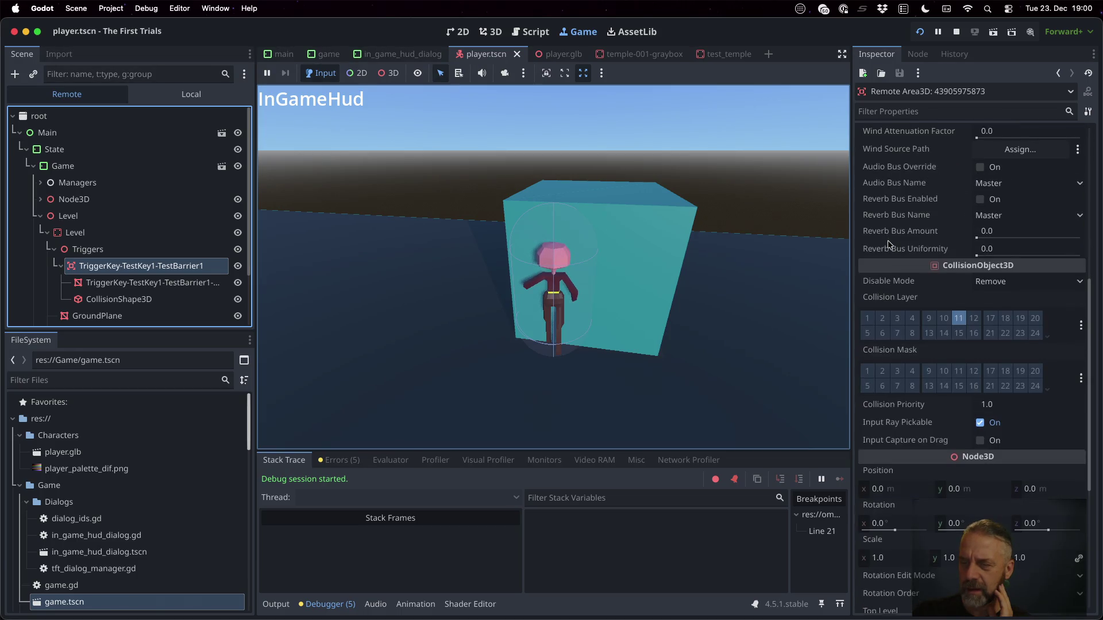
scroll(888, 240, down, 5)
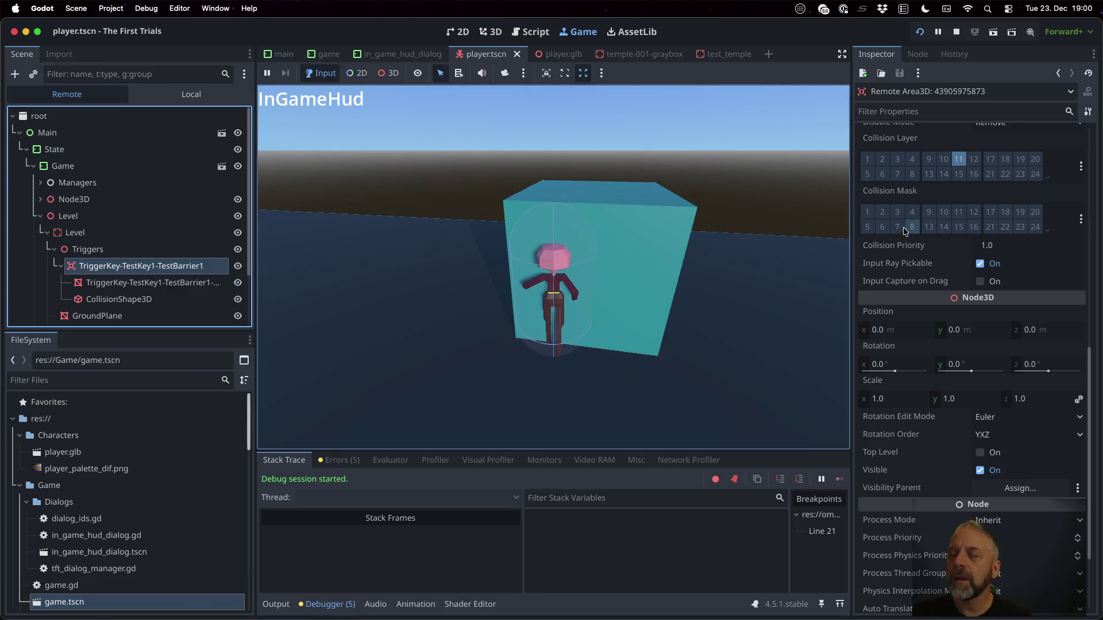
click(979, 264)
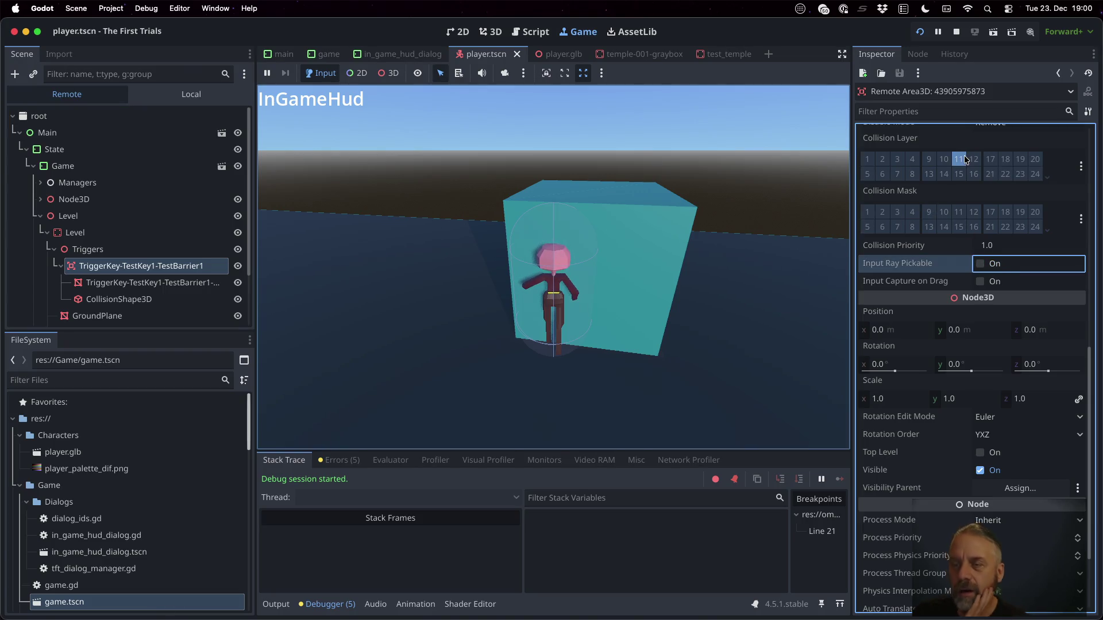
Select the Triggers node in the Remote tree to view its properties.
scroll(1000, 373, down, 4)
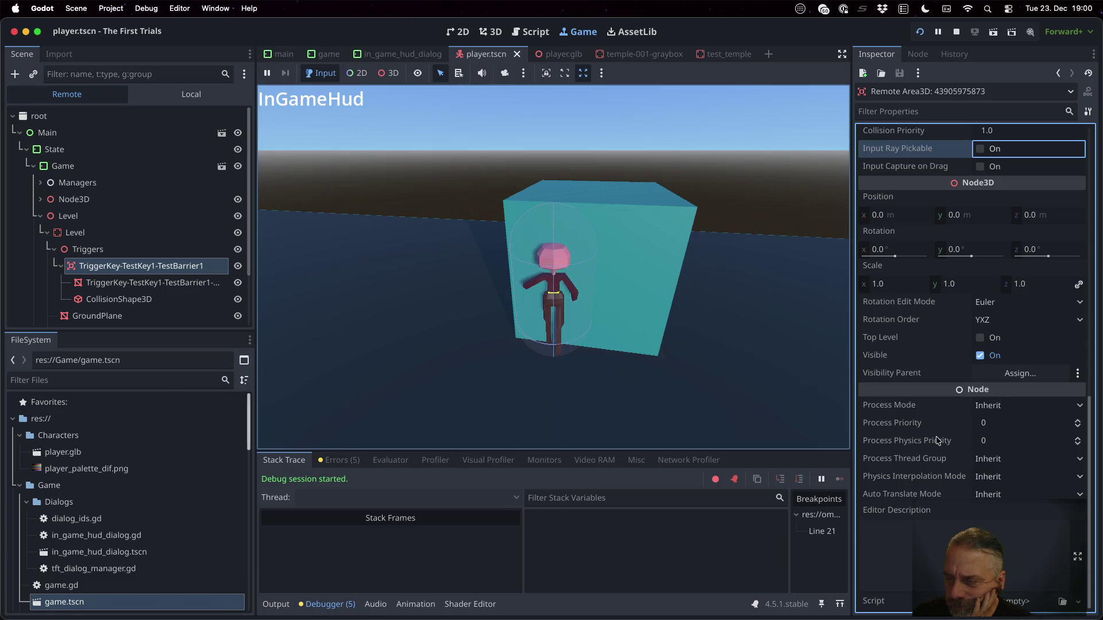
mouse_move(938, 440)
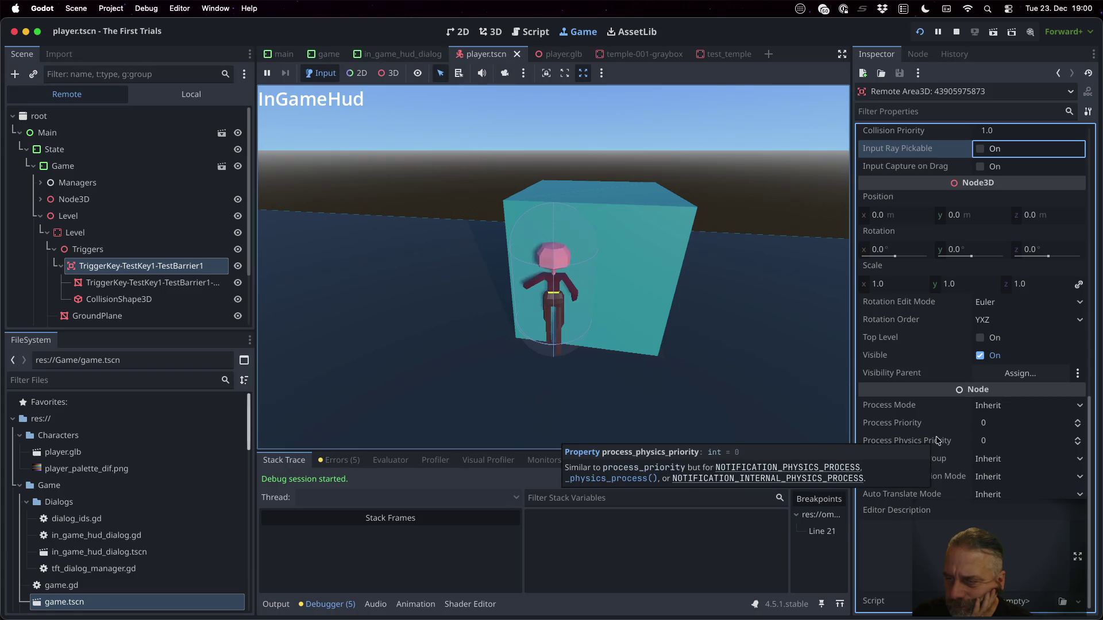
mouse_move(916, 377)
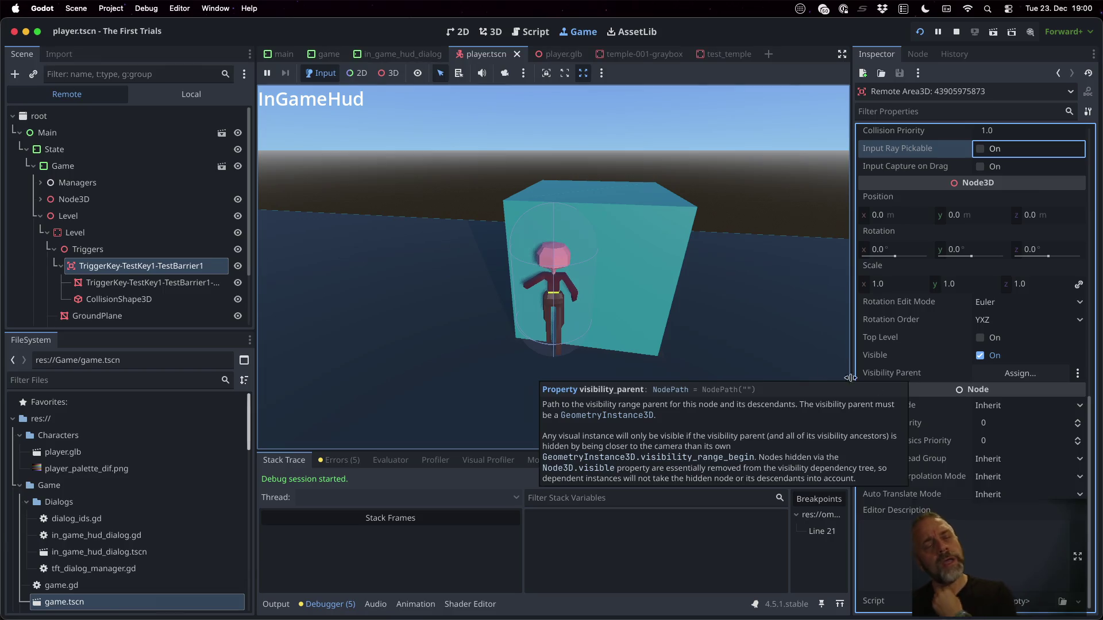
click(165, 253)
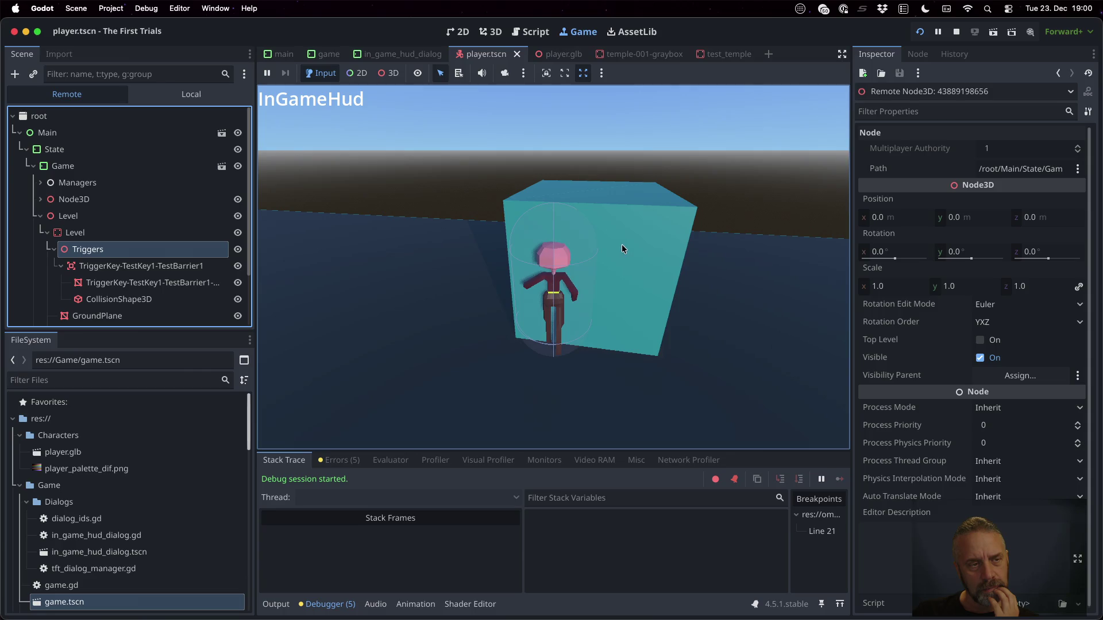
Hide the TriggerKey-TestKey1-TestBarrier1 mesh so only its collision outline shows.
click(155, 268)
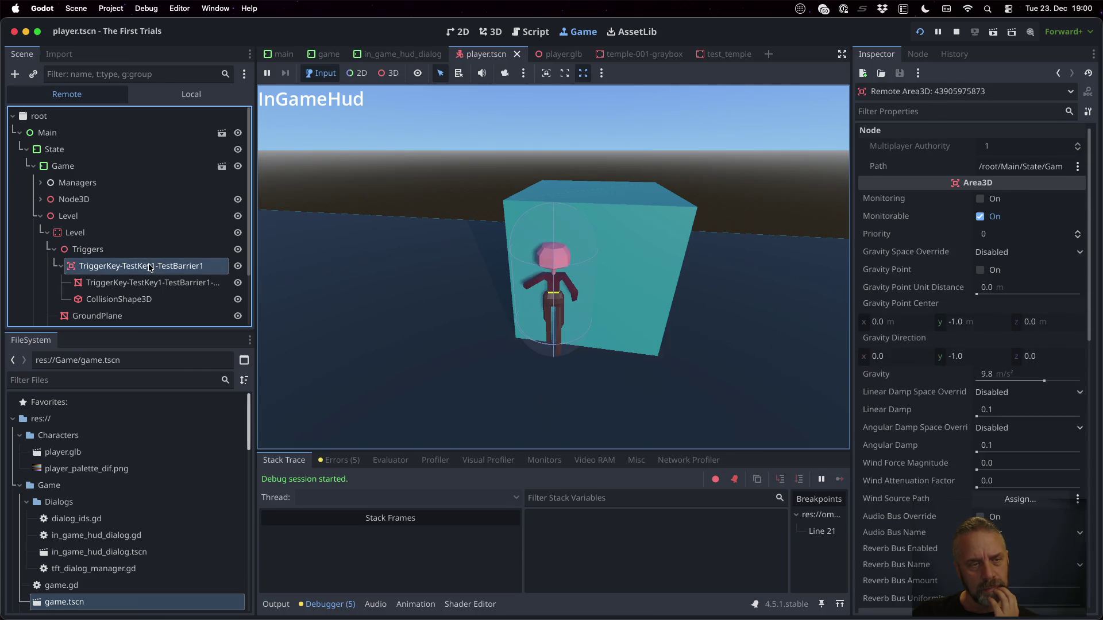
click(238, 251)
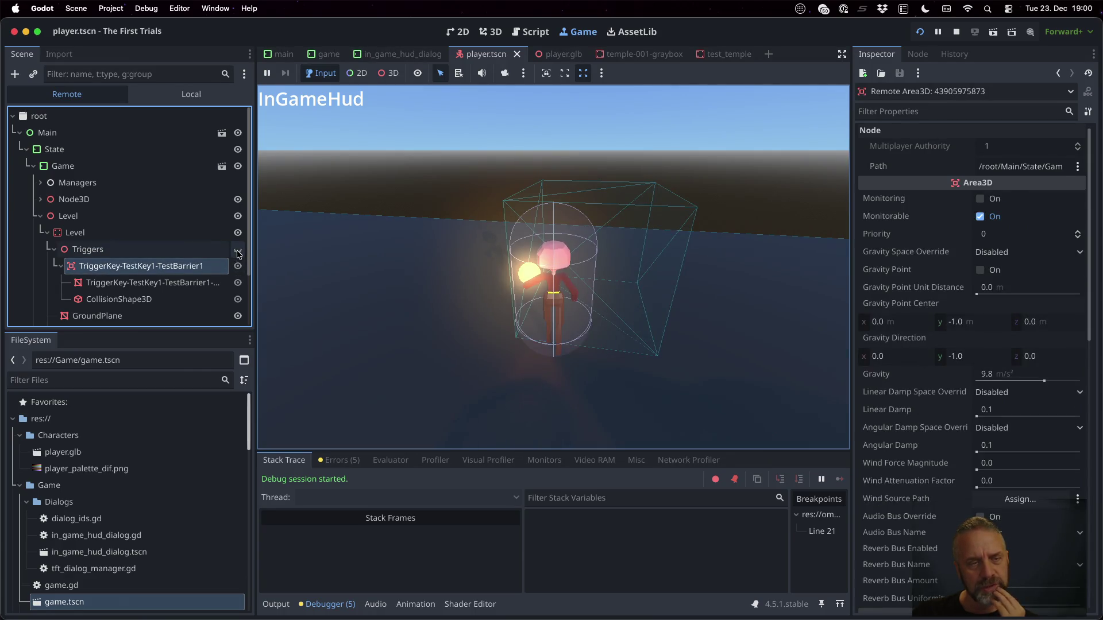
click(237, 250)
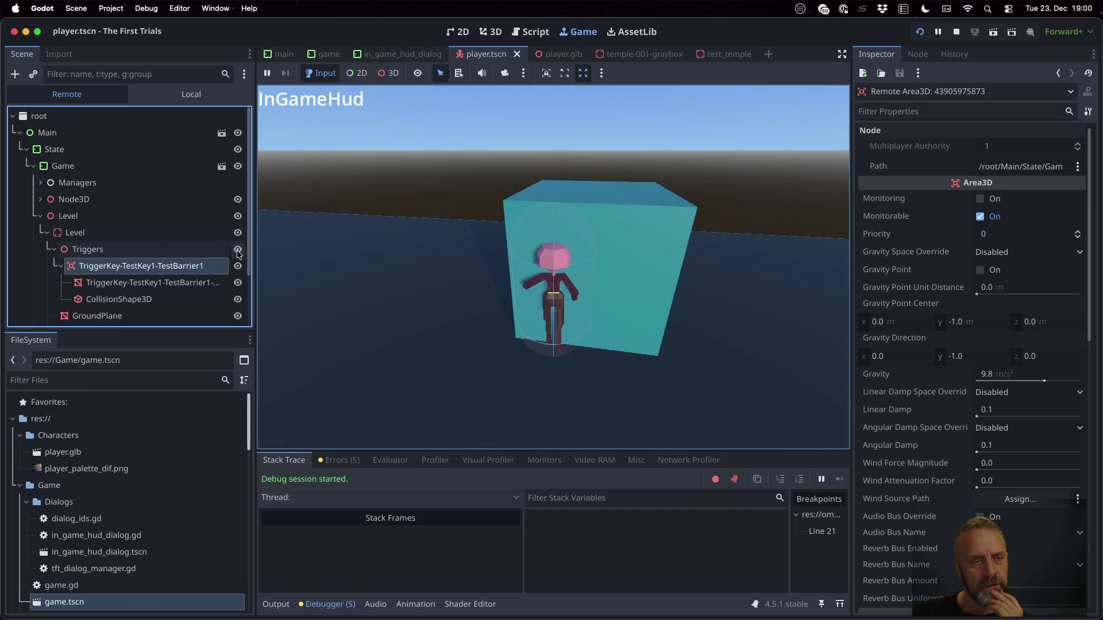
click(238, 284)
Check Disabled and Debug Fill on the barrier's CollisionShape3D, then stop the game.
click(177, 300)
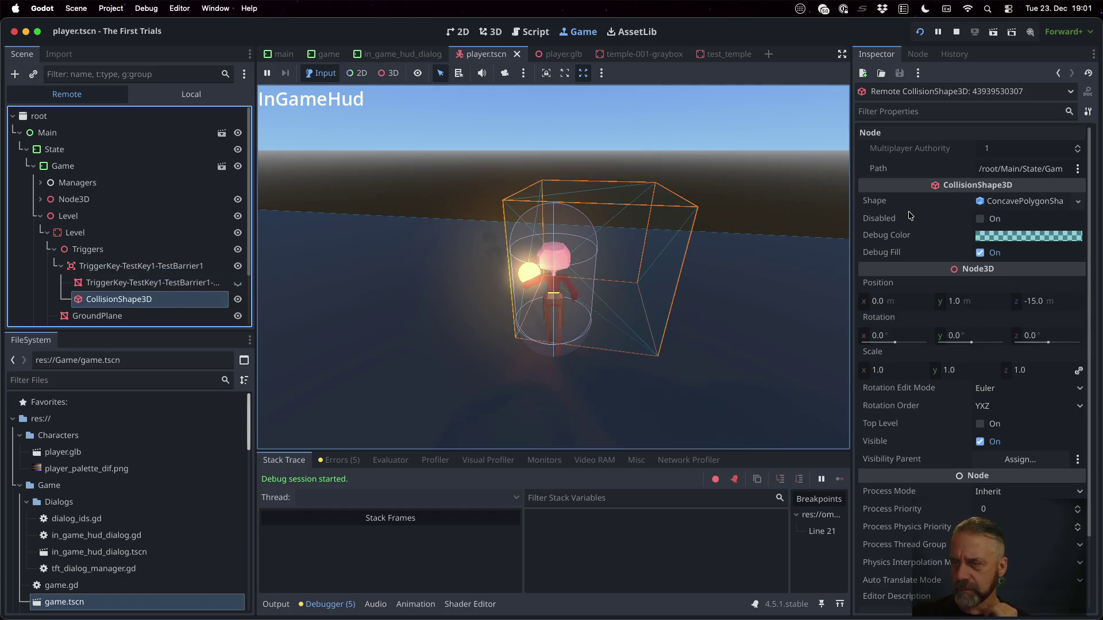
mouse_move(908, 215)
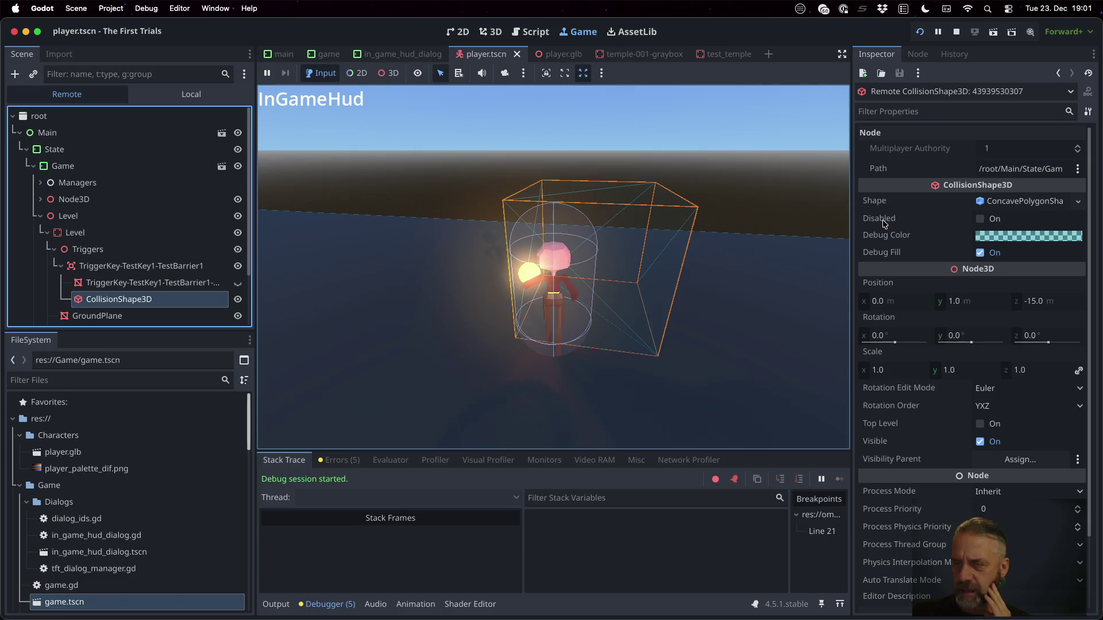
click(982, 222)
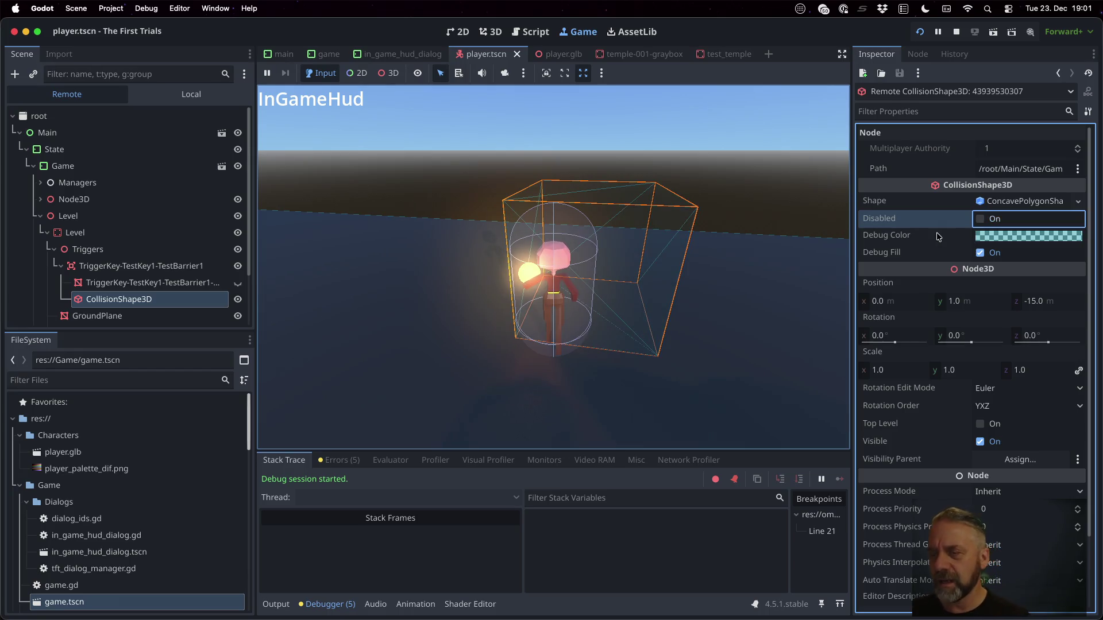
click(980, 256)
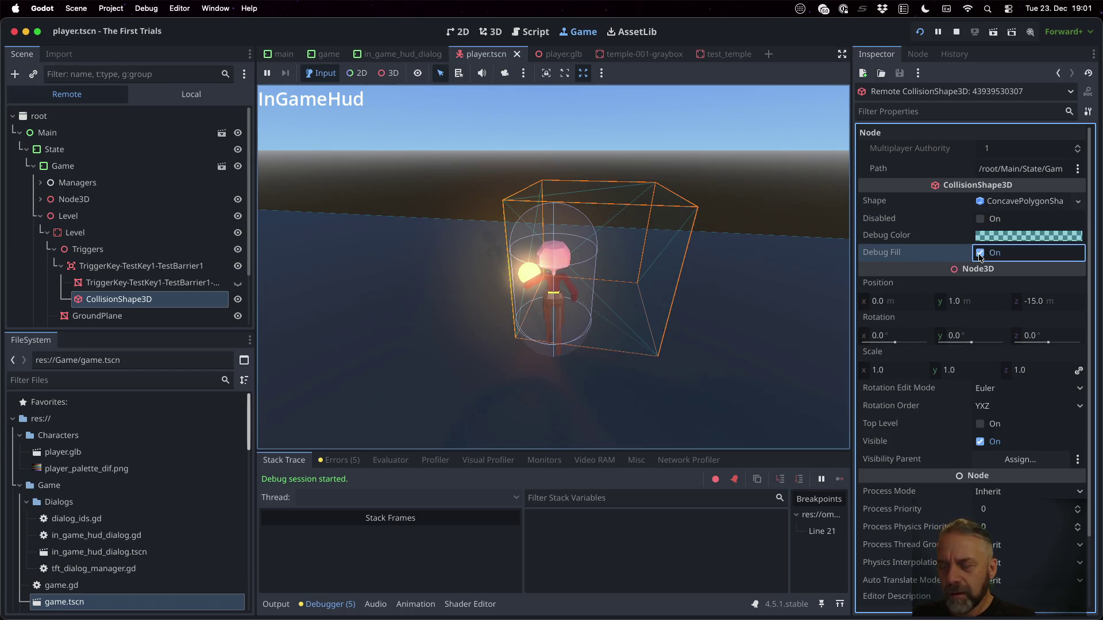
scroll(938, 280, down, 5)
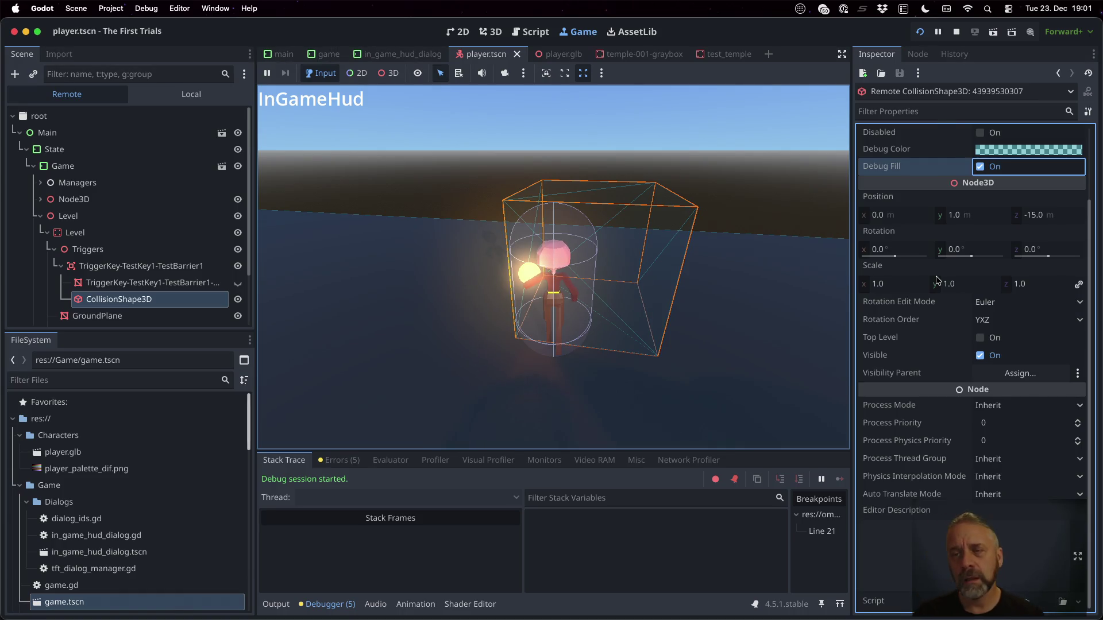
click(956, 32)
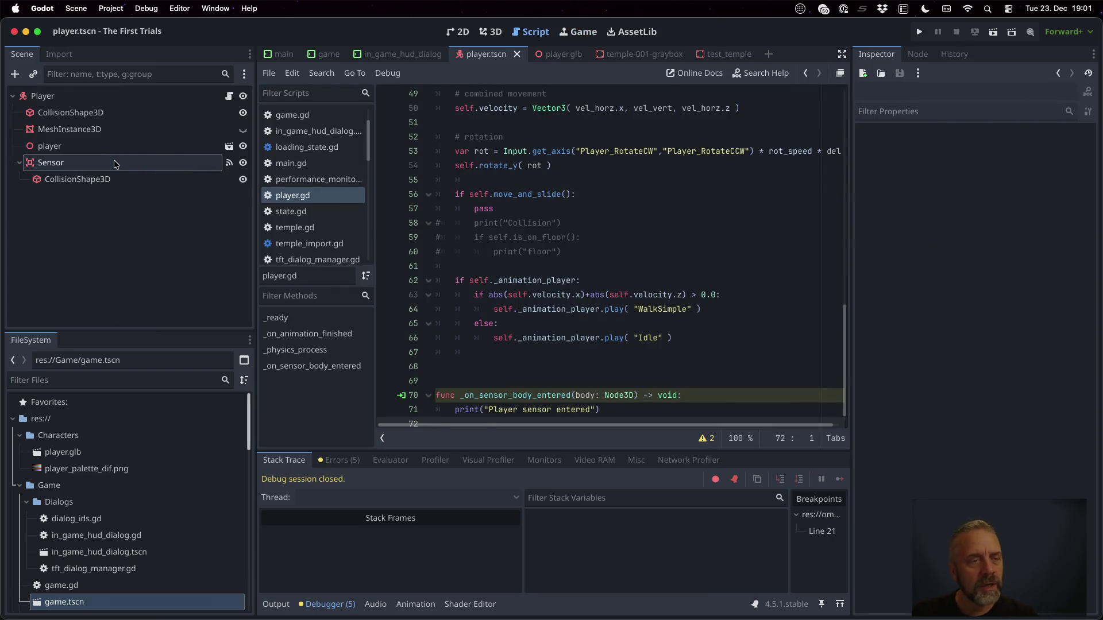
Open the Area3D class documentation from the player's Sensor node.
click(84, 164)
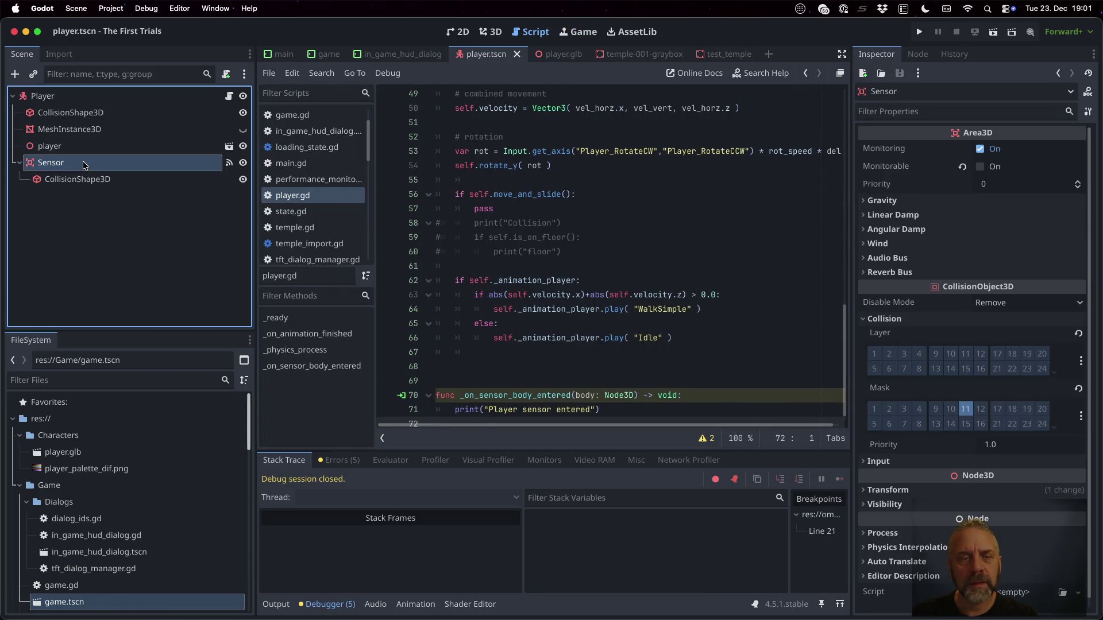
click(1087, 92)
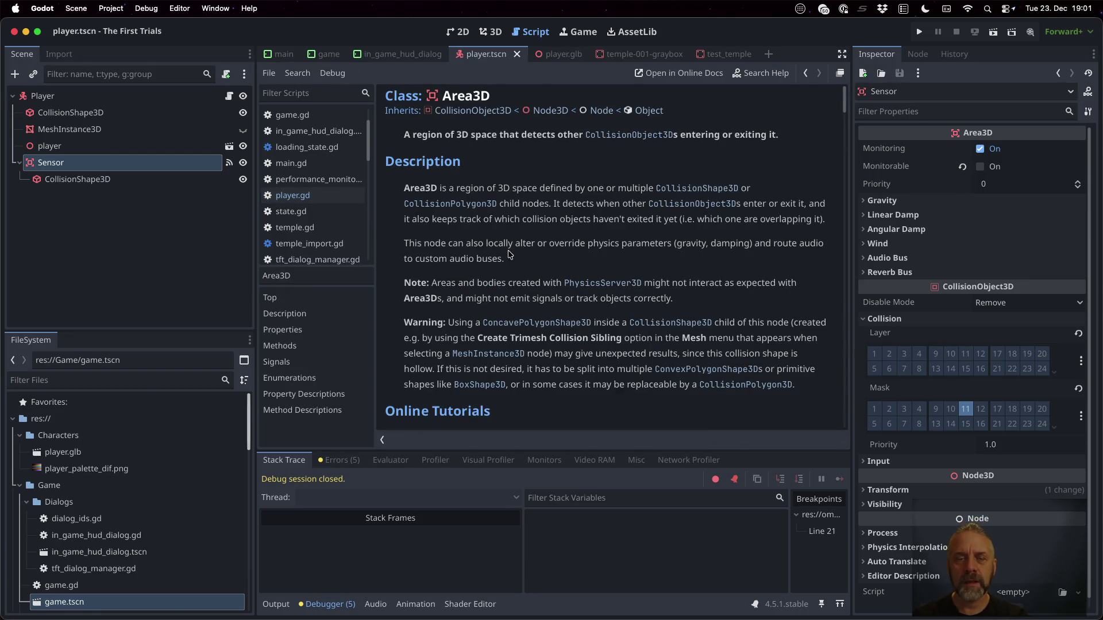
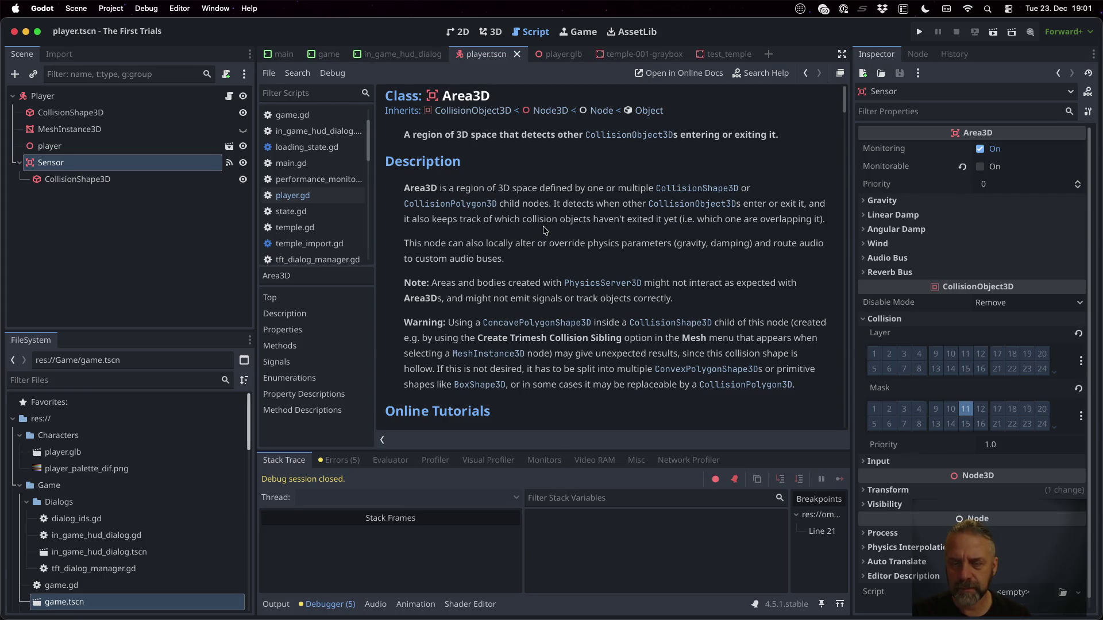
Open game.tscn from the FileSystem dock.
scroll(544, 230, down, 1)
scroll(544, 230, down, 1)
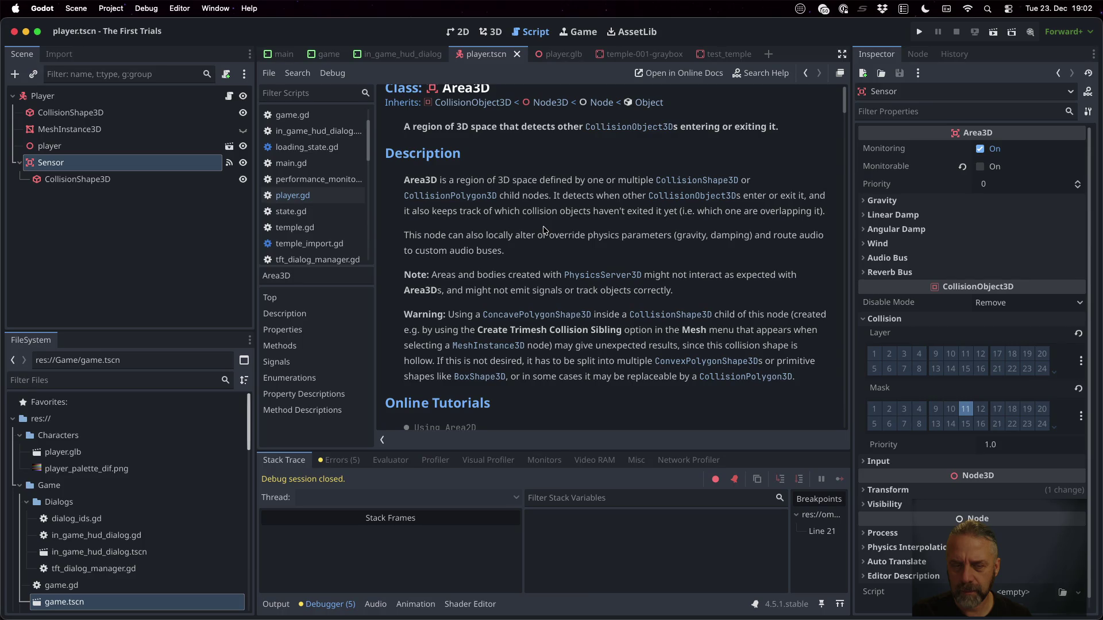
scroll(544, 231, down, 2)
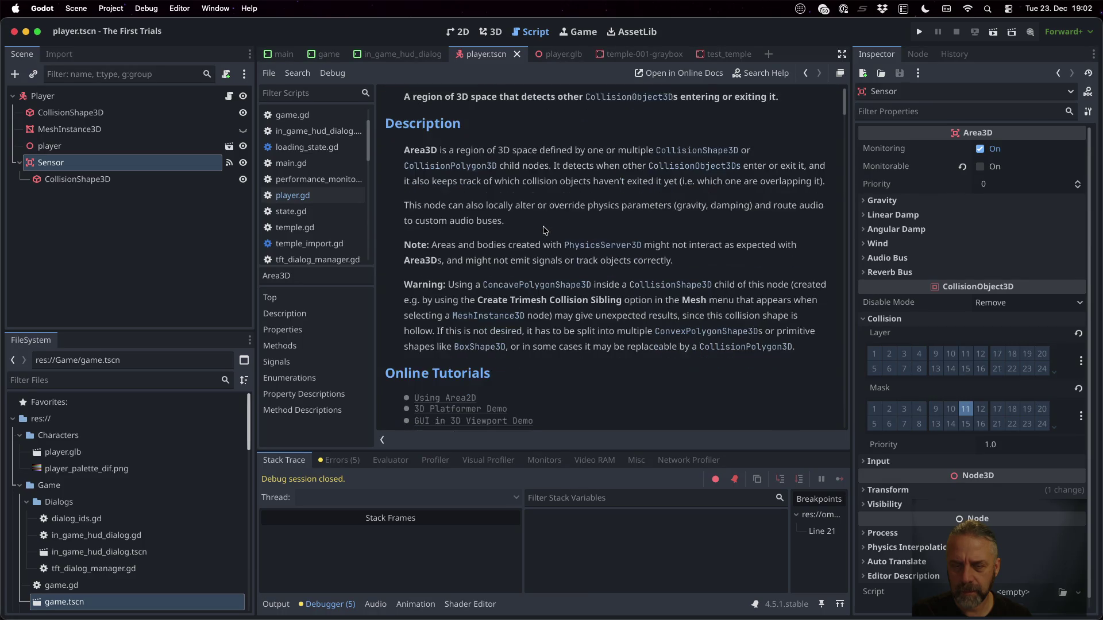
scroll(544, 230, down, 1)
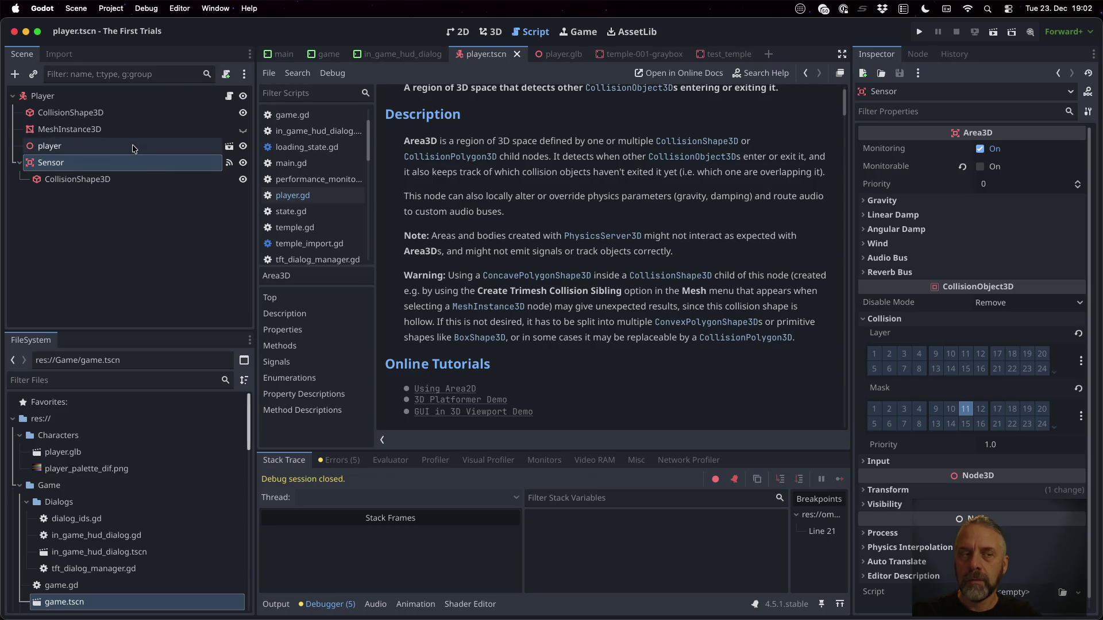
scroll(144, 523, down, 5)
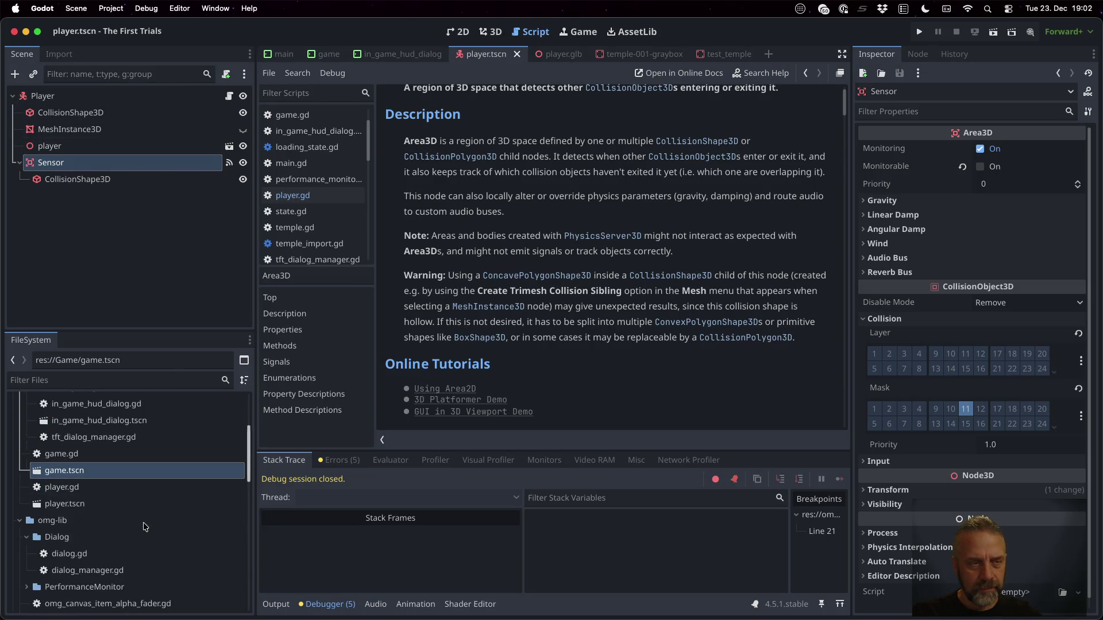
scroll(144, 526, up, 1)
double_click(119, 519)
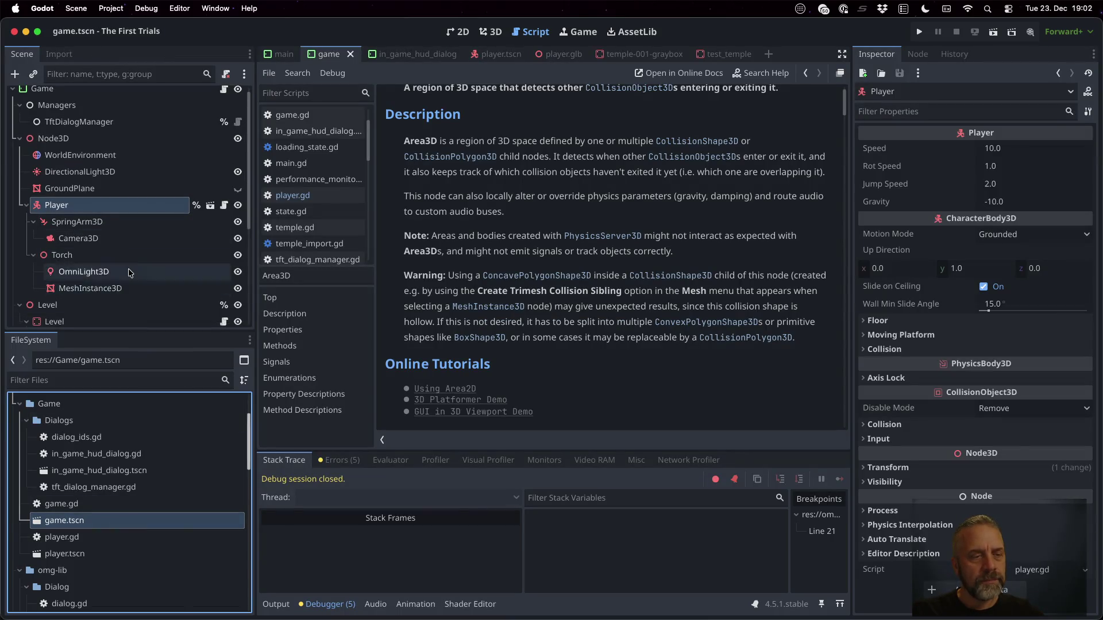
scroll(129, 258, down, 5)
In the 3D view, delete TriggerKey-TestKey1-TestBarrier1's old CollisionShape3D, then select its mesh.
click(132, 217)
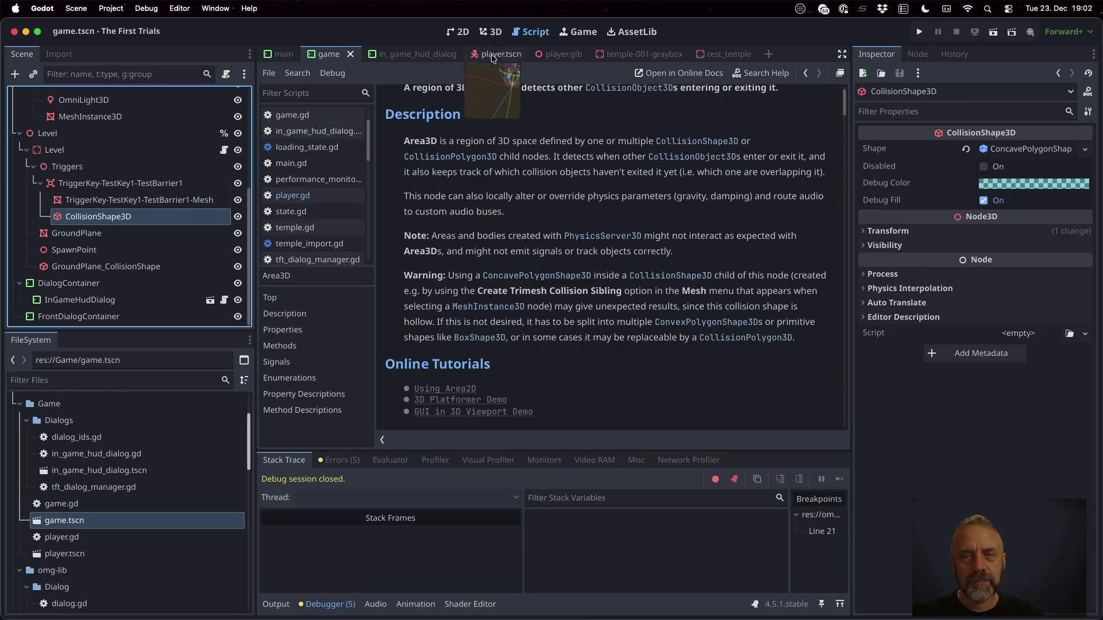
click(493, 29)
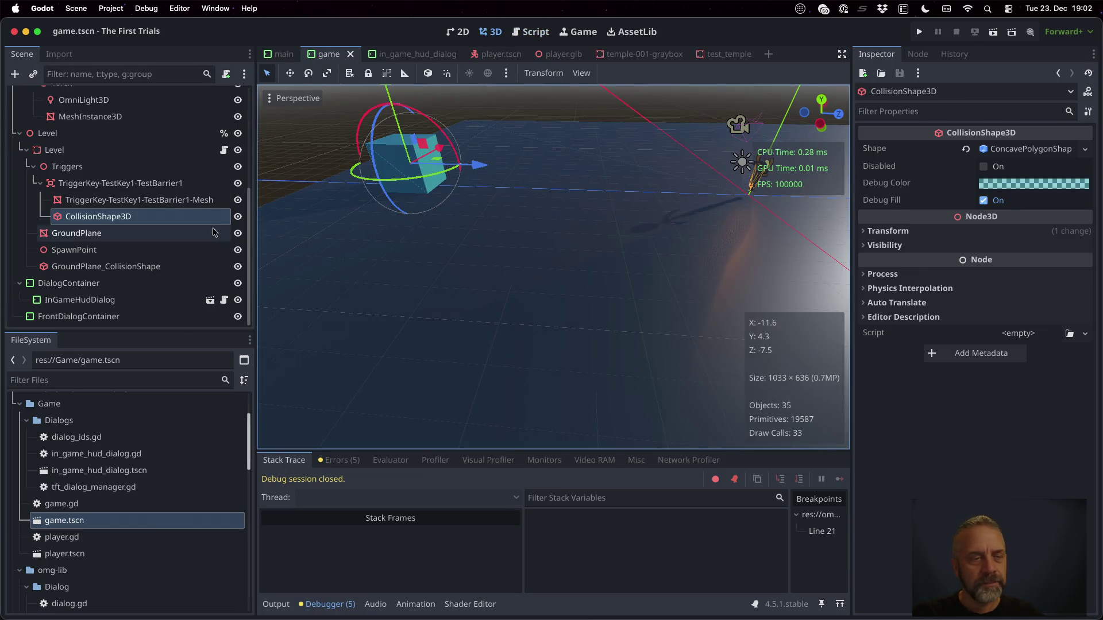
click(237, 201)
click(238, 201)
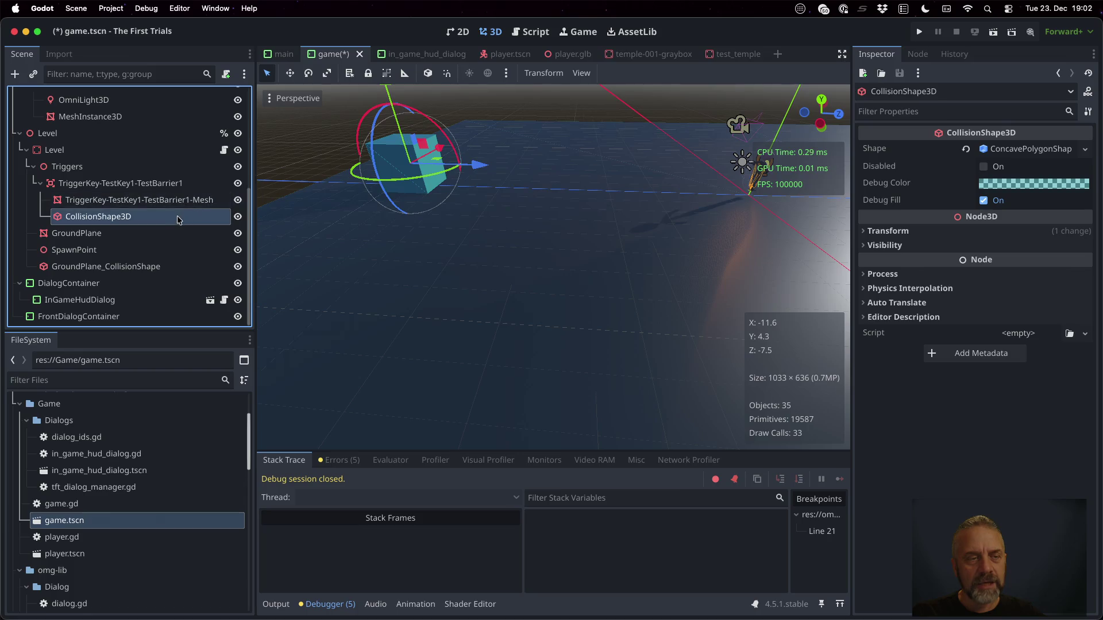
key(Delete)
key(Return)
click(175, 220)
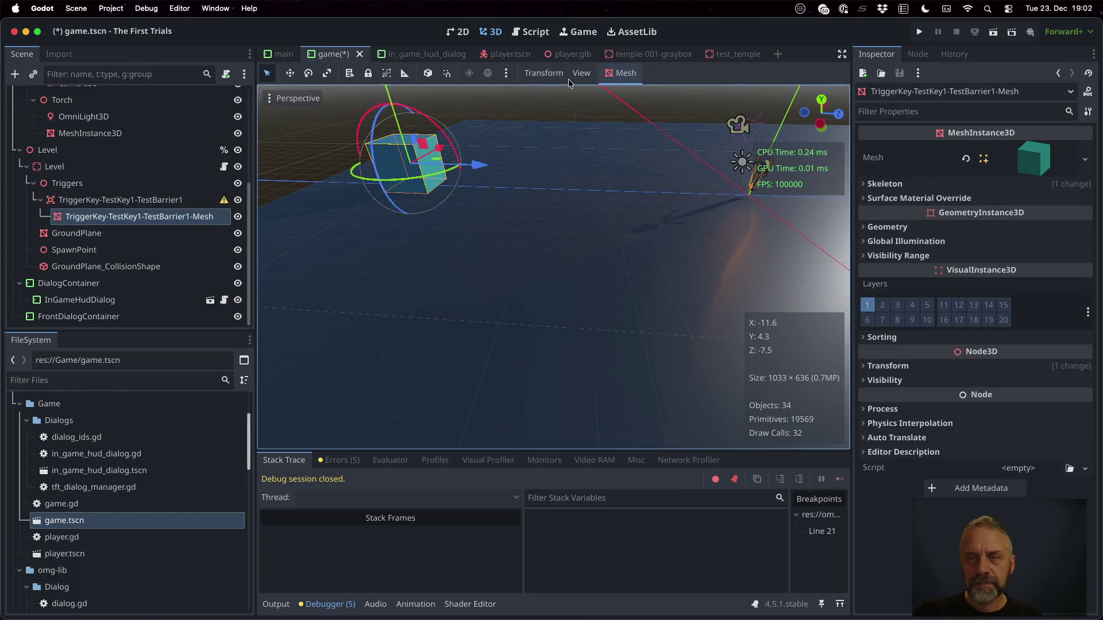
click(623, 74)
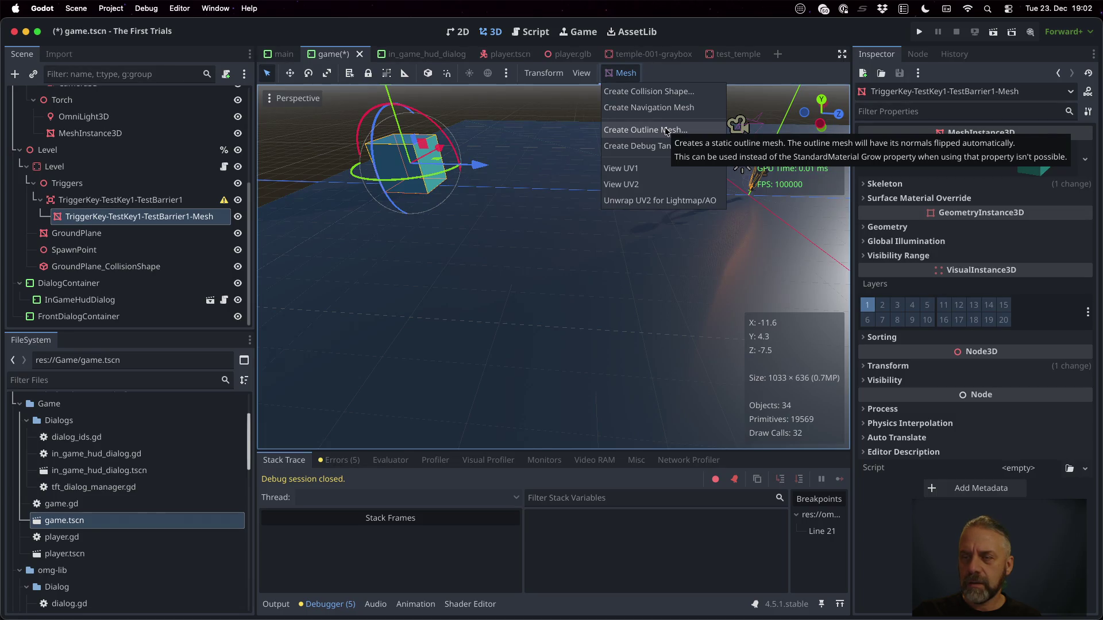
Generate a Sibling, Single Convex collision shape from the trigger mesh and inspect the new CollisionShape3D.
click(662, 92)
click(584, 327)
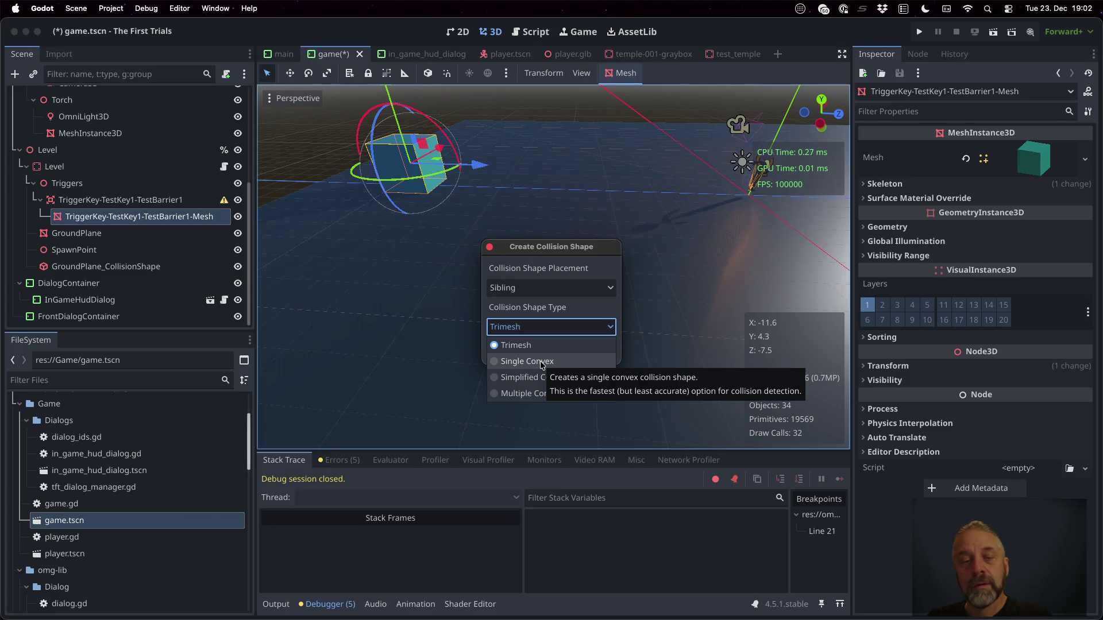
click(541, 362)
click(581, 349)
scroll(445, 172, up, 2)
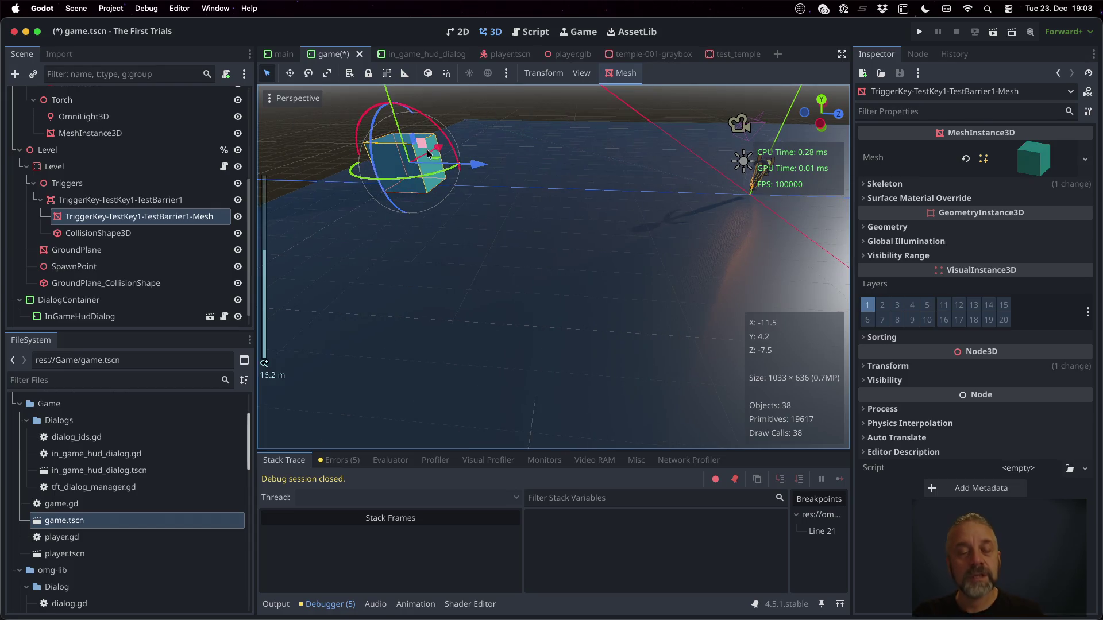
click(142, 234)
click(238, 217)
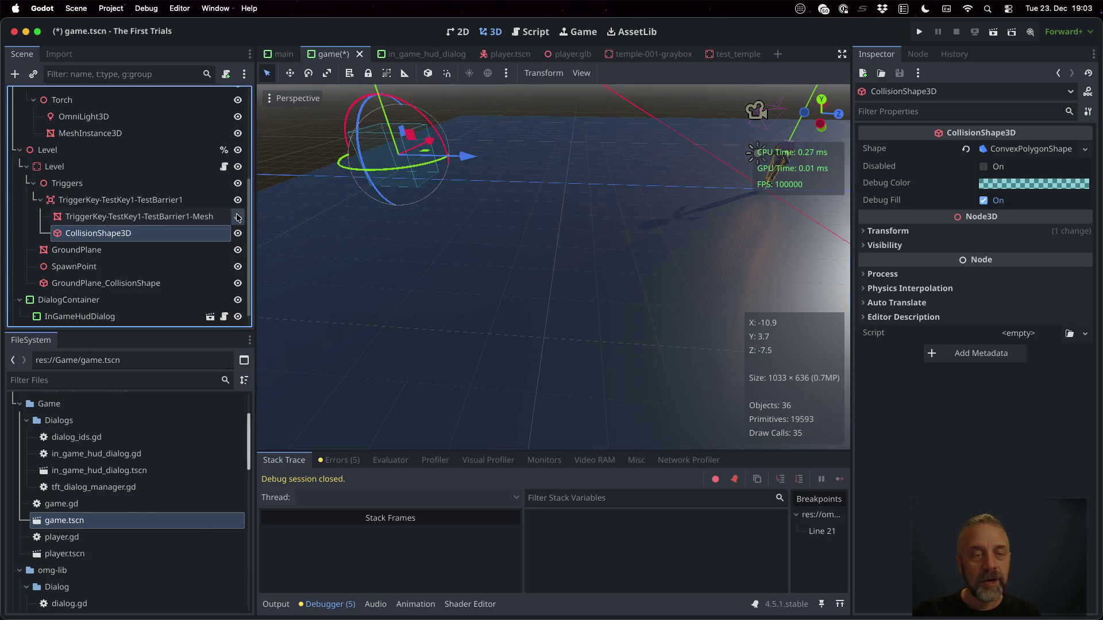
click(237, 217)
Run the game to test the trigger, then open player.tscn from the Player node.
click(919, 33)
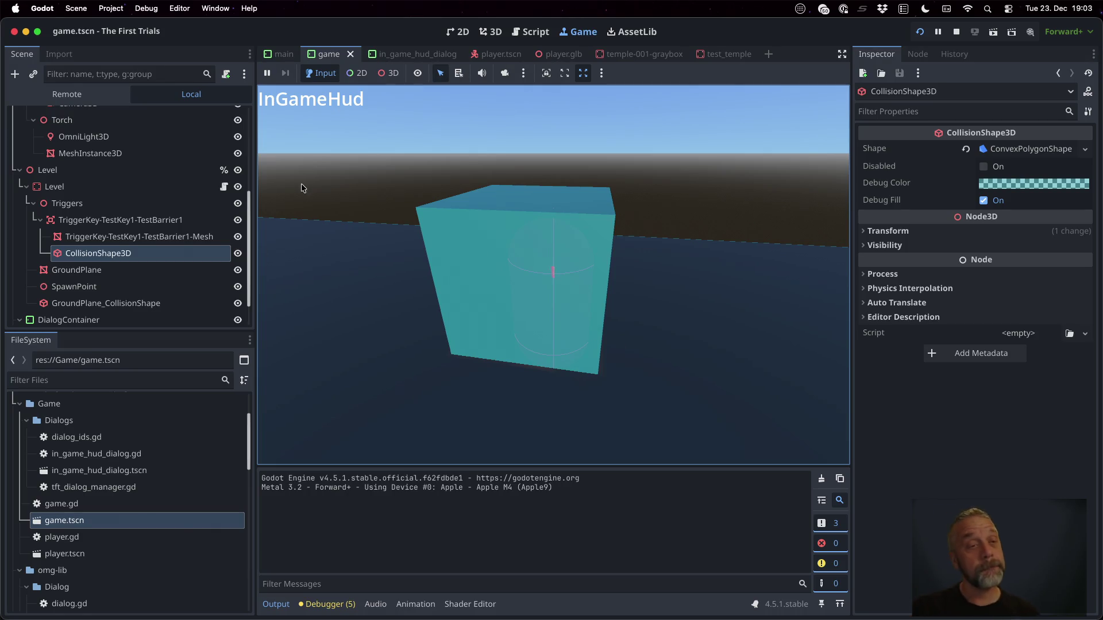
scroll(144, 218, up, 5)
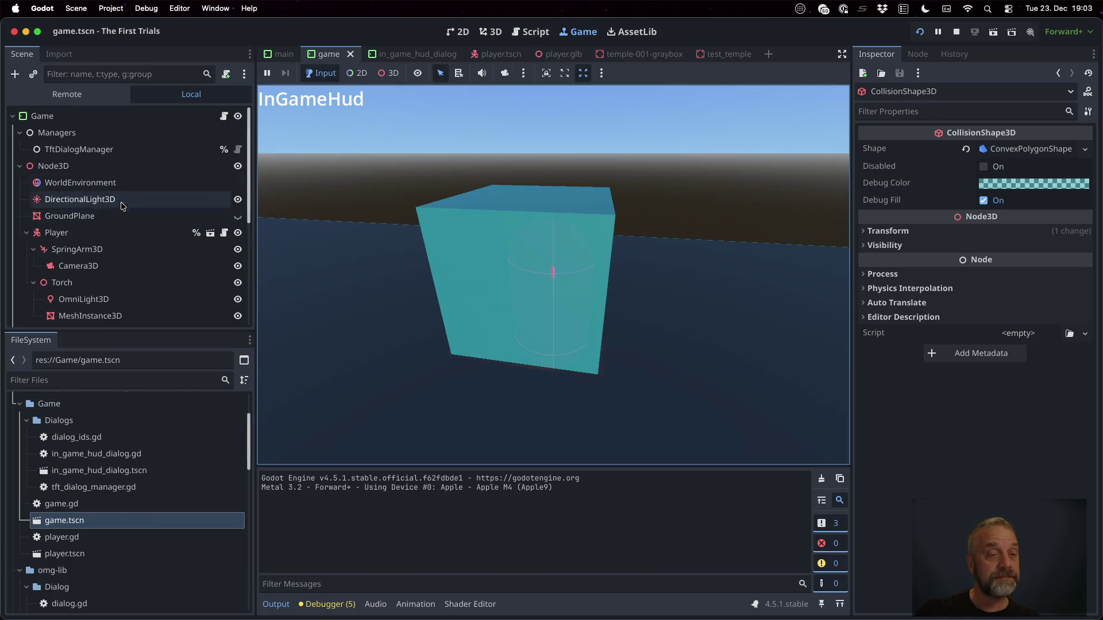
click(211, 238)
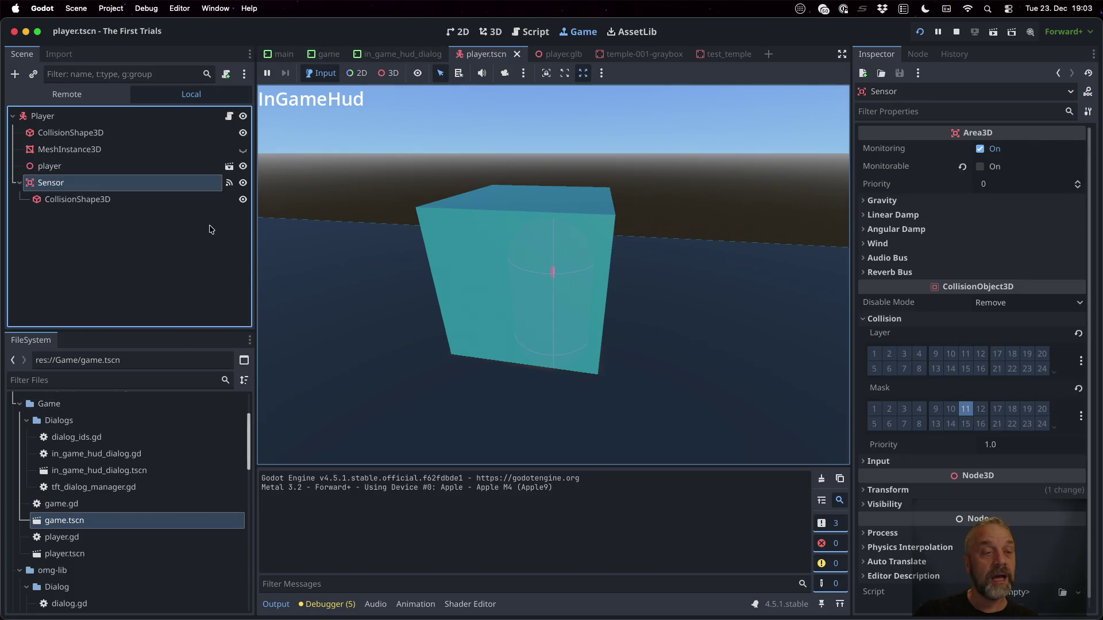
Change the Player's collision mask to include the Wall layer and drop the Trigger layer.
click(87, 122)
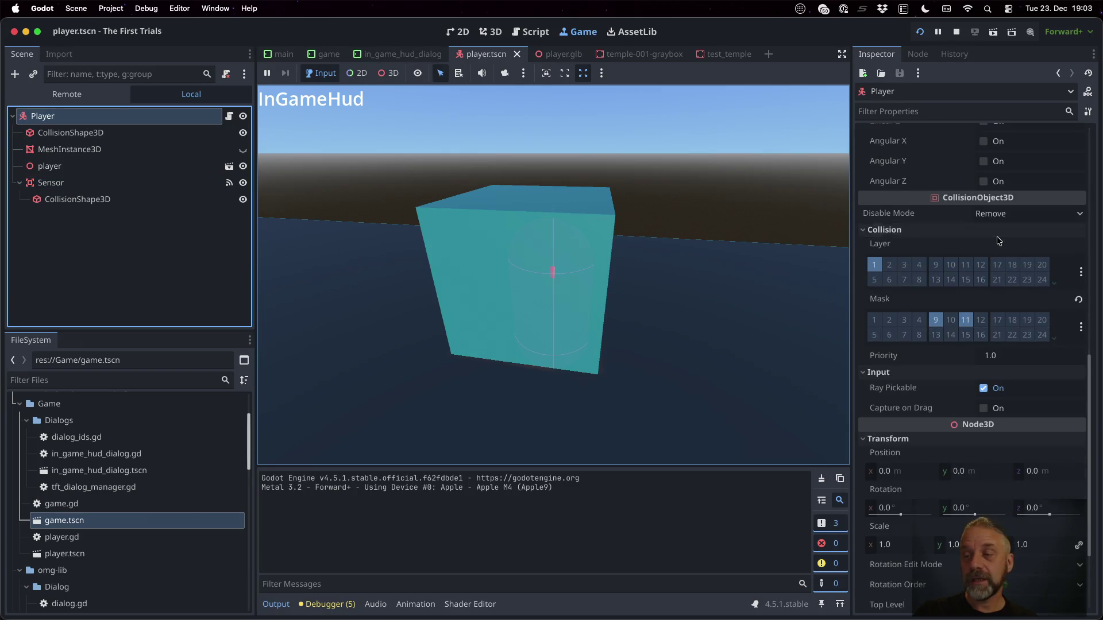
scroll(998, 240, up, 10)
scroll(998, 240, up, 3)
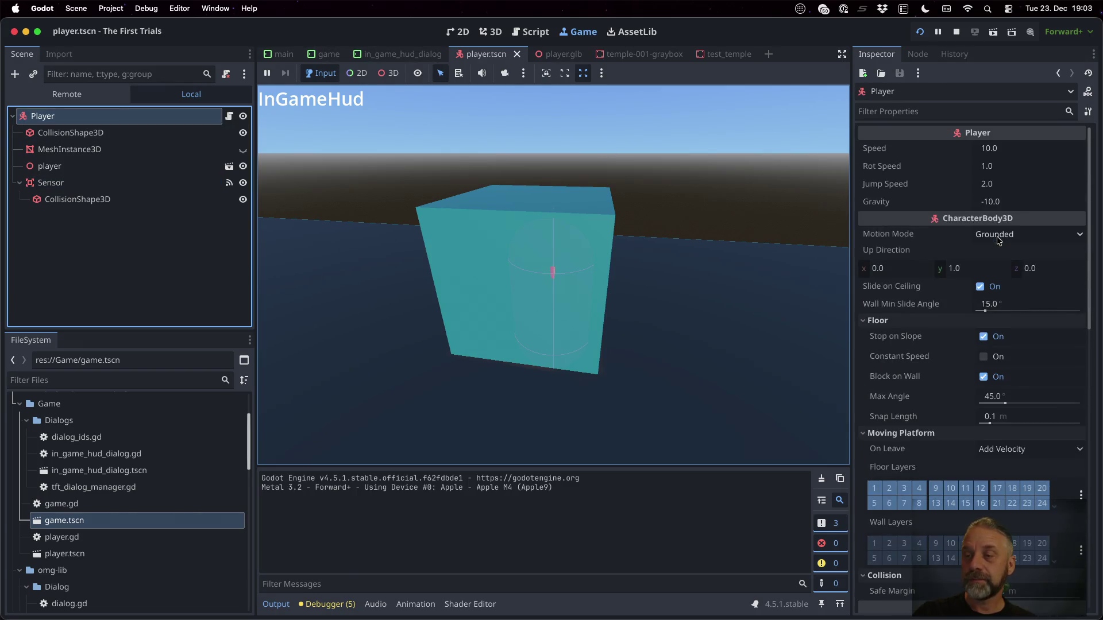
scroll(929, 301, down, 15)
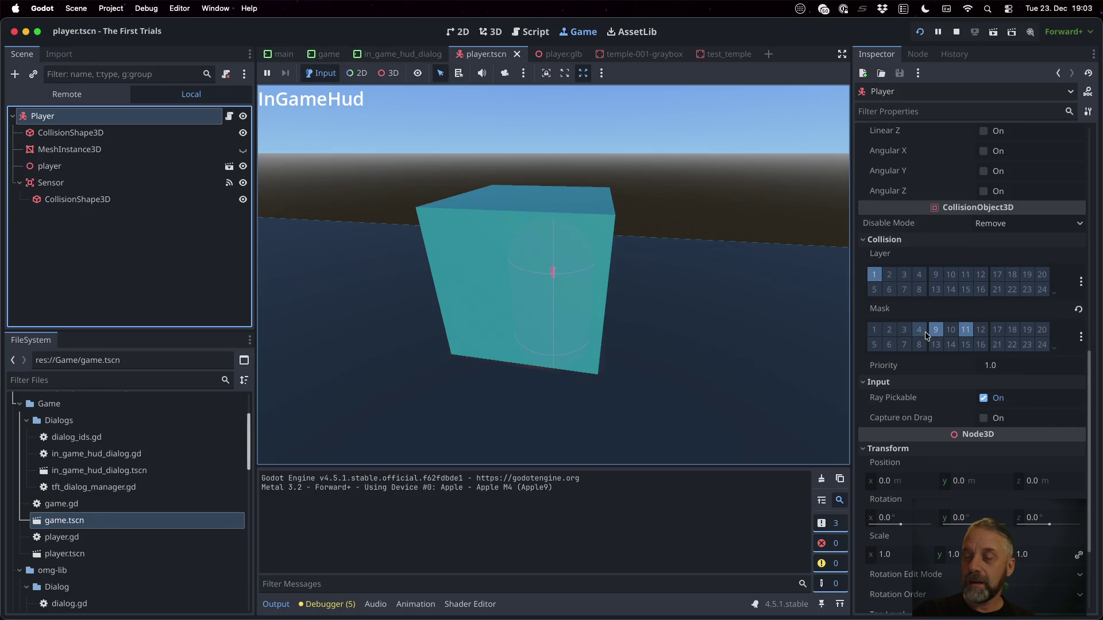
click(966, 331)
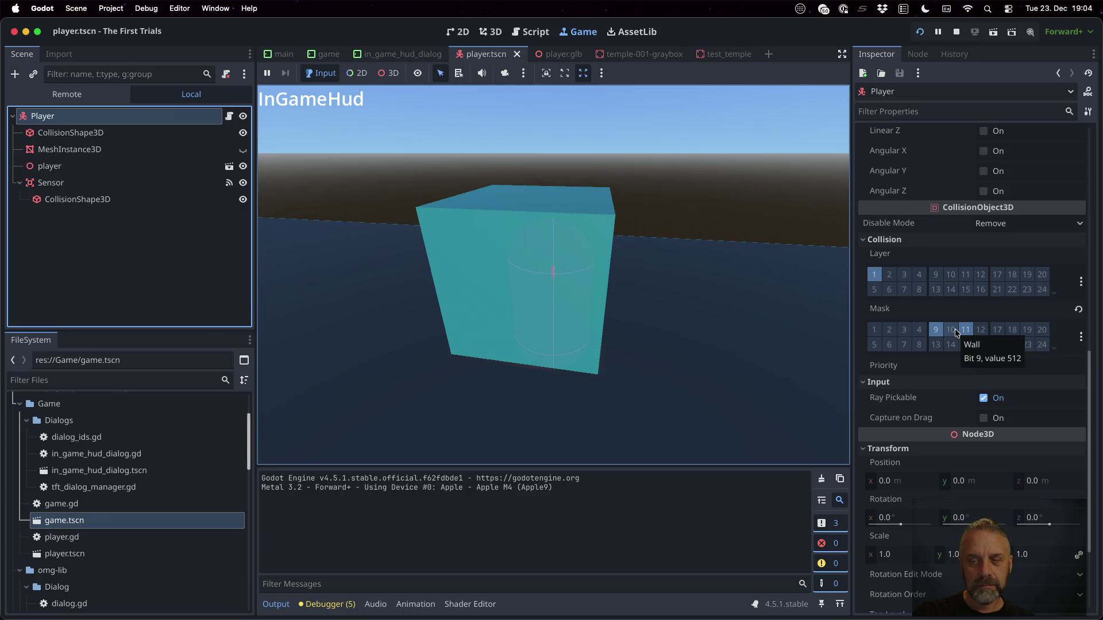
click(1081, 337)
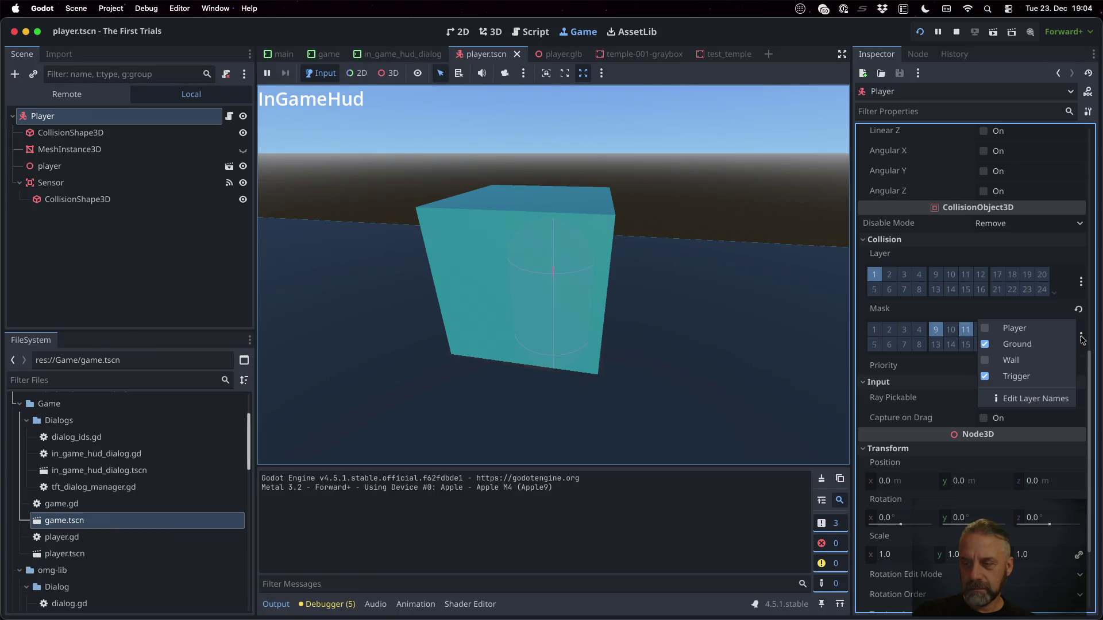
click(1081, 338)
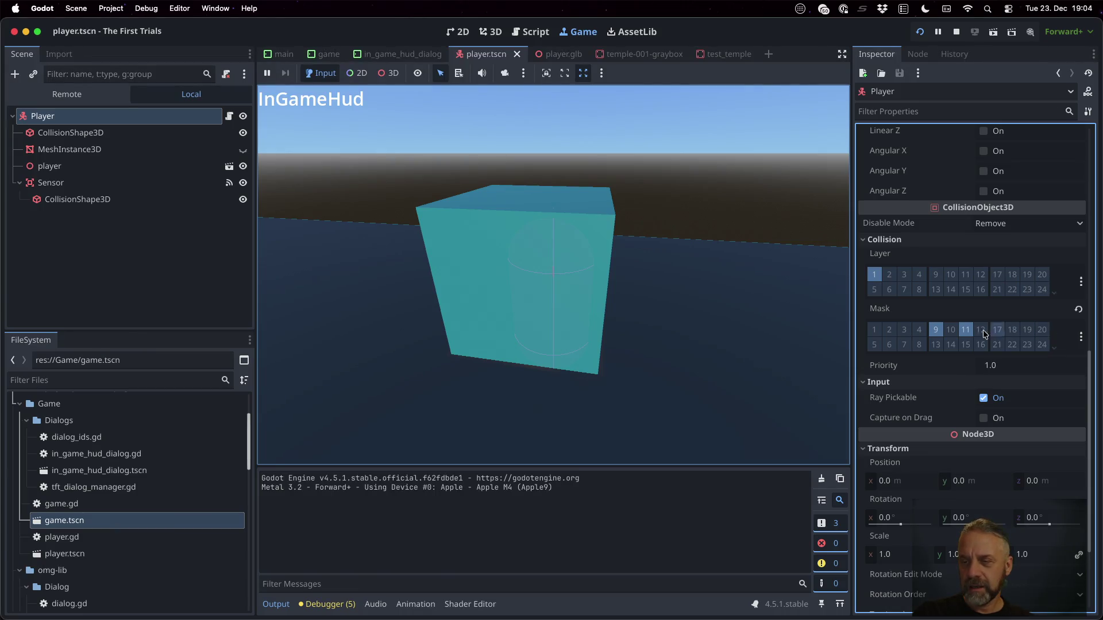
click(953, 331)
click(966, 331)
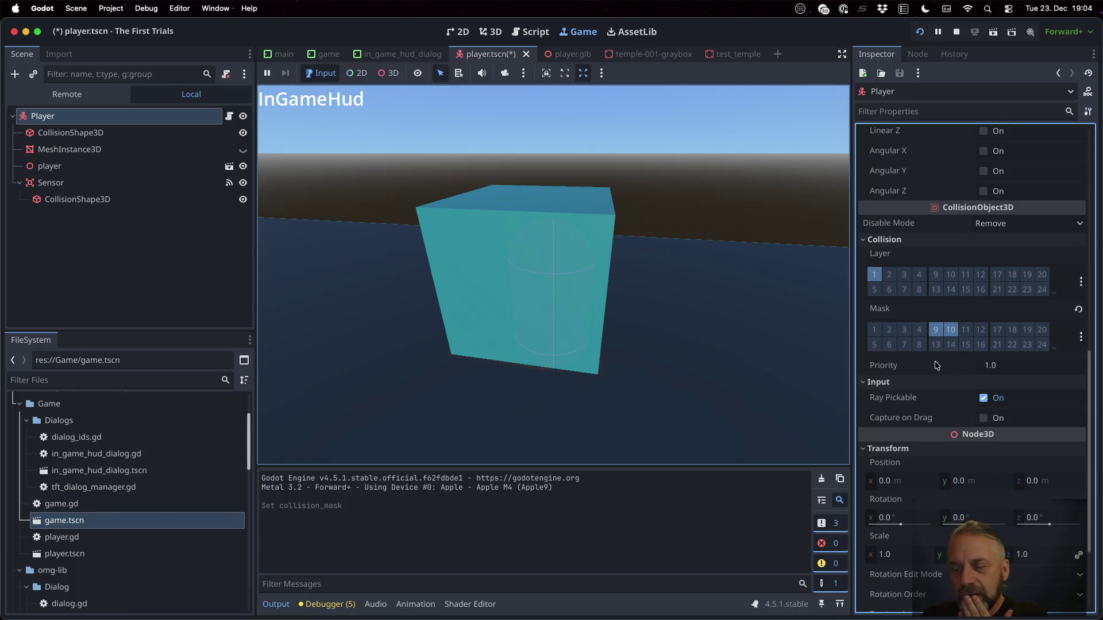
scroll(936, 365, down, 3)
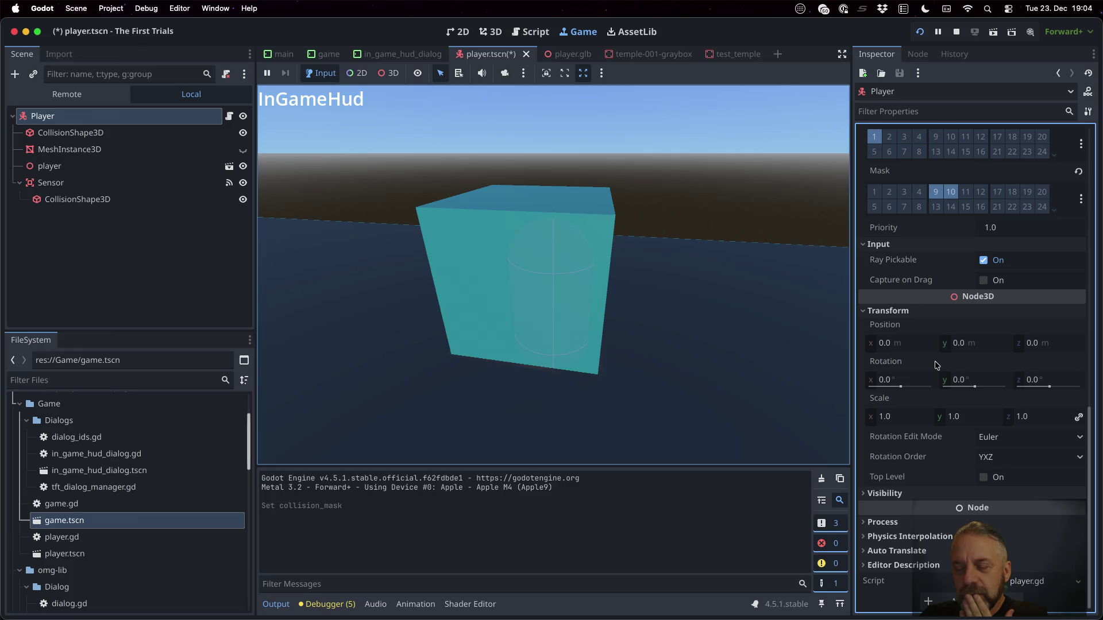
Check the Sensor's collision layer and mask, then reopen game.tscn.
click(66, 183)
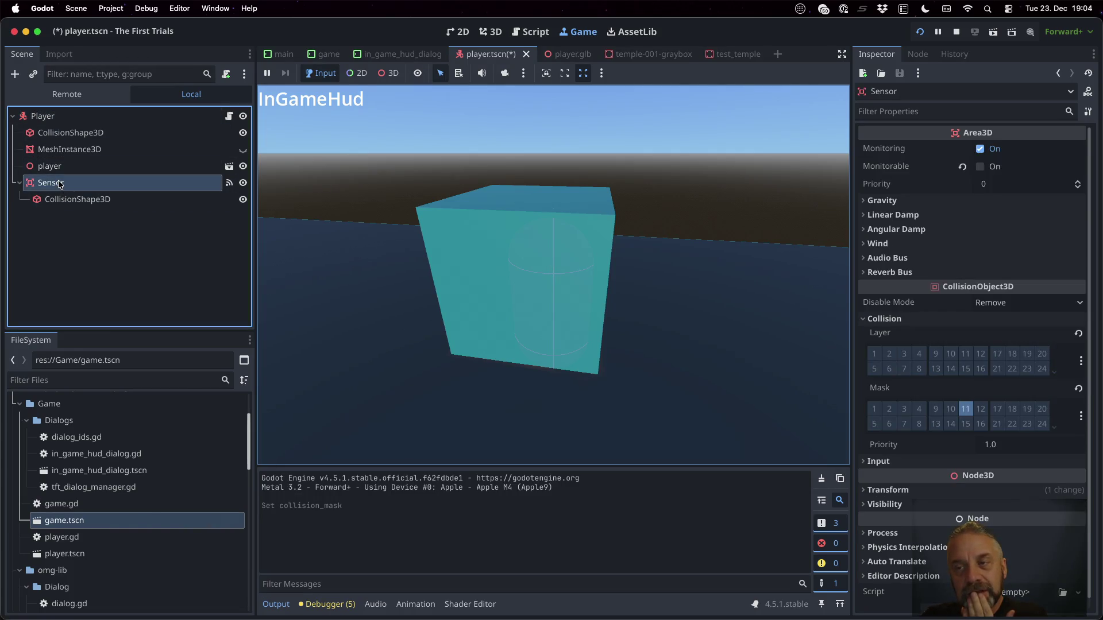
click(60, 118)
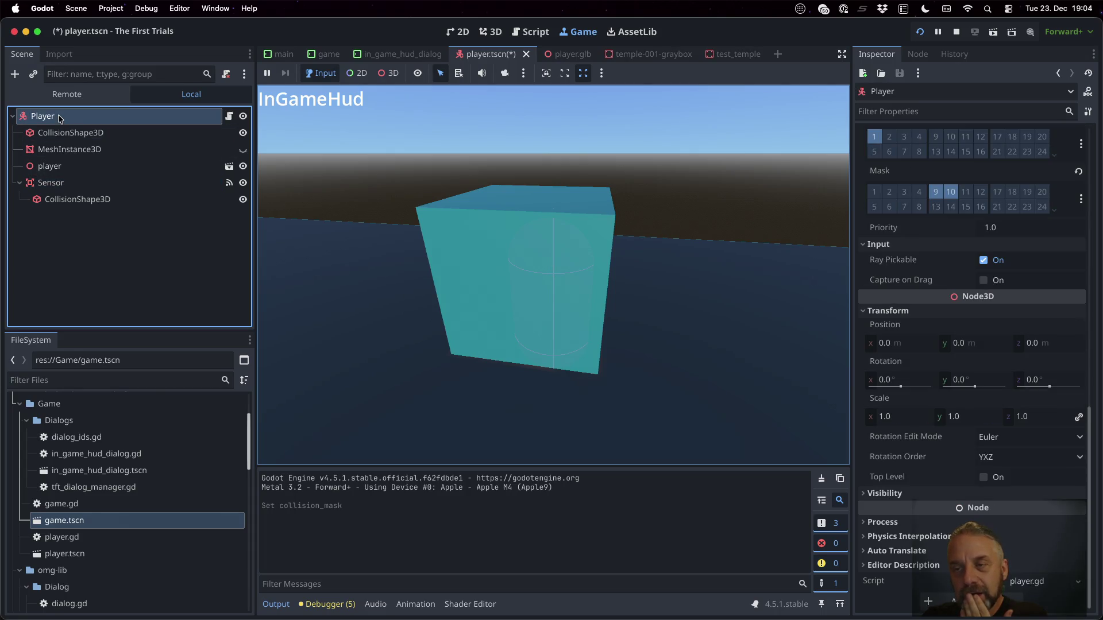
scroll(934, 327, up, 10)
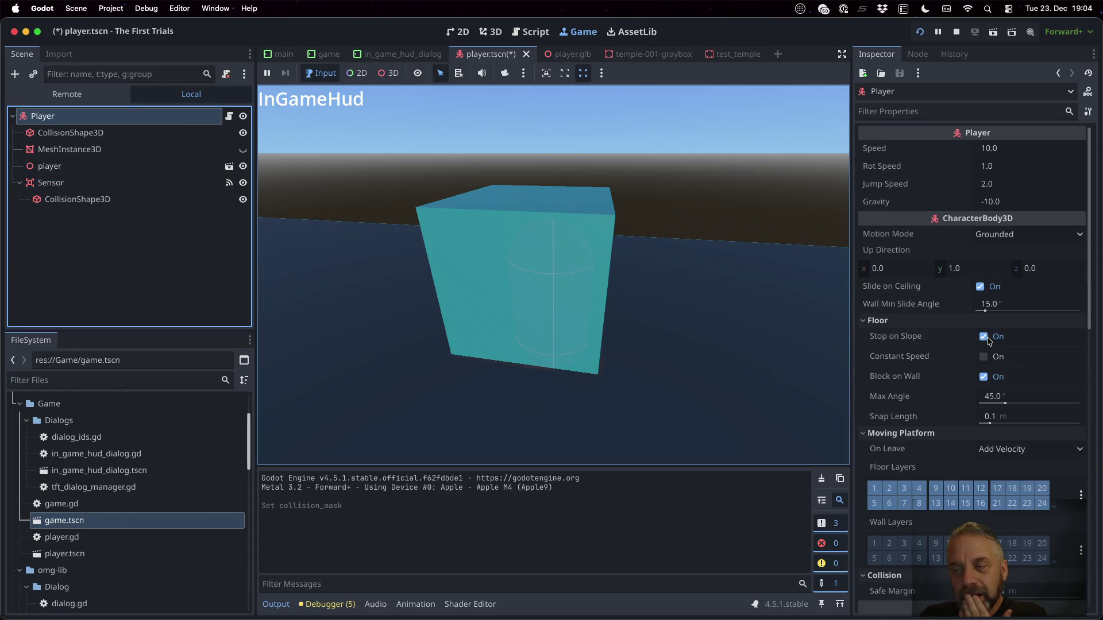
scroll(987, 341, down, 10)
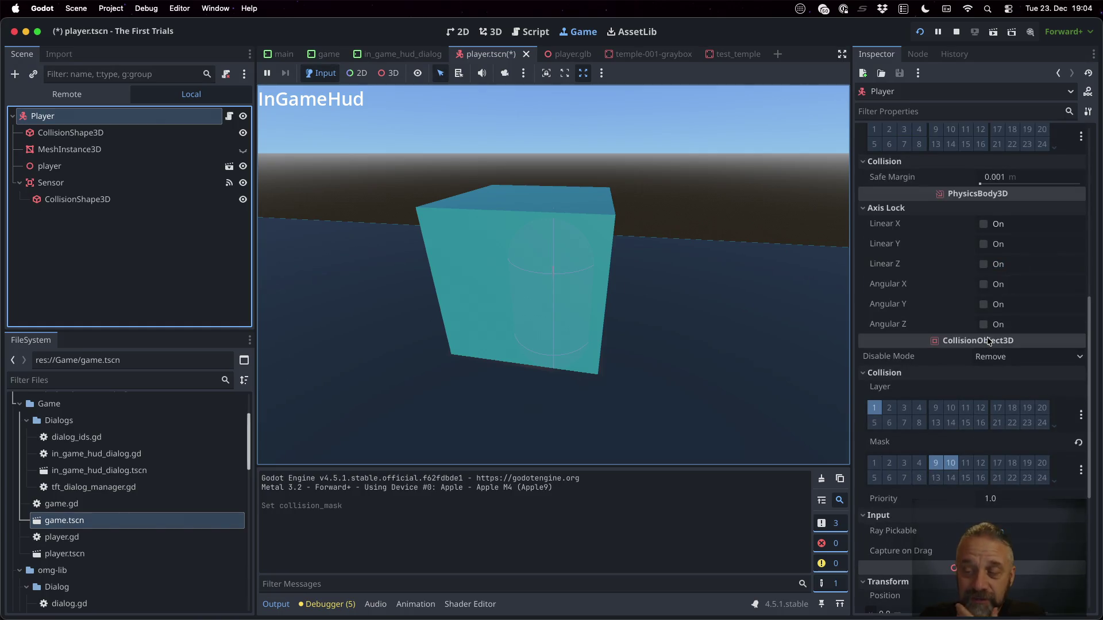
scroll(987, 341, down, 6)
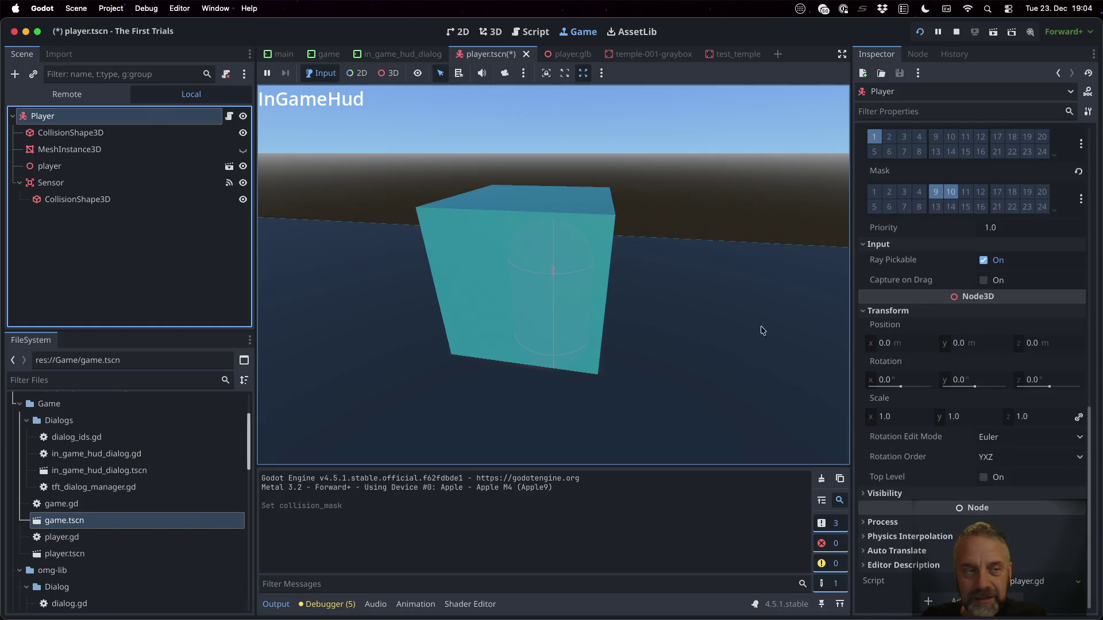
click(108, 183)
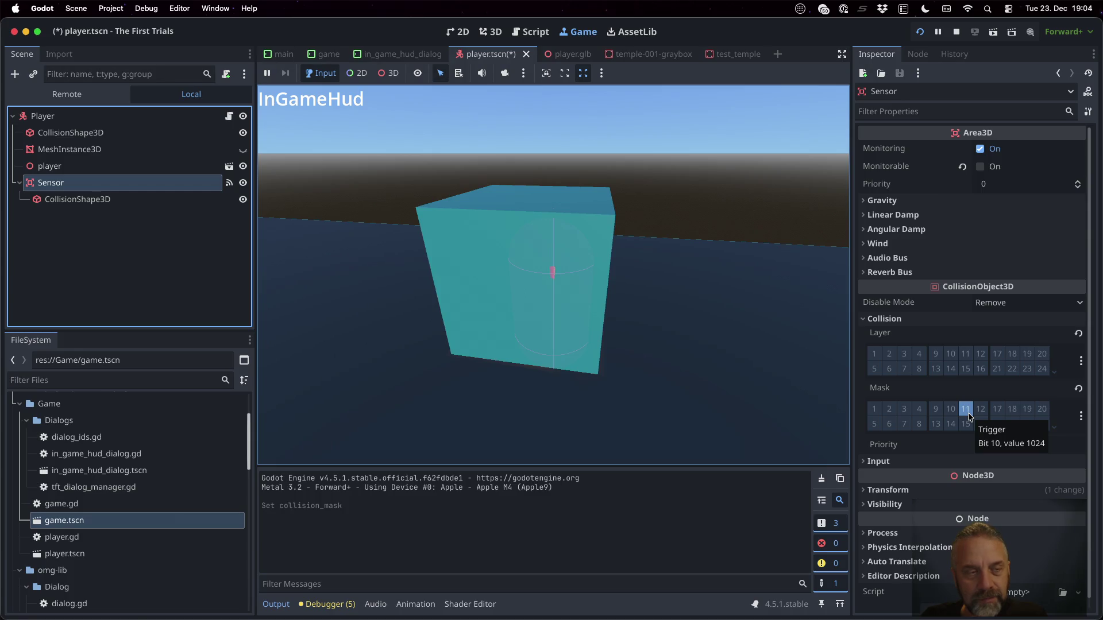
double_click(111, 529)
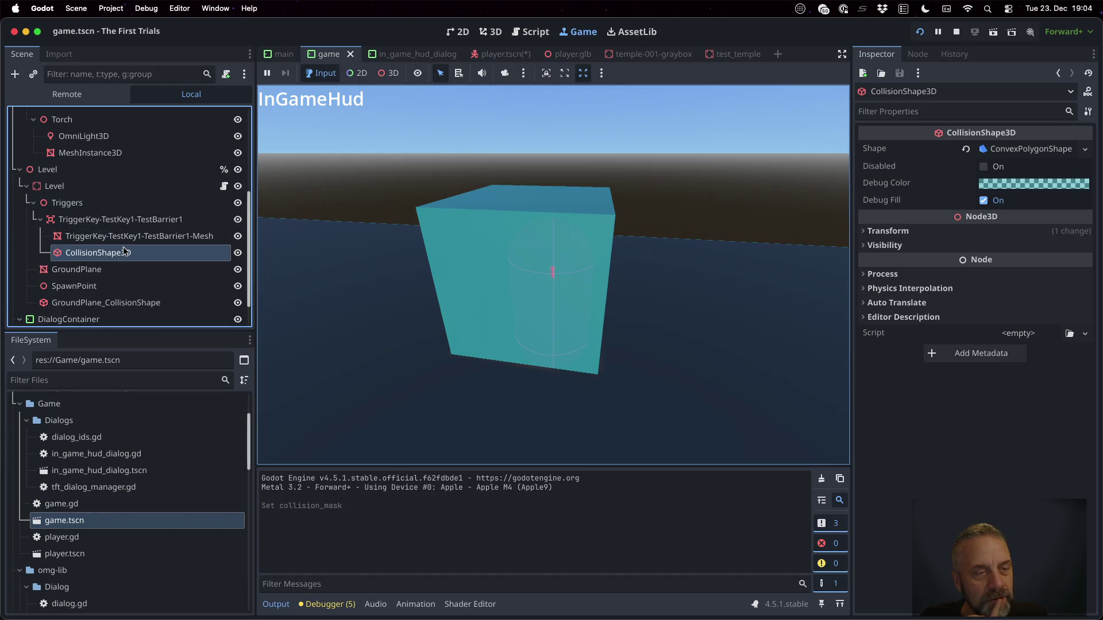
Inspect the TestKey1 trigger's collision layer and mask, rerun the game, then go to the Script workspace.
click(112, 218)
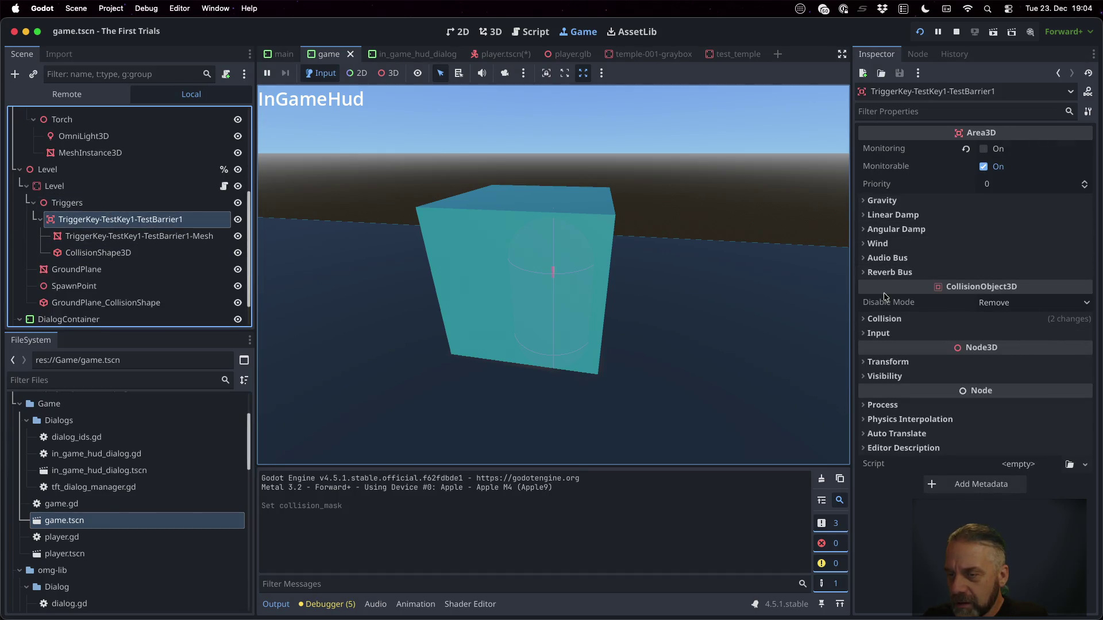
click(882, 318)
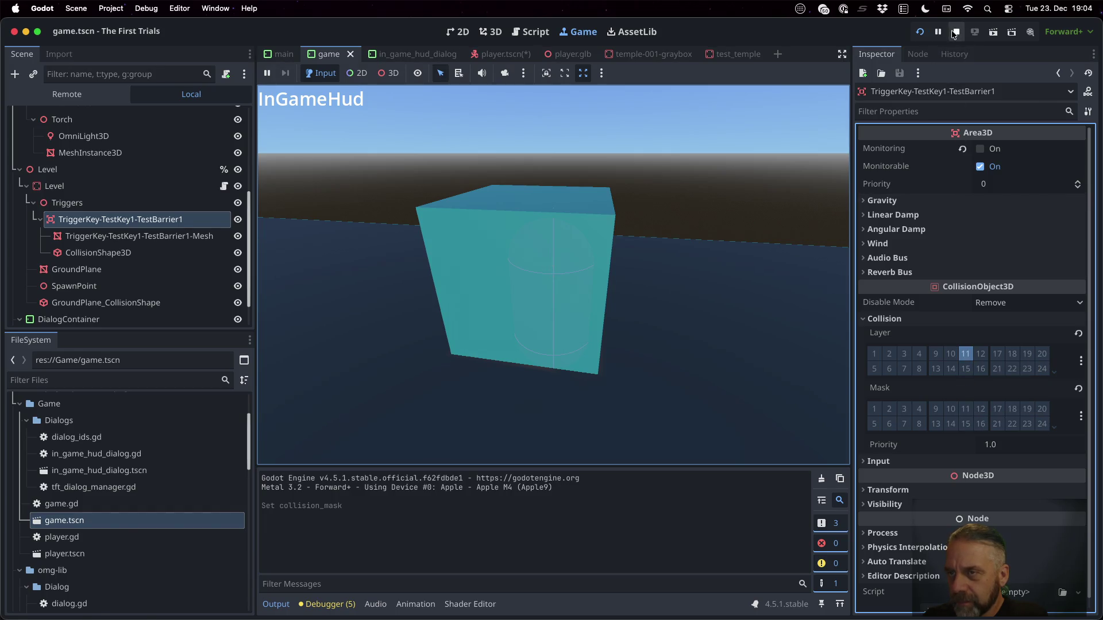
click(920, 32)
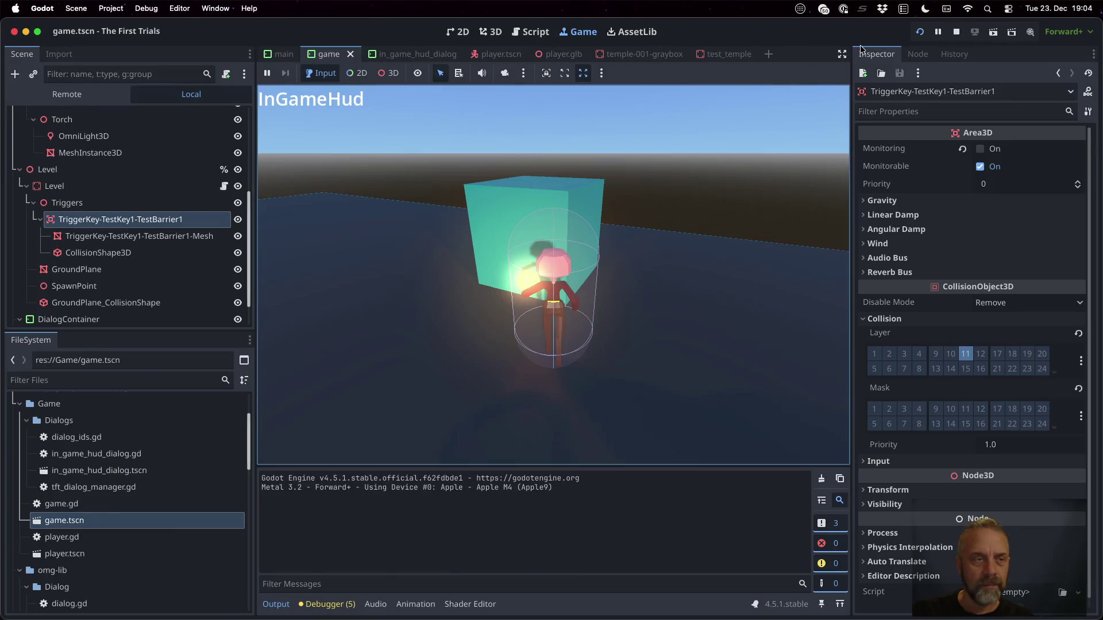
click(520, 31)
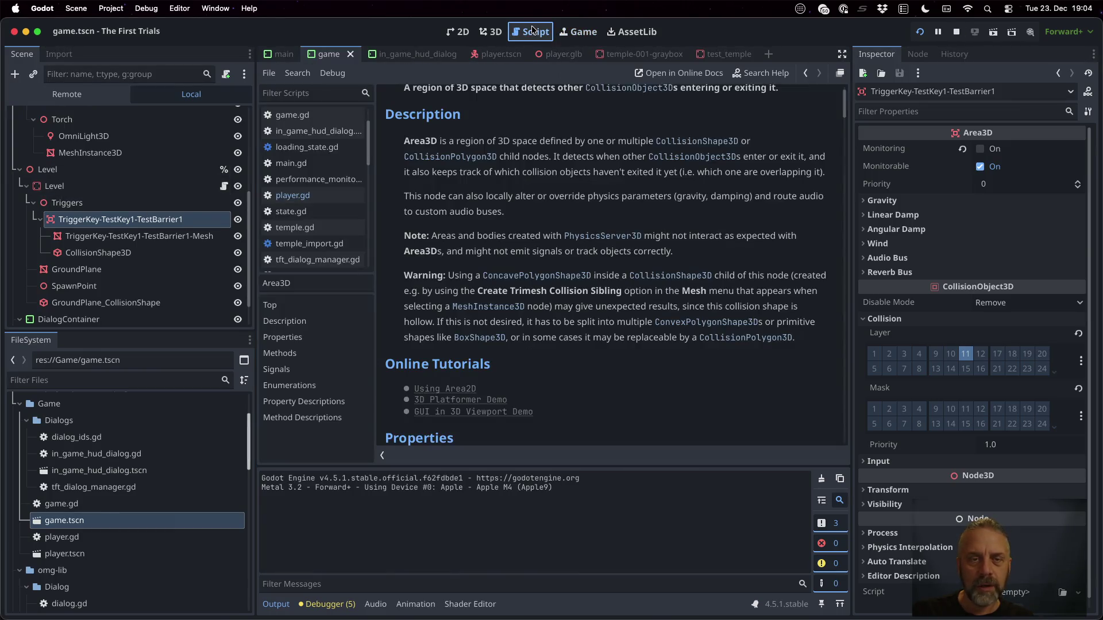
Open player.gd, then check the player Sensor's connected signals in player.tscn.
click(347, 195)
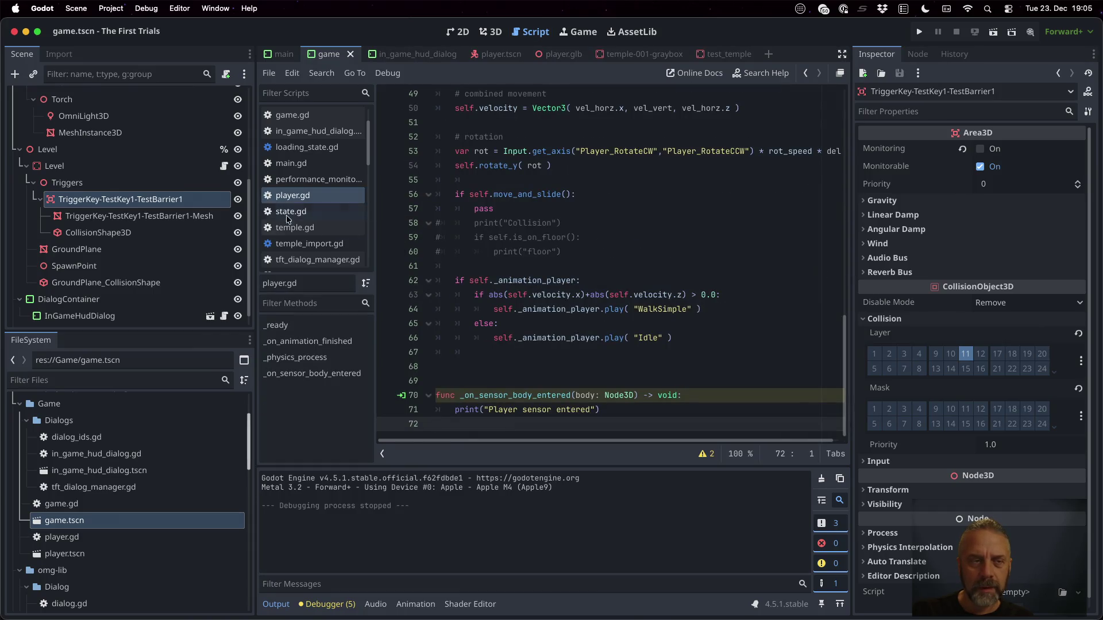
scroll(174, 202, up, 5)
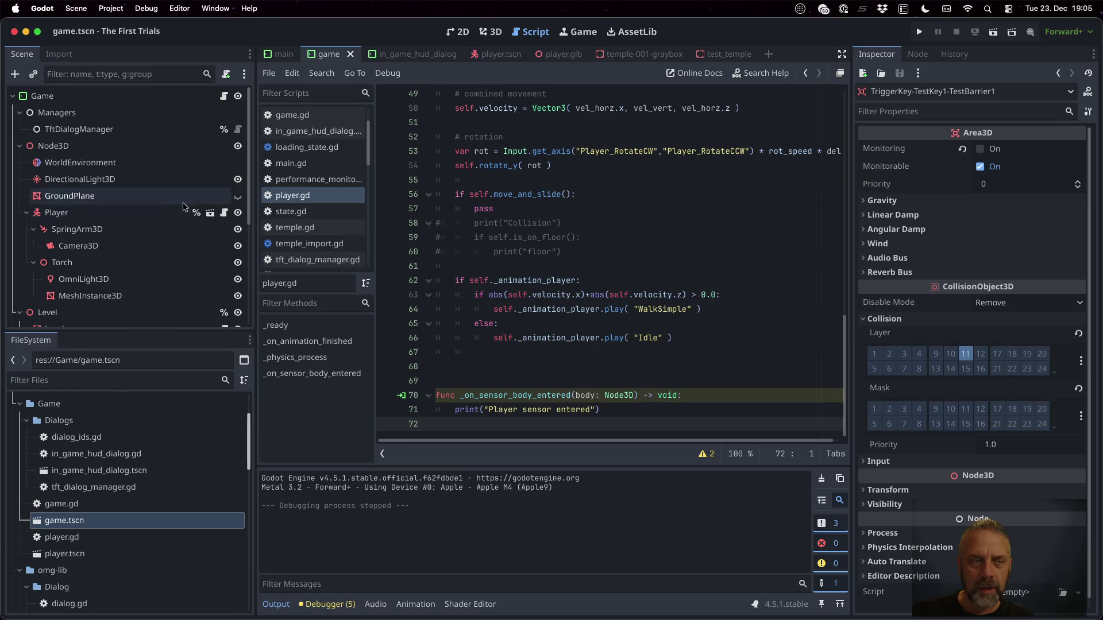
click(210, 213)
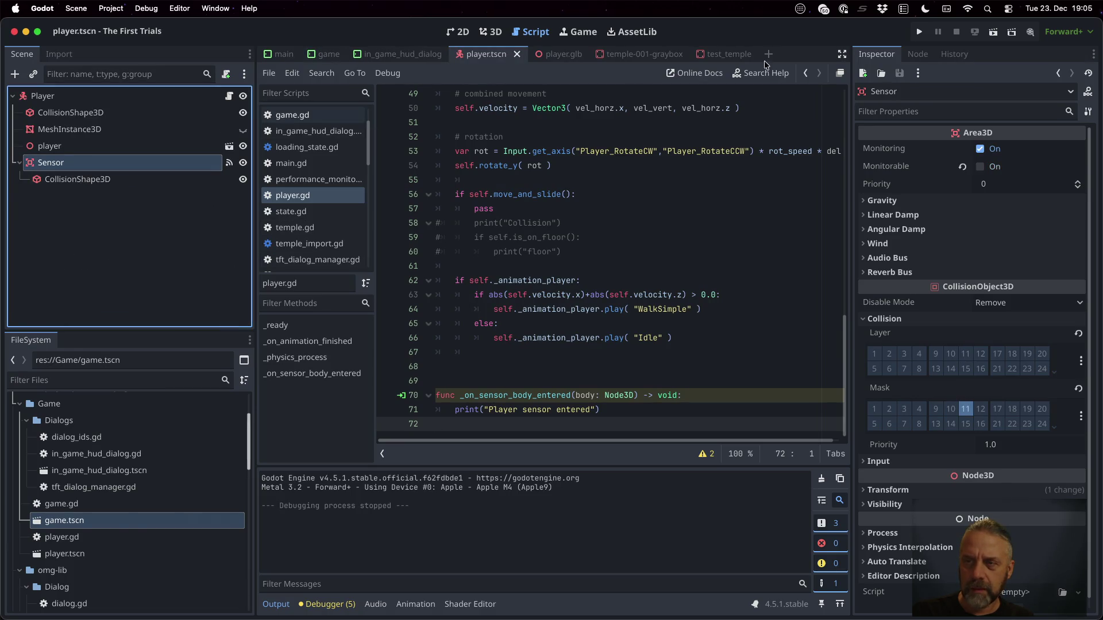
click(917, 54)
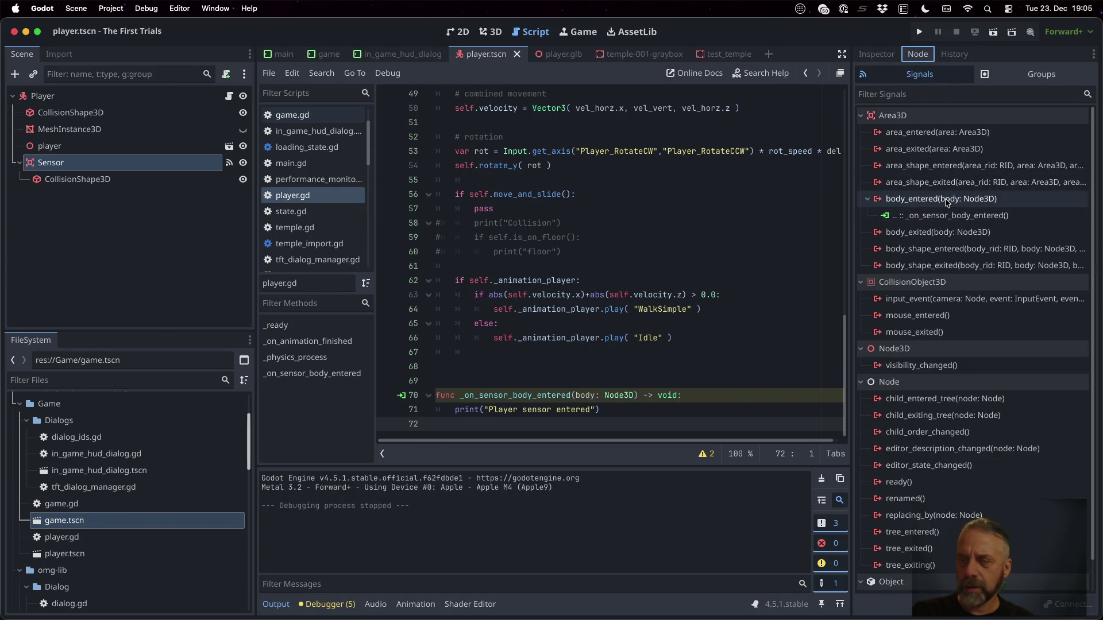
key(super+Tab)
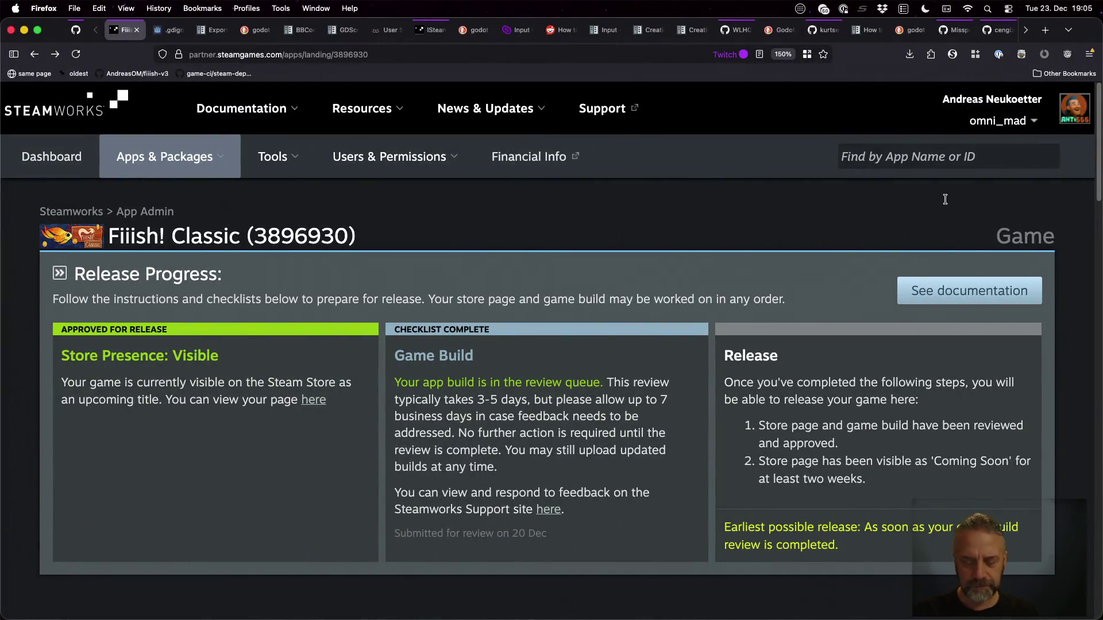
Search 'godot area3d body_entered not trigger' and open forum, Stack Overflow and Reddit results in background tabs.
key(super+t)
text(godoty)
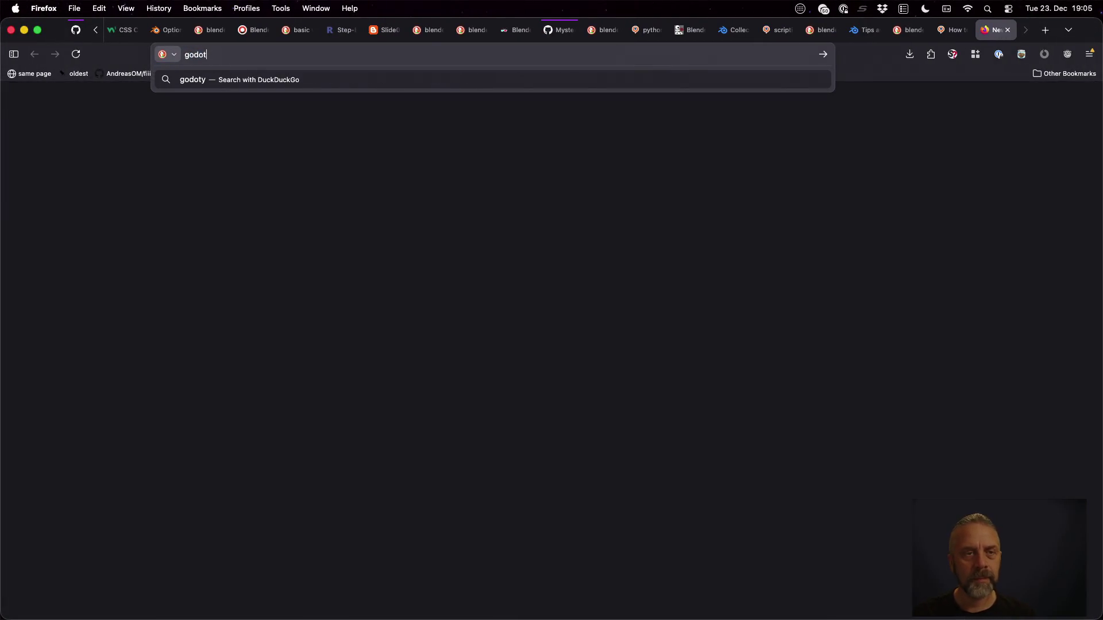
key(BackSpace)
text(area3d )
text(body_entered not)
text( trigger)
key(Return)
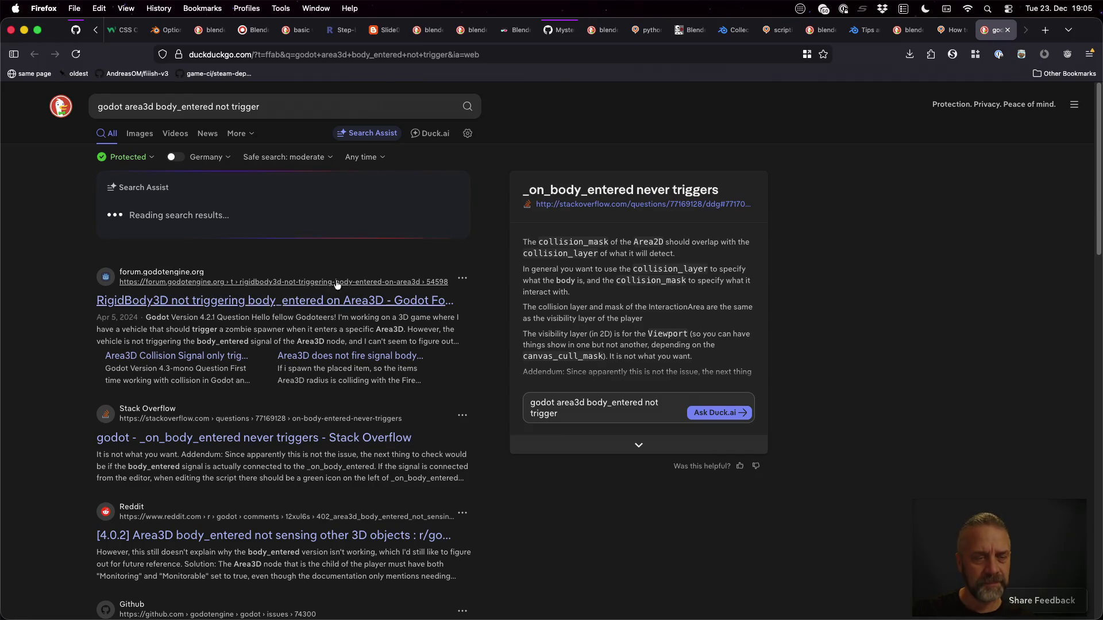
super+click(409, 373)
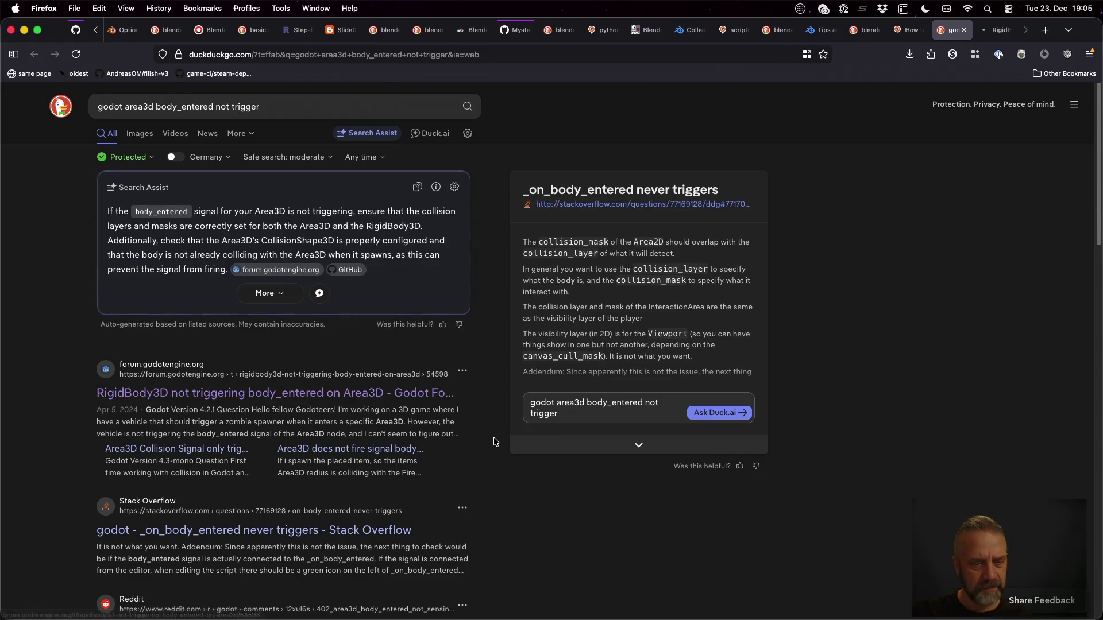
scroll(493, 439, down, 2)
super+click(305, 417)
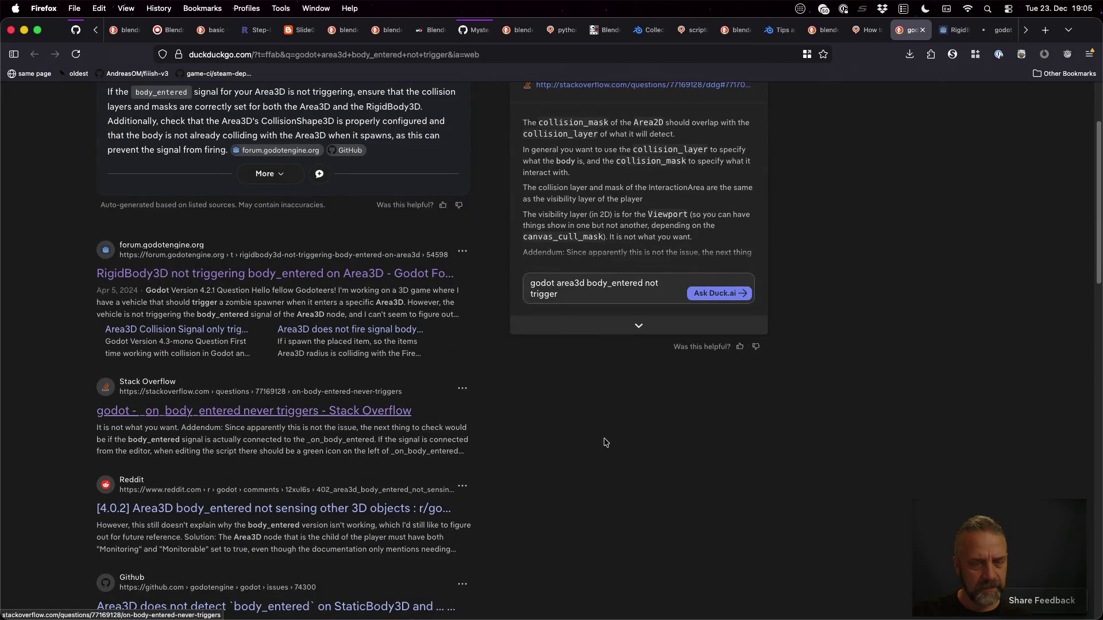
scroll(638, 445, down, 2)
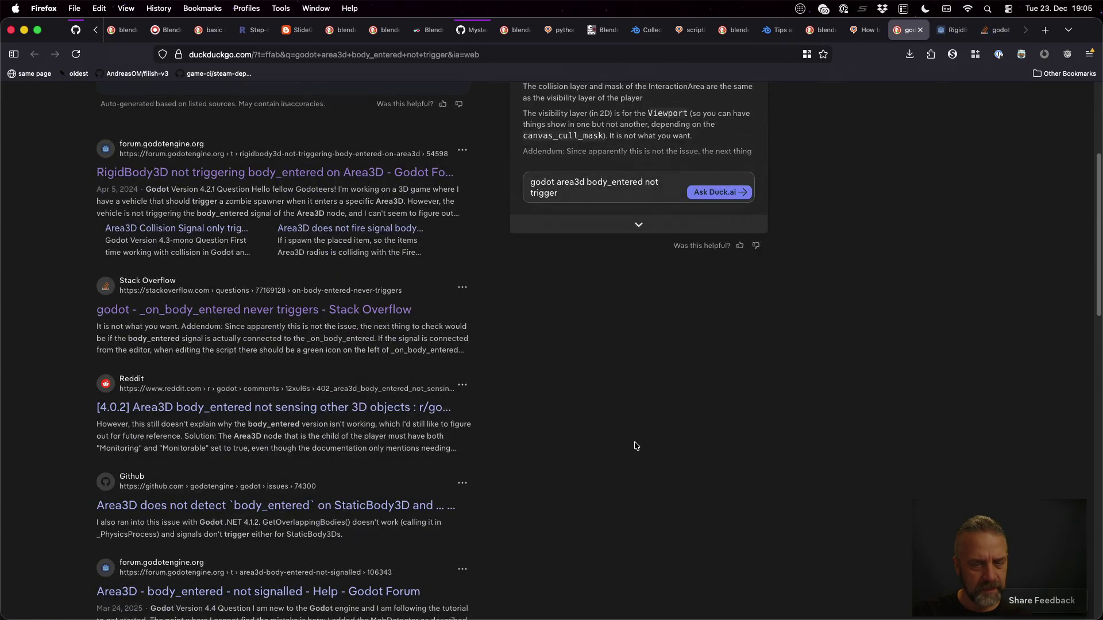
super+click(350, 410)
scroll(575, 442, down, 2)
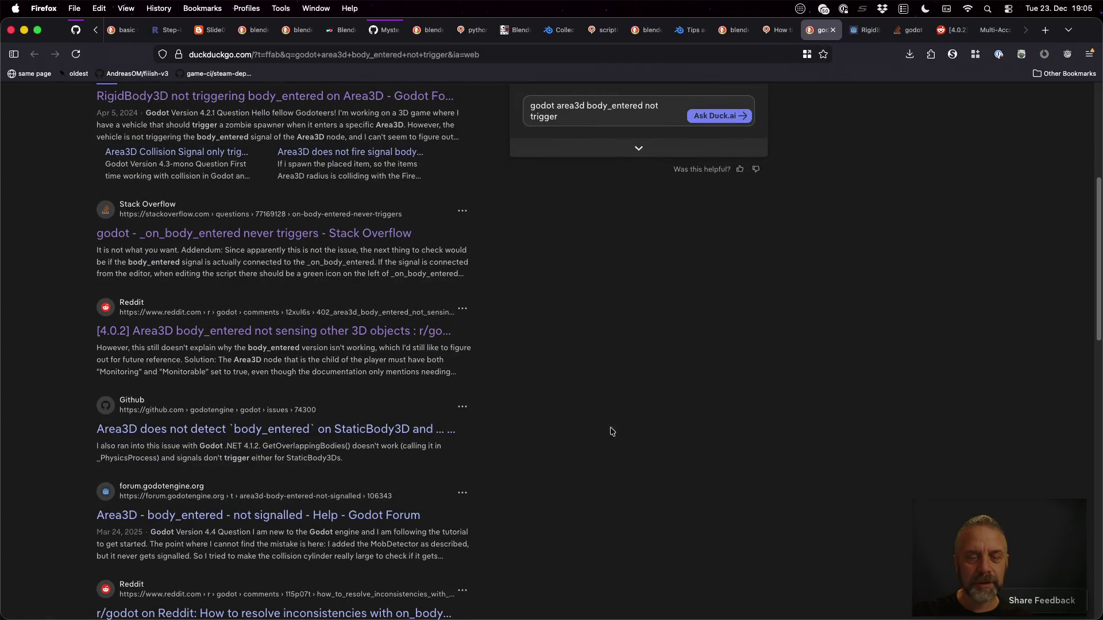
Read the Area3D body_entered forum thread and compare with the handler on line 70, then close it.
click(376, 515)
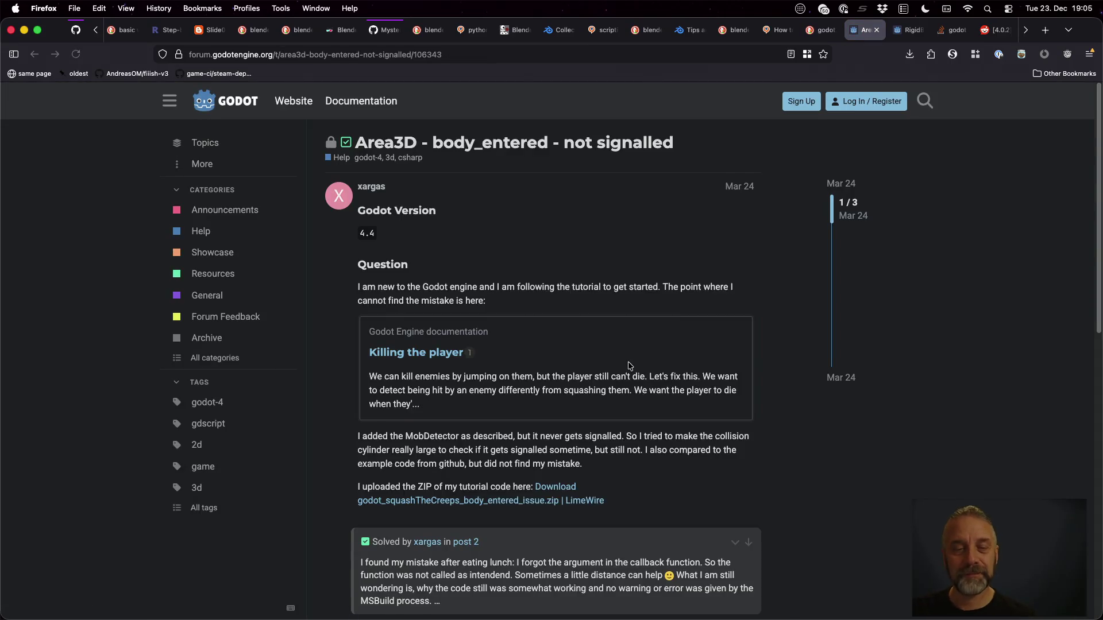
scroll(630, 366, down, 3)
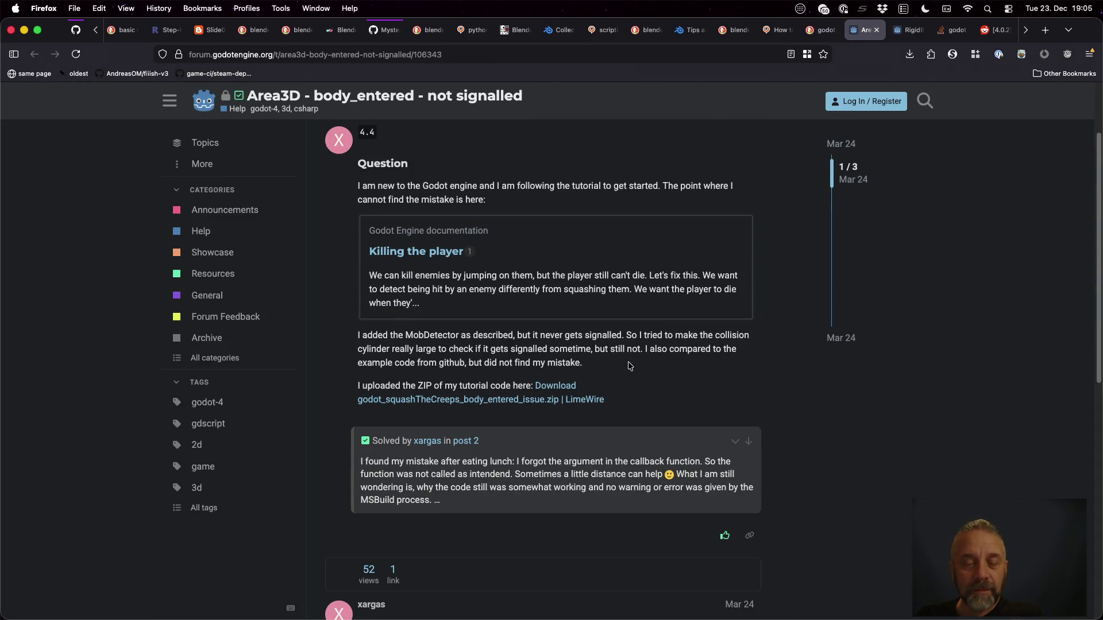
scroll(630, 365, down, 2)
scroll(630, 366, down, 6)
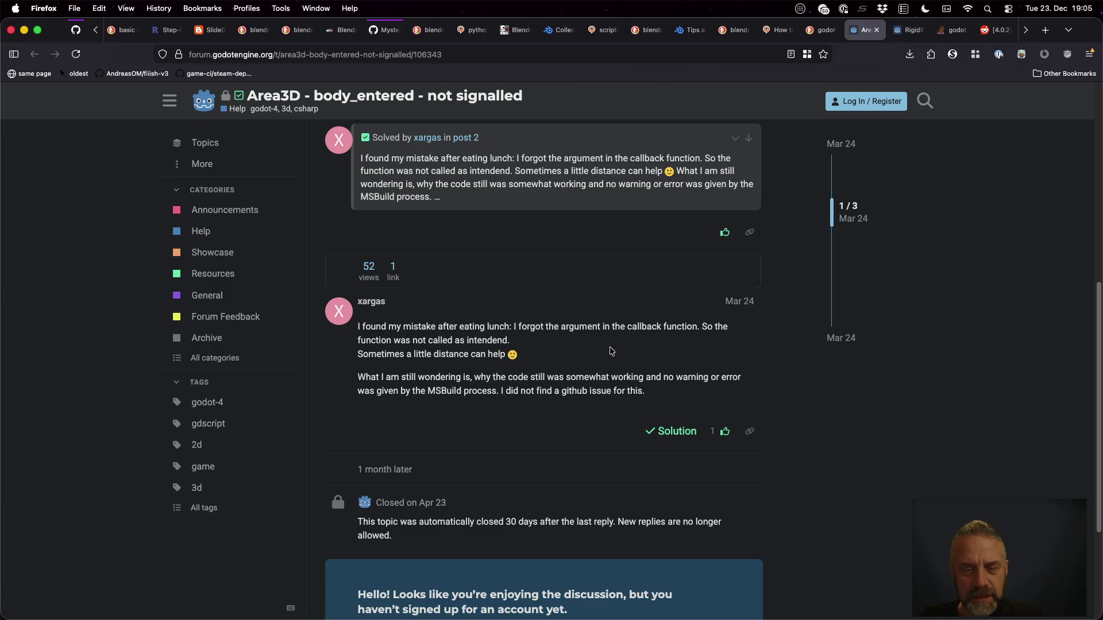
key(ctrl+Right)
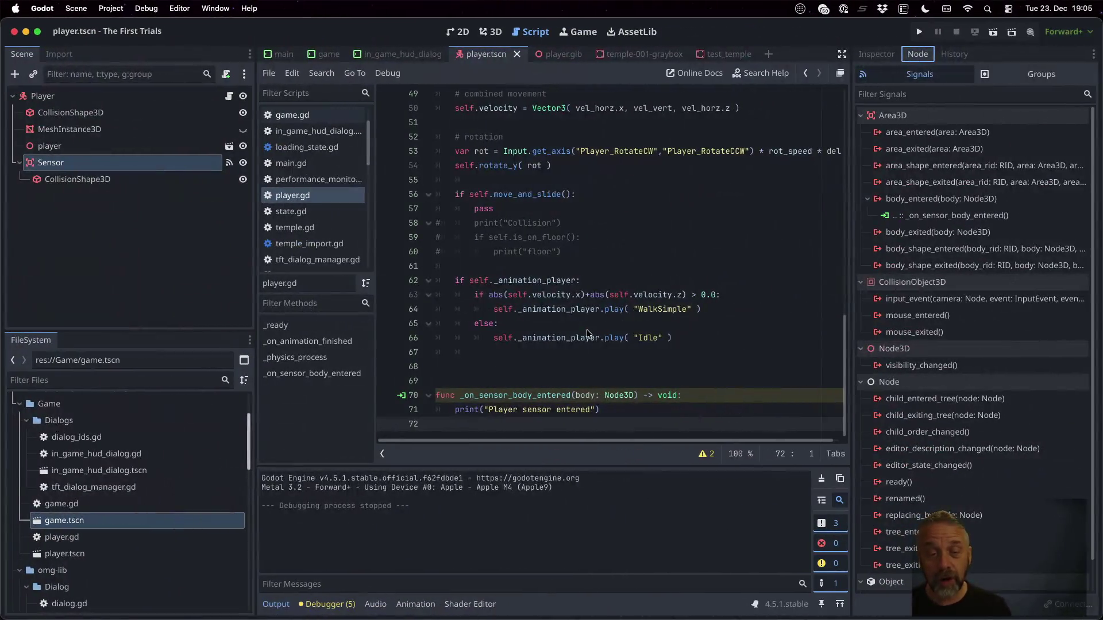
click(599, 391)
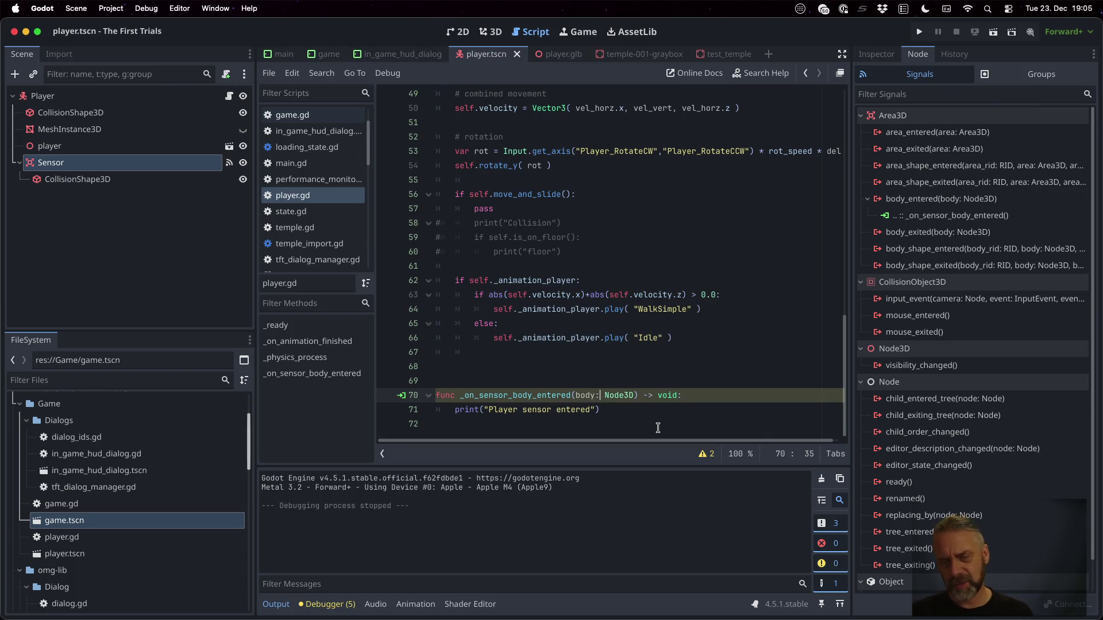
key(ctrl+Left)
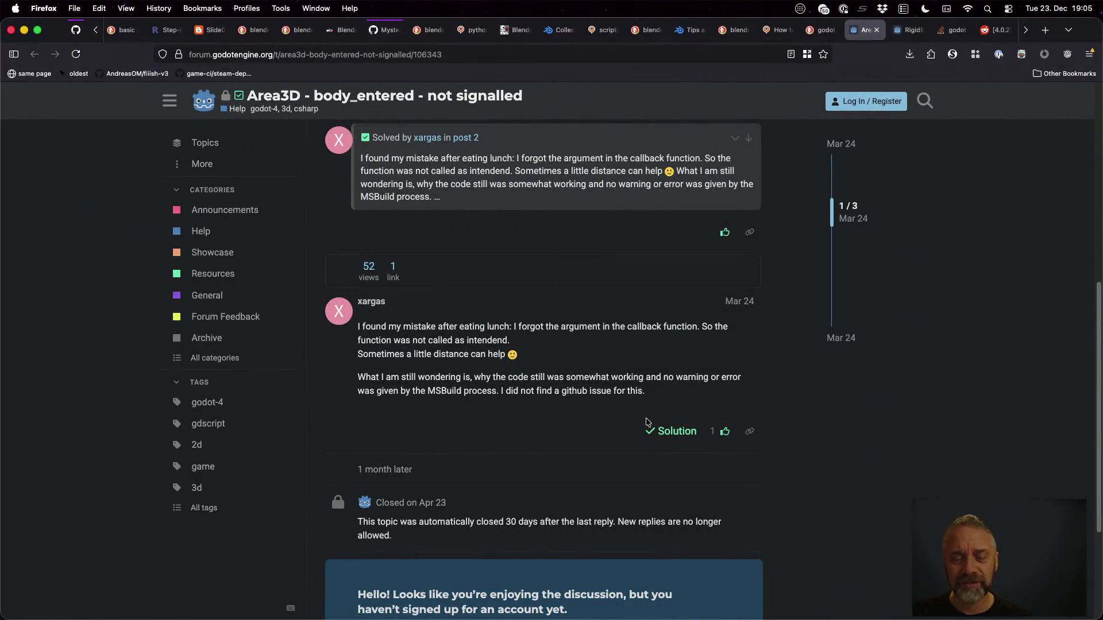
key(super+w)
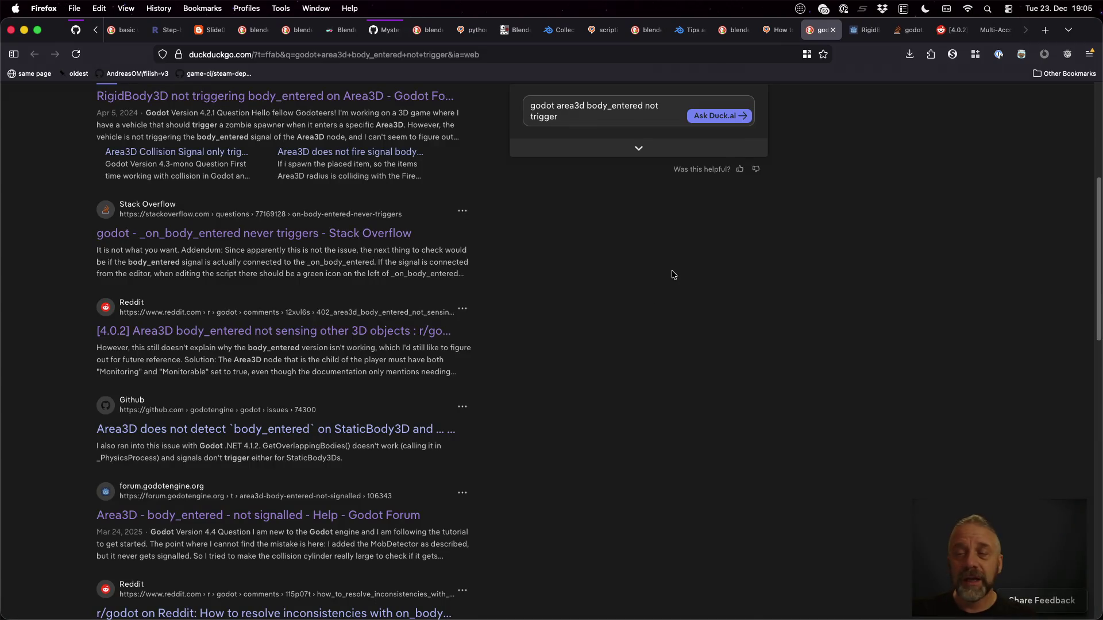
key(ctrl+Tab)
Read the RigidBody3D forum thread down to its solution on bitwise collision layers and masks.
scroll(638, 316, down, 3)
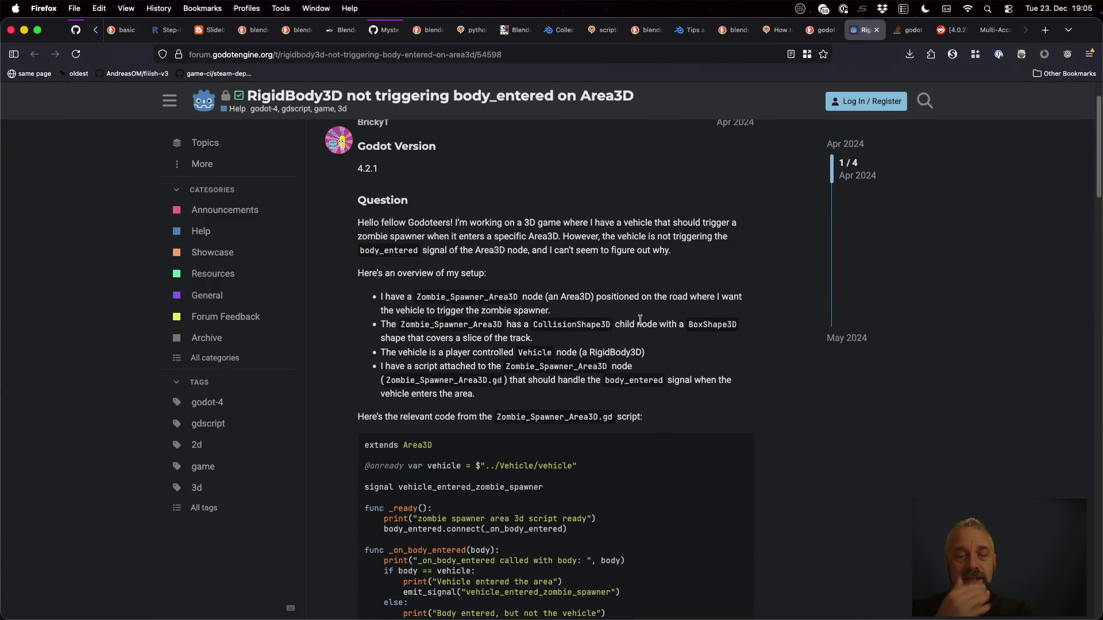
scroll(640, 319, down, 10)
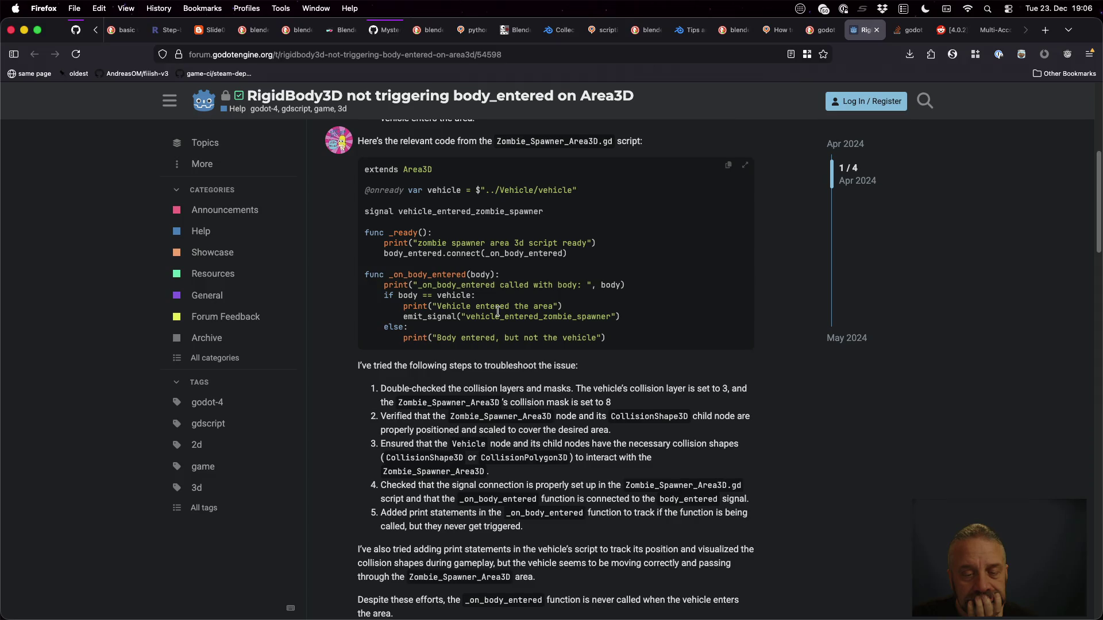
scroll(557, 393, down, 20)
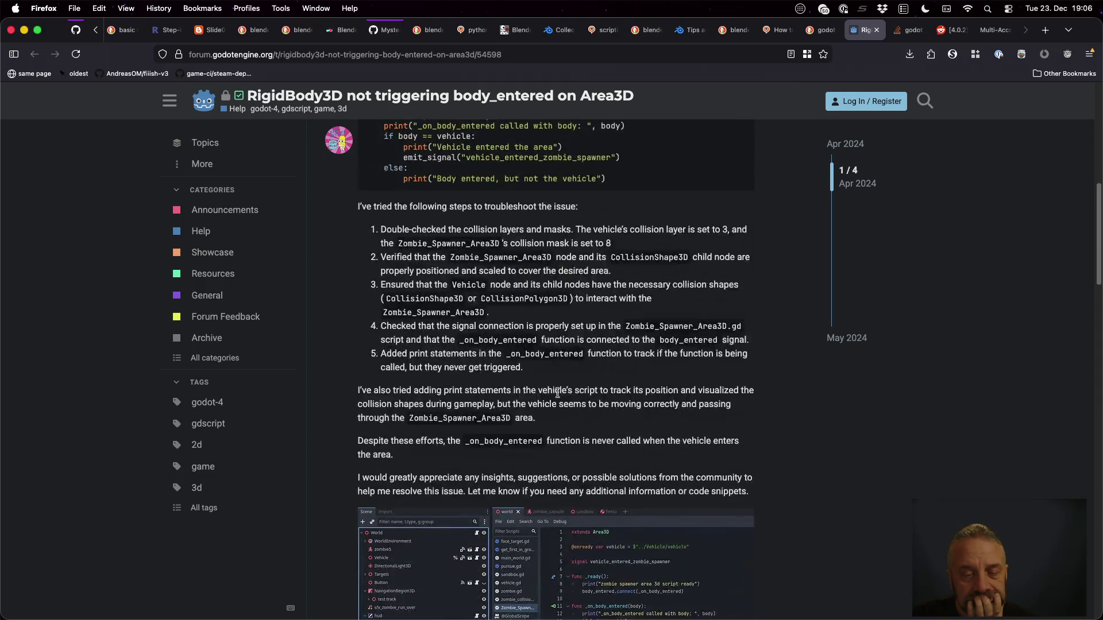
scroll(559, 397, down, 20)
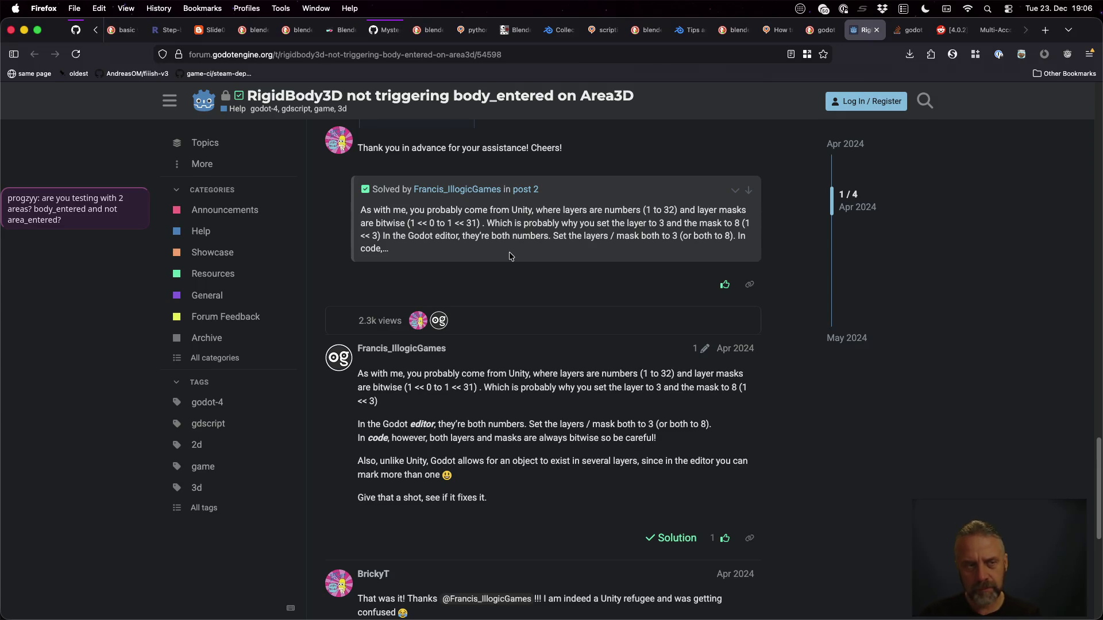
key(ctrl+Right)
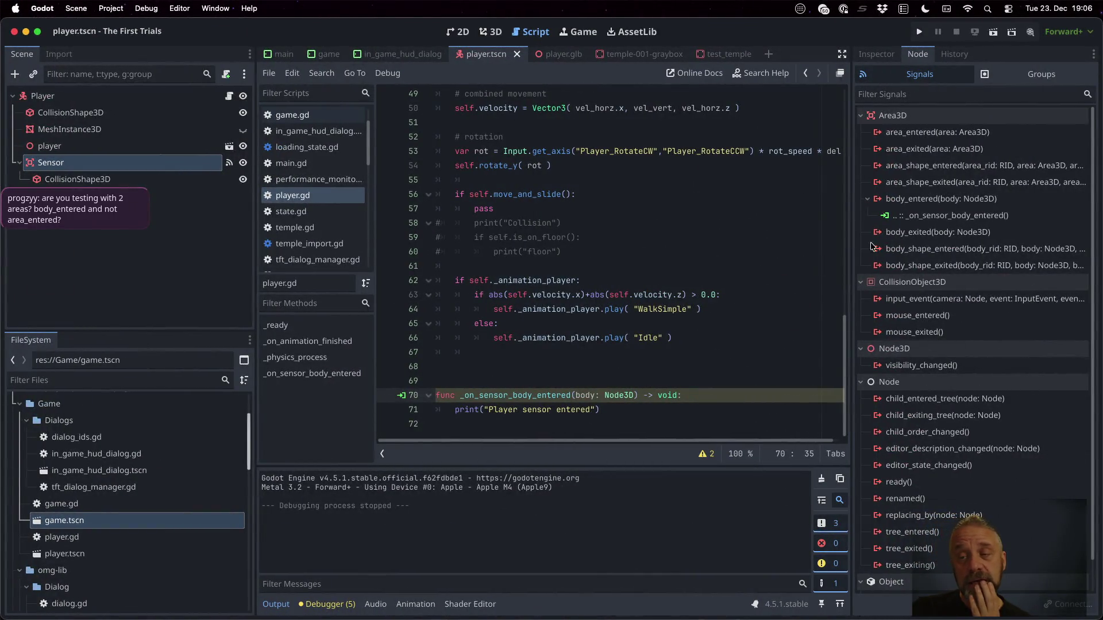
Connect the Sensor's area_entered signal to a new _on_sensor_area_entered method.
mouse_move(961, 171)
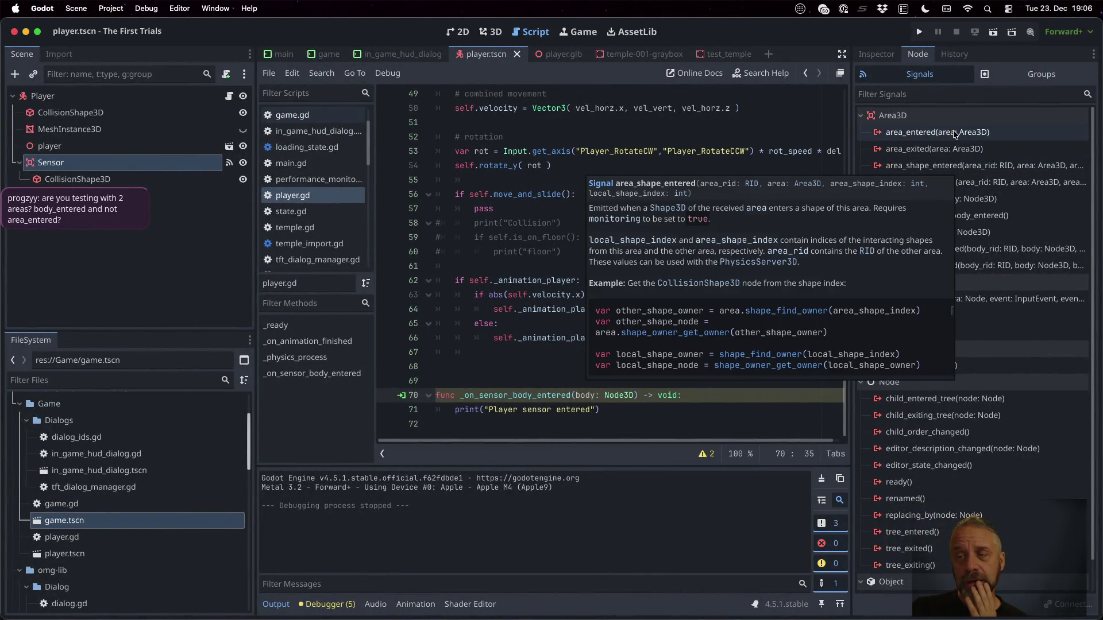
mouse_move(953, 134)
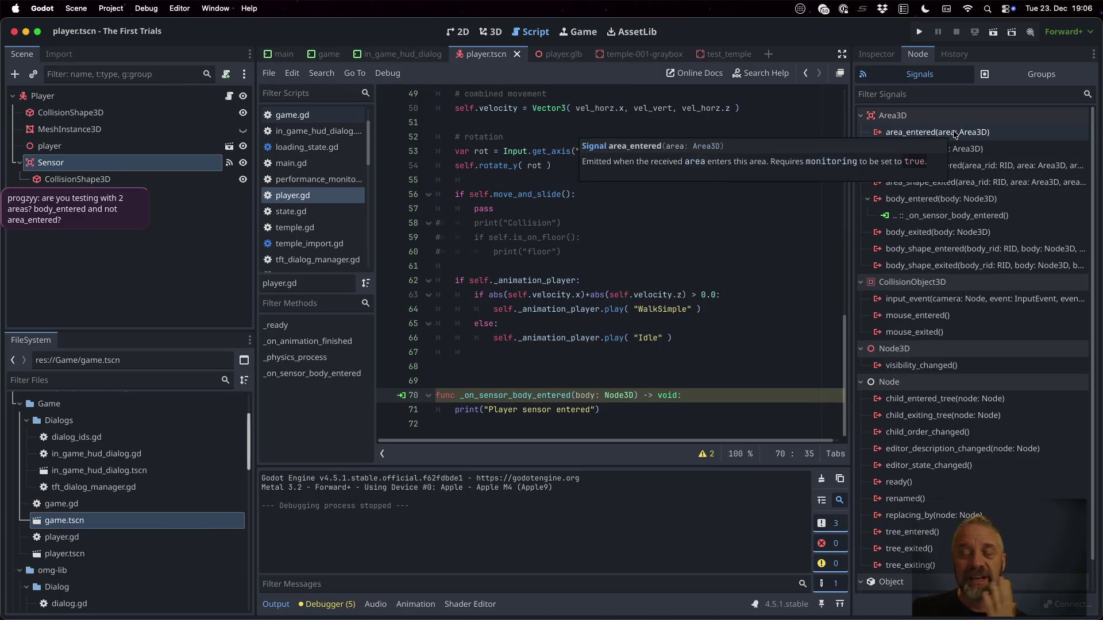
double_click(954, 132)
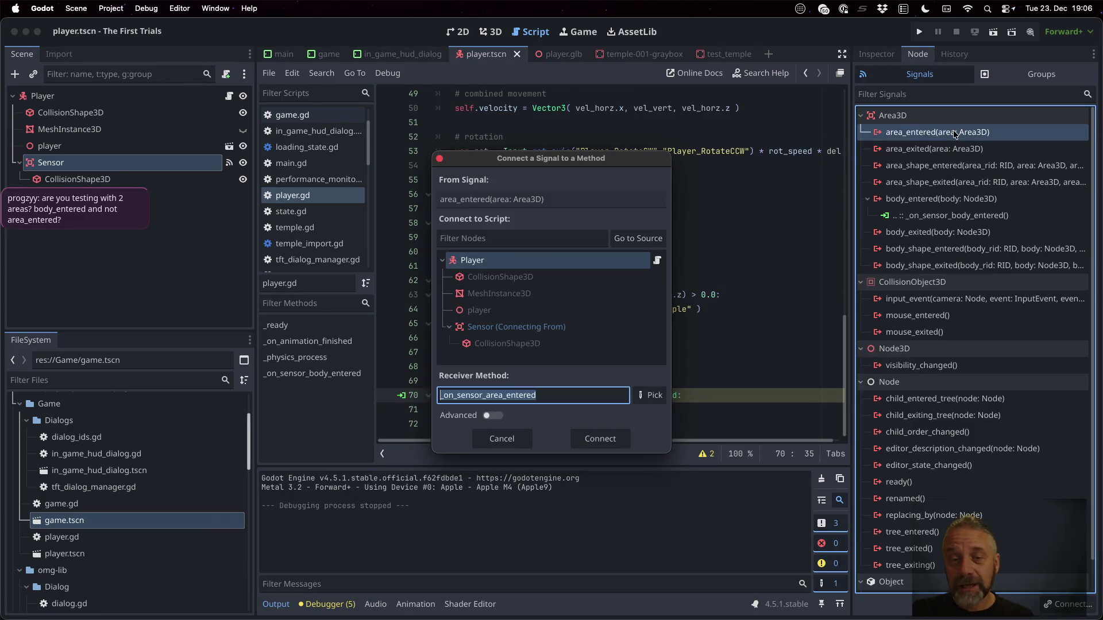
click(600, 437)
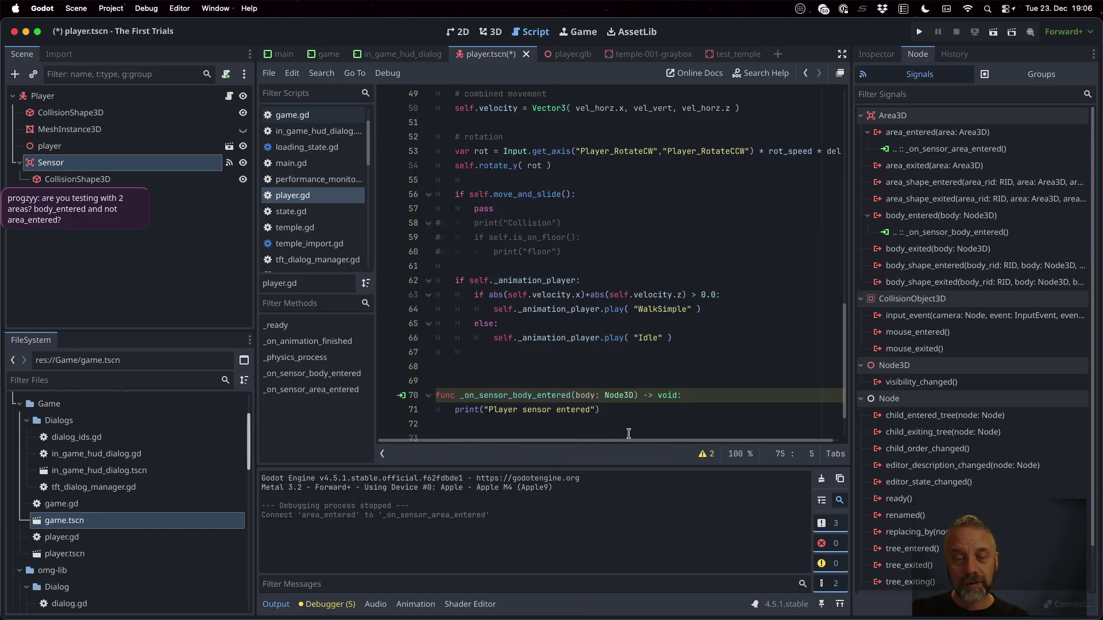
Make _on_sensor_area_entered print "Player sensor entered" instead of pass, and save.
click(643, 358)
key(super+shift+Left)
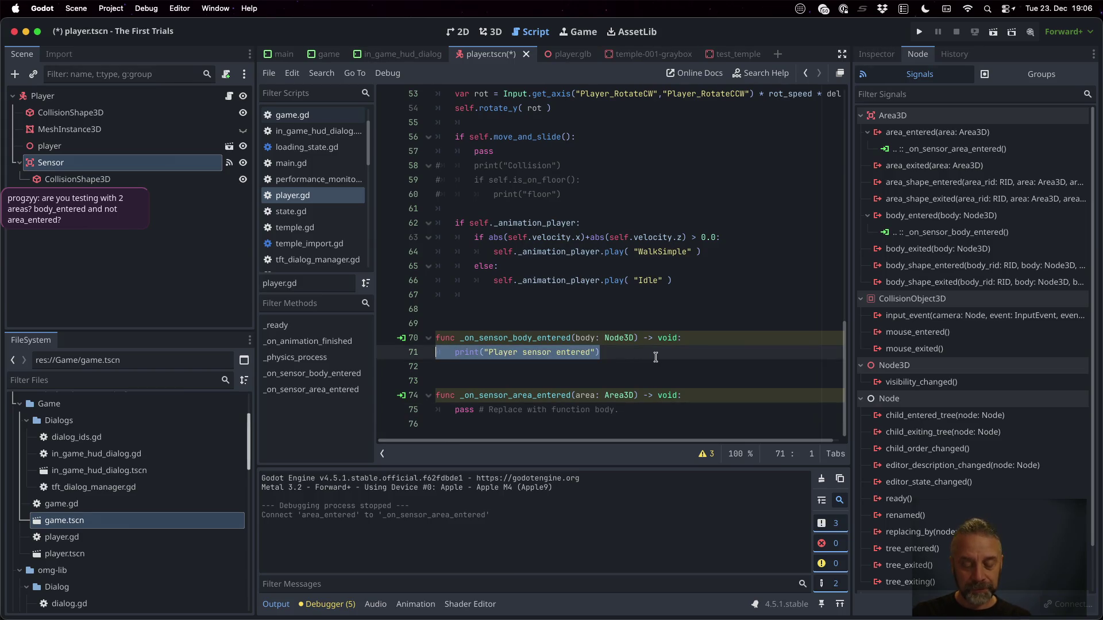
key(super+c)
key(Down)
key(Down)
key(Down)
key(super+v)
key(super+shift+Right)
key(BackSpace)
key(Return)
key(super+s)
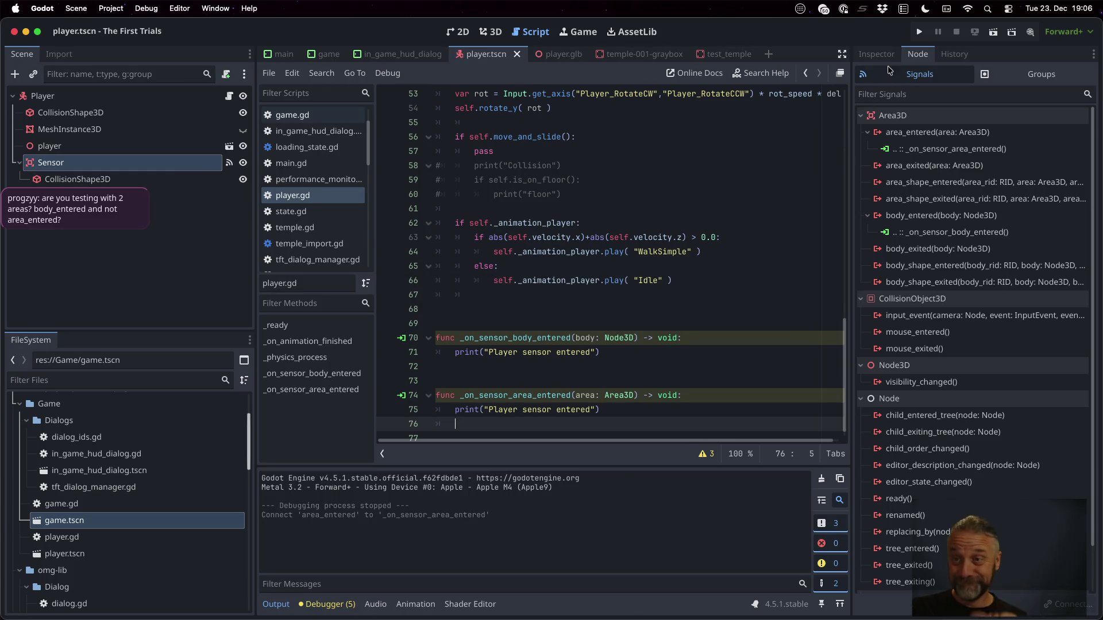
click(917, 33)
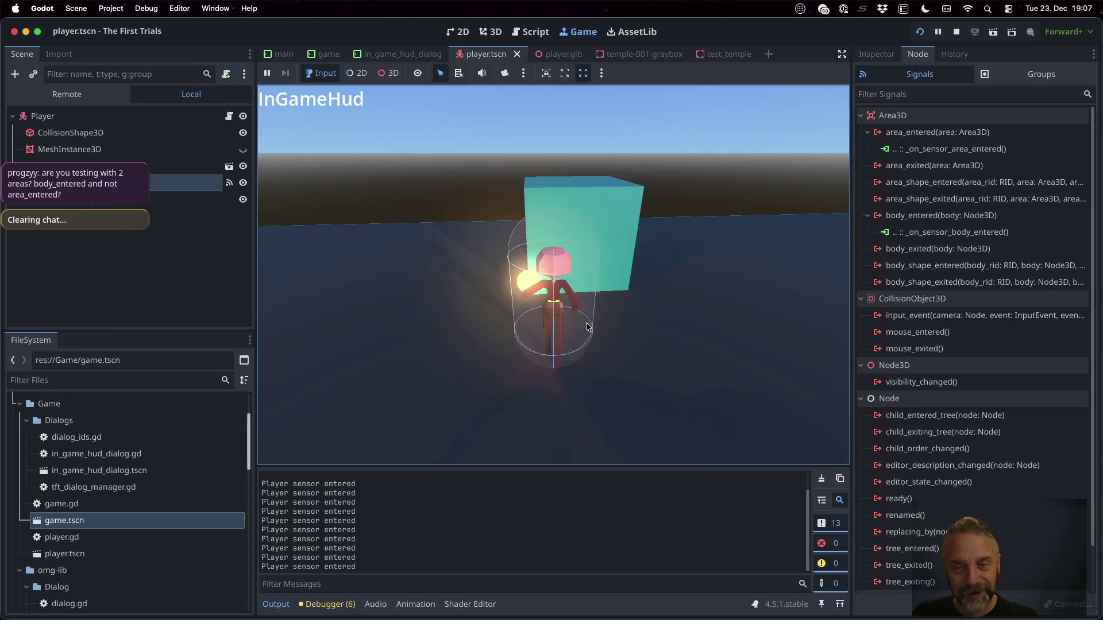
Walk the player into the cyan cube to log "Player sensor entered", then stop the game.
key(w)
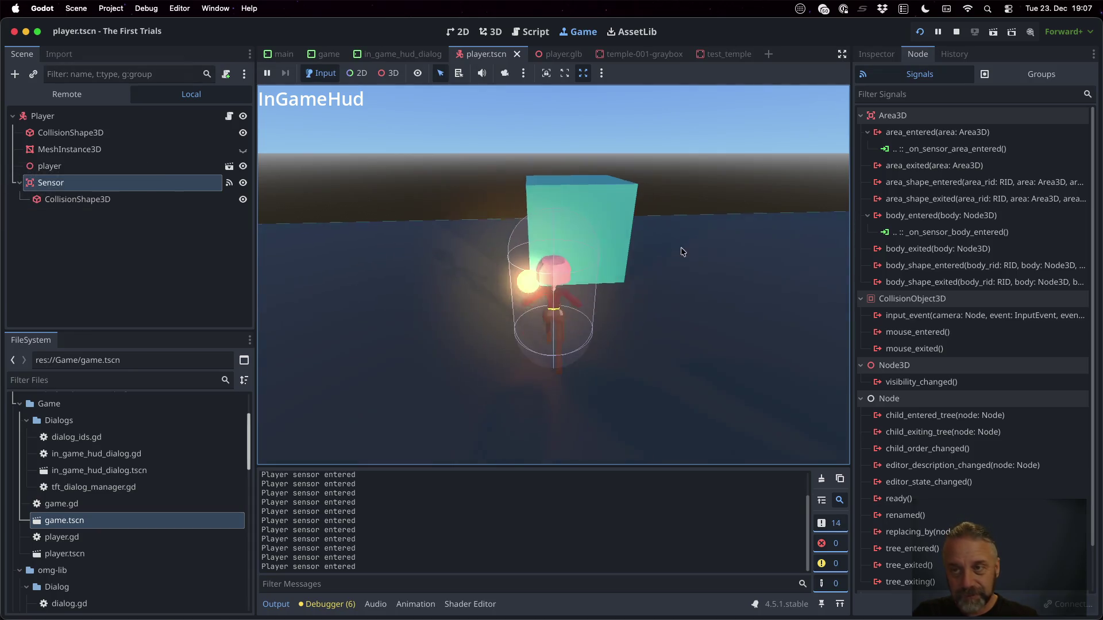
click(955, 31)
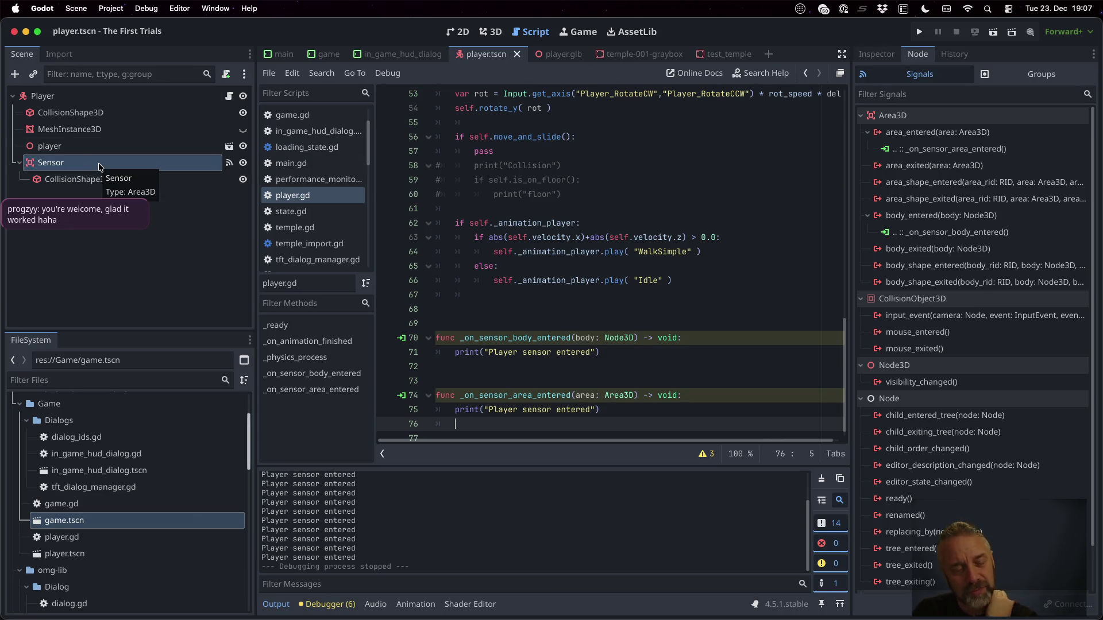
Open game.tscn and scroll the Scene tree to Level > Triggers and the TriggerKey-TestKey1-TestBarrier1 node.
scroll(175, 504, up, 3)
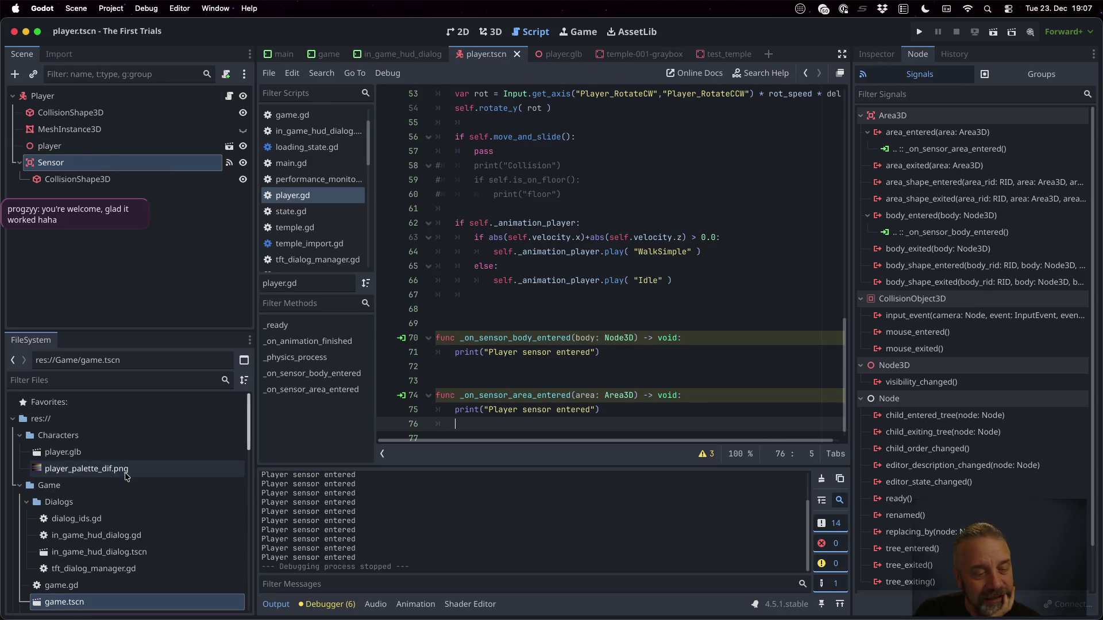
scroll(126, 486, down, 5)
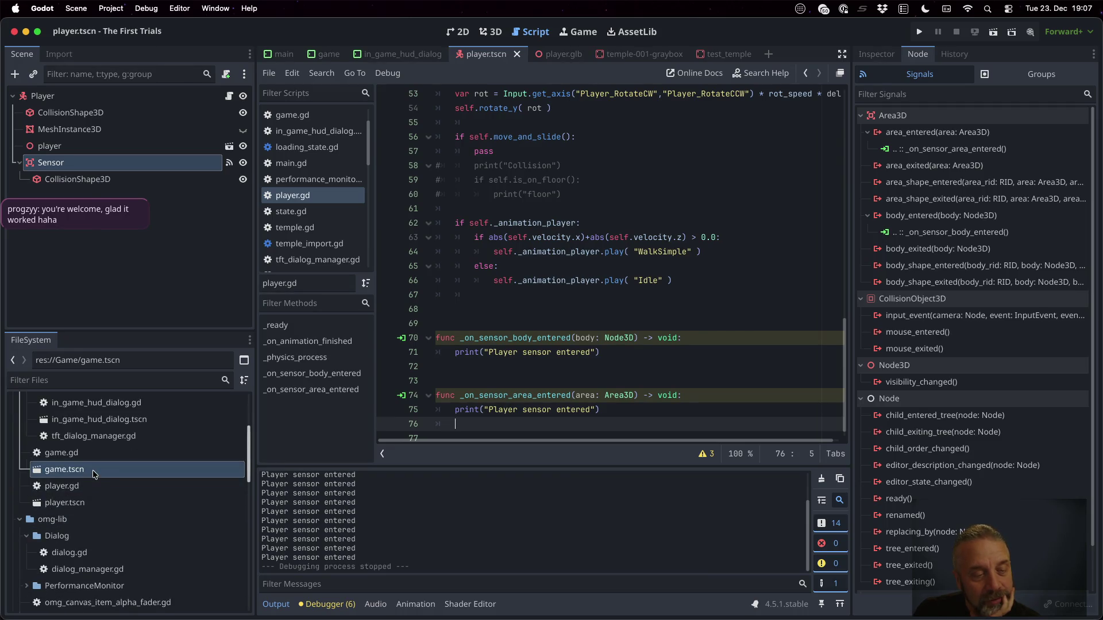
double_click(95, 474)
scroll(140, 280, down, 3)
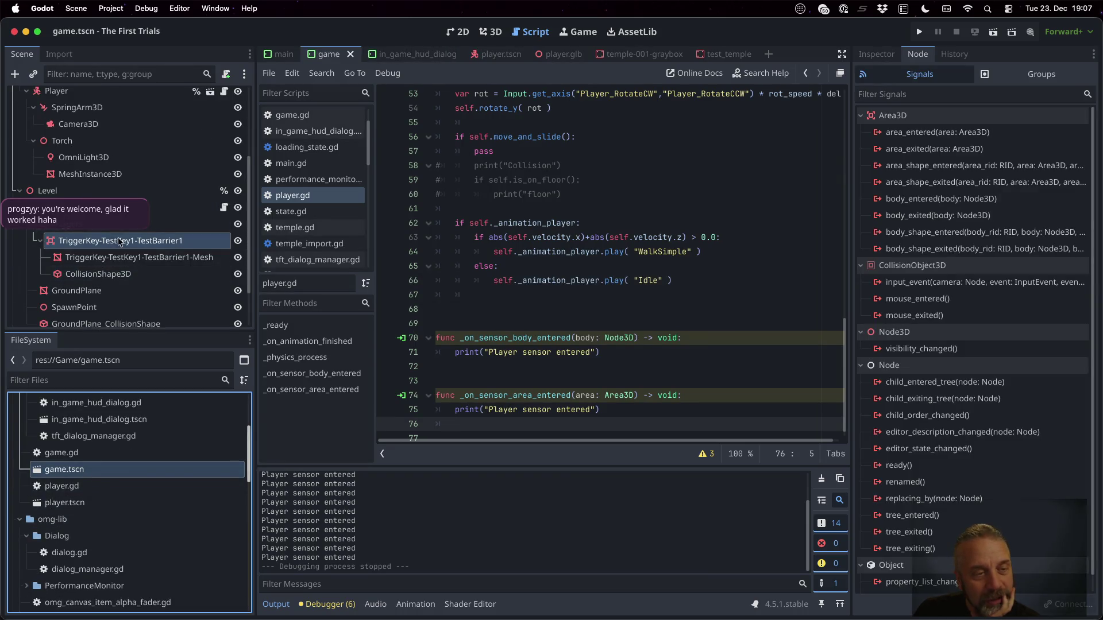
scroll(125, 201, down, 2)
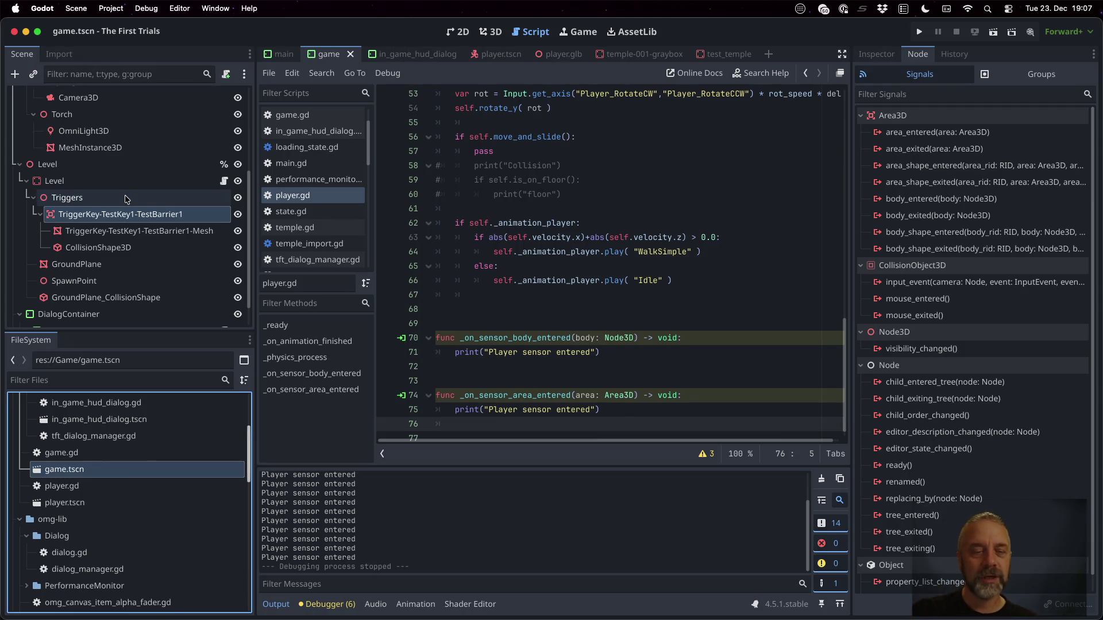
Review temple_import.gd's GroundPlane and Walls create_trimesh_shape branches, briefly checking the terminal.
click(308, 243)
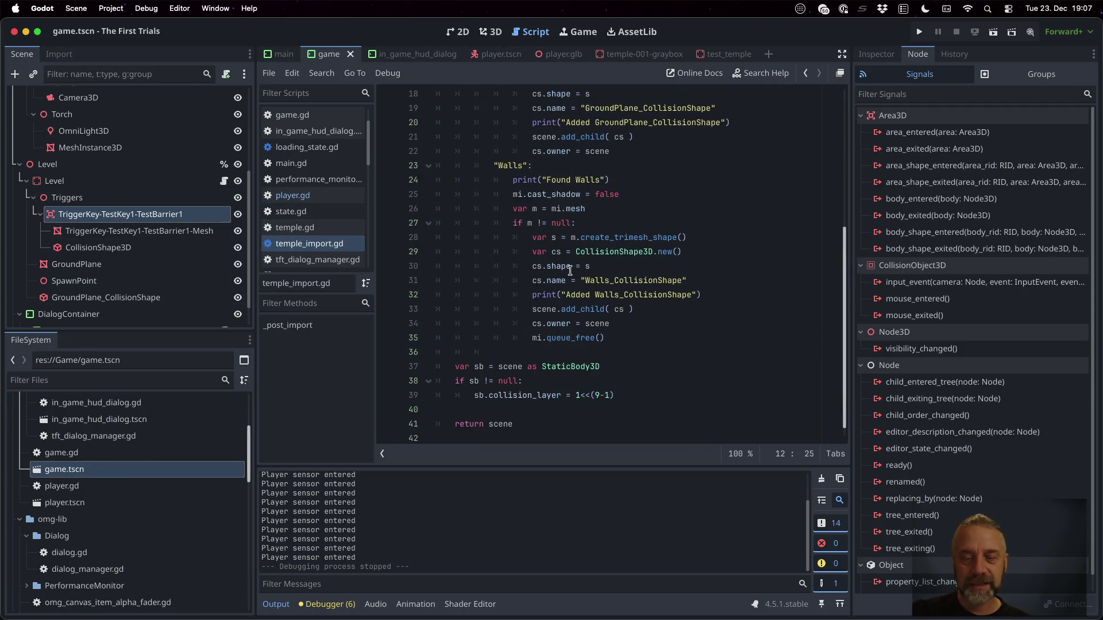
scroll(568, 267, up, 6)
click(560, 253)
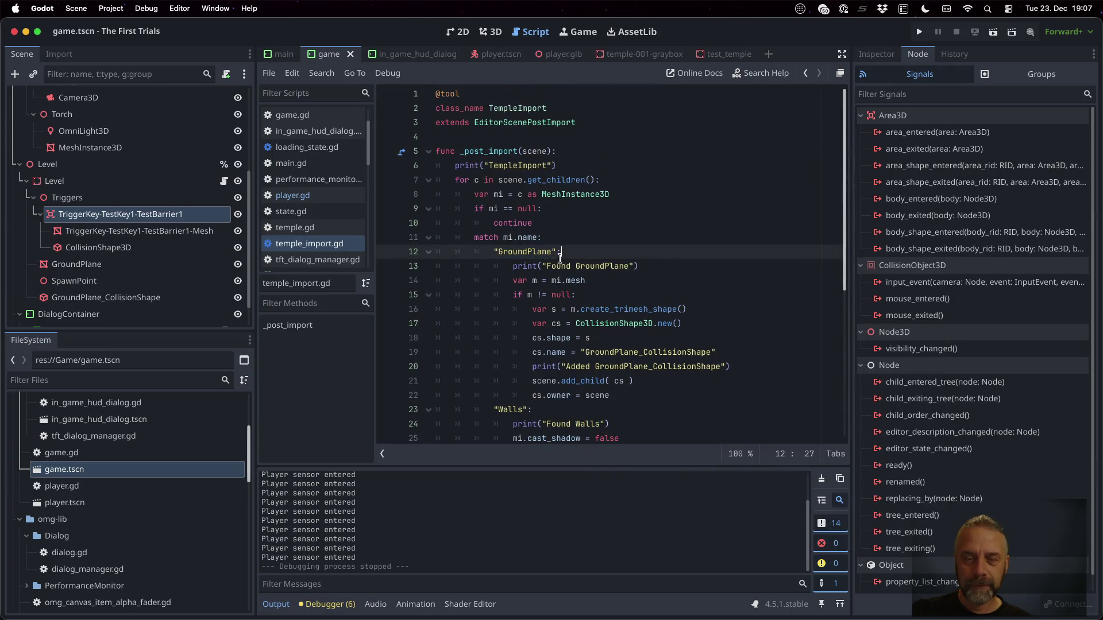
scroll(560, 258, down, 3)
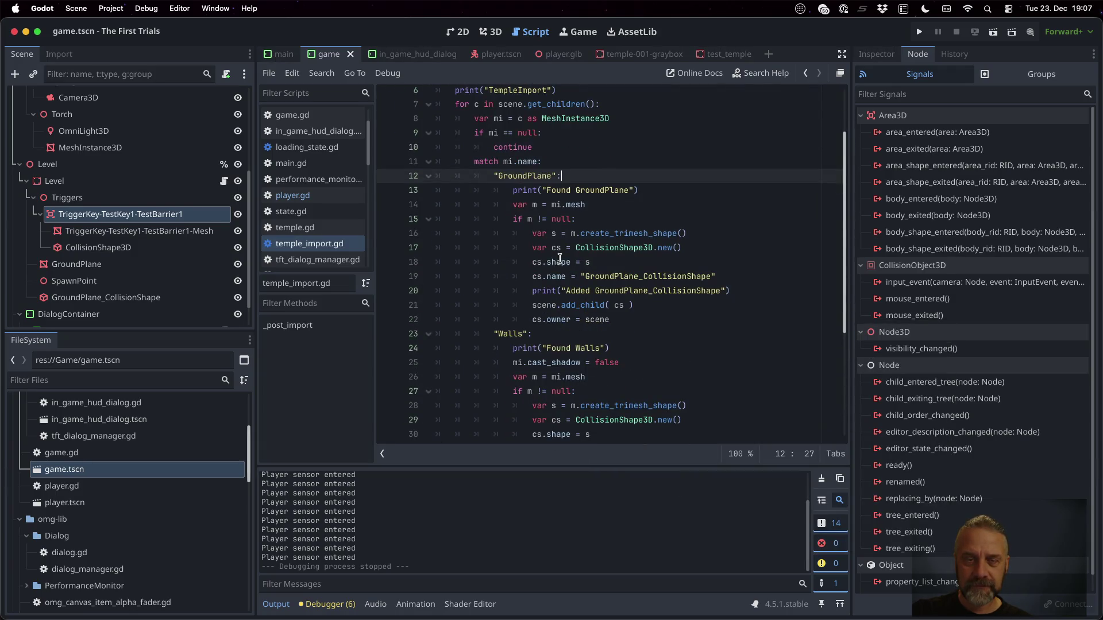
scroll(560, 258, down, 5)
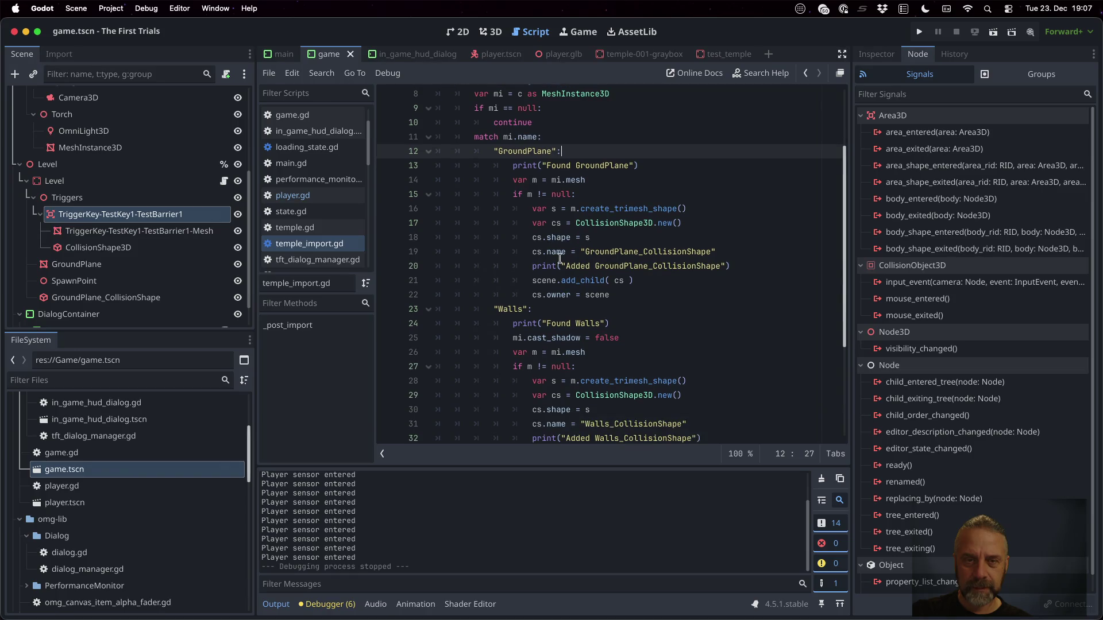
scroll(560, 259, up, 4)
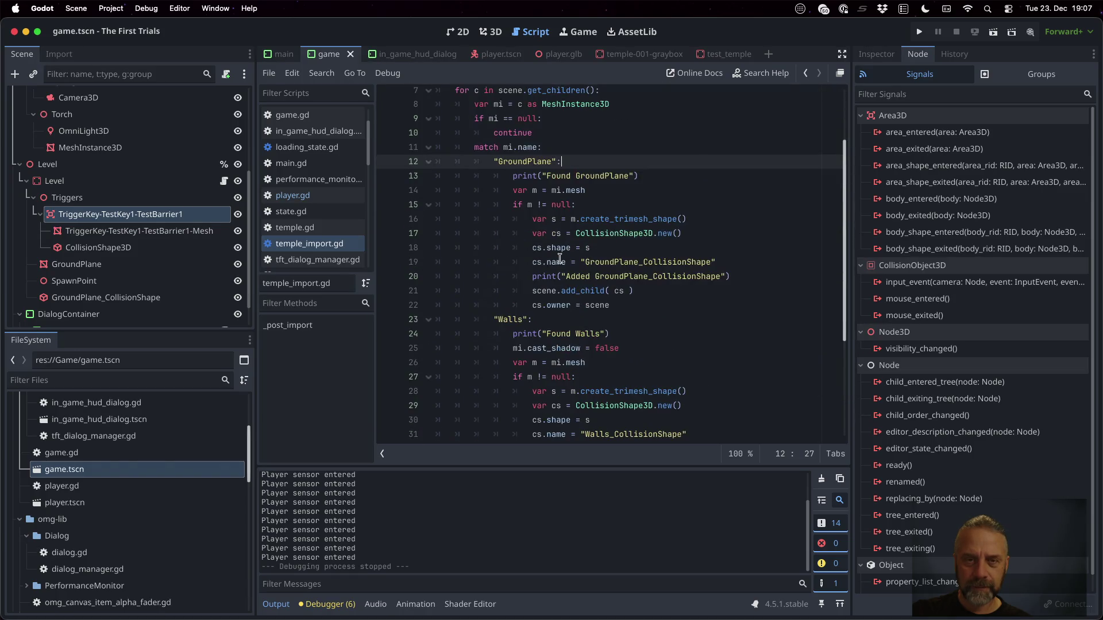
click(558, 147)
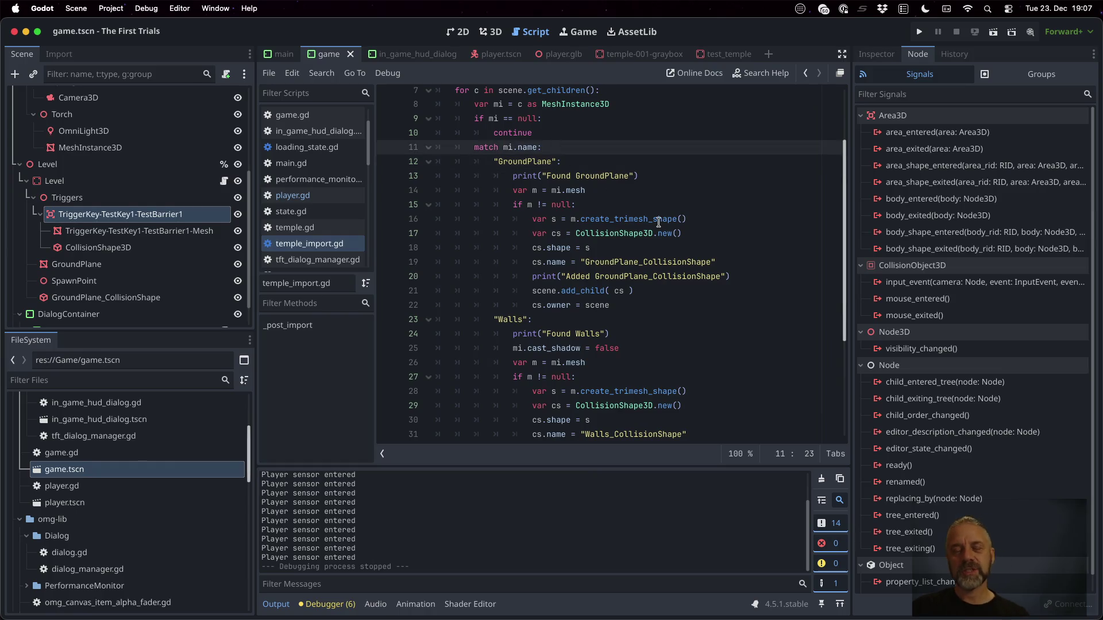
mouse_move(658, 221)
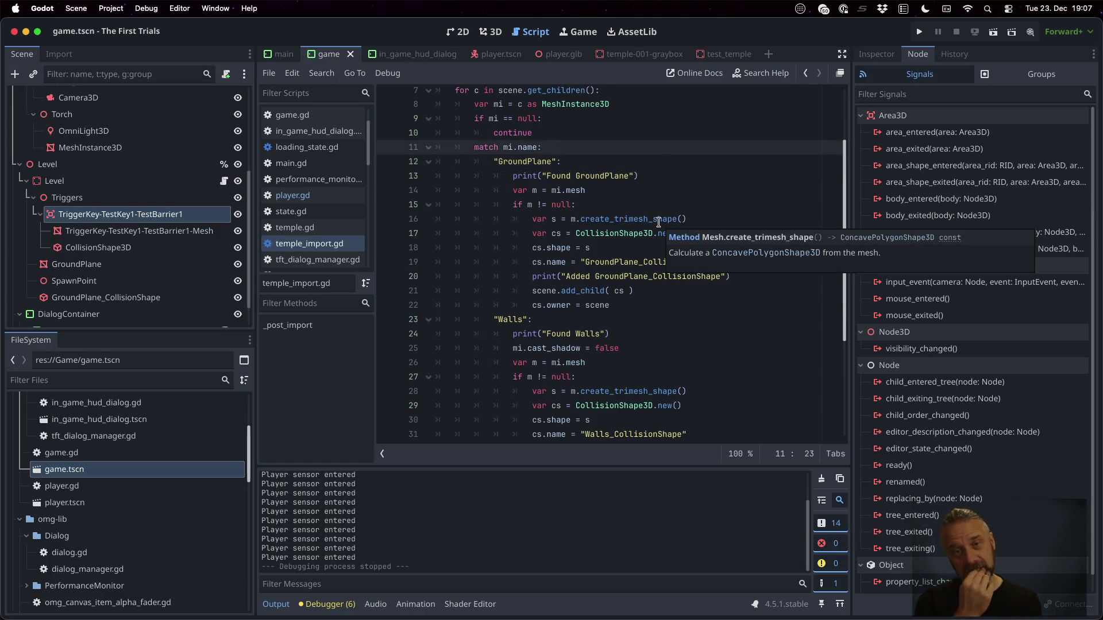
key(super+Tab)
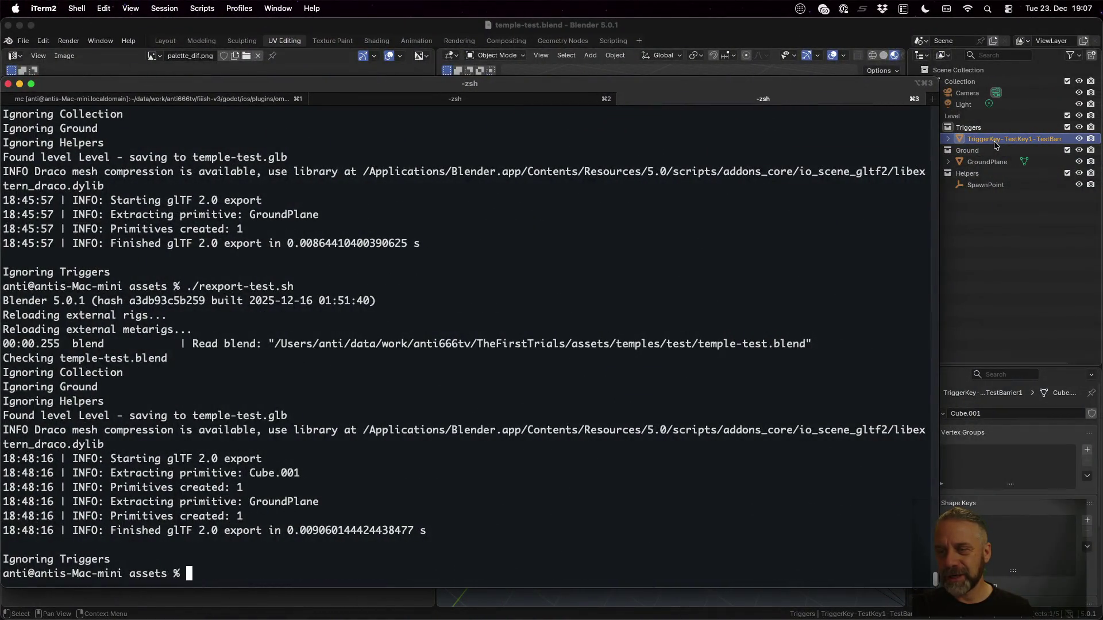
key(ctrl+Left)
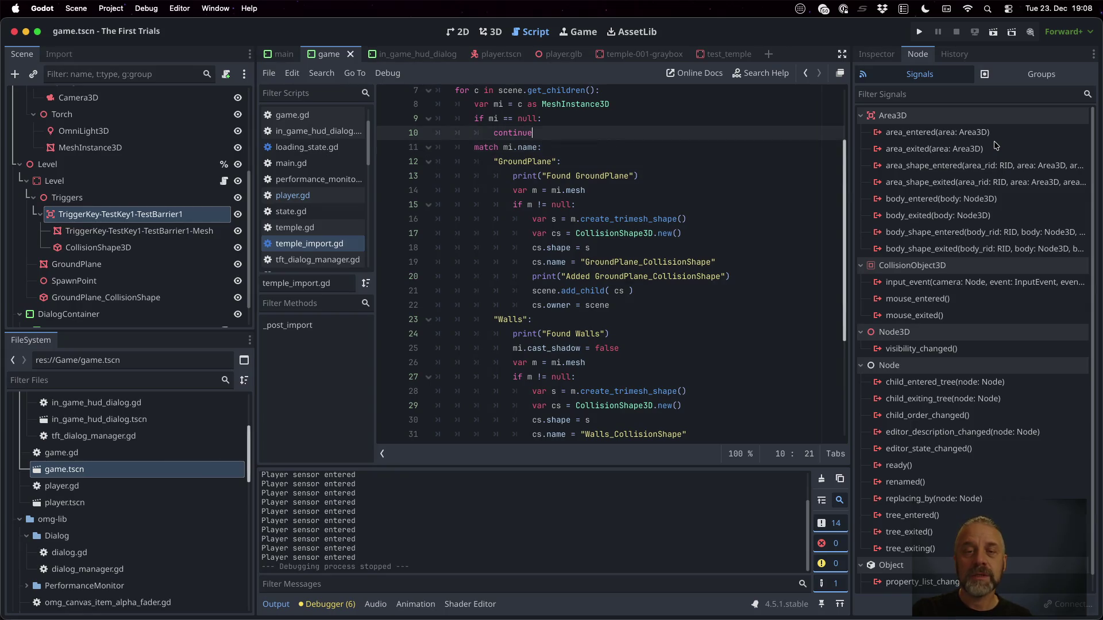
Split mi.name on "-" into parts and take the first part as type.
key(Up)
key(Return)
text(var parts = mi.name.spl)
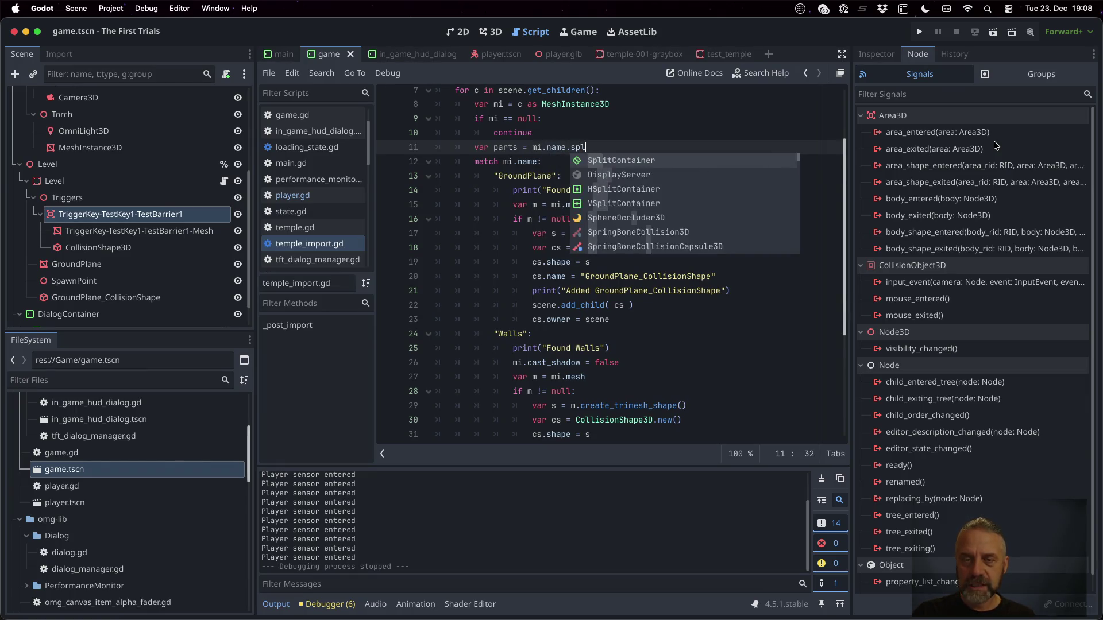
text(it("-)
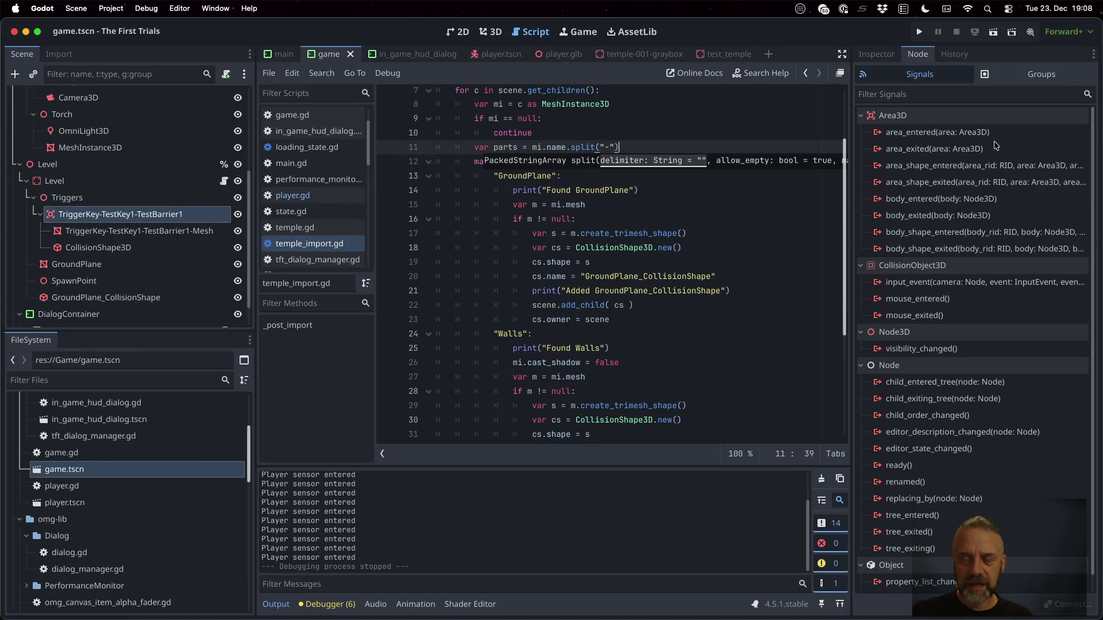
key(Return)
text(var type = )
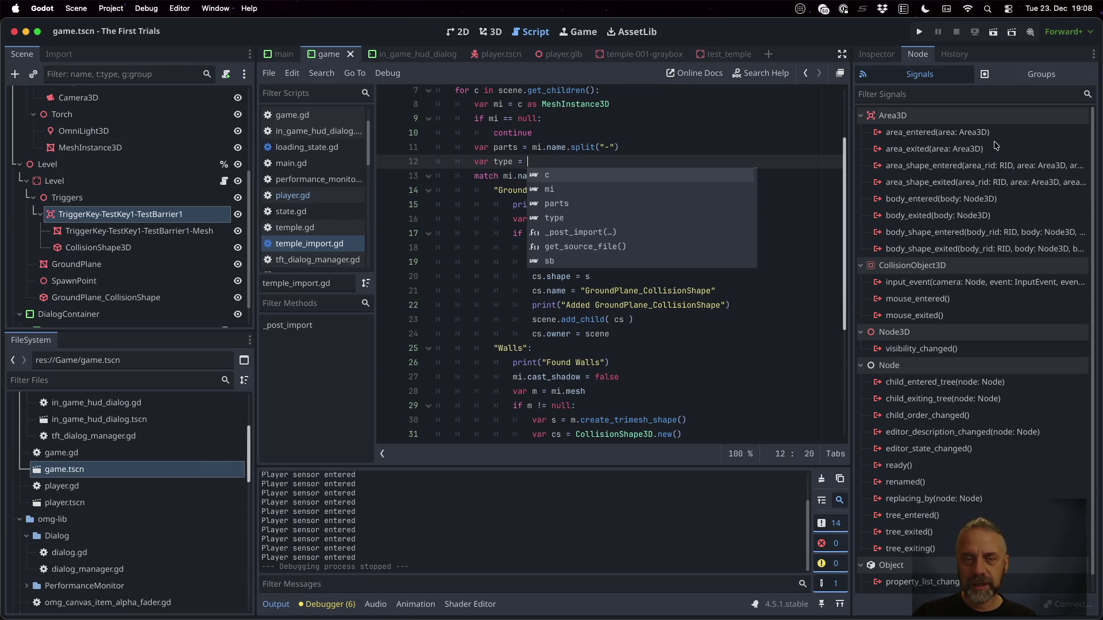
text(parts[ 0)
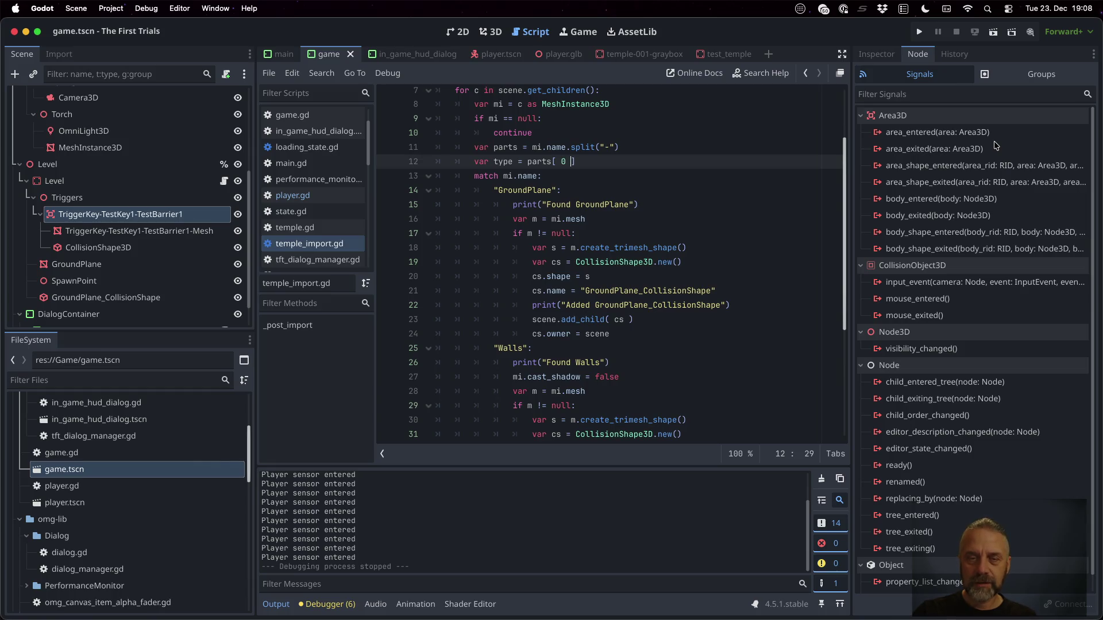
Add an if parts.is_empty() check that continues past nodes with empty name parts.
key(Up)
key(End)
key(Return)
text(if pa)
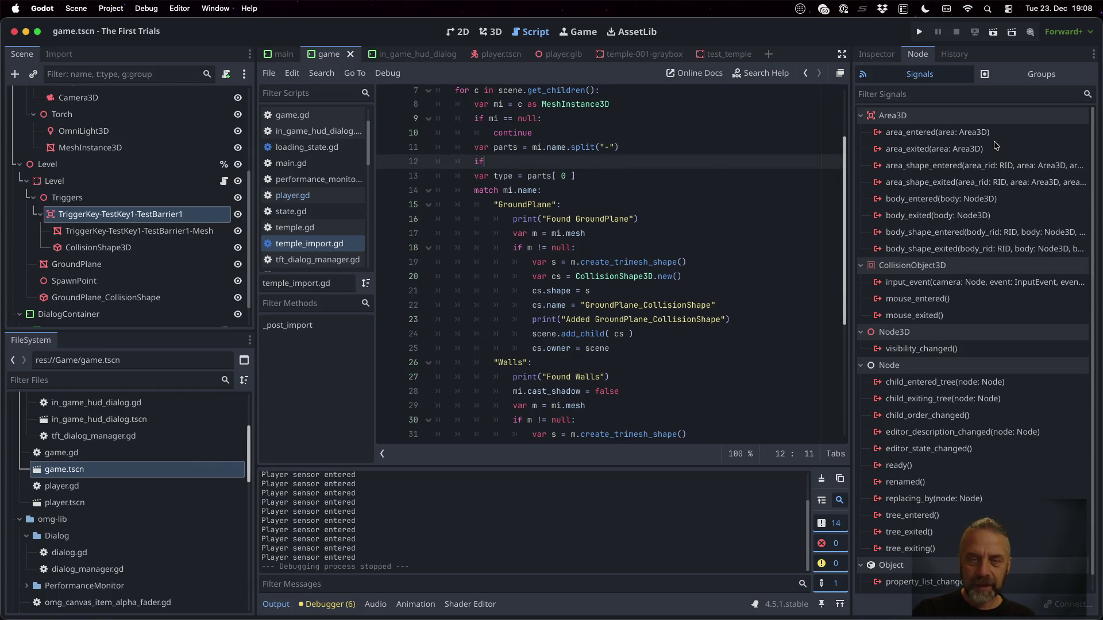
text(rts.is_em)
key(Return)
text(:)
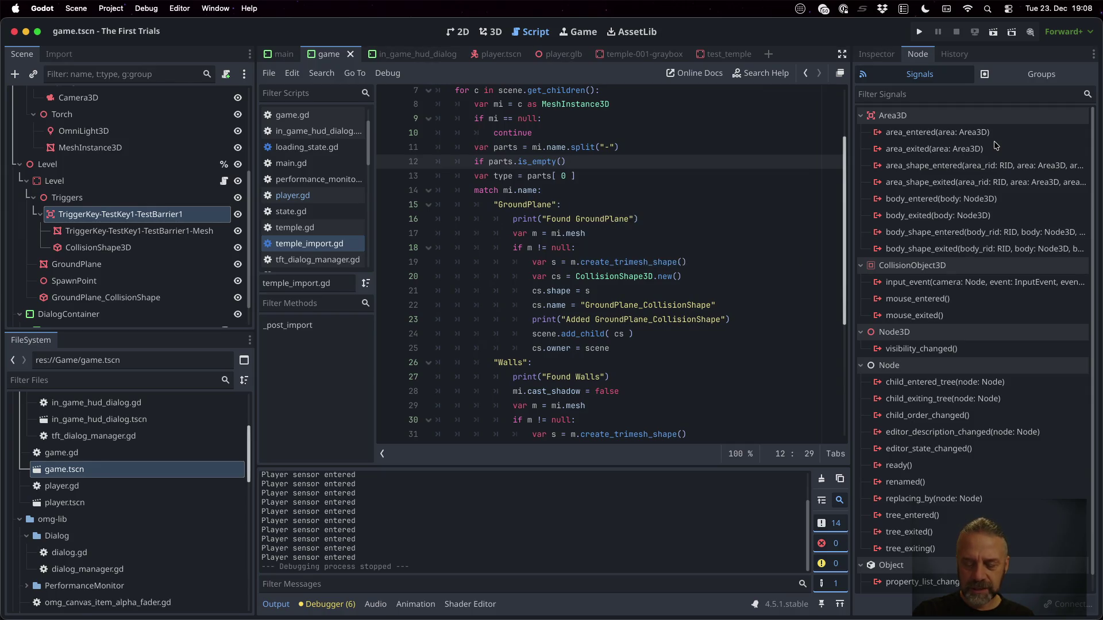
key(Return)
text(cont)
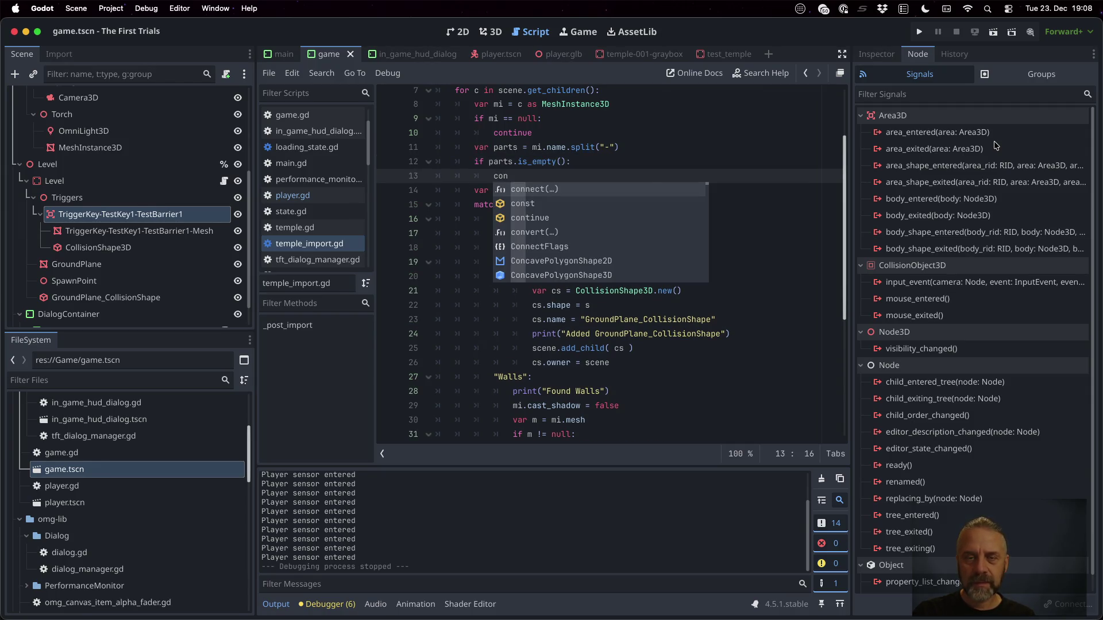
key(Return)
Change the match to 'match type:', save, and open a new line after the Walls case.
key(Down)
key(Down)
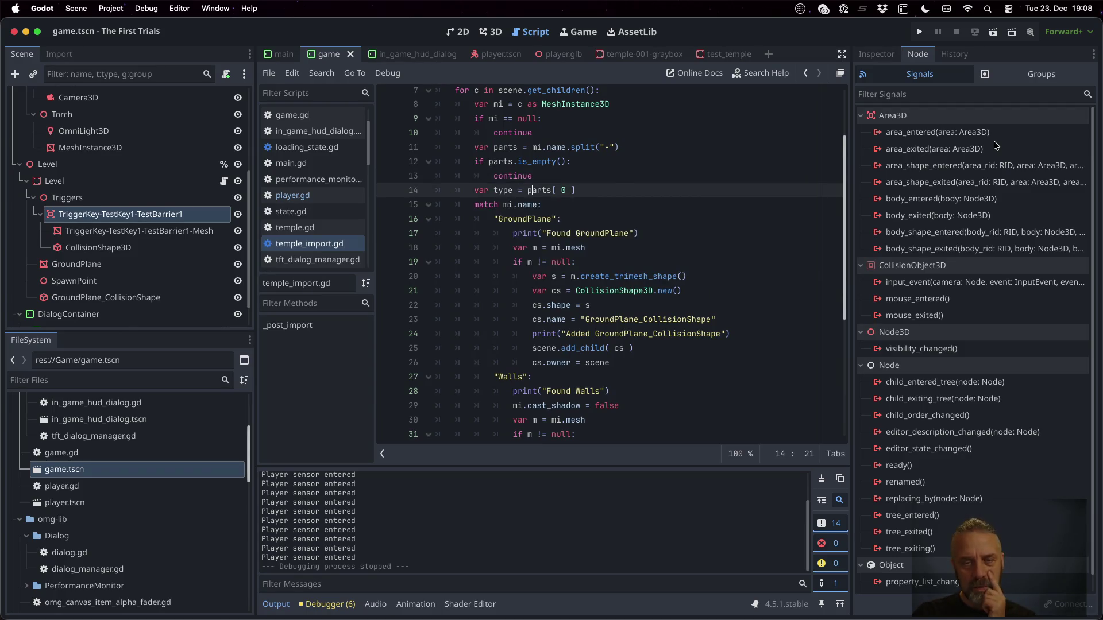
key(BackSpace)
key(BackSpace)
key(BackSpace)
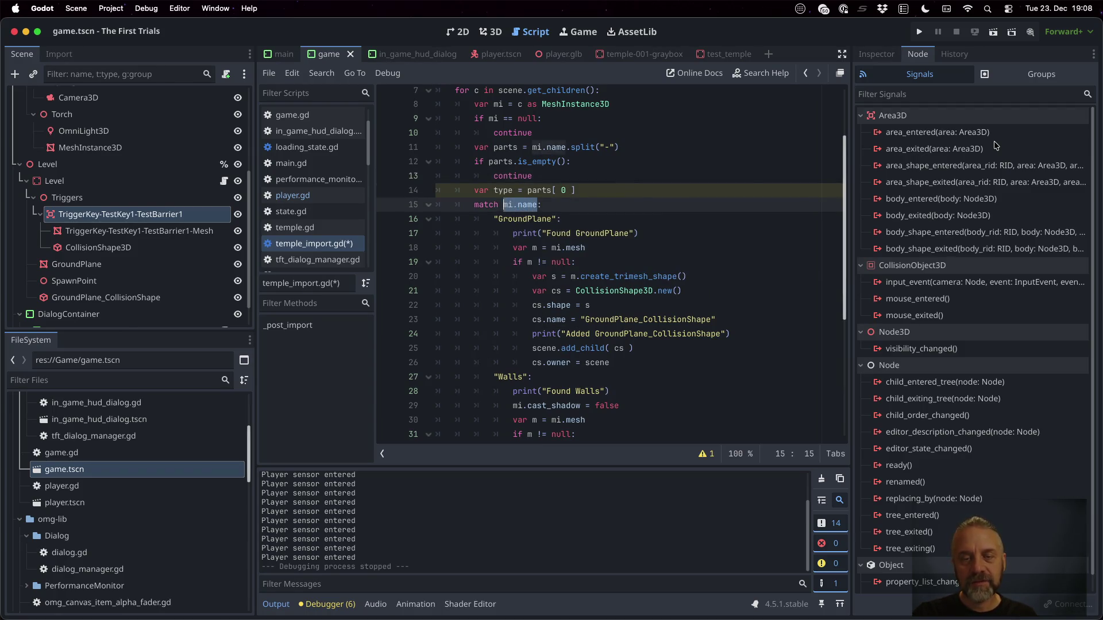
text(type)
key(super+s)
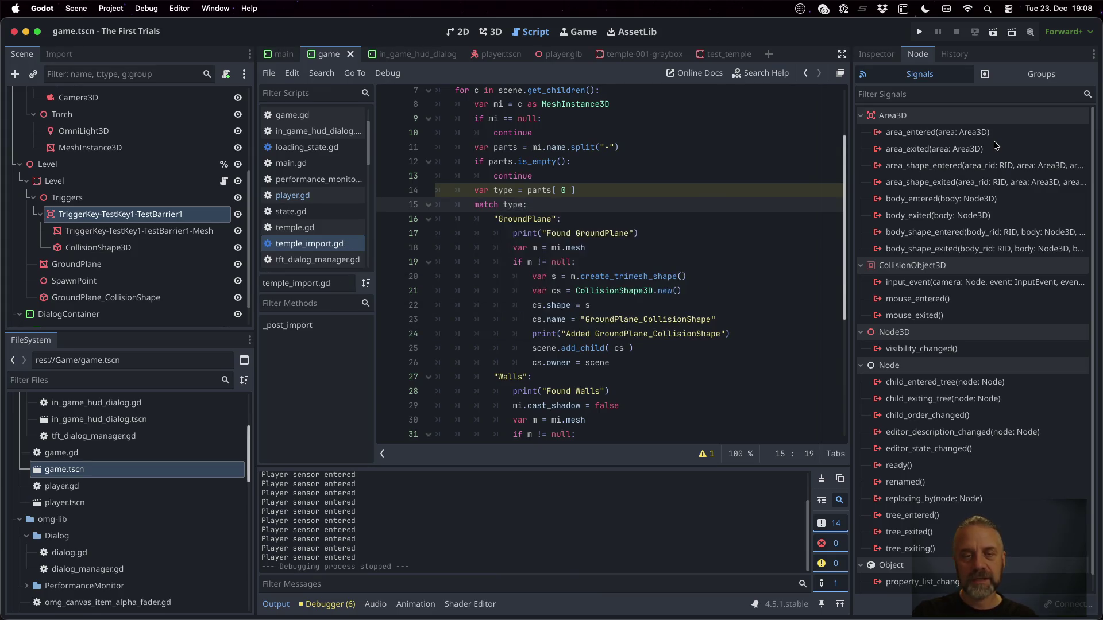
key(Down)
key(Down)
key(Down)
key(Up)
key(Up)
key(Up)
key(End)
key(Return)
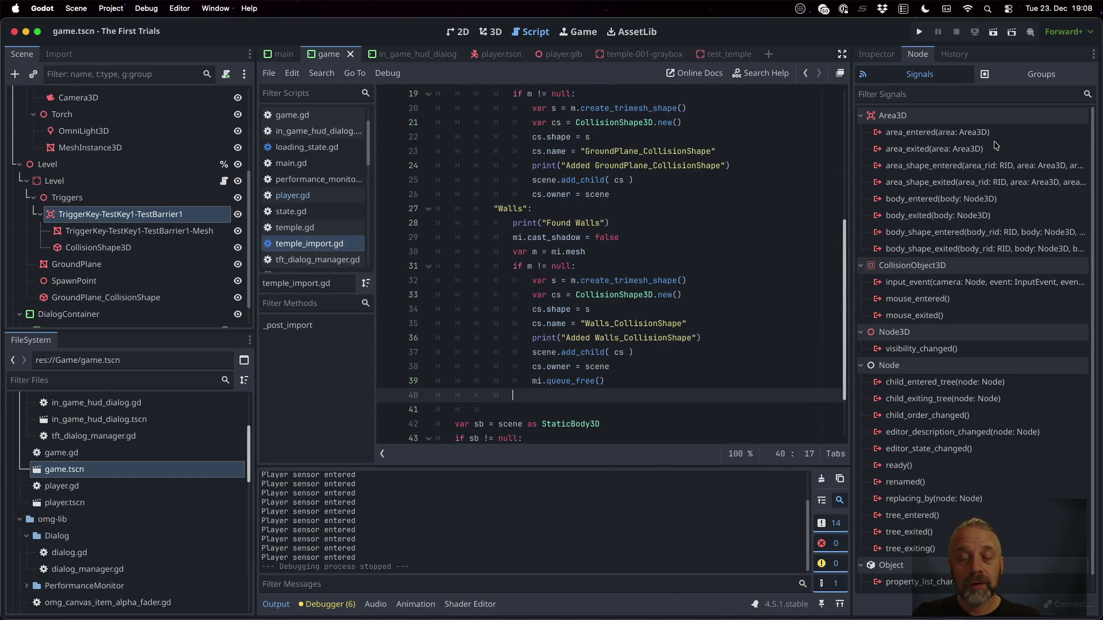
Add a "TriggerKey" match case that calls mi.queue_free(), and save.
text(")
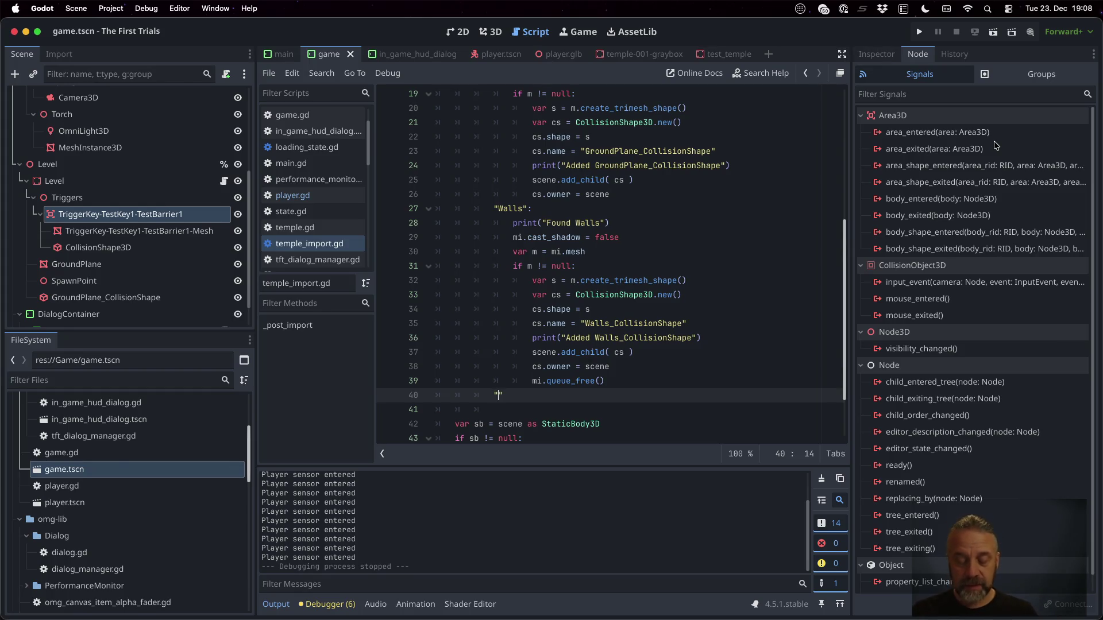
text(TriggerKey)
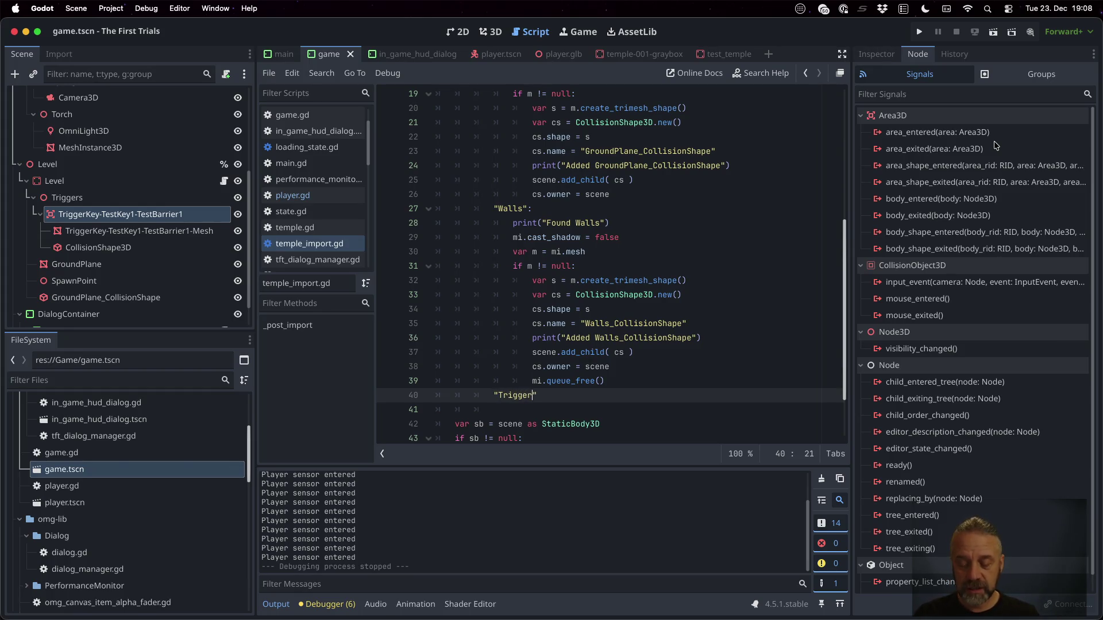
key(Return)
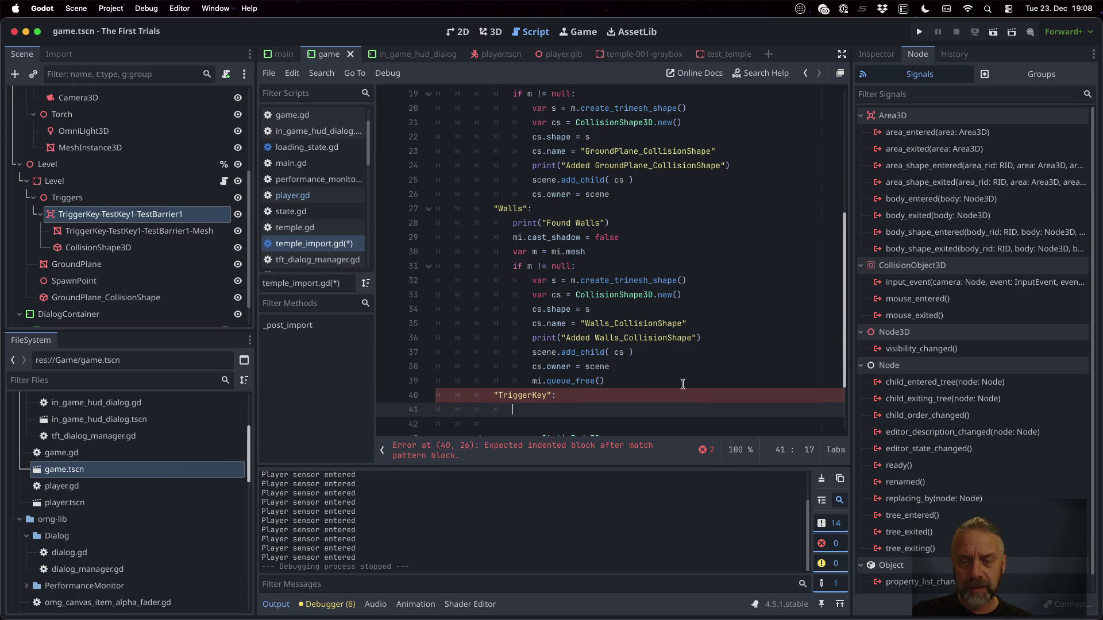
text(mi.qu)
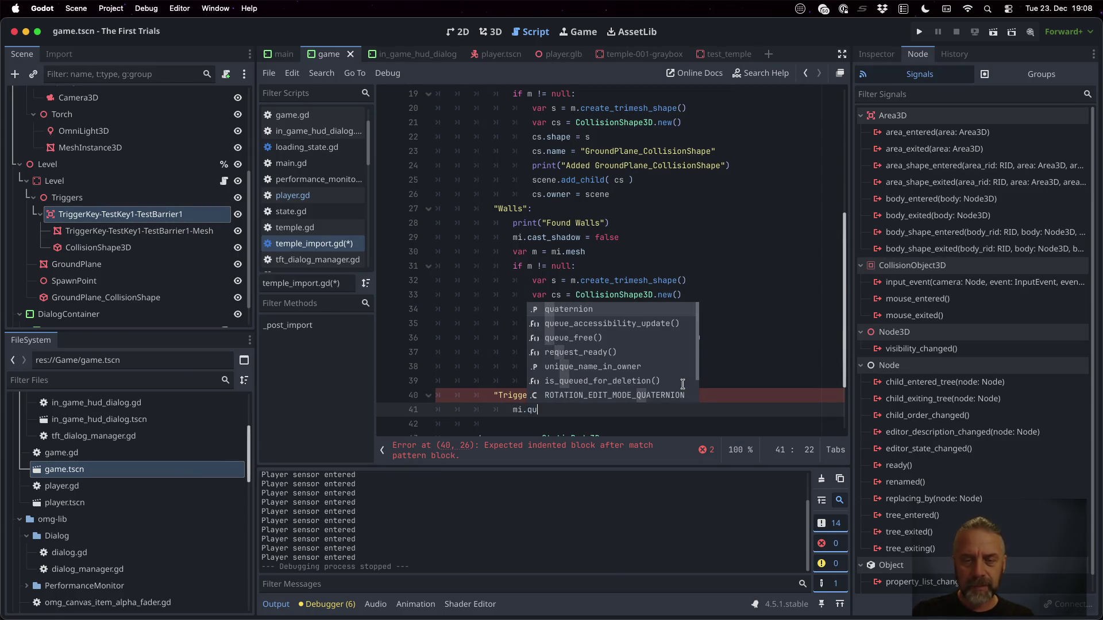
key(Down)
key(Down)
key(Return)
key(super+s)
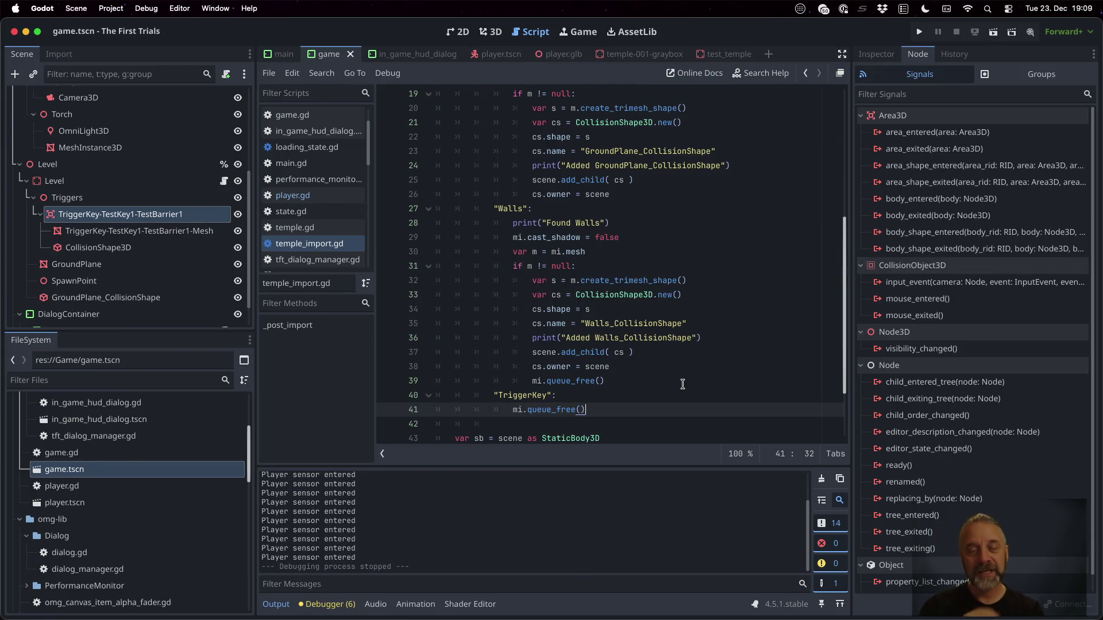
scroll(679, 379, down, 2)
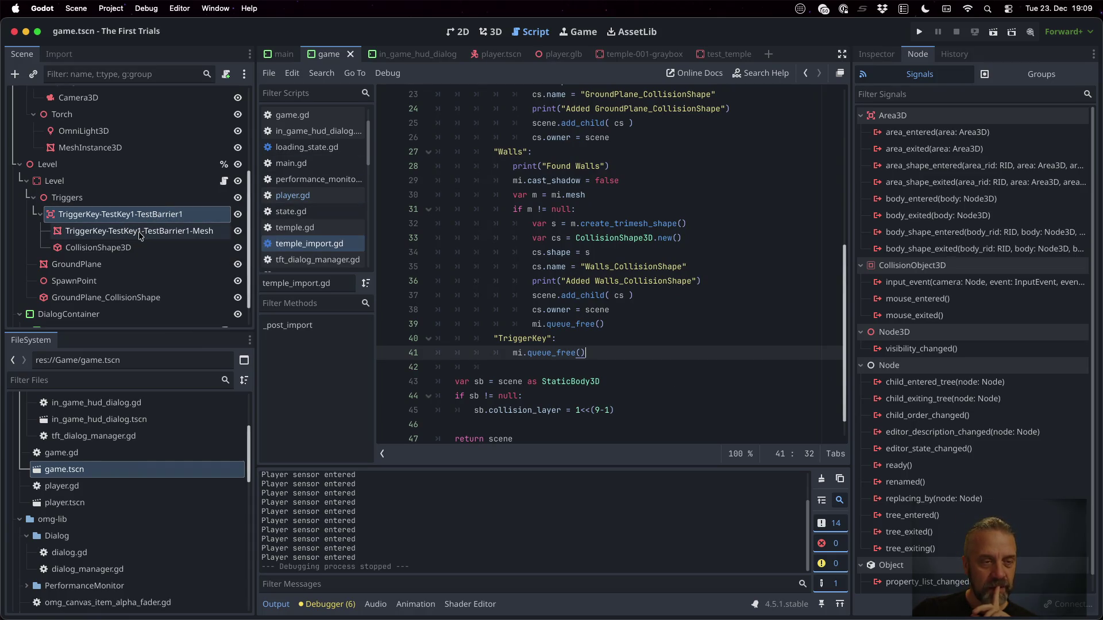
Insert the comment # add Area3d to "Triggers" above the queue_free call.
key(Up)
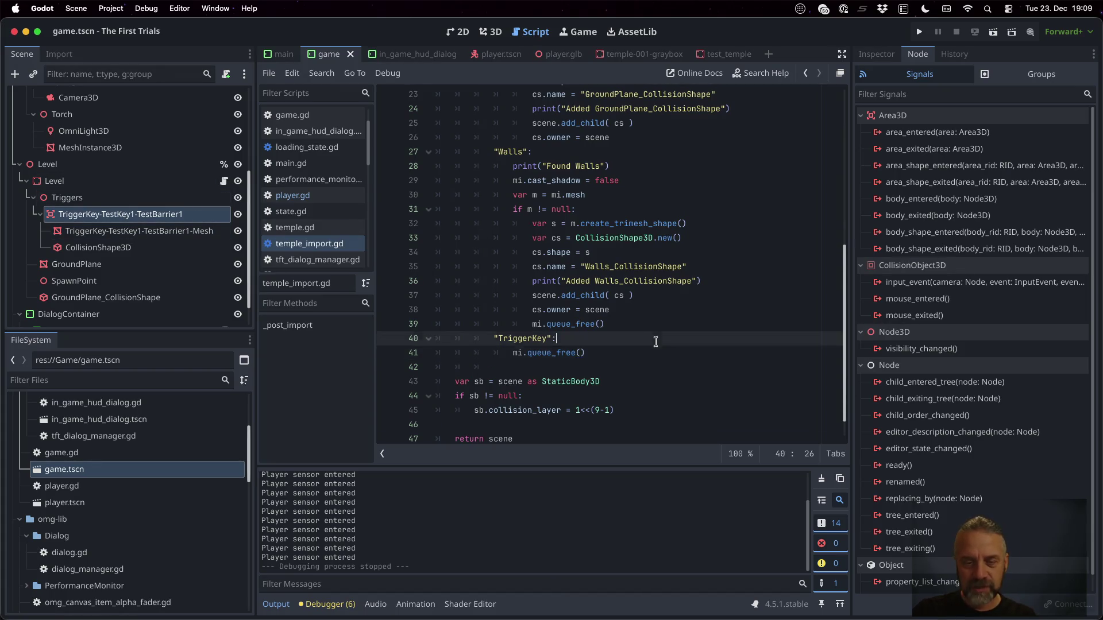
key(Return)
text(# )
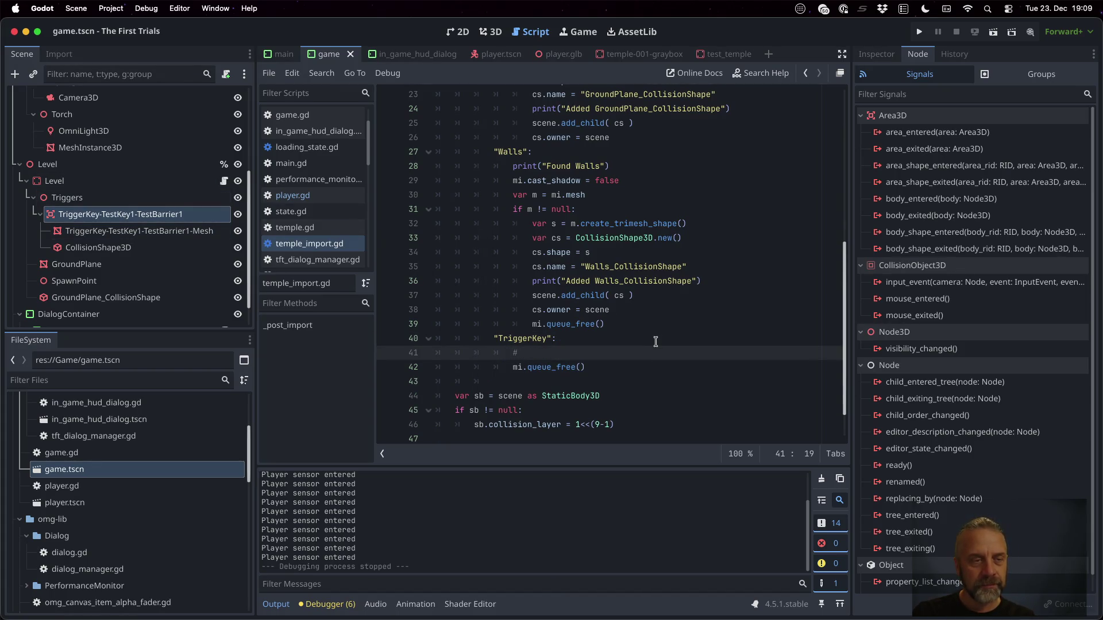
text(ad)
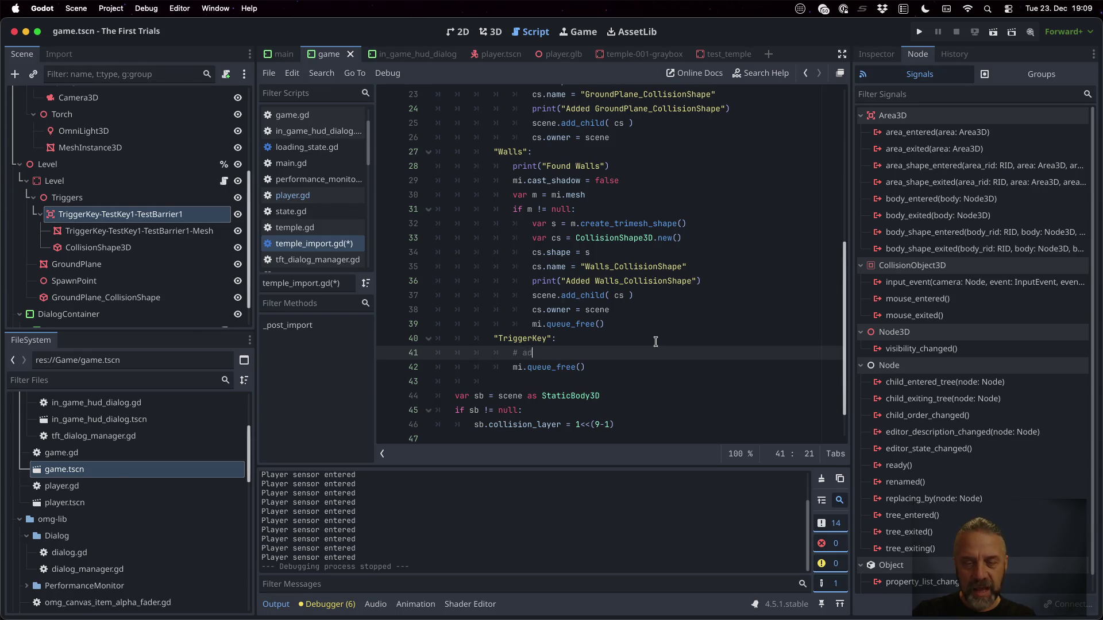
text(d Area3d)
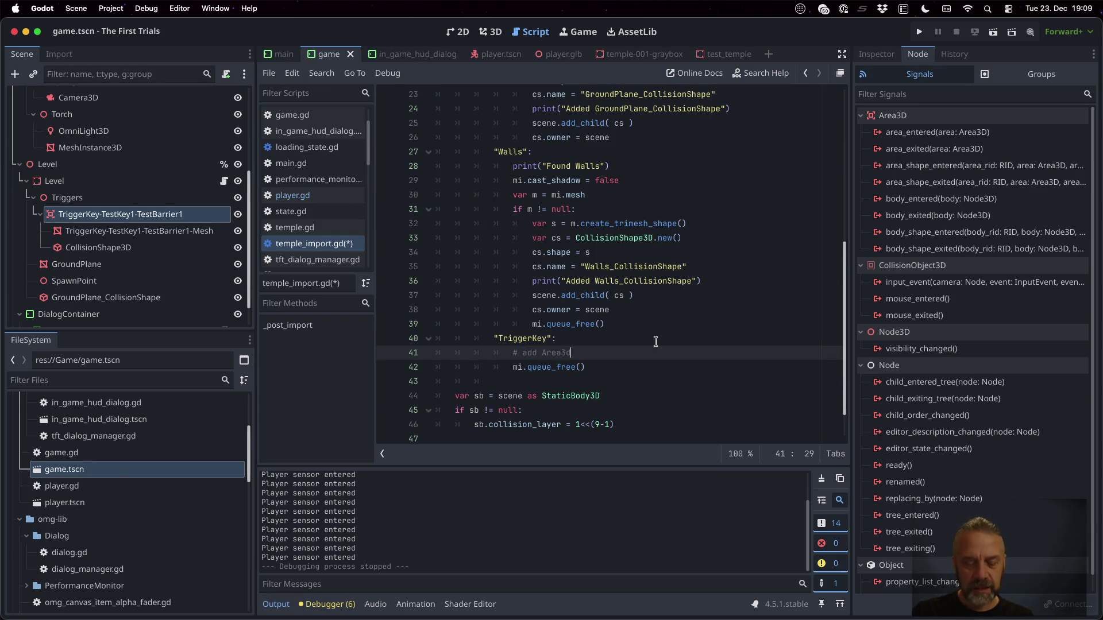
text( to "Triggers")
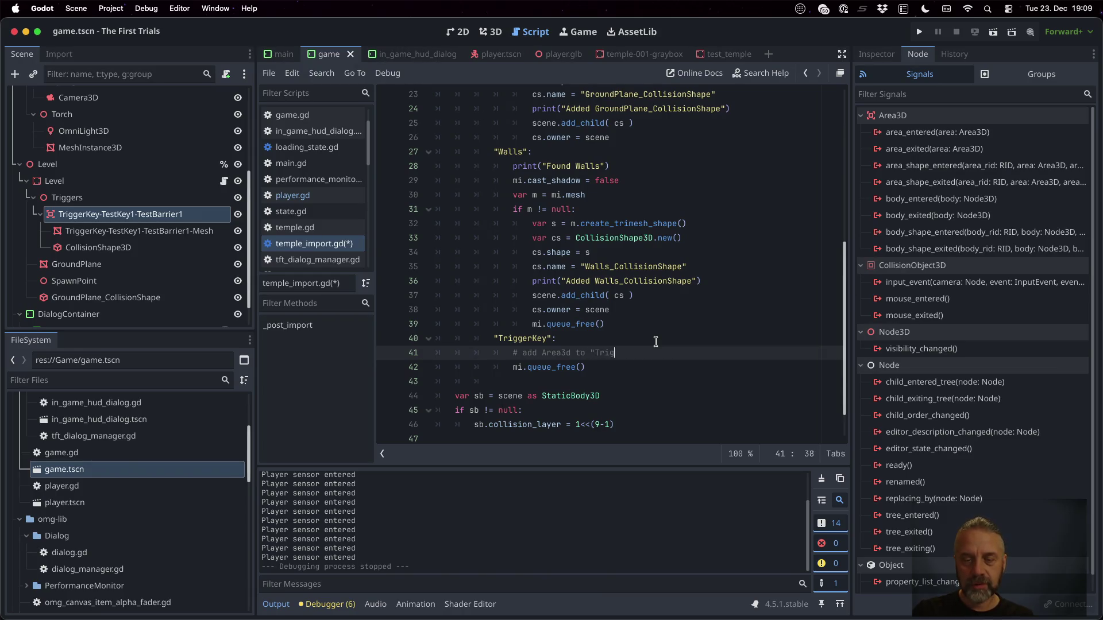
key(Return)
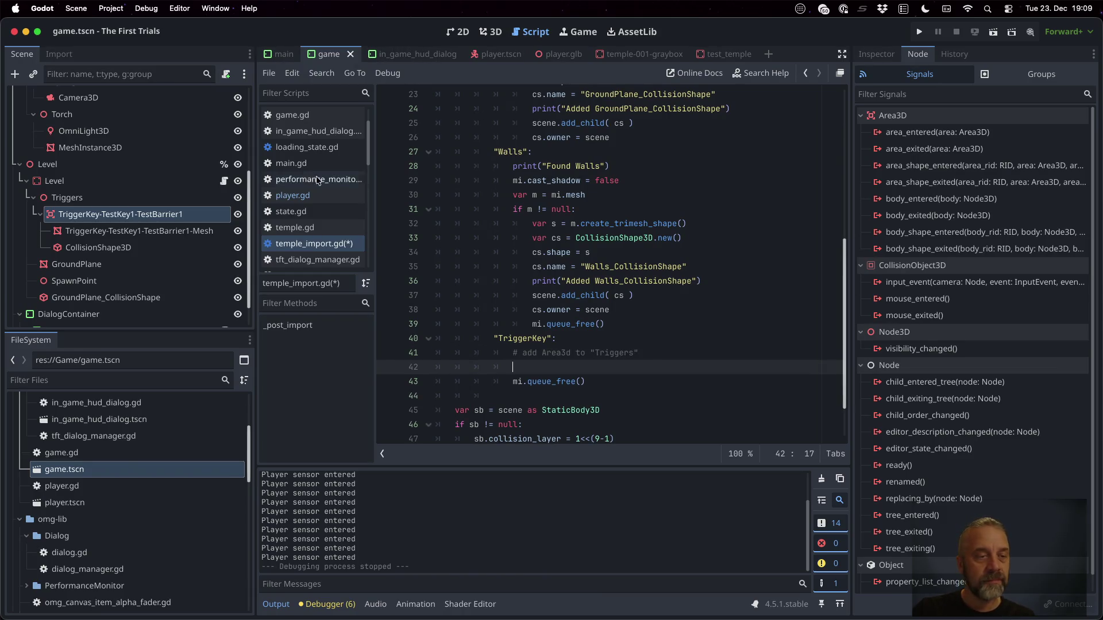
Check the trigger node's Area3D properties and add the comment # monitoring = false.
click(105, 217)
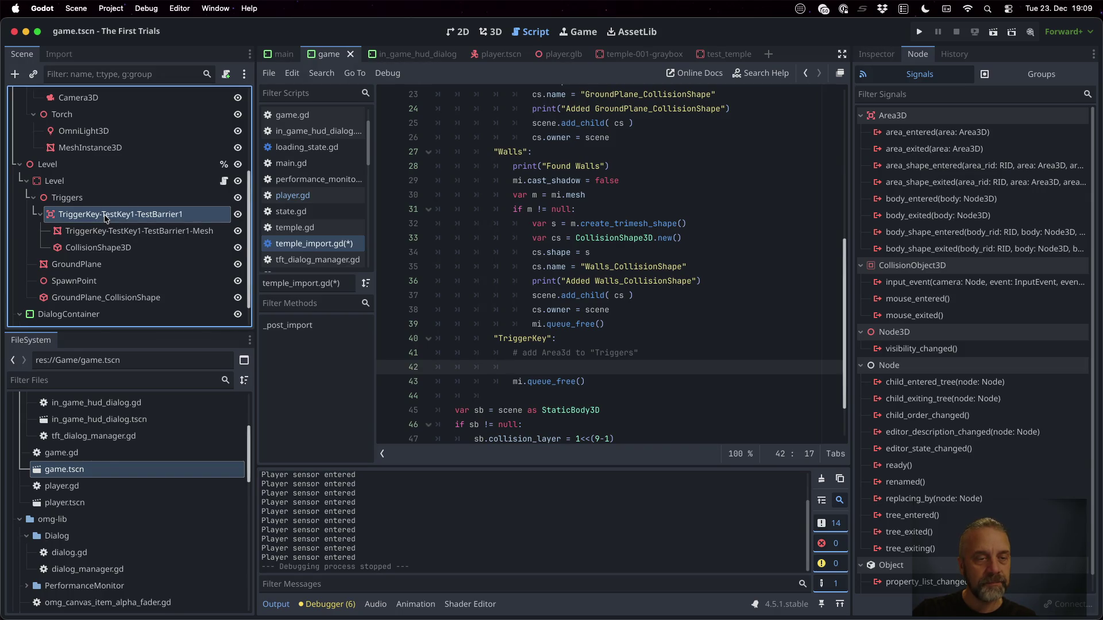
right_click(106, 218)
key(Escape)
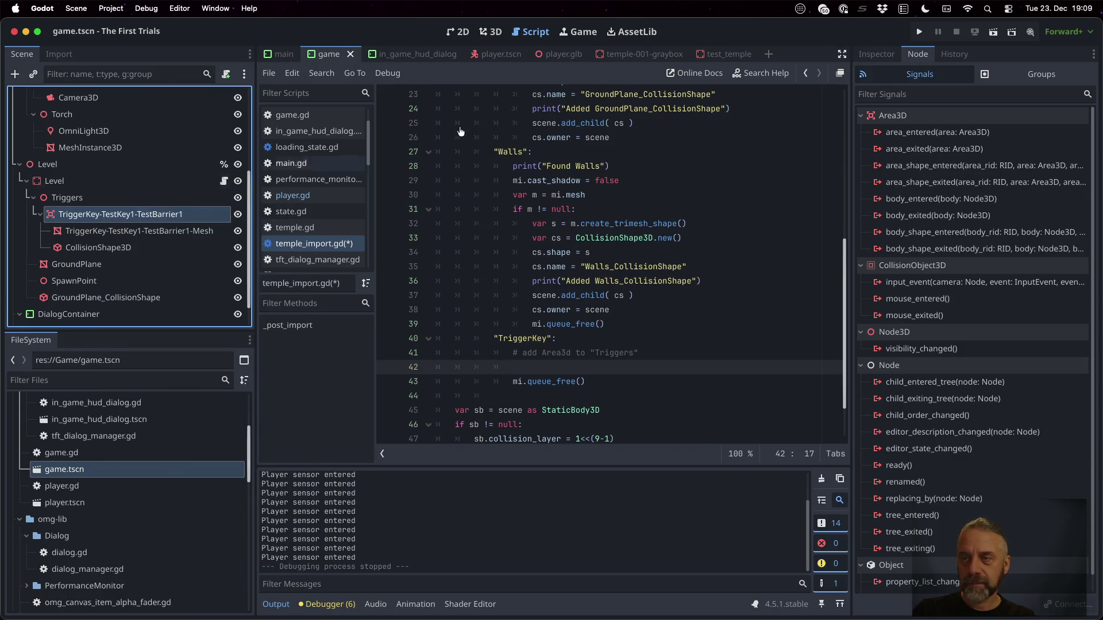
click(876, 54)
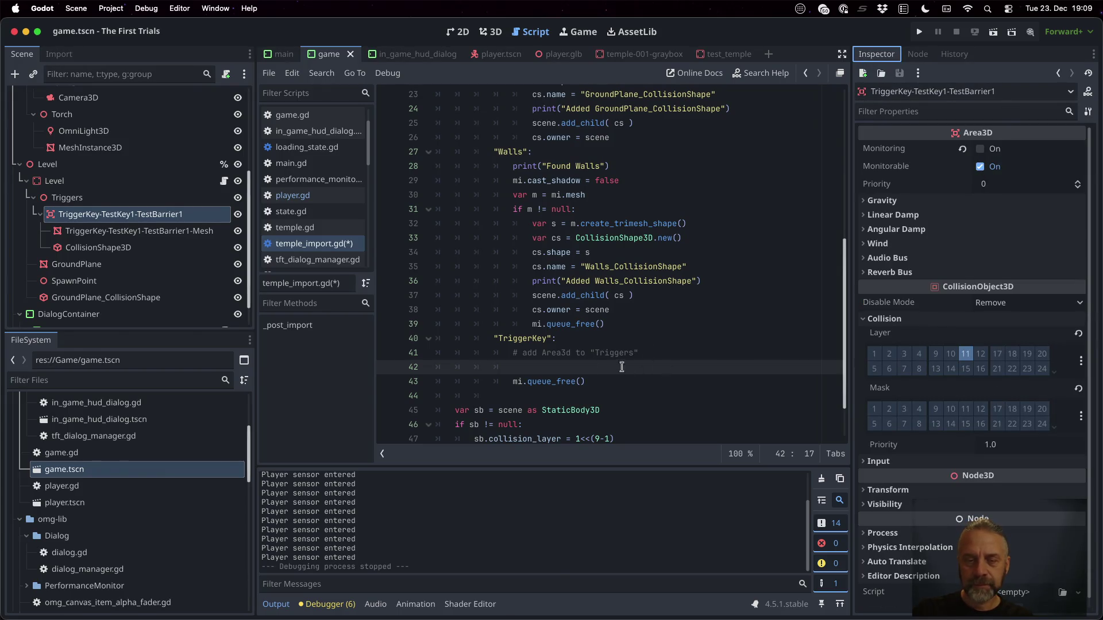
text(# disable m)
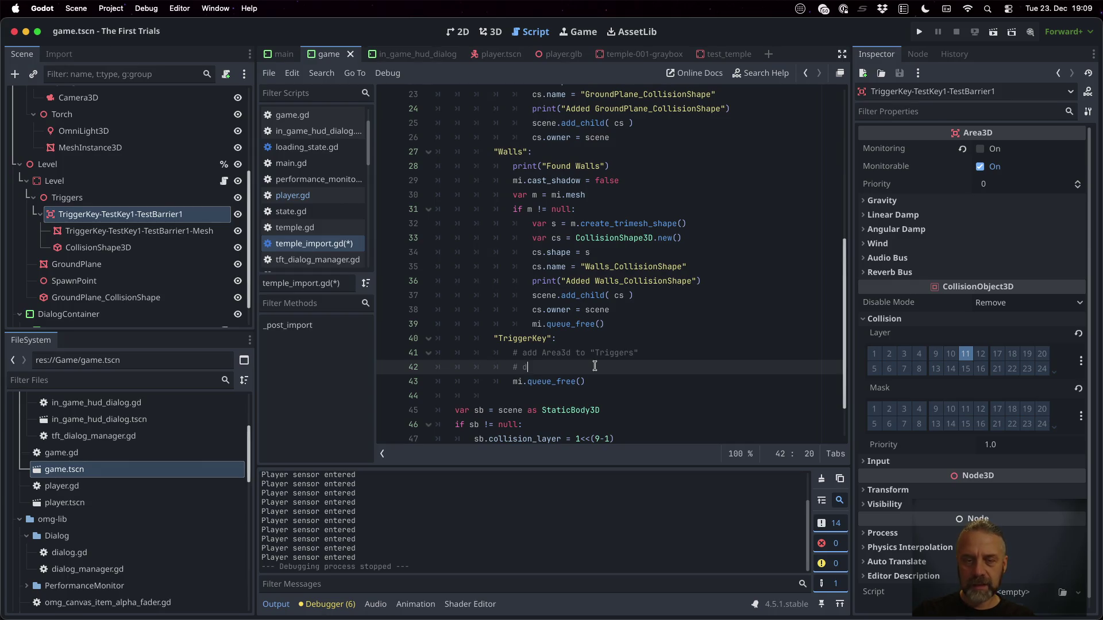
text(o)
right_click(875, 150)
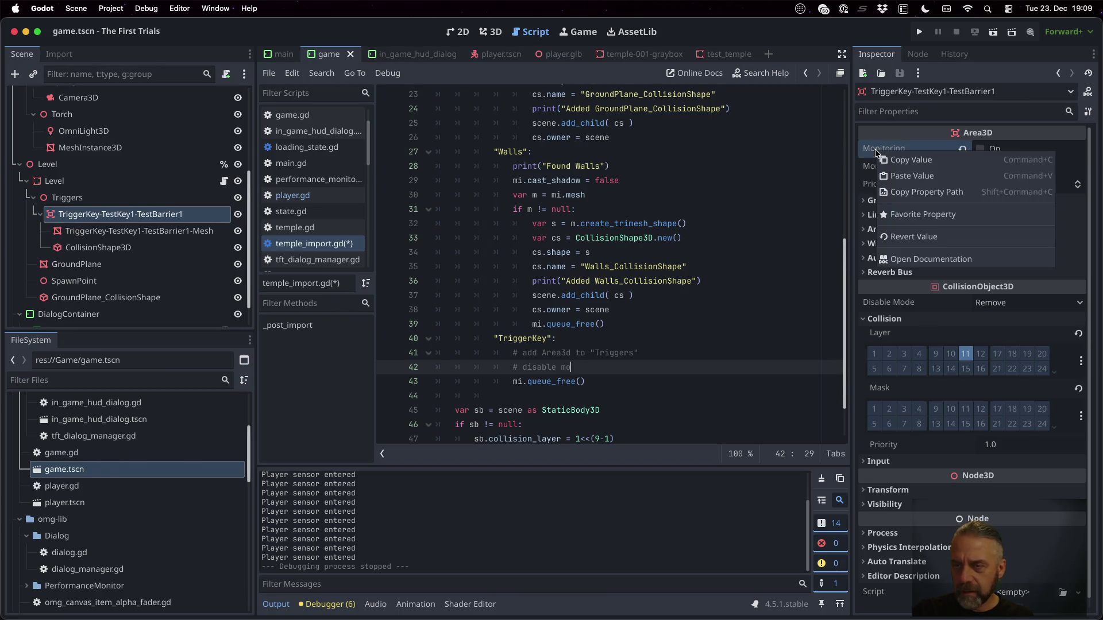
click(919, 197)
text(nitoring)
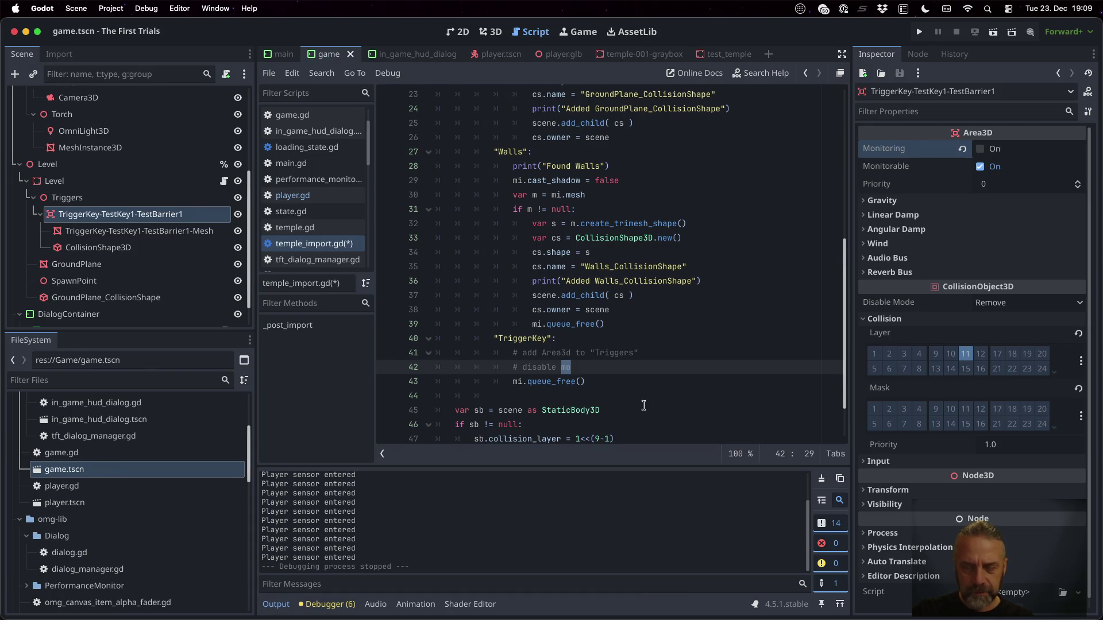
key(Return)
key(Up)
key(Right)
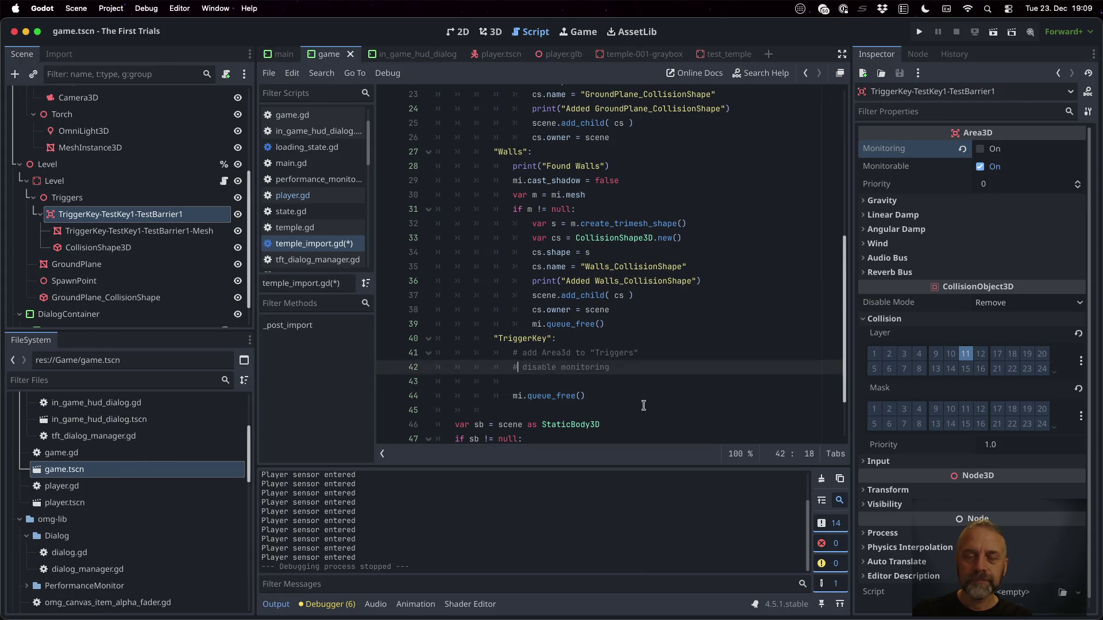
key(shift+Left)
key(shift+Left)
key(shift+Left)
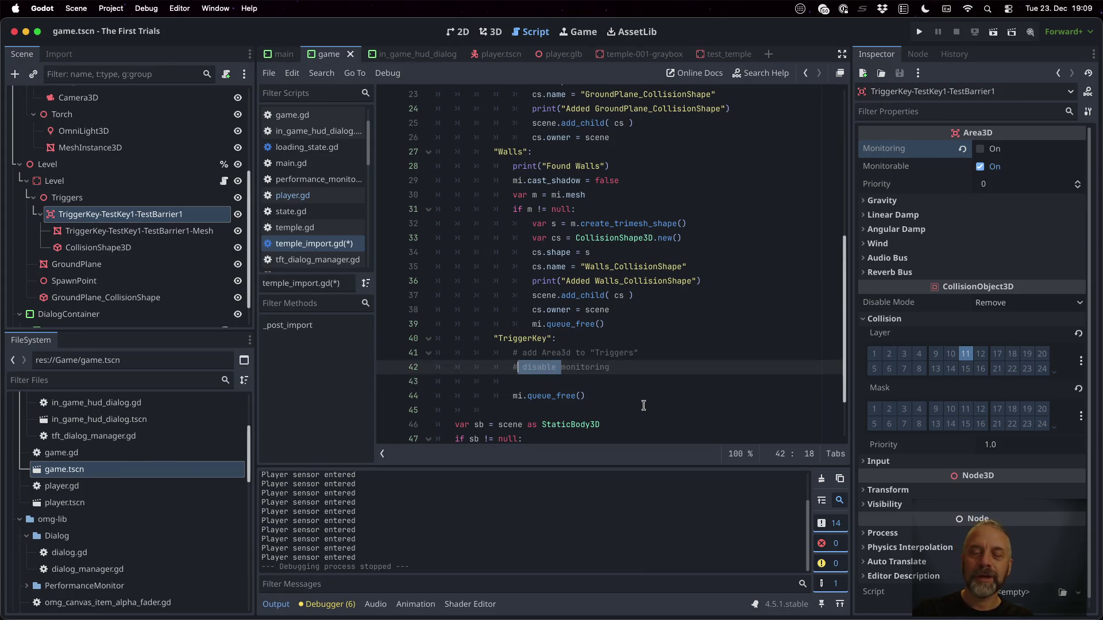
key(BackSpace)
text(= false)
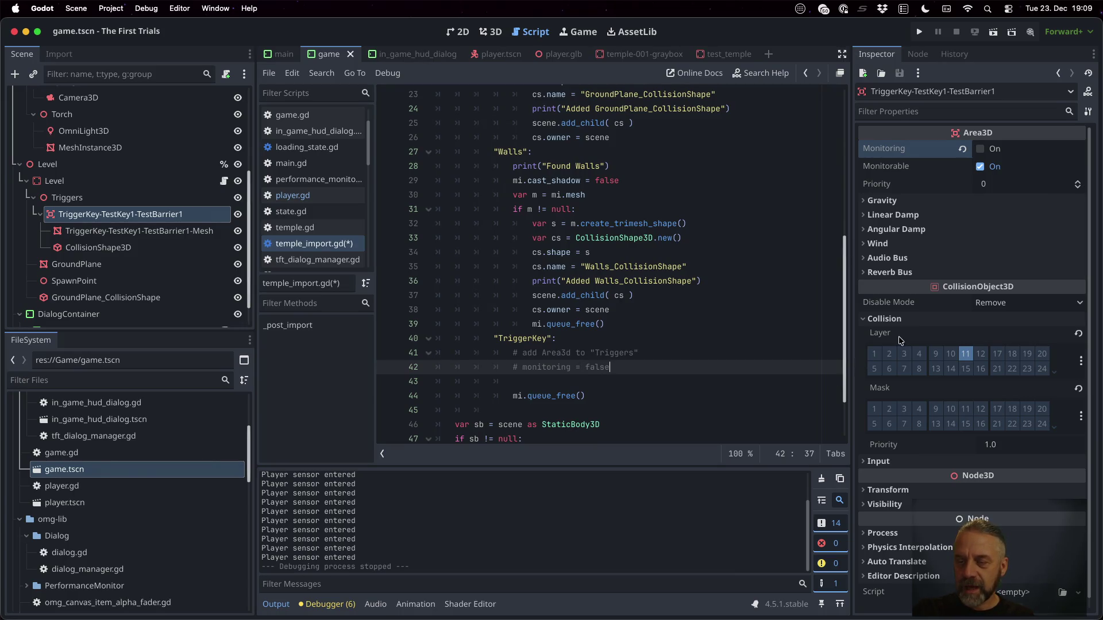
Add the comment # collision_layer = 11 using the copied property name, and save.
right_click(882, 334)
click(931, 377)
click(623, 368)
key(Return)
key(super+v)
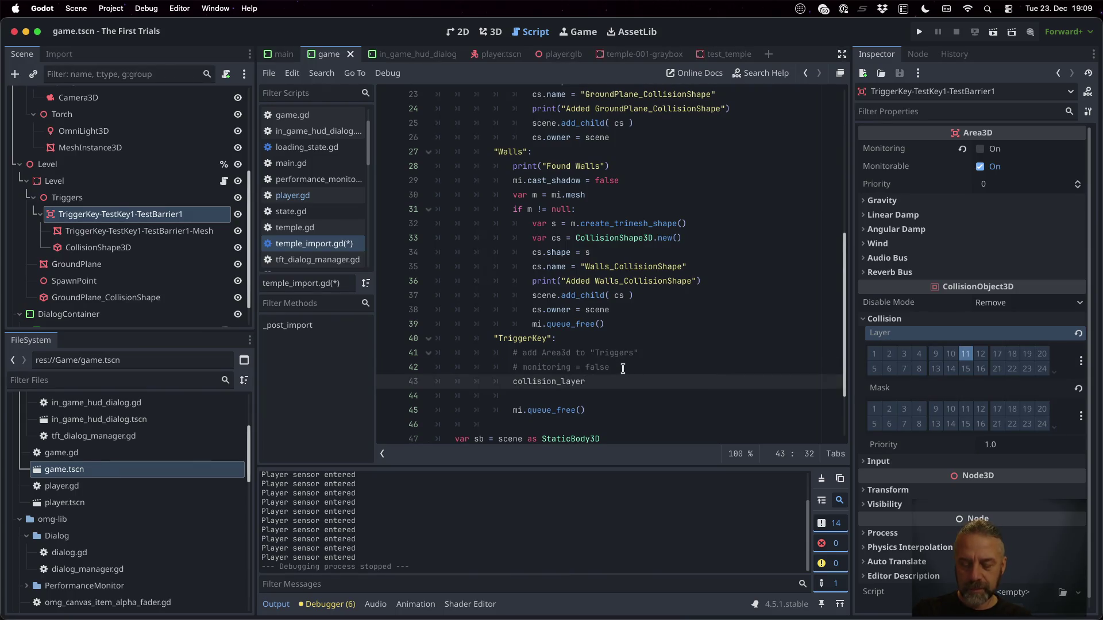
scroll(623, 369, up, 1)
text(#)
key(End)
text(= 11)
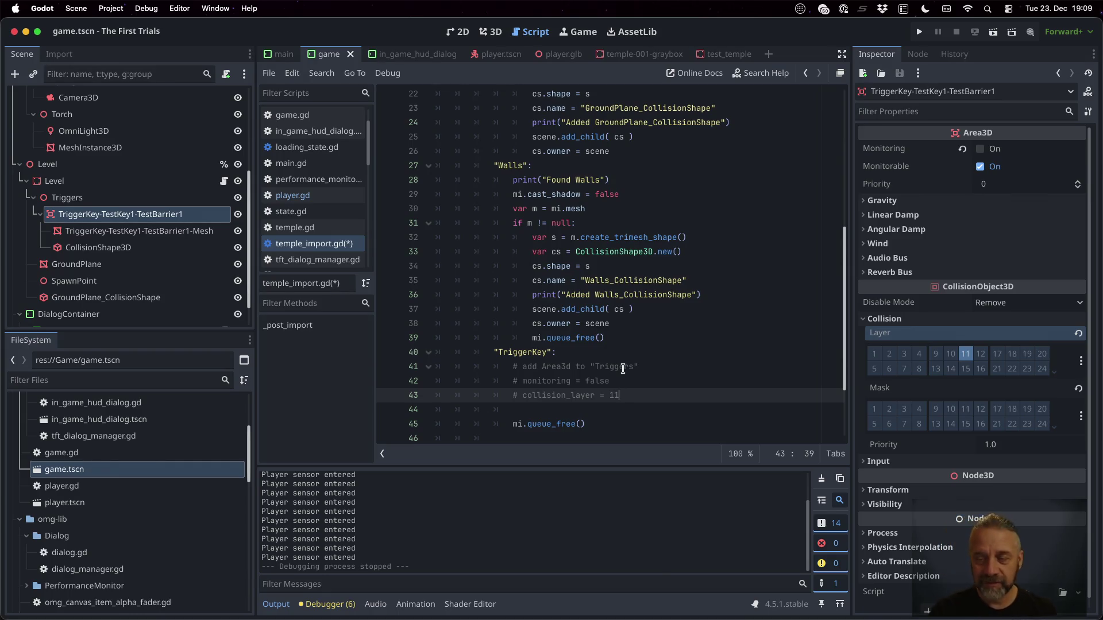
key(super+s)
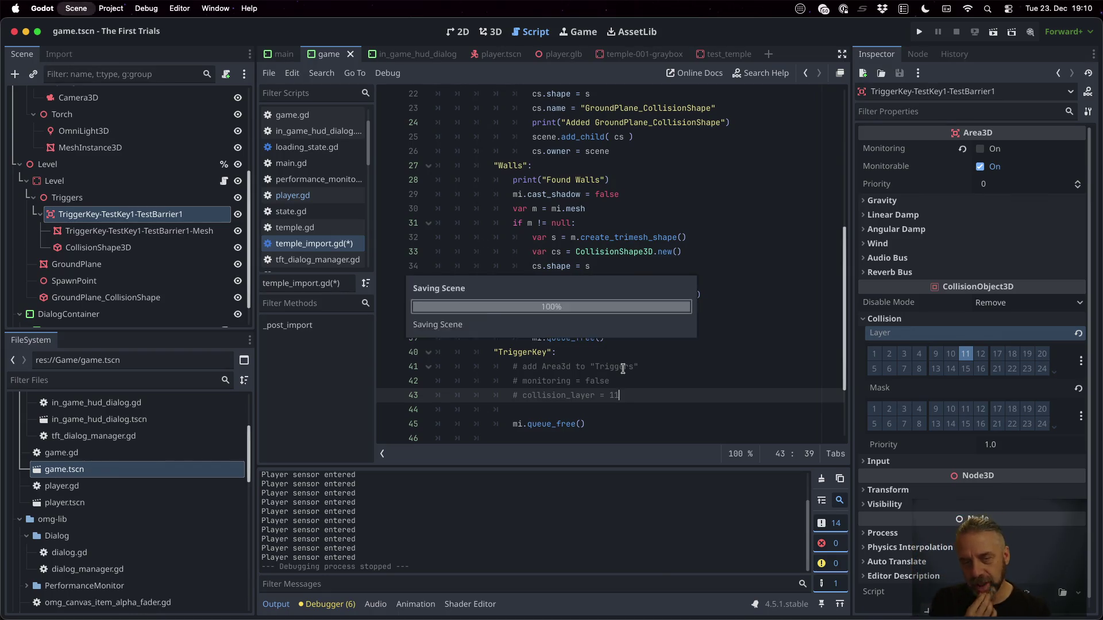
Add the comments # name = mi.name and # create collision shape.
key(Return)
text(# name = )
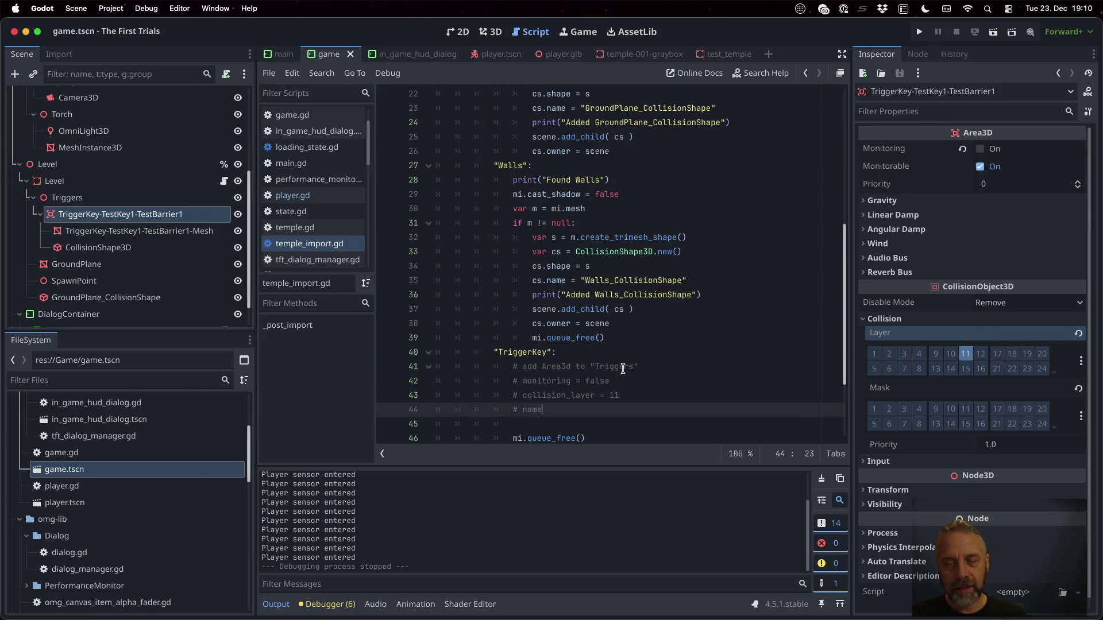
text("....)
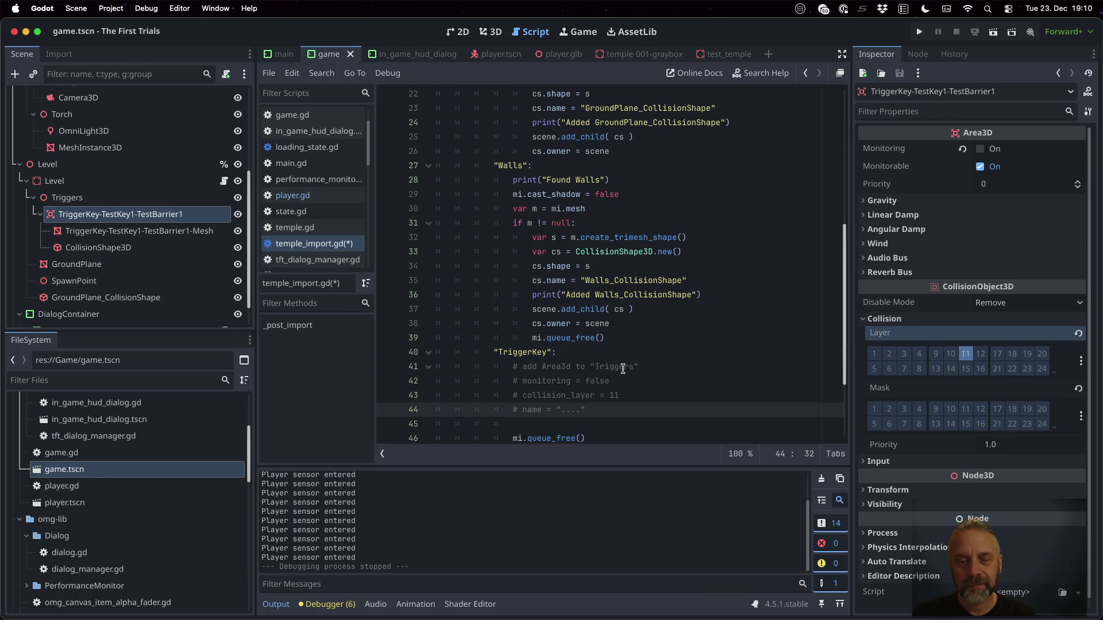
key(alt+shift+Left)
text(mi)
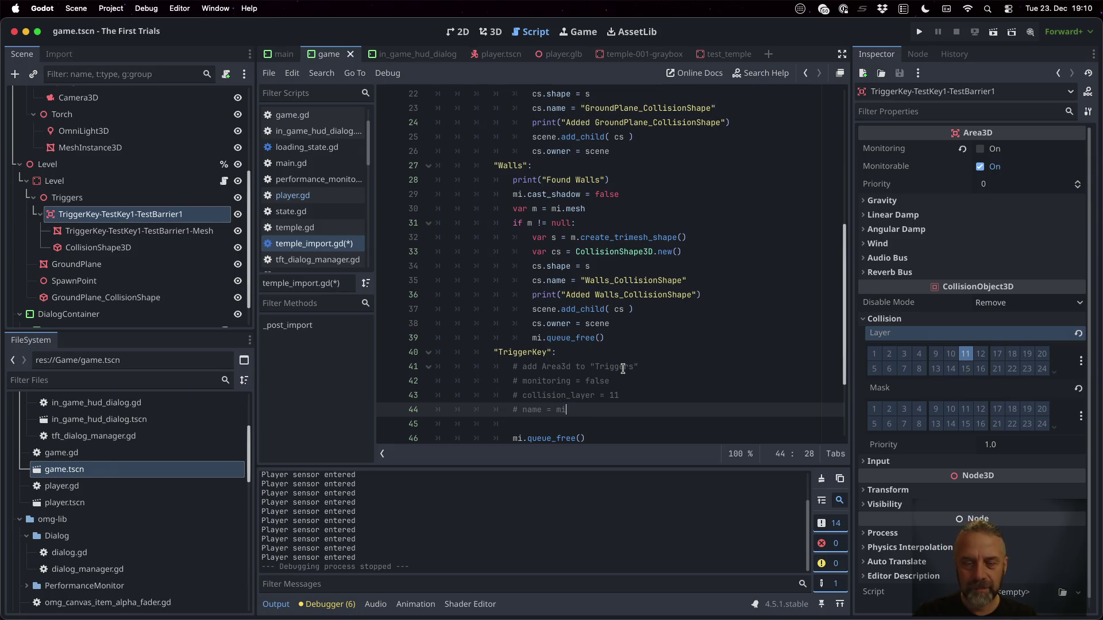
text(.name)
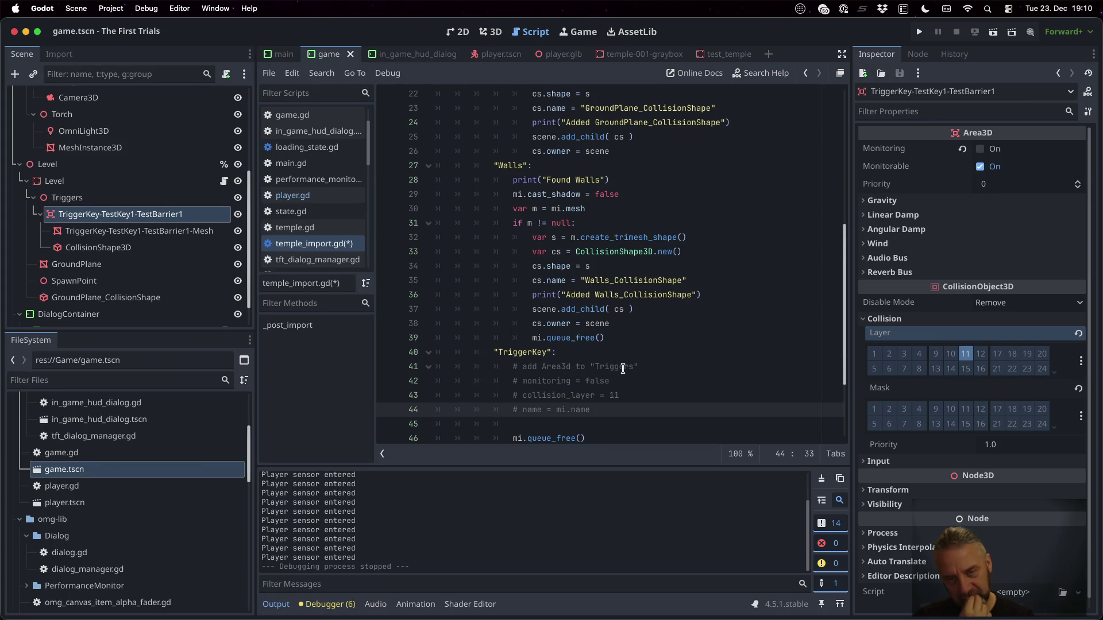
key(Return)
text(# )
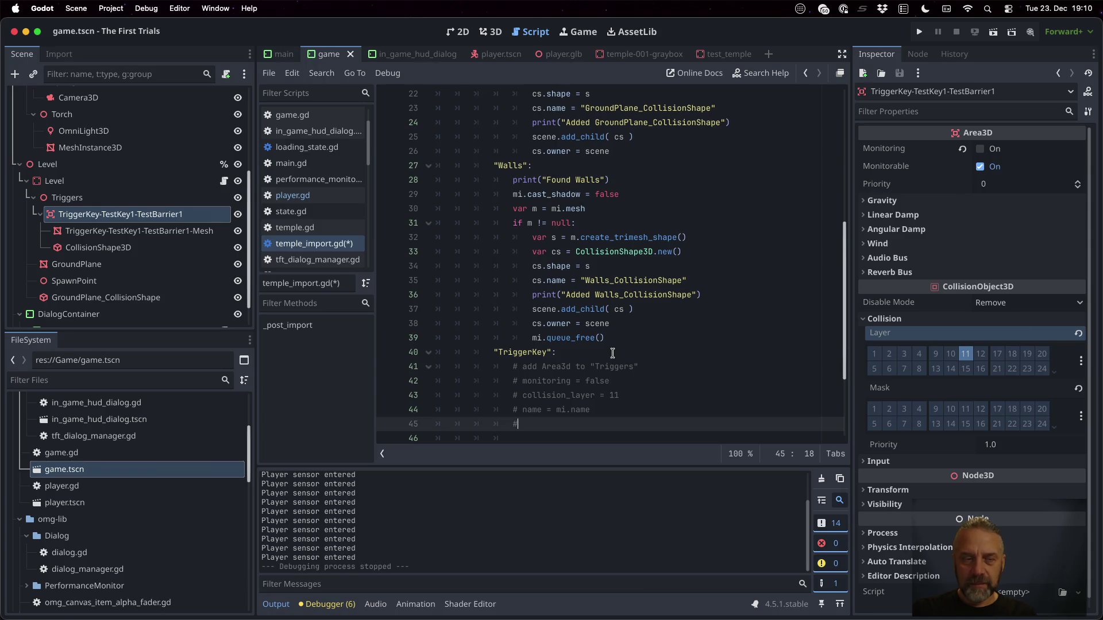
text(create )
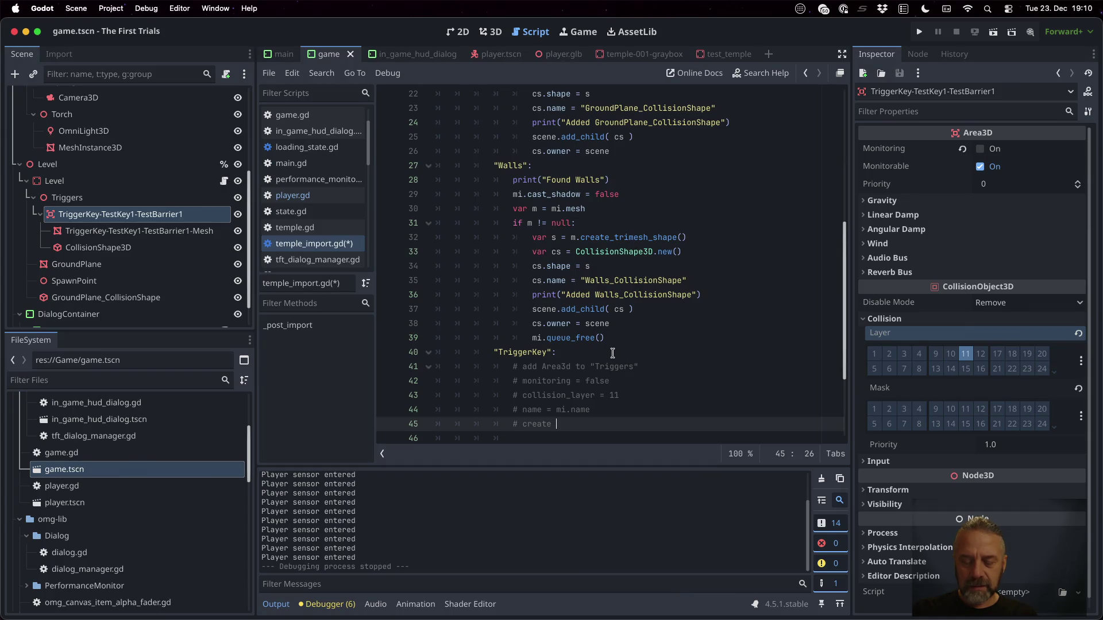
text(collision shape)
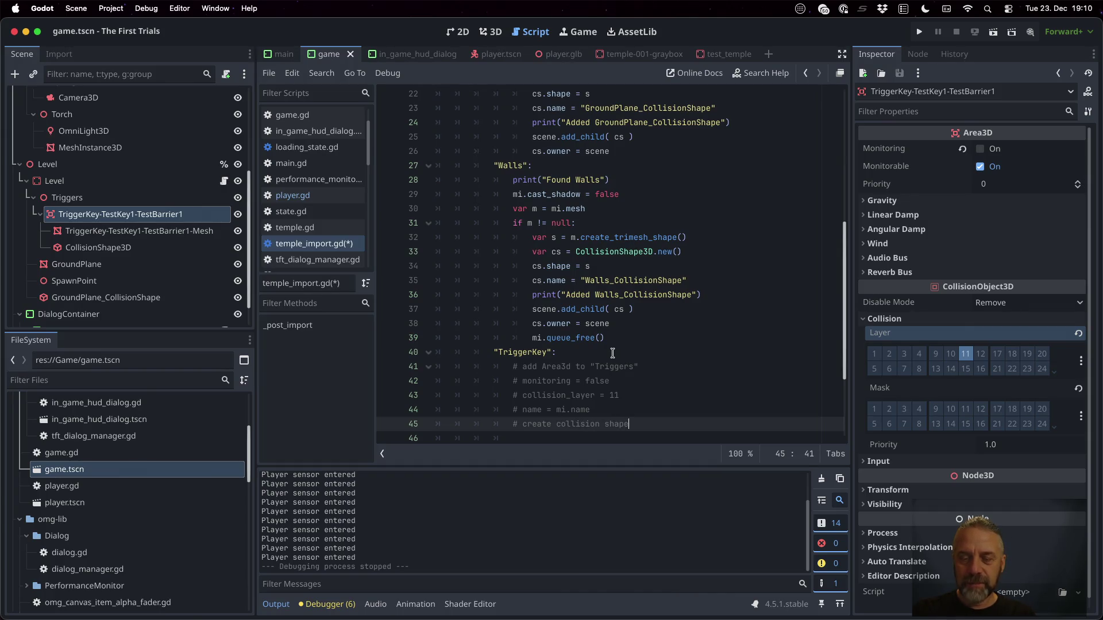
Add the comment 'add collision shape to area3d' below the collision-shape note and save the script.
double_click(616, 237)
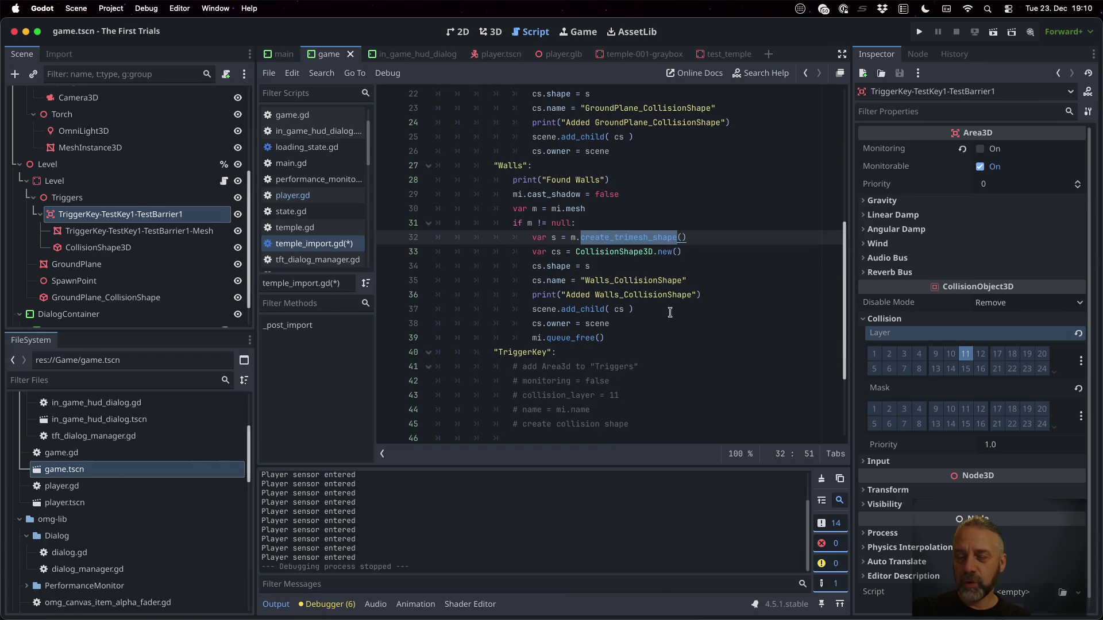
click(631, 424)
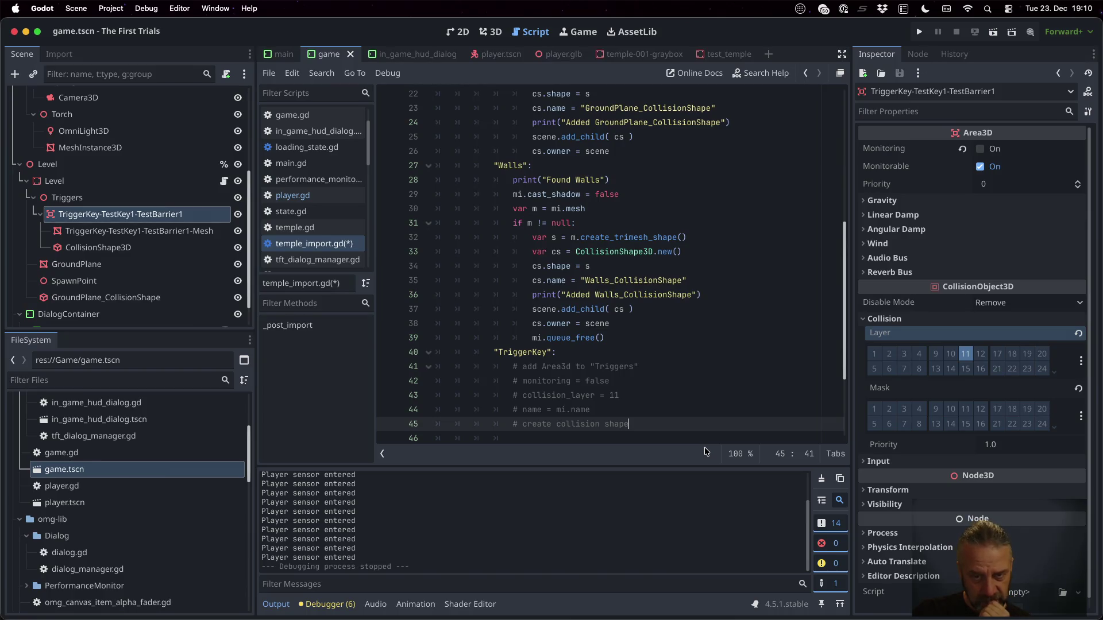
key(Return)
text(add collision shape to )
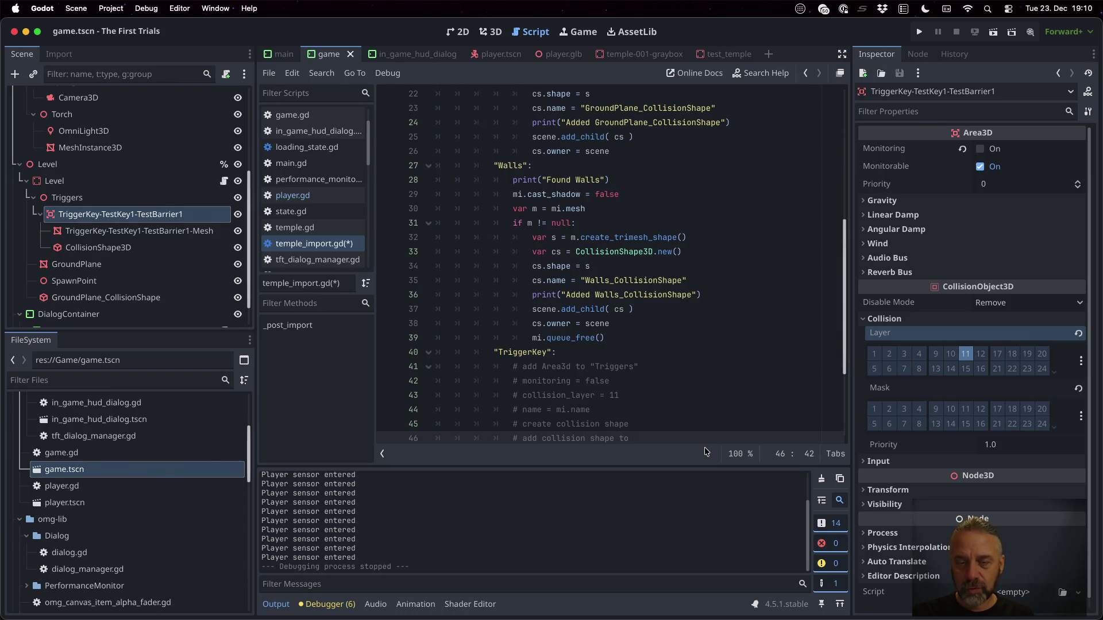
text(area3d)
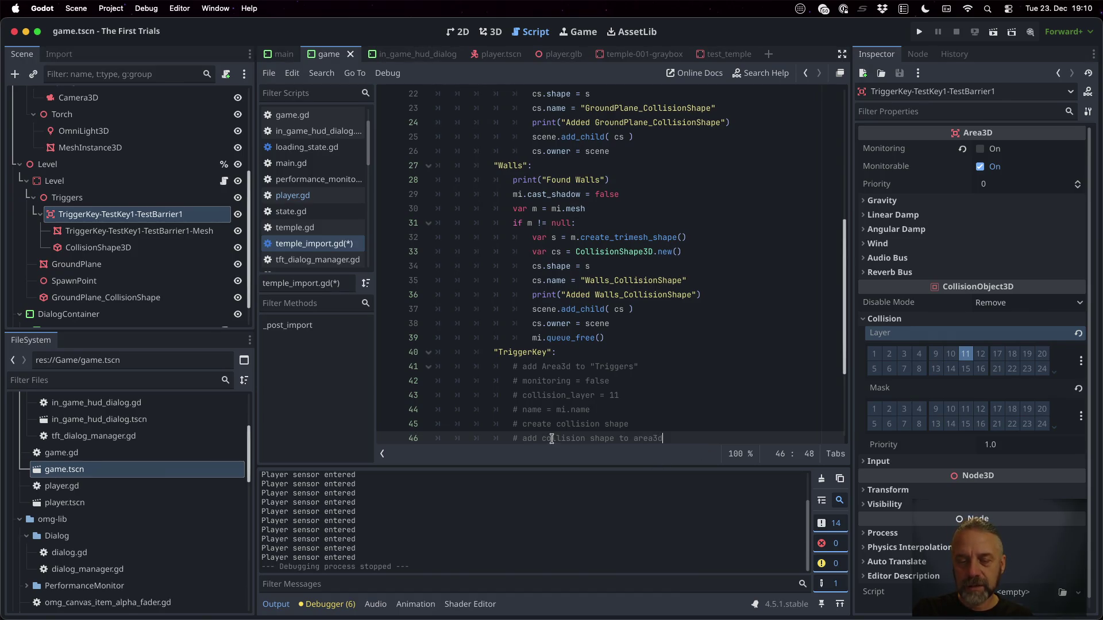
scroll(566, 390, down, 5)
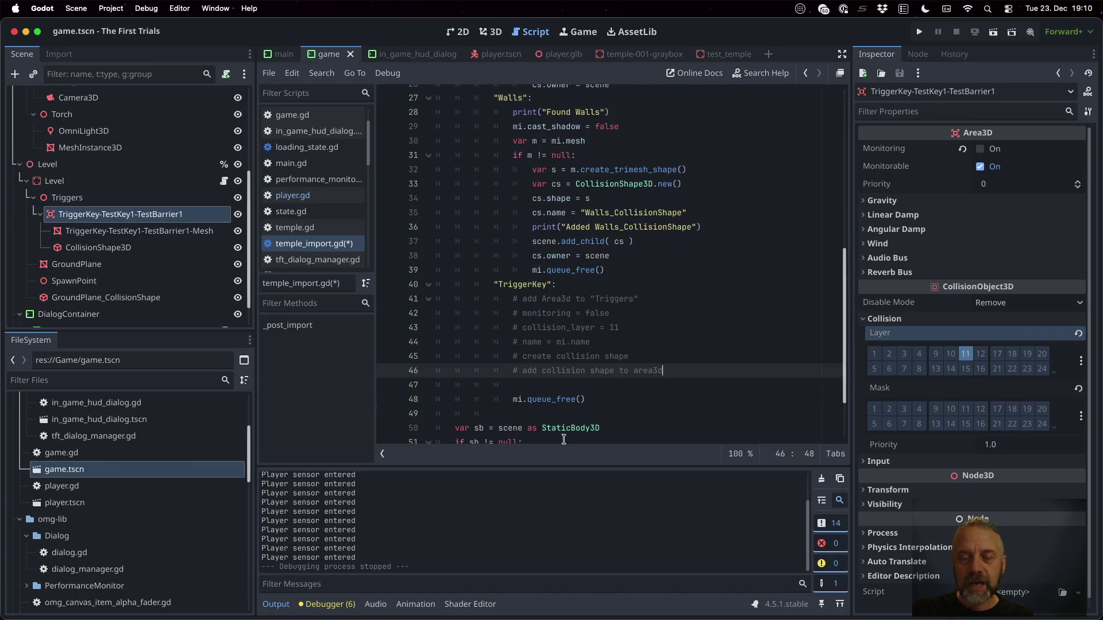
double_click(550, 399)
key(ctrl+s)
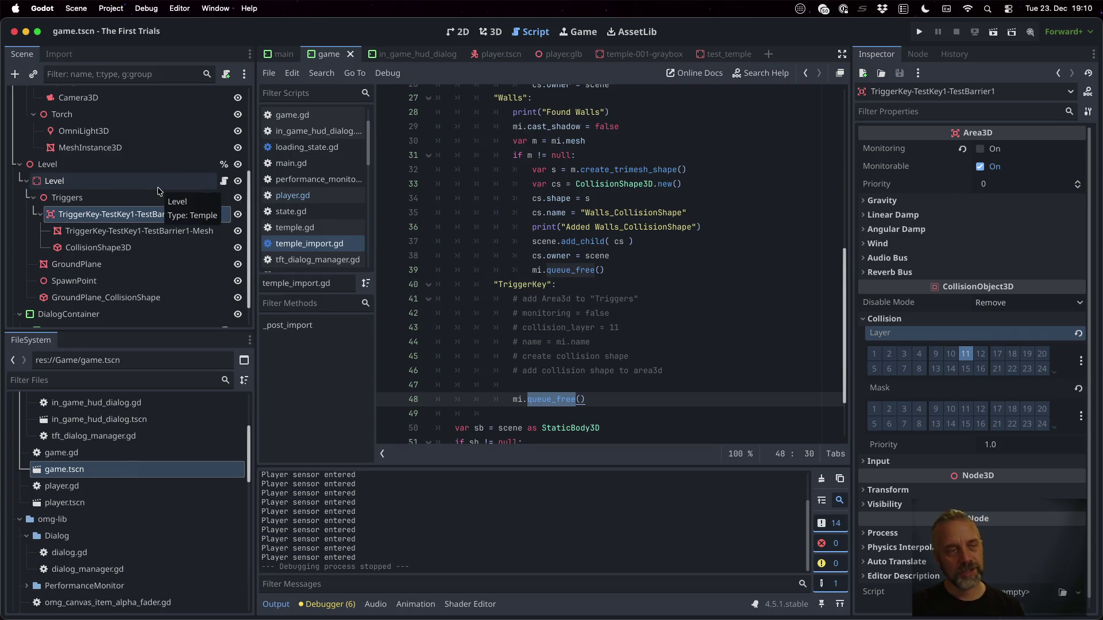
Delete the Level node from the game scene.
click(143, 189)
key(Delete)
key(Return)
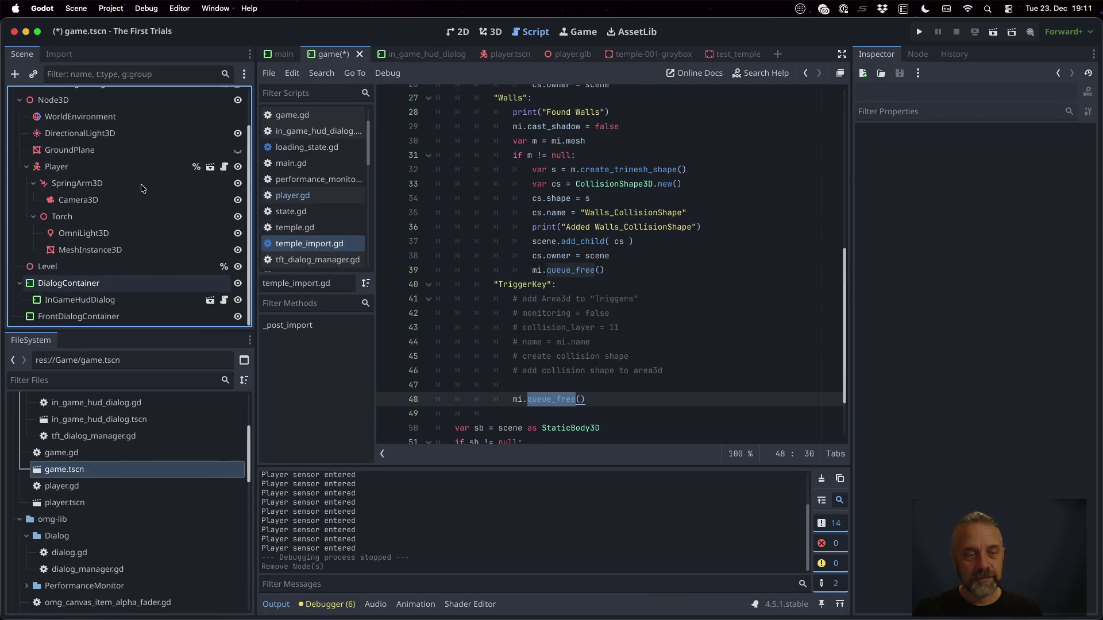
scroll(178, 546, down, 5)
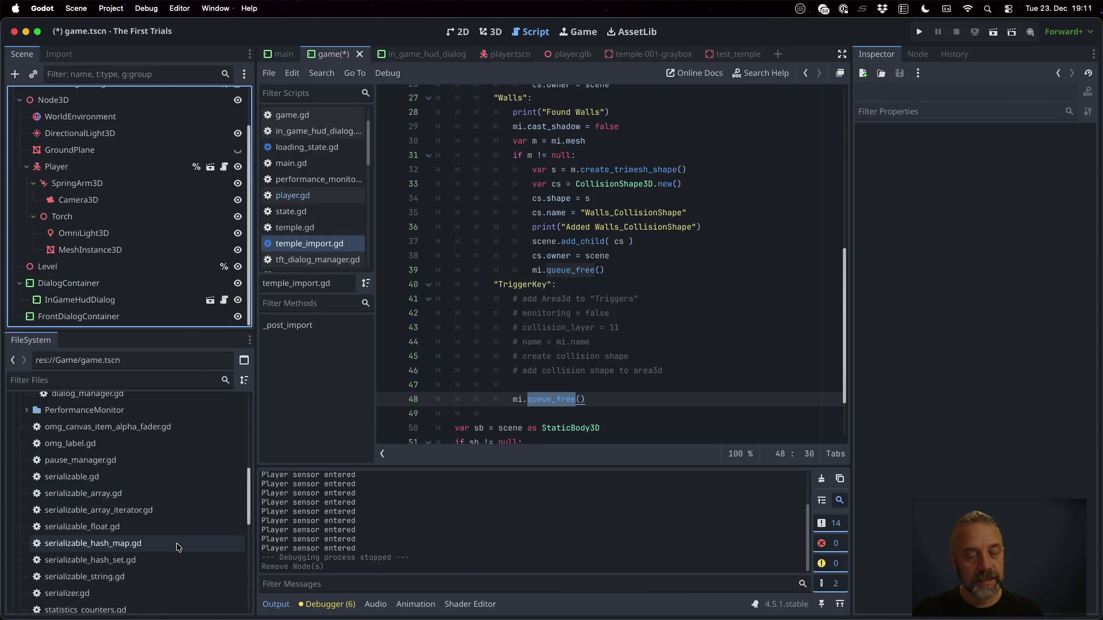
scroll(178, 547, down, 6)
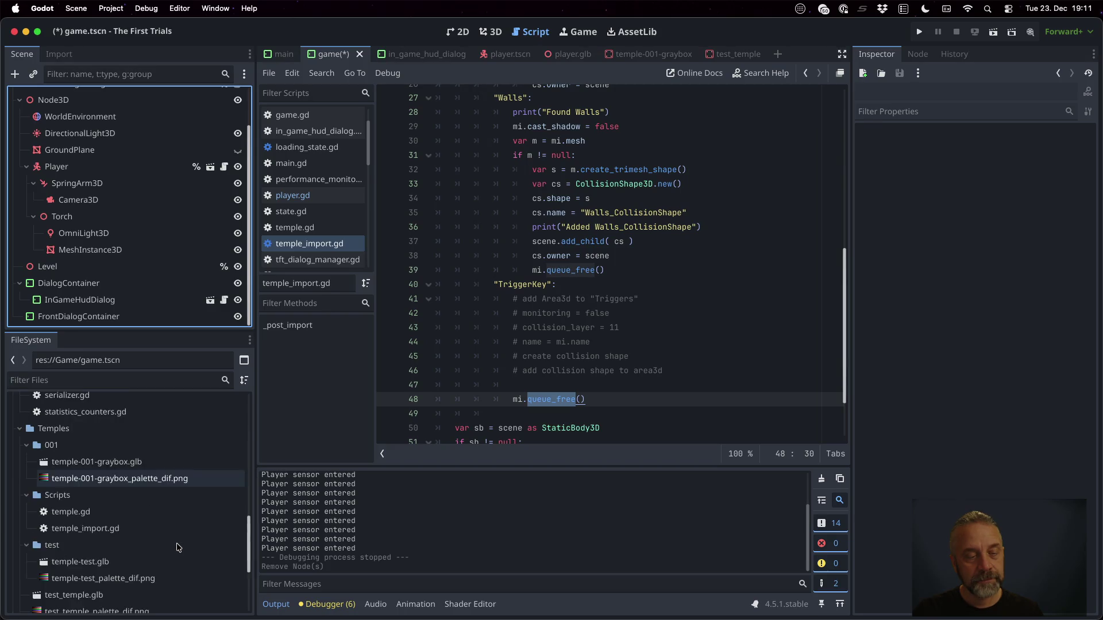
Reimport temple-test.glb to rerun the import script and review the script.
click(126, 510)
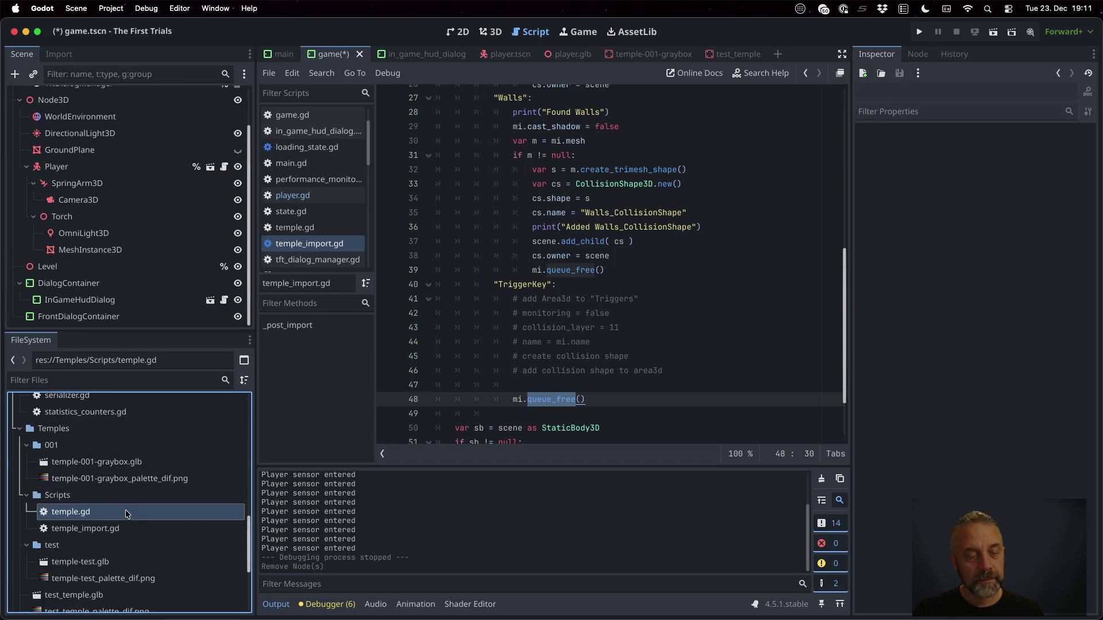
click(128, 559)
right_click(128, 558)
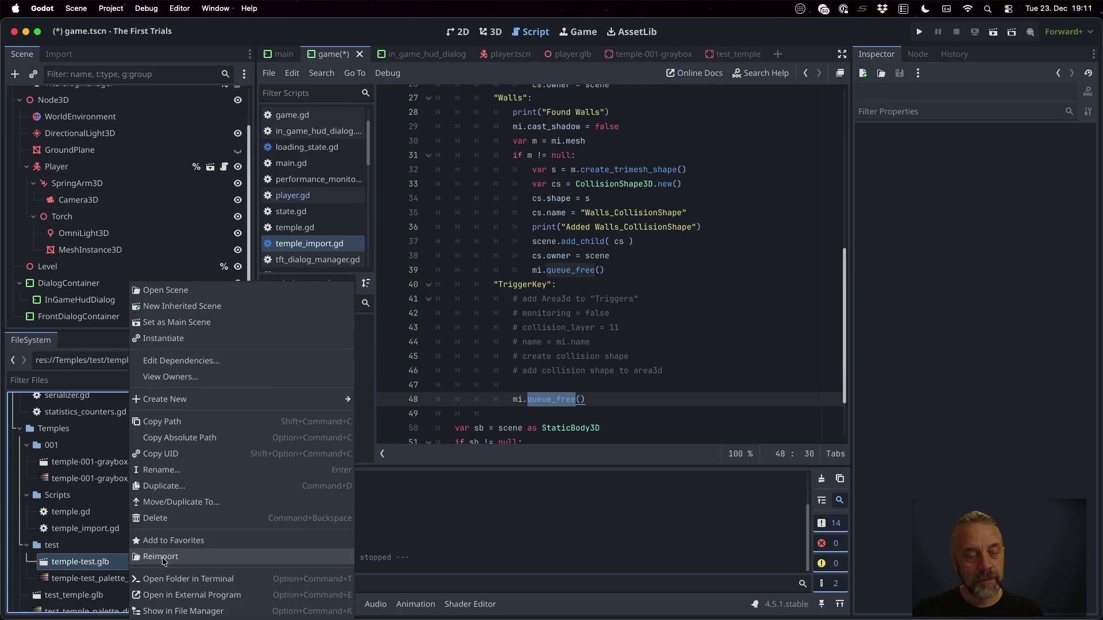
click(161, 557)
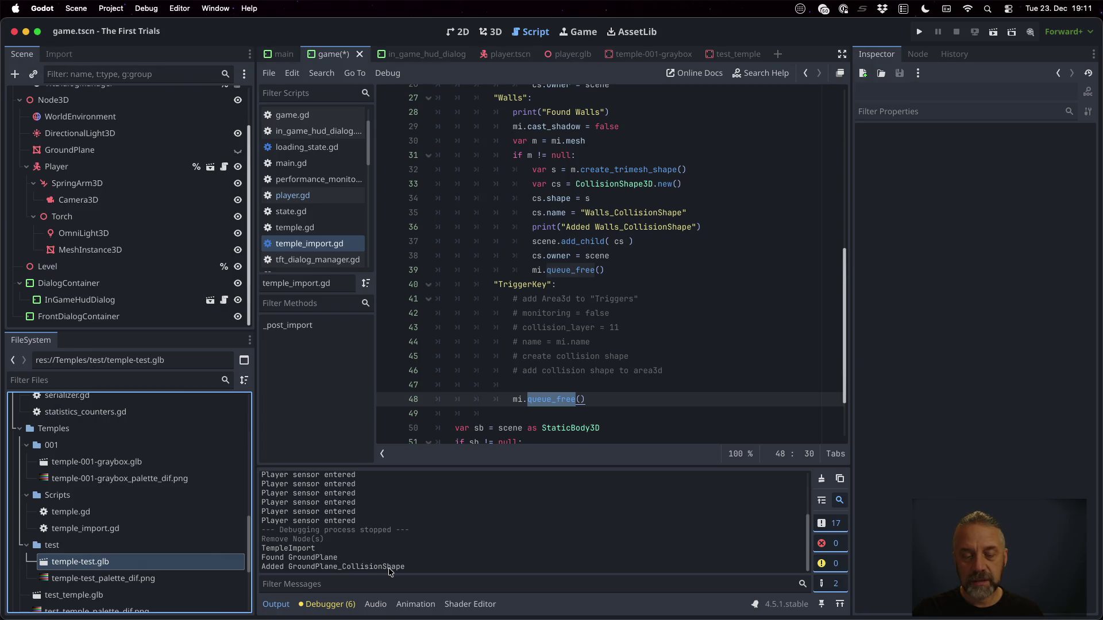
click(603, 270)
scroll(606, 298, up, 4)
scroll(607, 297, up, 4)
scroll(615, 265, down, 6)
Copy the Found Walls print under TriggerKey as print("Found TiggerKey %s" % [ str(parts) ]) and save.
click(629, 213)
key(shift+Home)
key(super+c)
key(Down)
key(Down)
key(Down)
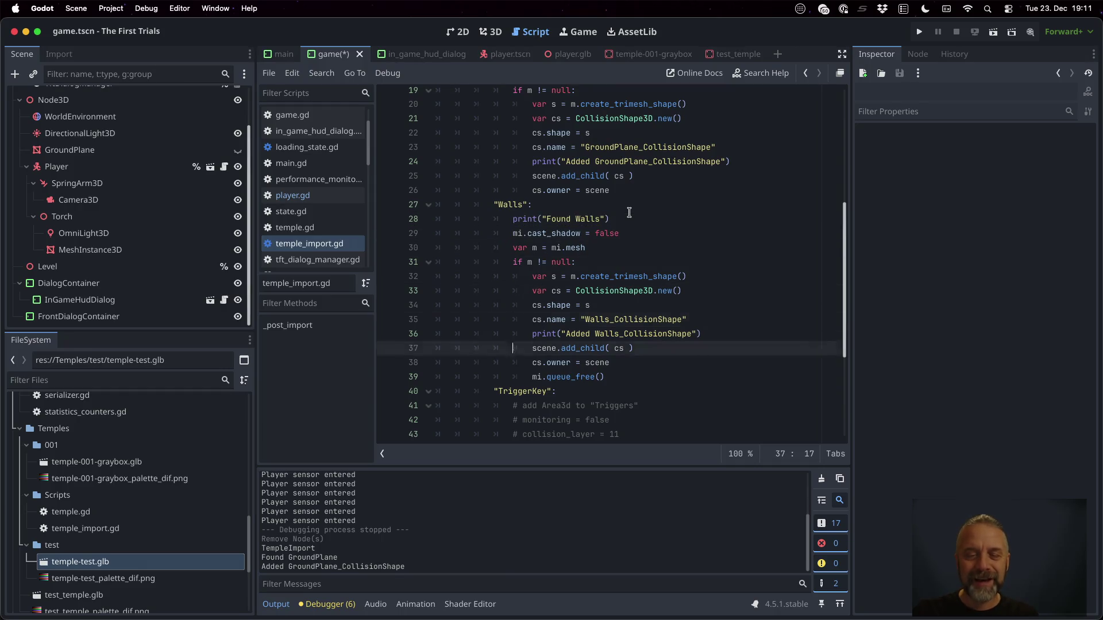
key(Up)
key(Up)
key(End)
key(Return)
key(super+v)
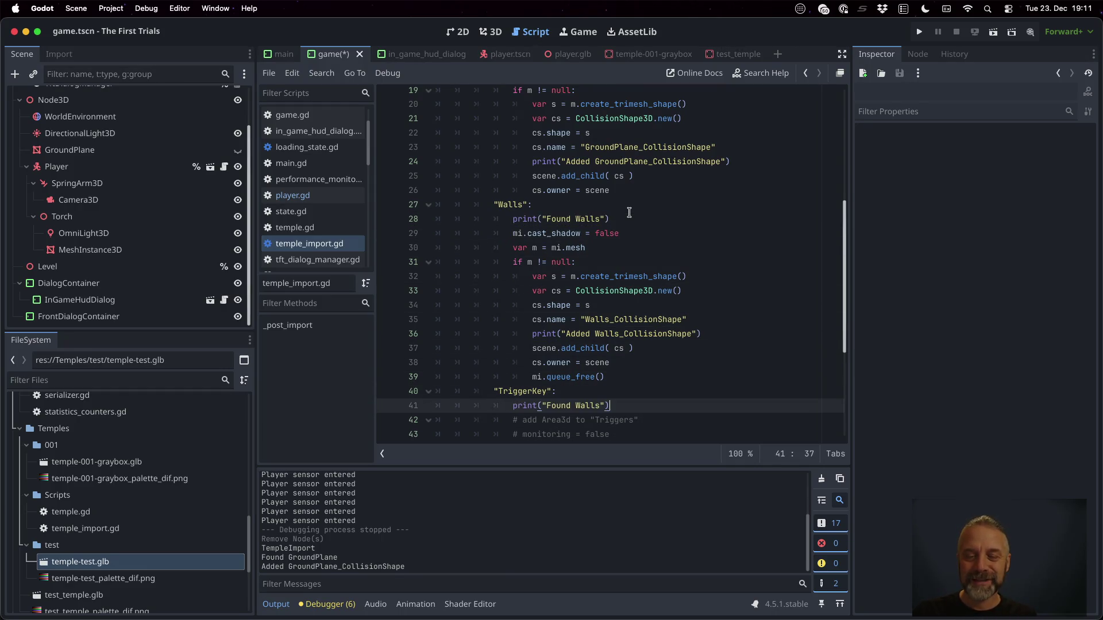
key(shift+Left)
key(shift+Left)
key(shift+Left)
text(Tigge)
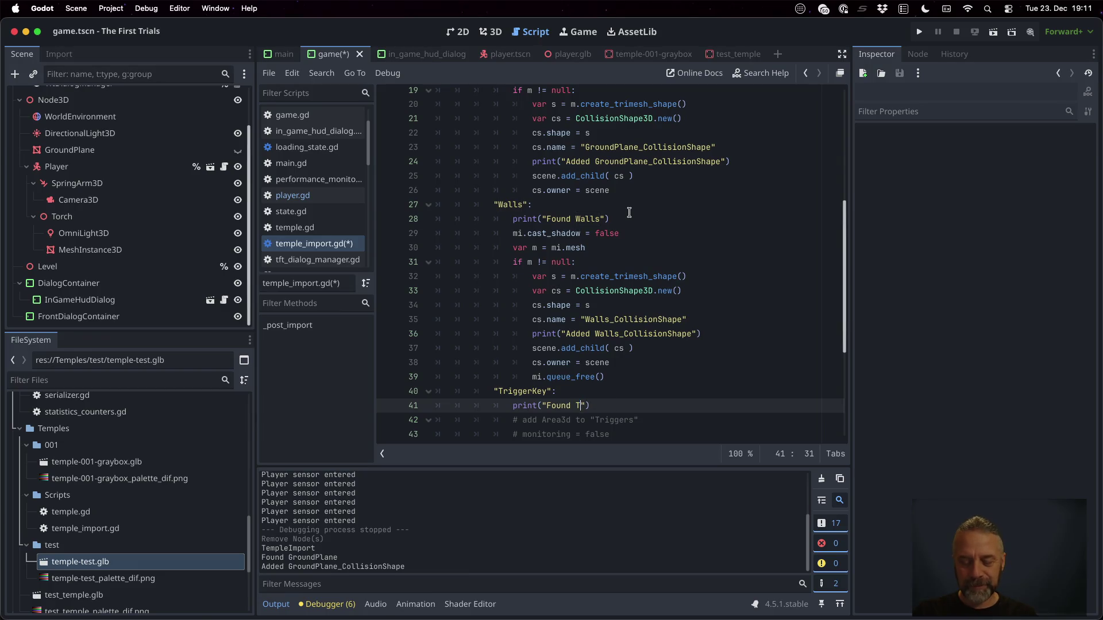
text(rKey)
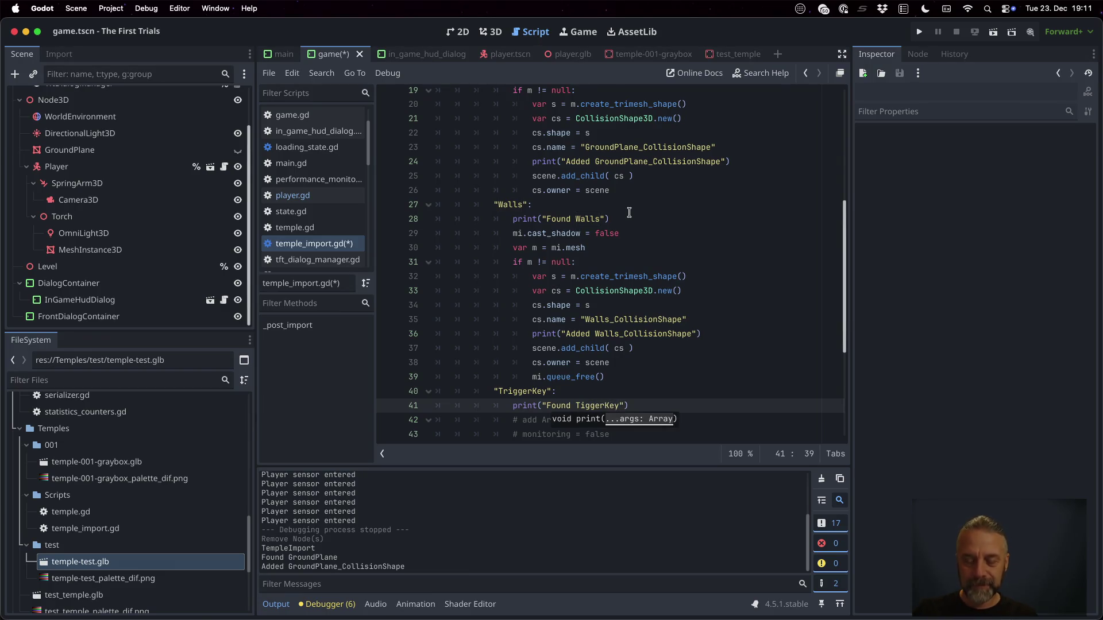
text( %s" [)
key(BackSpace)
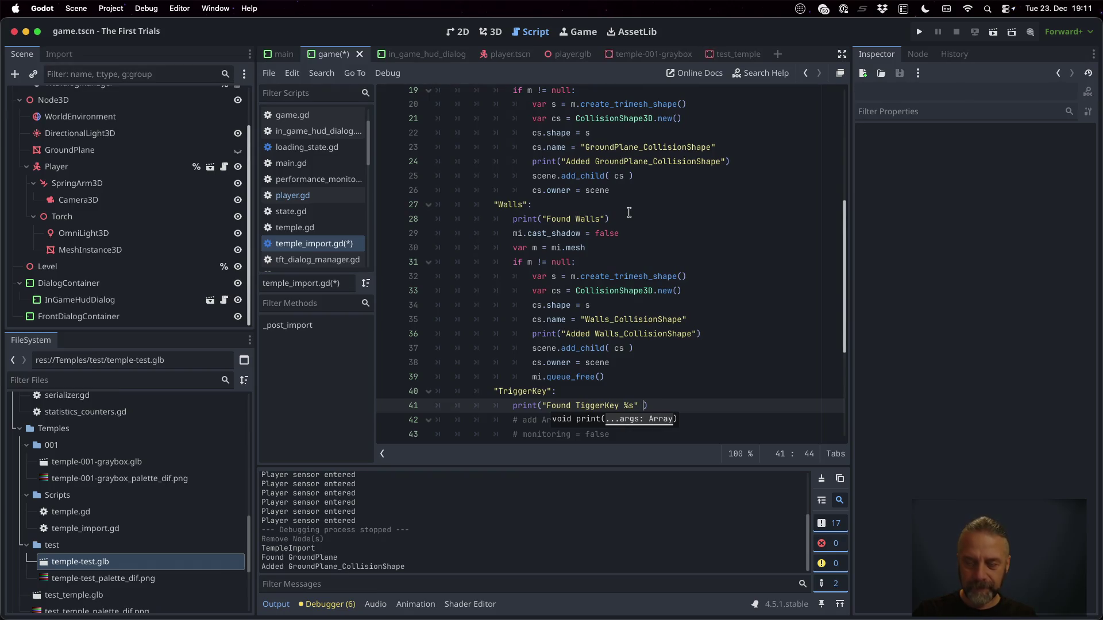
text(% [])
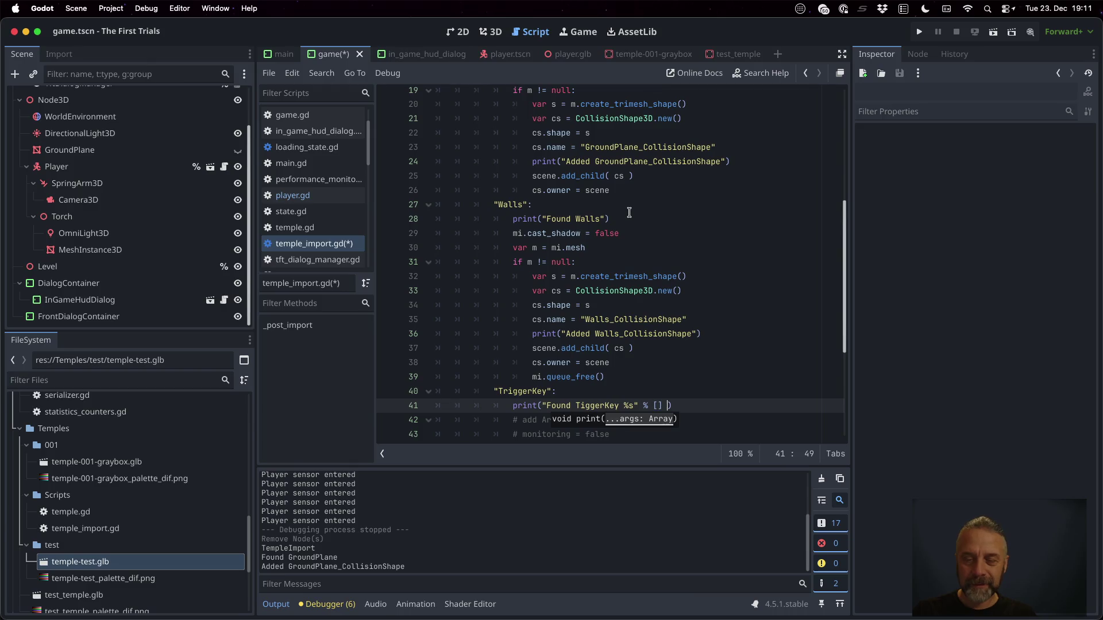
key(BackSpace)
key(BackSpace)
text(str()
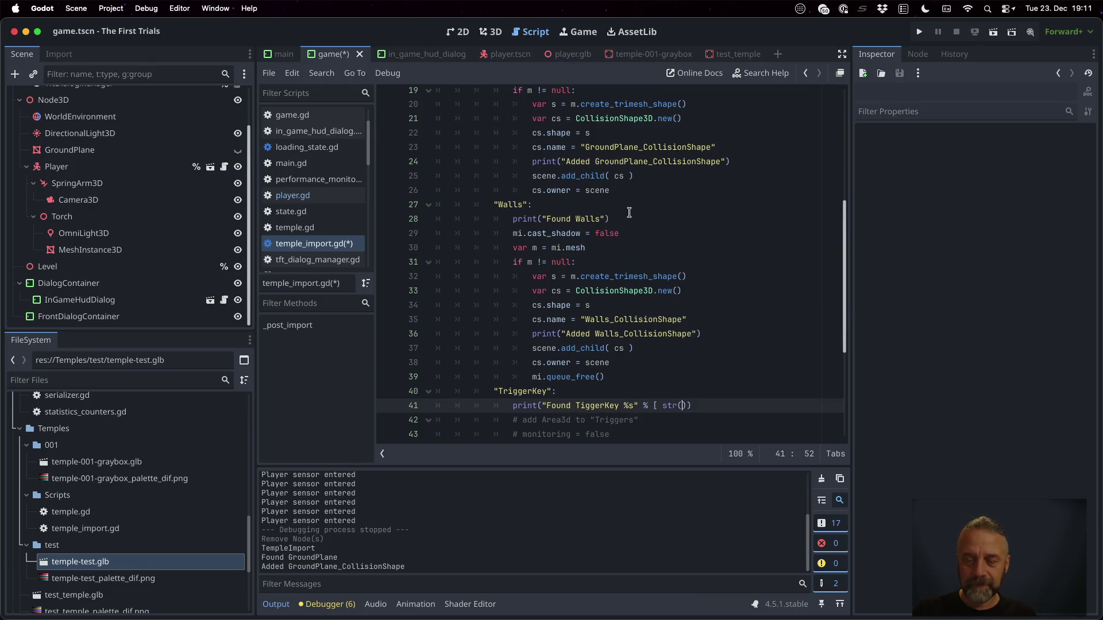
text(parts) ])
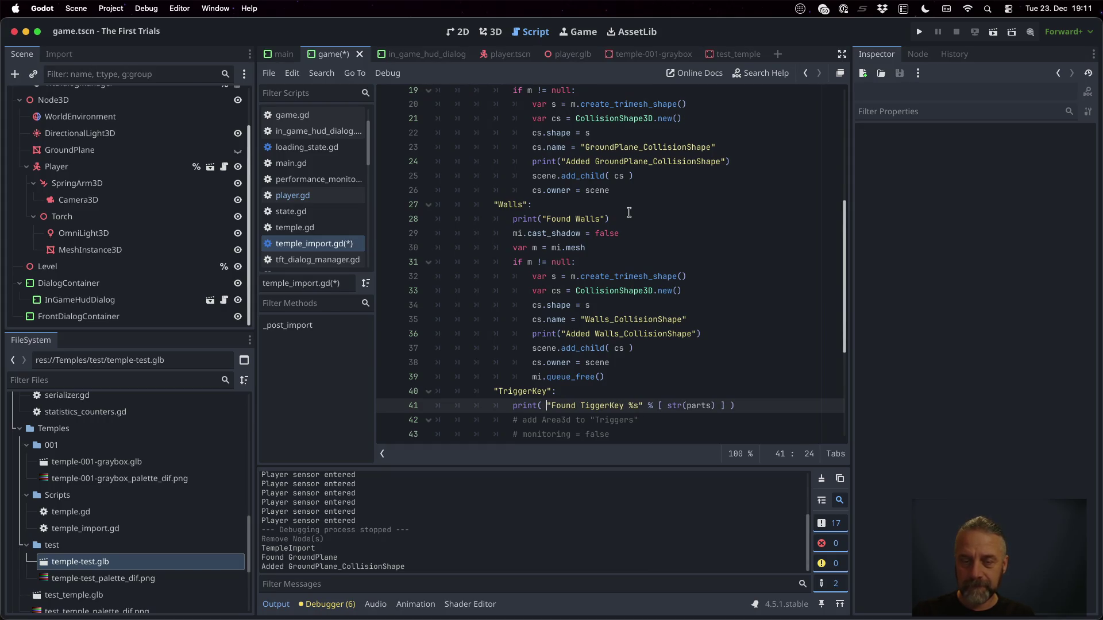
key(super+s)
Reimport temple-test.glb and select the TriggerKey name parts in the output.
right_click(124, 562)
click(172, 559)
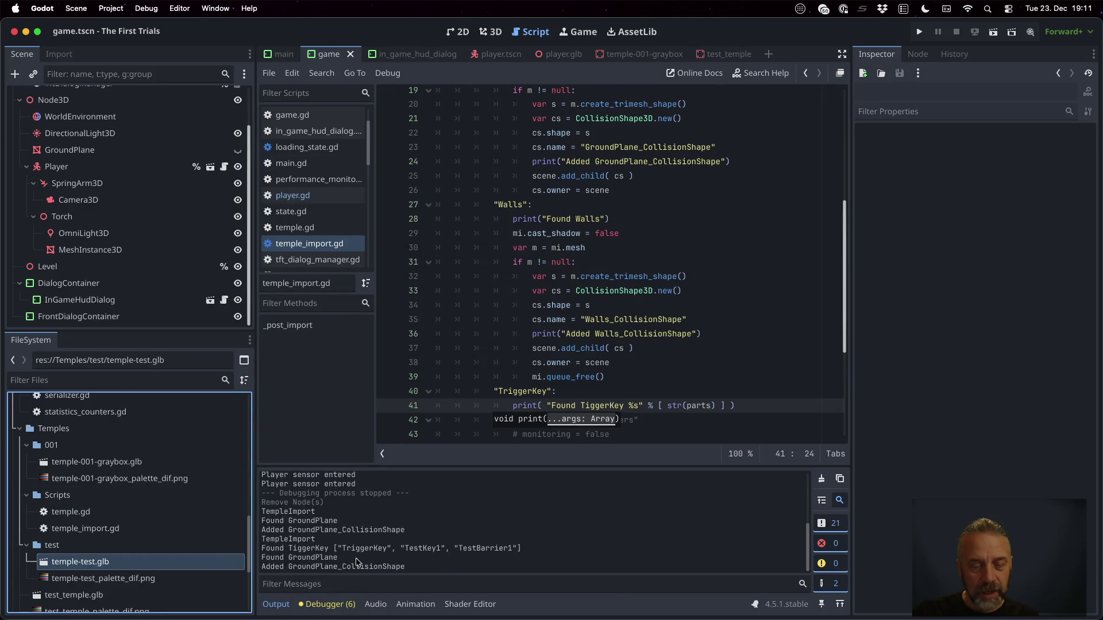
drag(343, 548, 390, 545)
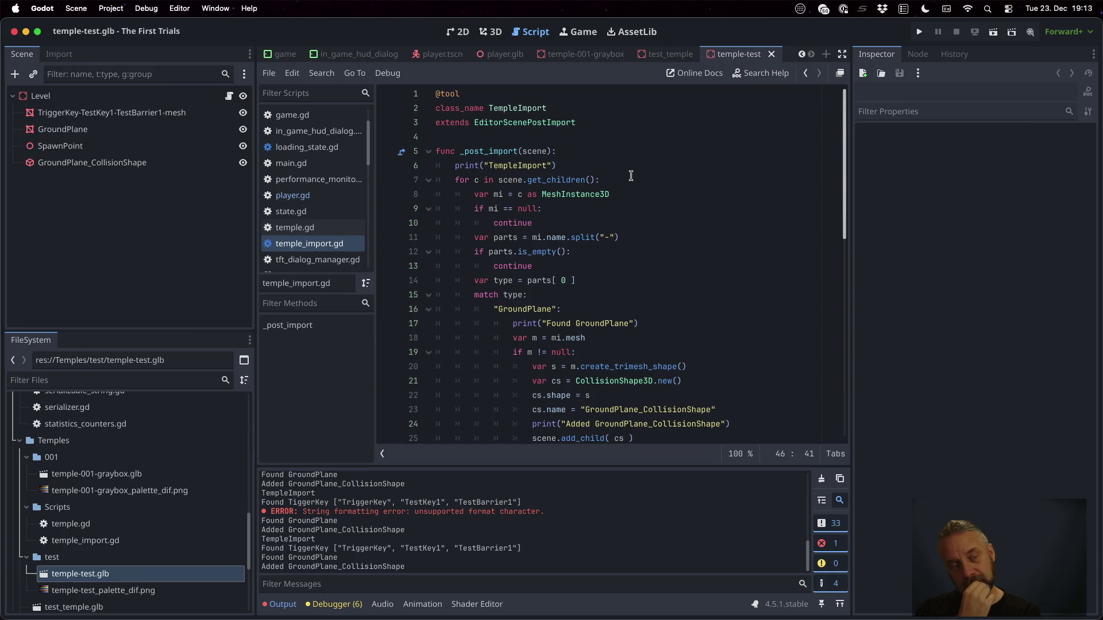
After the TempleImport print, declare var triggers as a Node3D and name it 'Triggers'.
click(629, 167)
key(Return)
text(var )
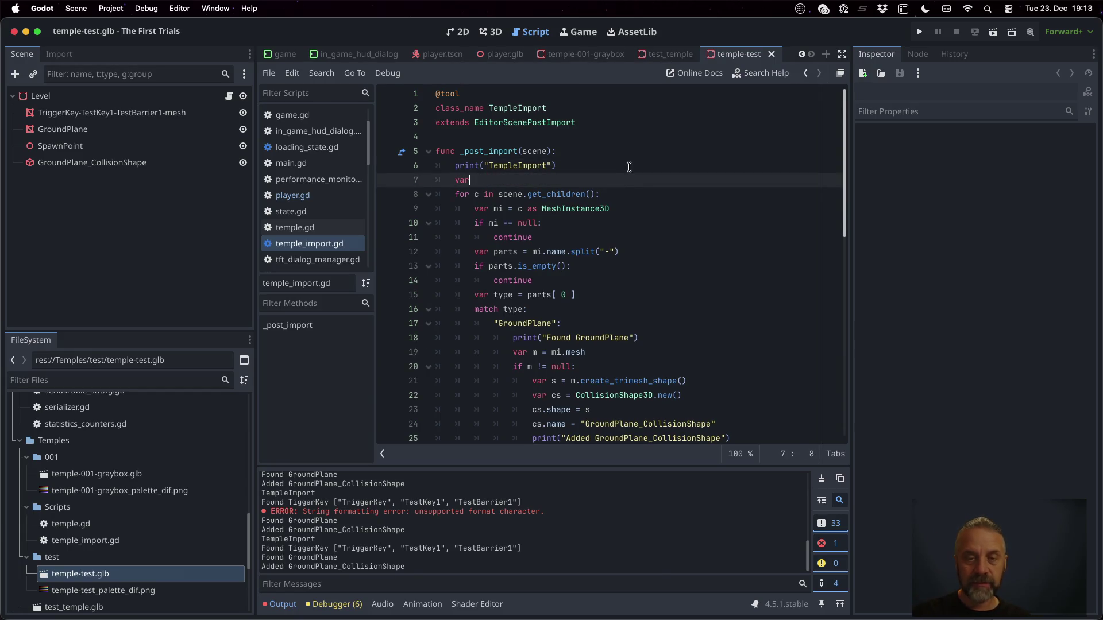
text(triggers )
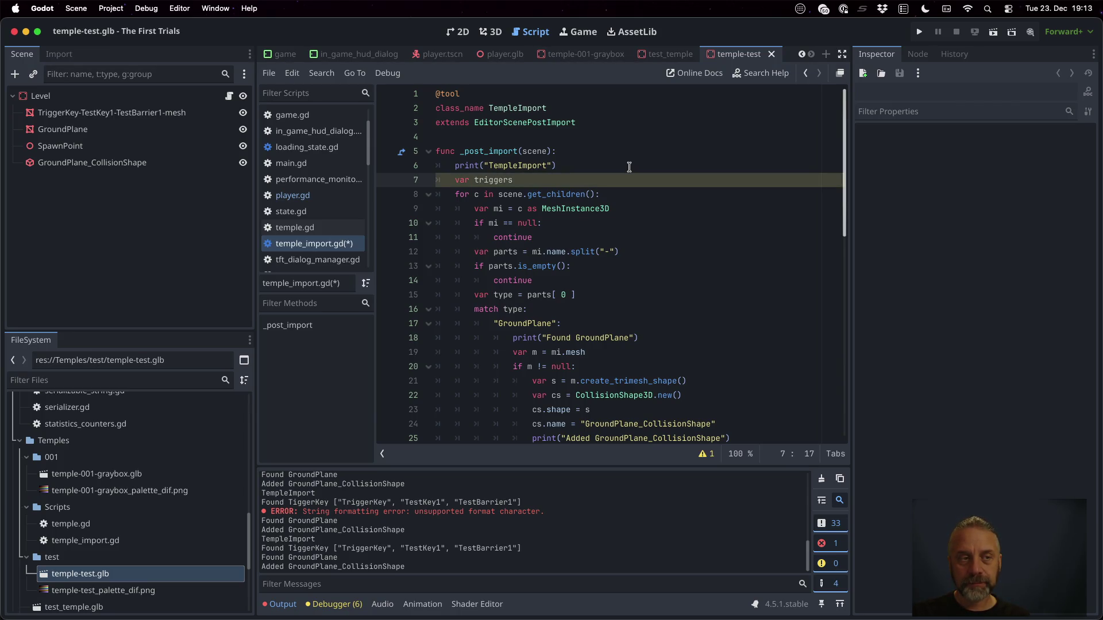
text(= Nod)
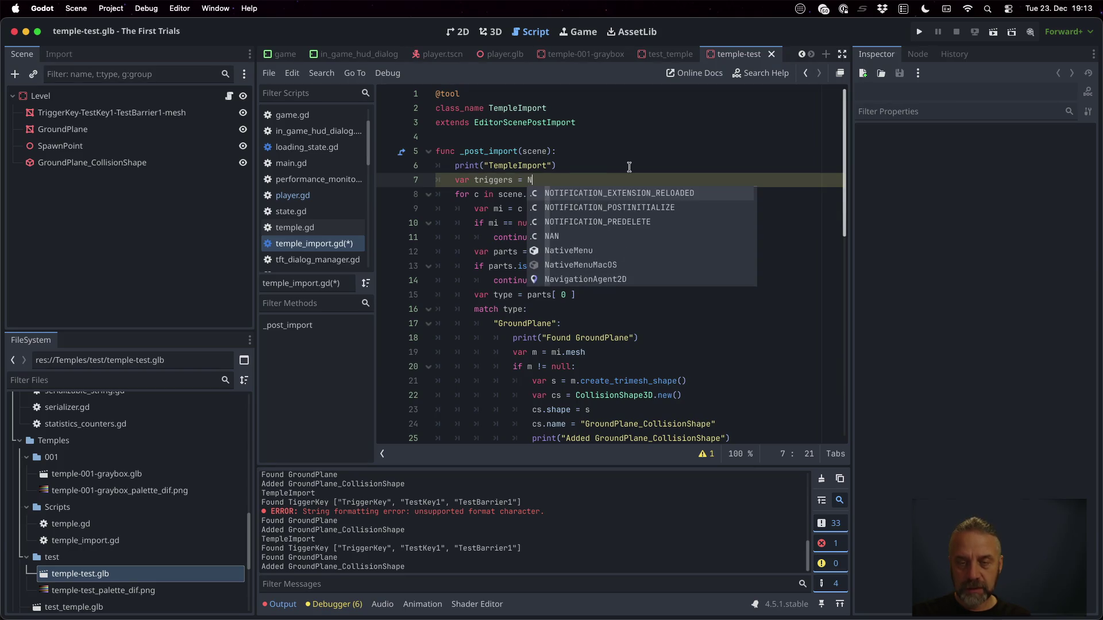
key(Down)
key(Down)
key(Return)
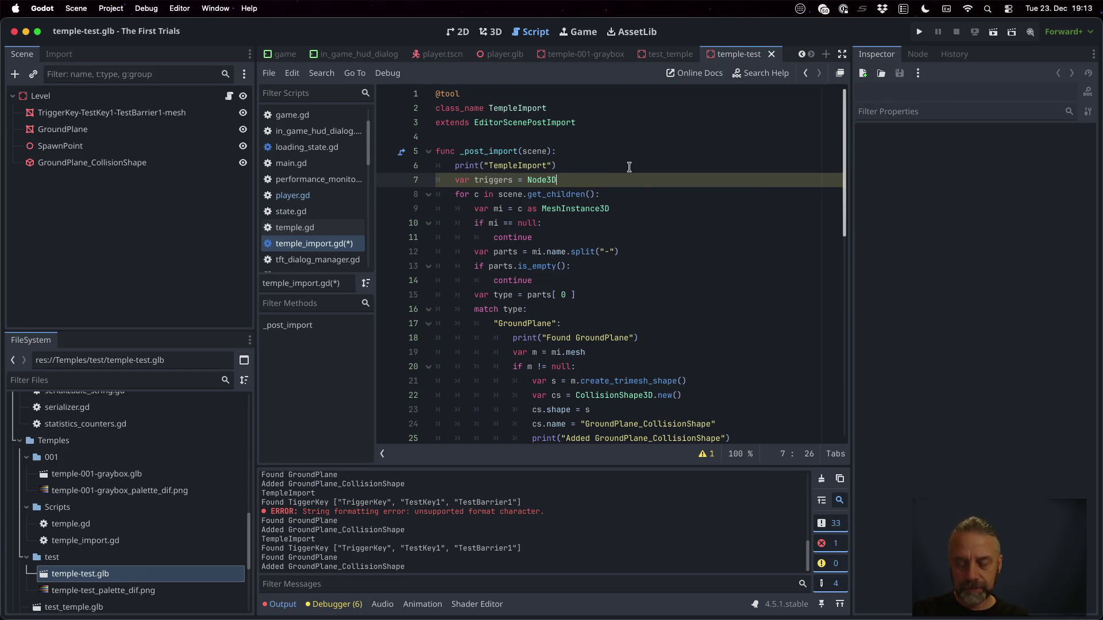
text(())
key(Return)
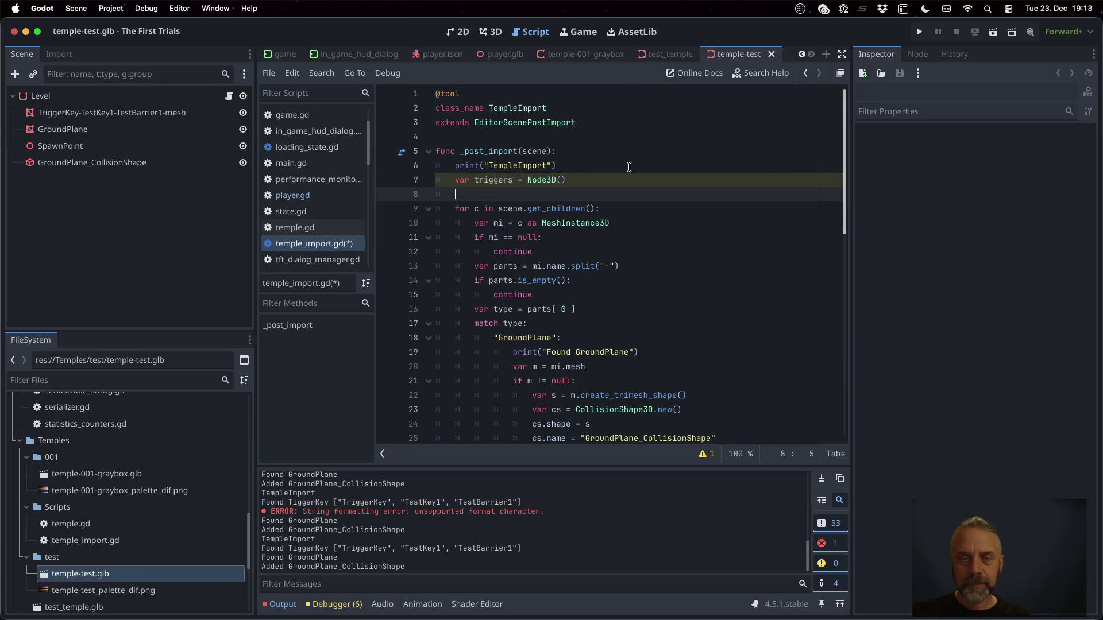
text(triggers.)
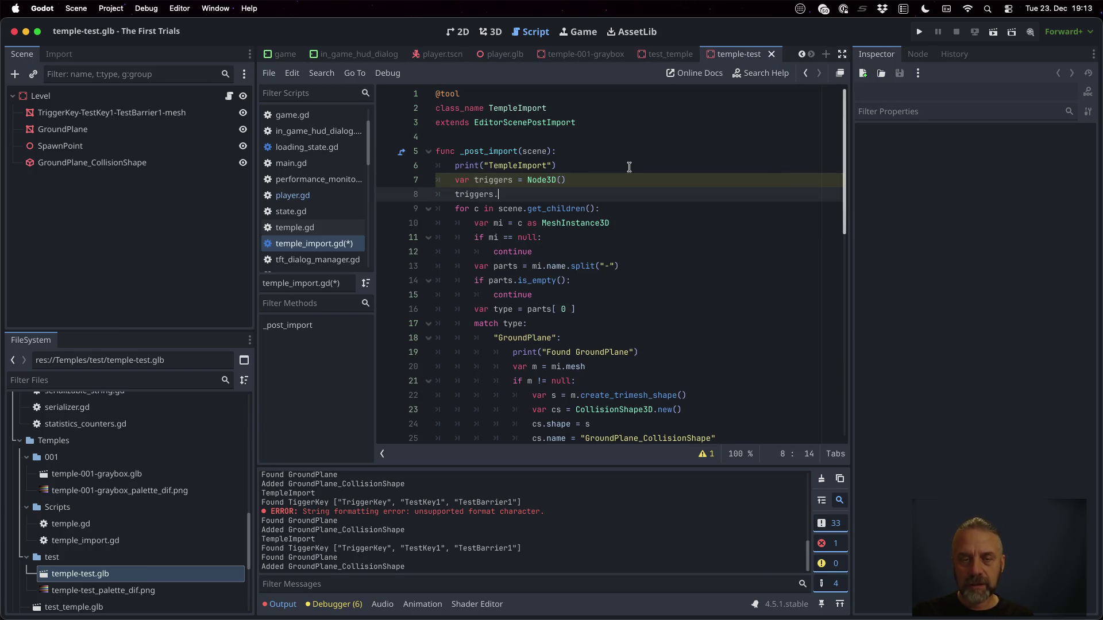
text(name = "Tri)
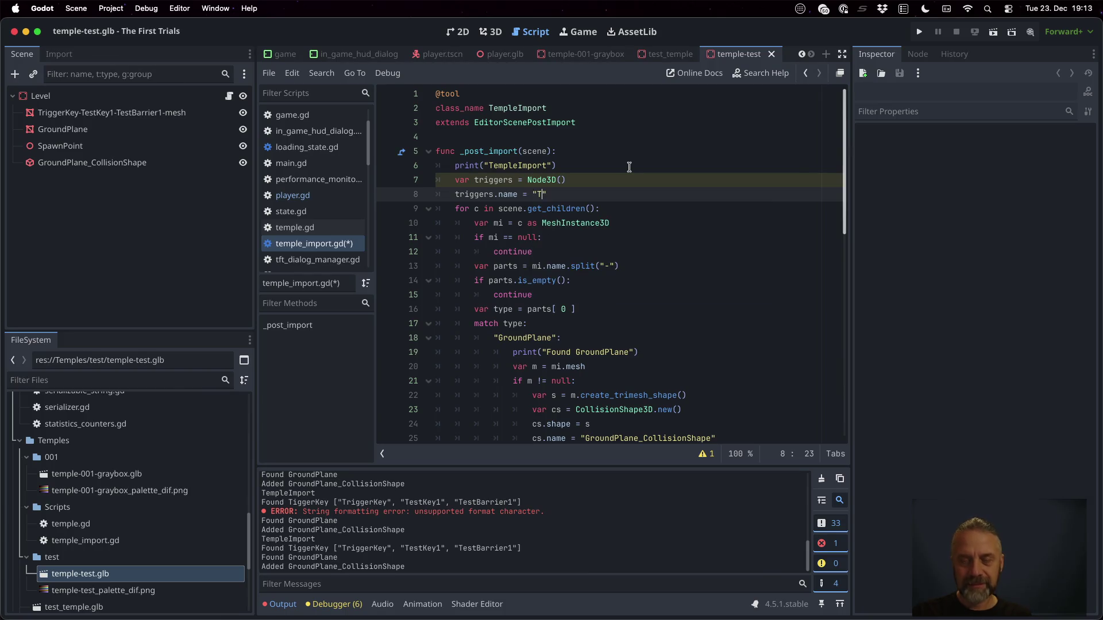
text(ggers")
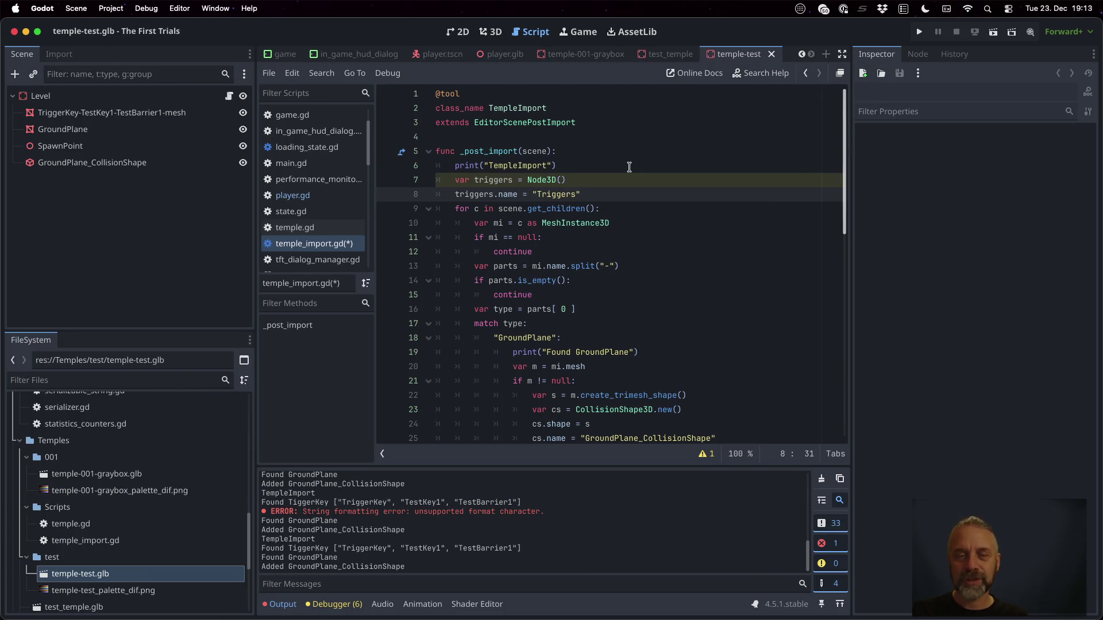
Add triggers to the scene with scene.add_child and set triggers.owner = scene.
key(Return)
text(scene.add)
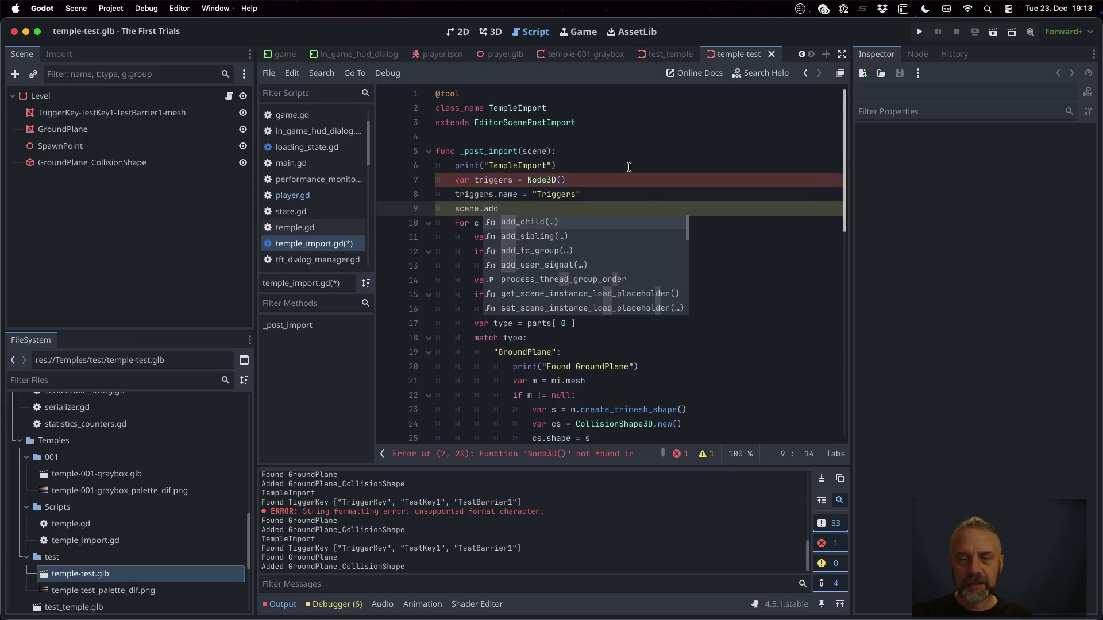
key(Return)
text(triggers)
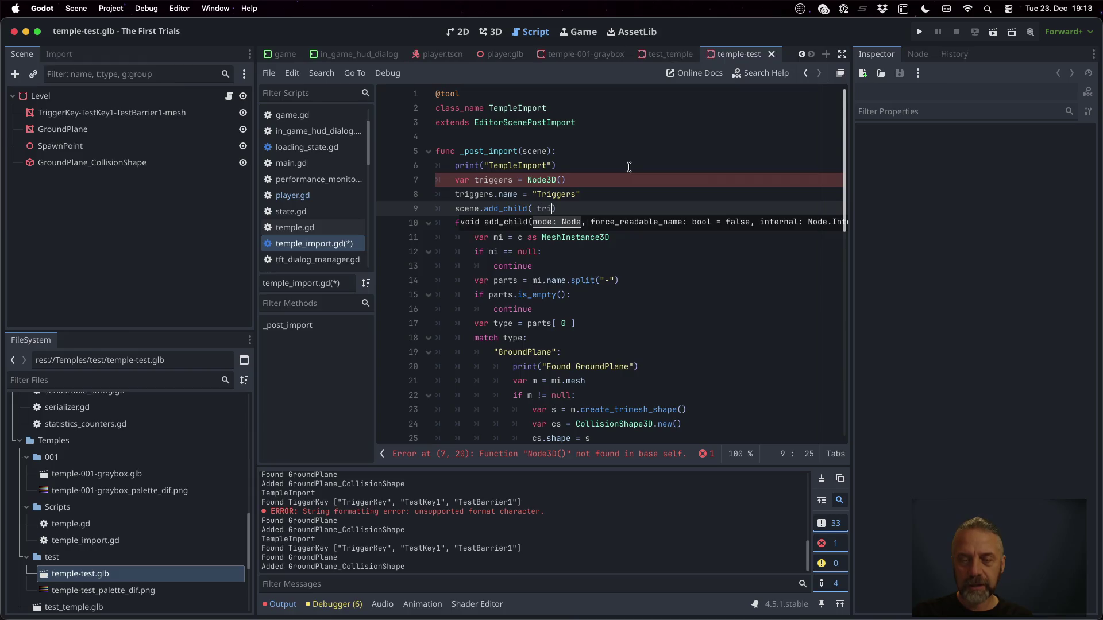
key(End)
key(Return)
text(triggers.o)
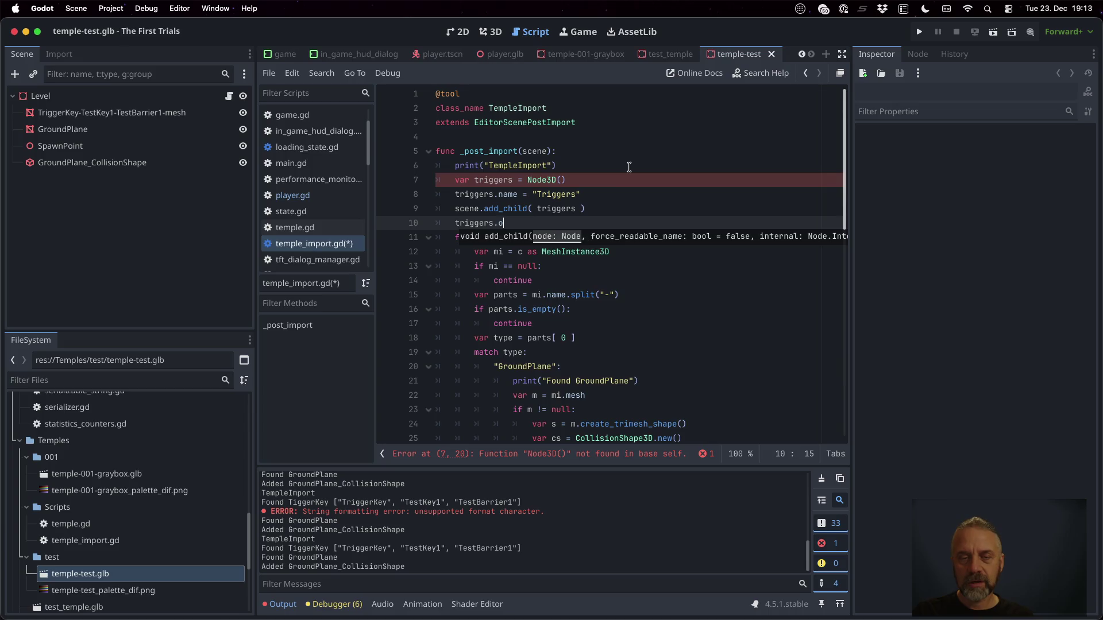
text(wner = scene)
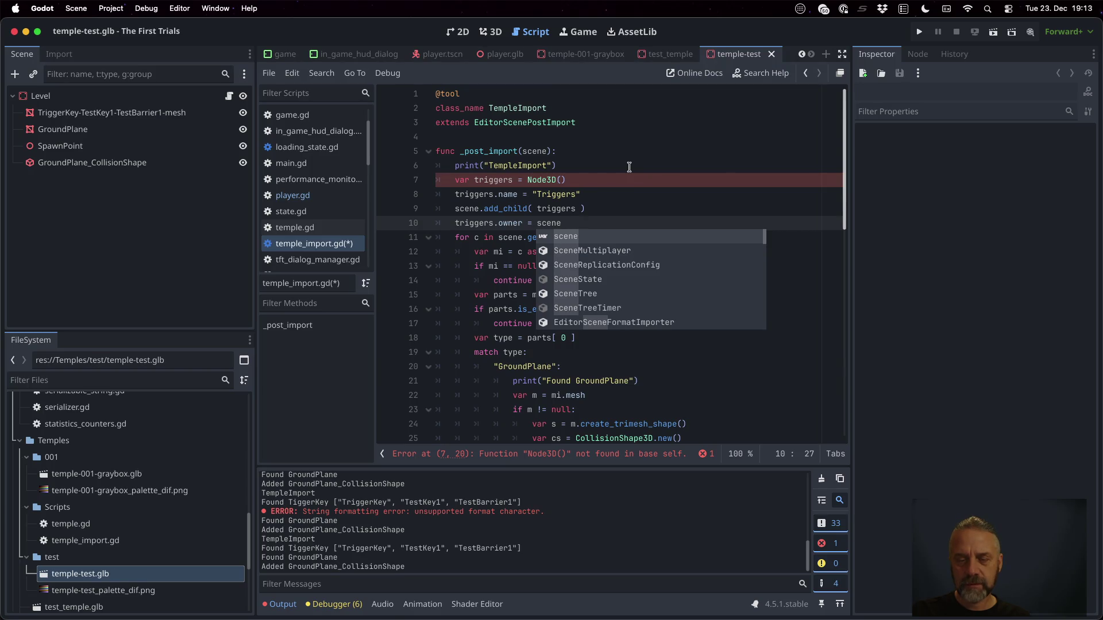
Correct the declaration to Node3D.new() and save the import script.
click(563, 179)
key(Left)
key(BackSpace)
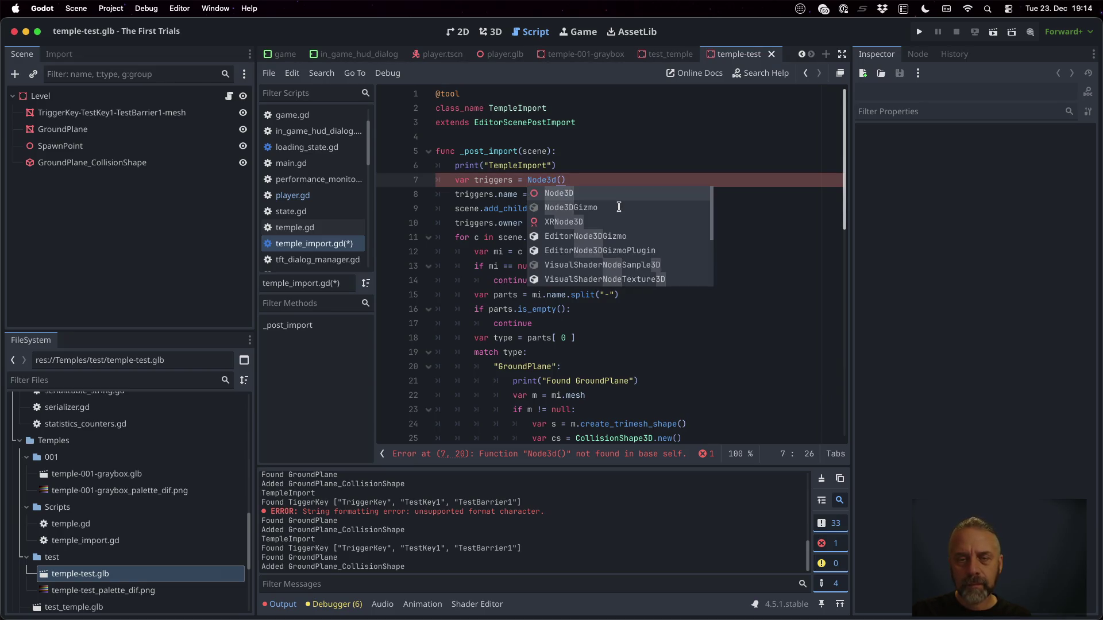
text(D)
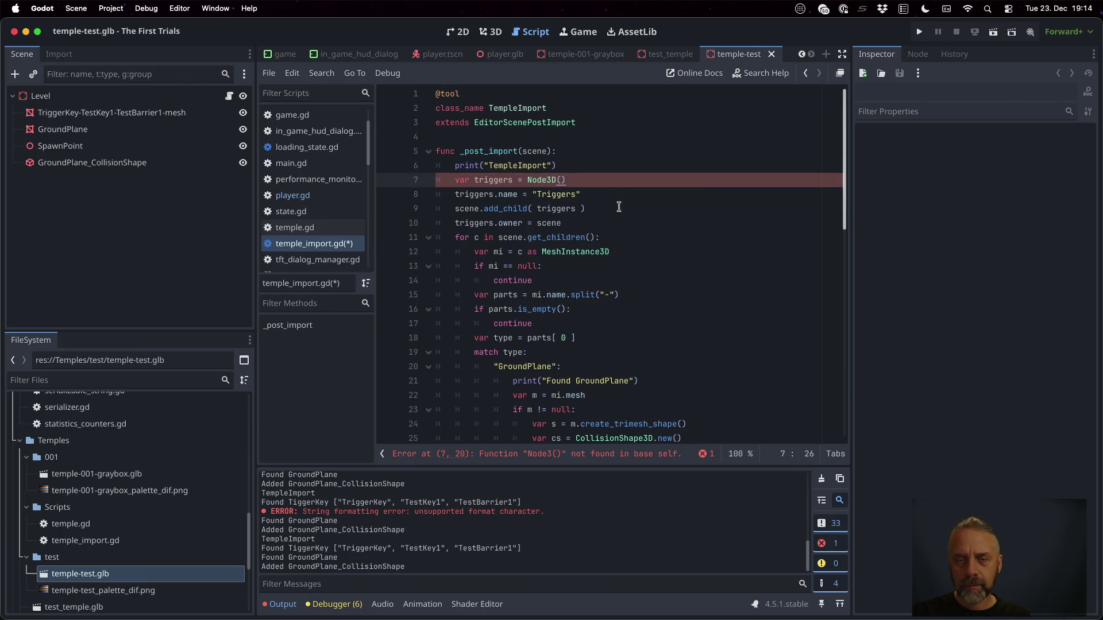
key(super+s)
key(Return)
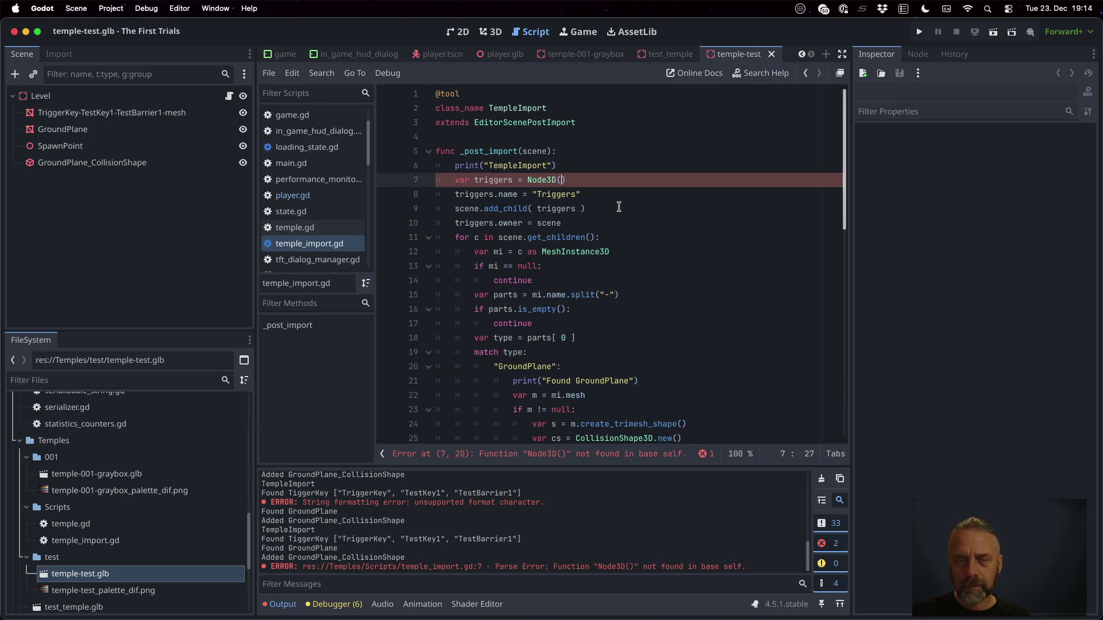
key(BackSpace)
key(BackSpace)
text(.new())
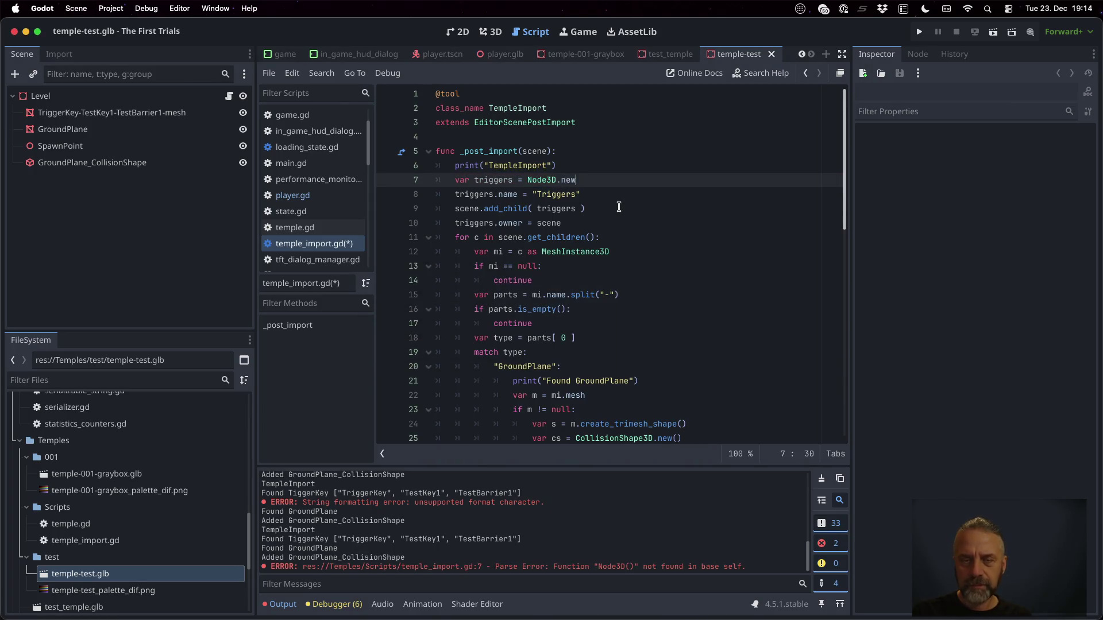
key(super+s)
key(Return)
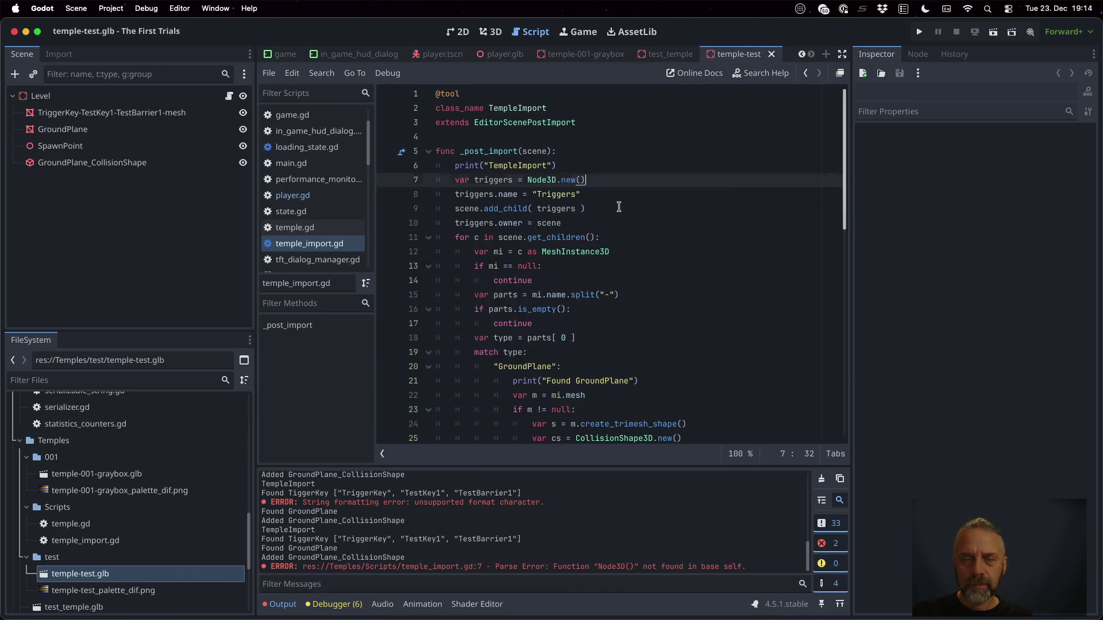
key(Return)
key(super+s)
key(Return)
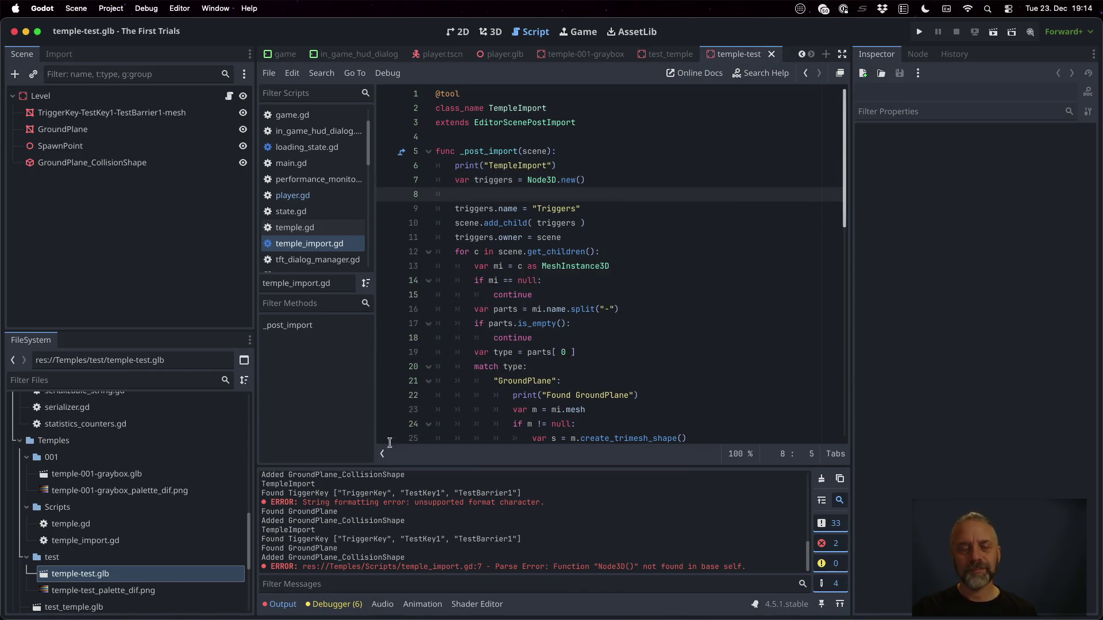
right_click(195, 574)
Reimport temple-test.glb and inspect the newly created Triggers node.
click(224, 556)
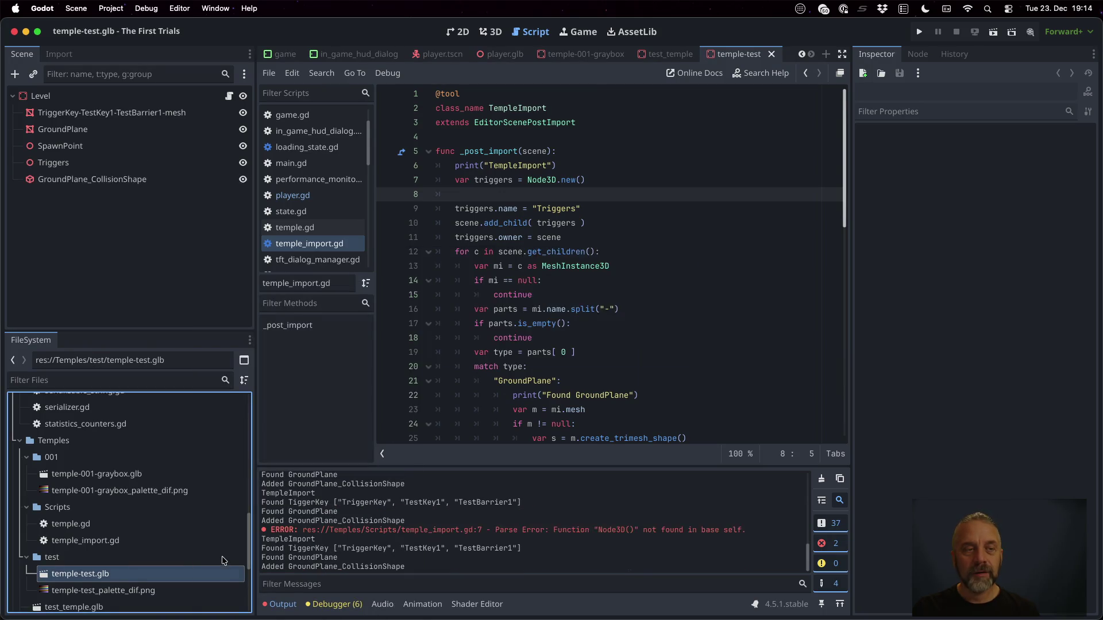
click(41, 165)
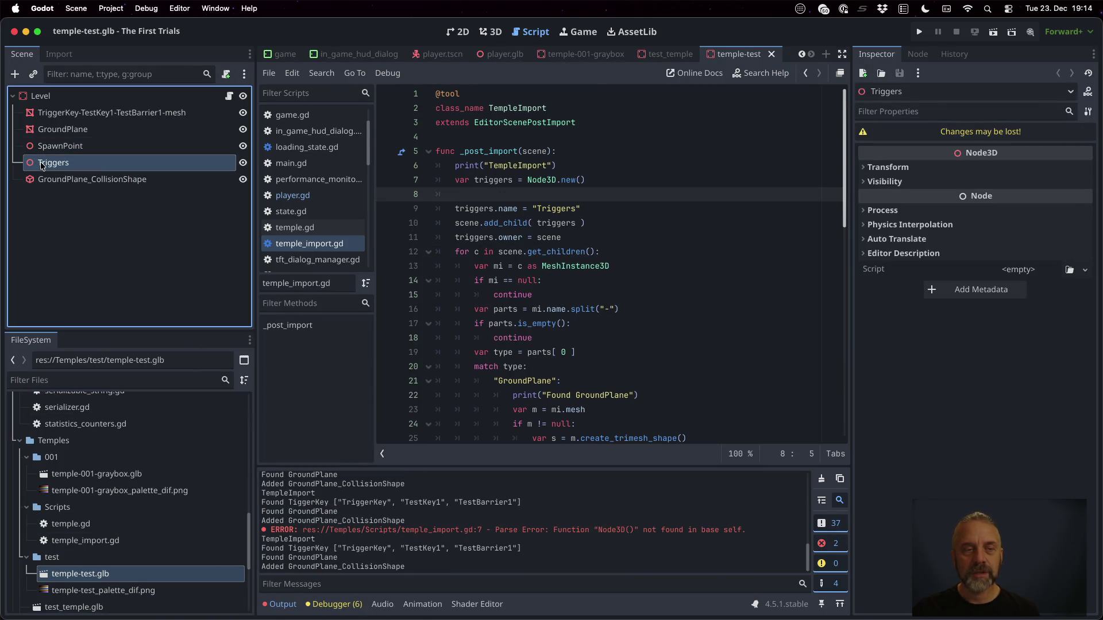
click(534, 222)
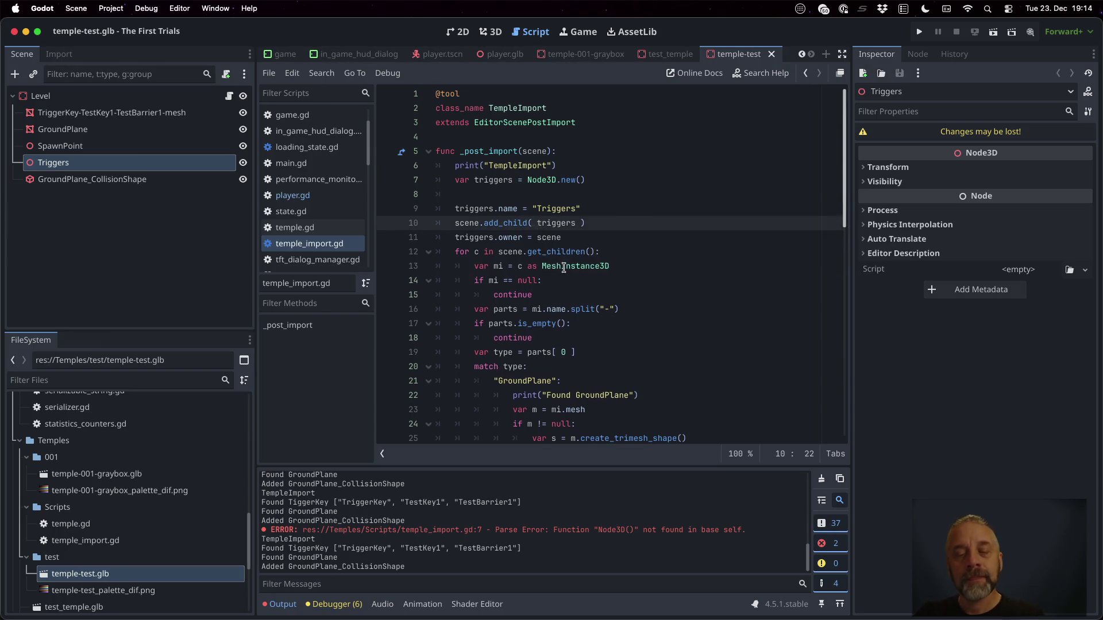
After the mesh rename, detach the mesh with mi.get_parent().remove_child( mi ).
scroll(551, 247, down, 10)
click(600, 282)
click(677, 382)
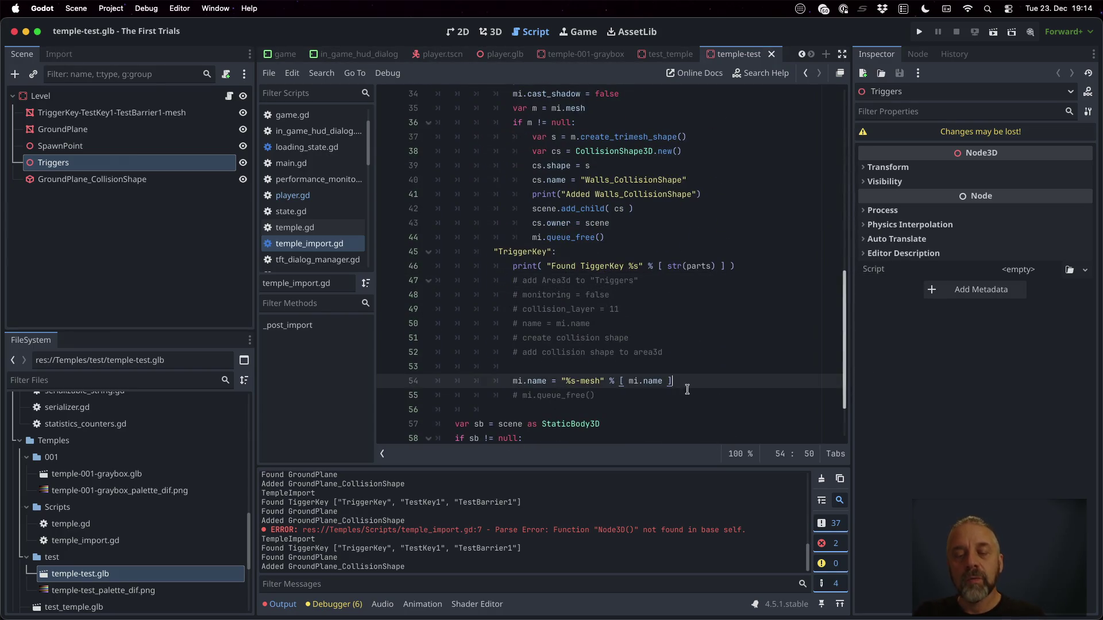
key(Up)
key(Down)
key(Return)
text(m)
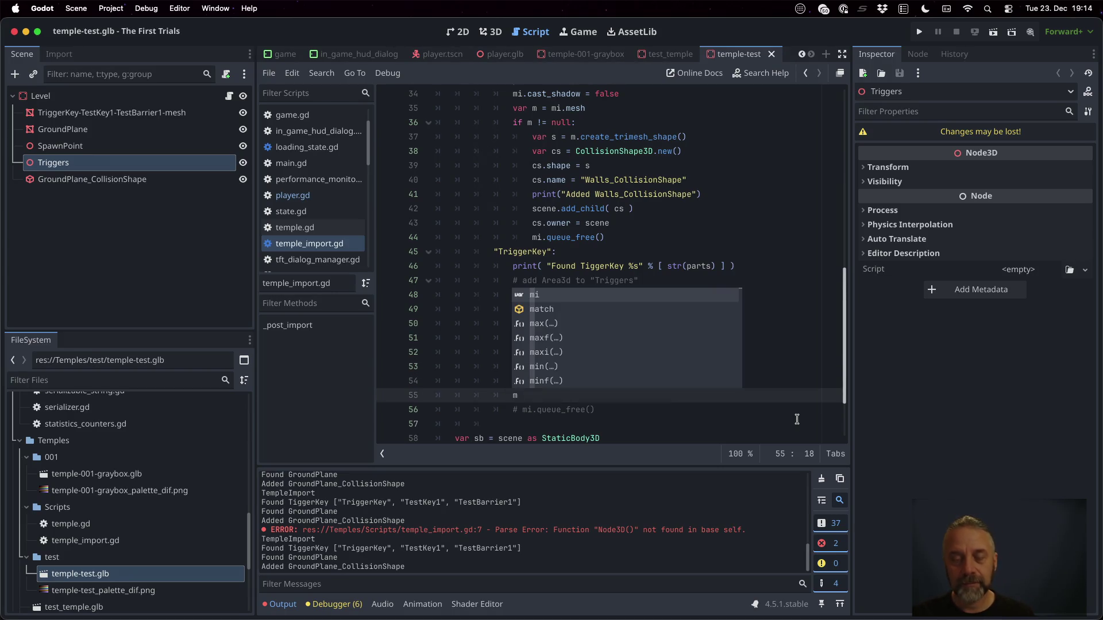
text(i.)
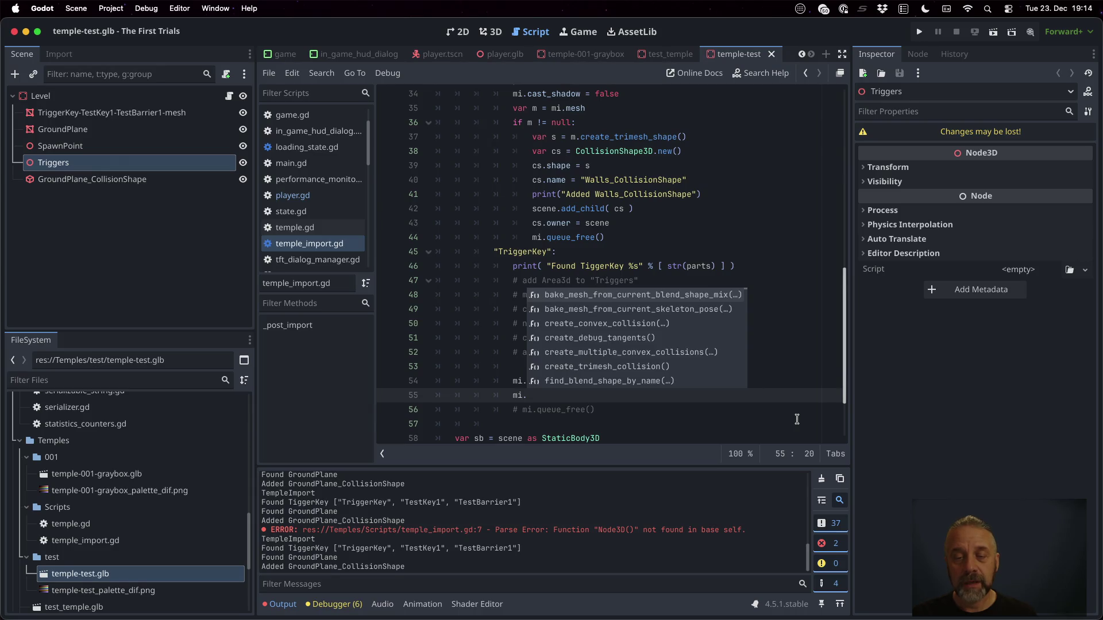
text(set)
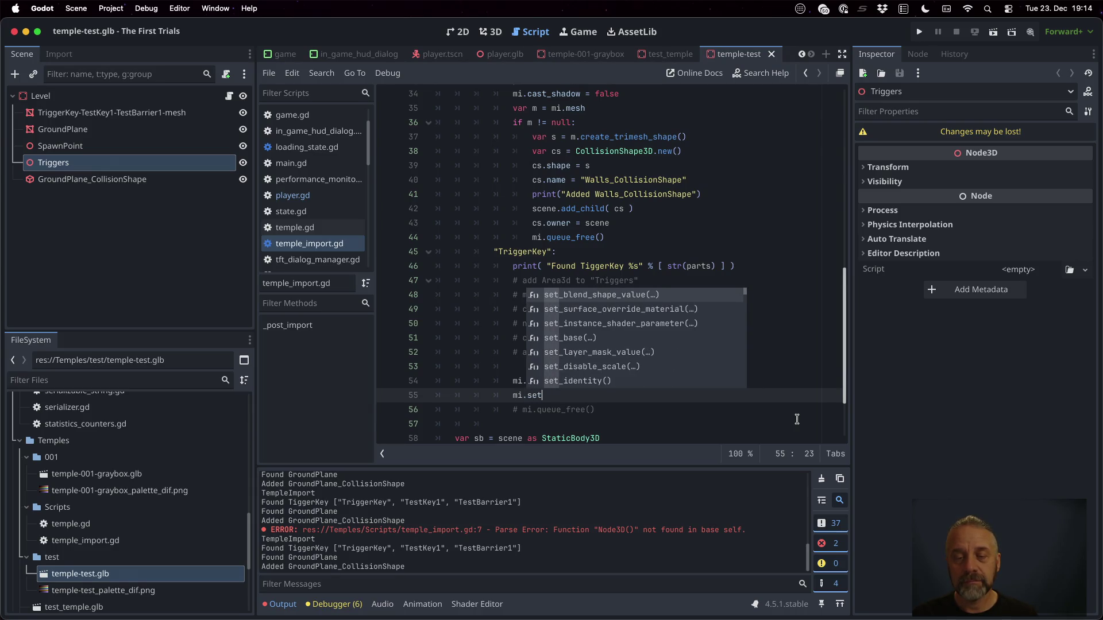
key(BackSpace)
key(BackSpace)
key(BackSpace)
text(get_par)
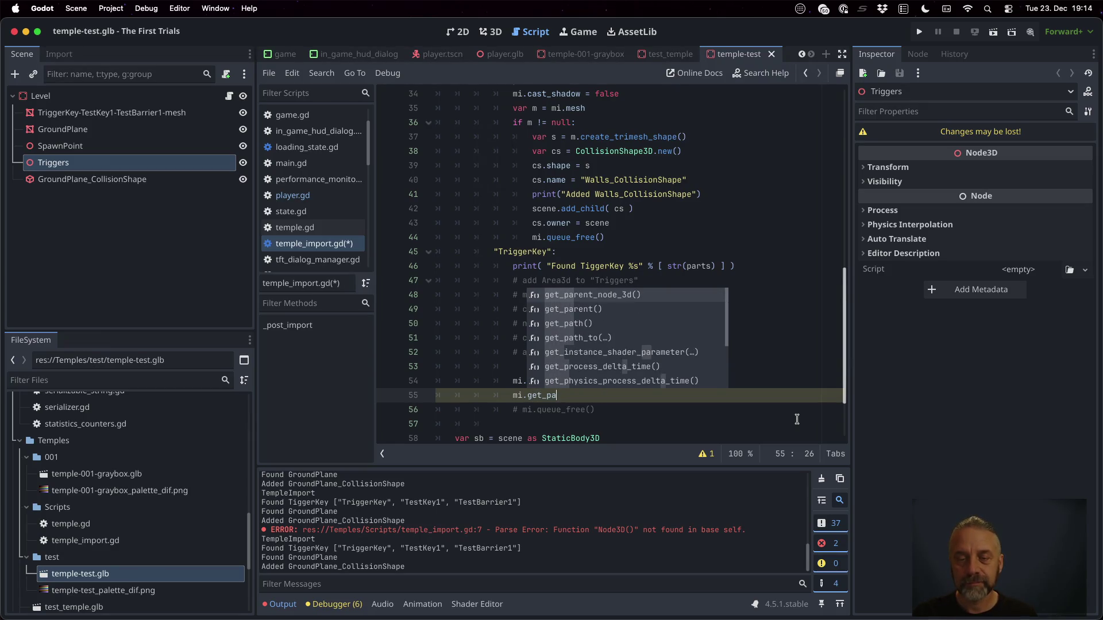
key(Return)
text(.)
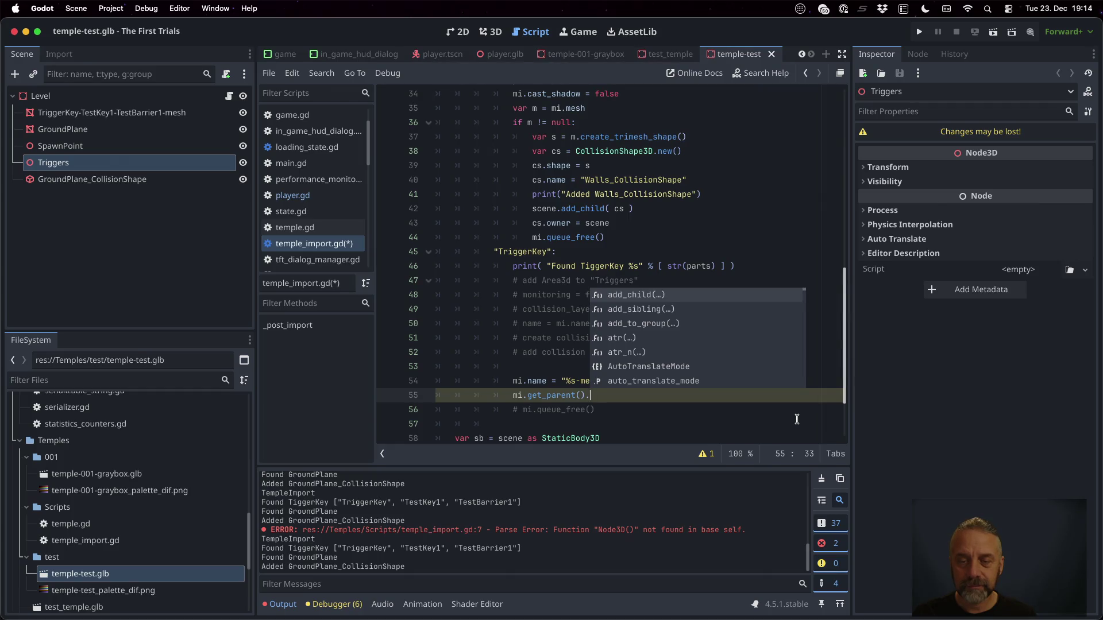
text(rem)
key(Return)
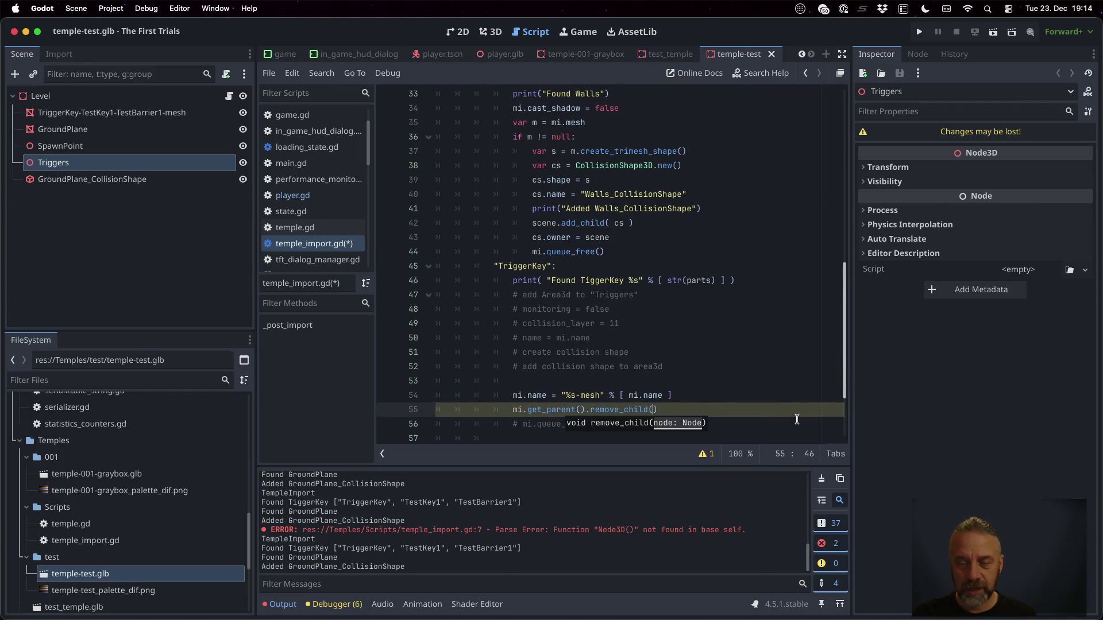
text(mi ))
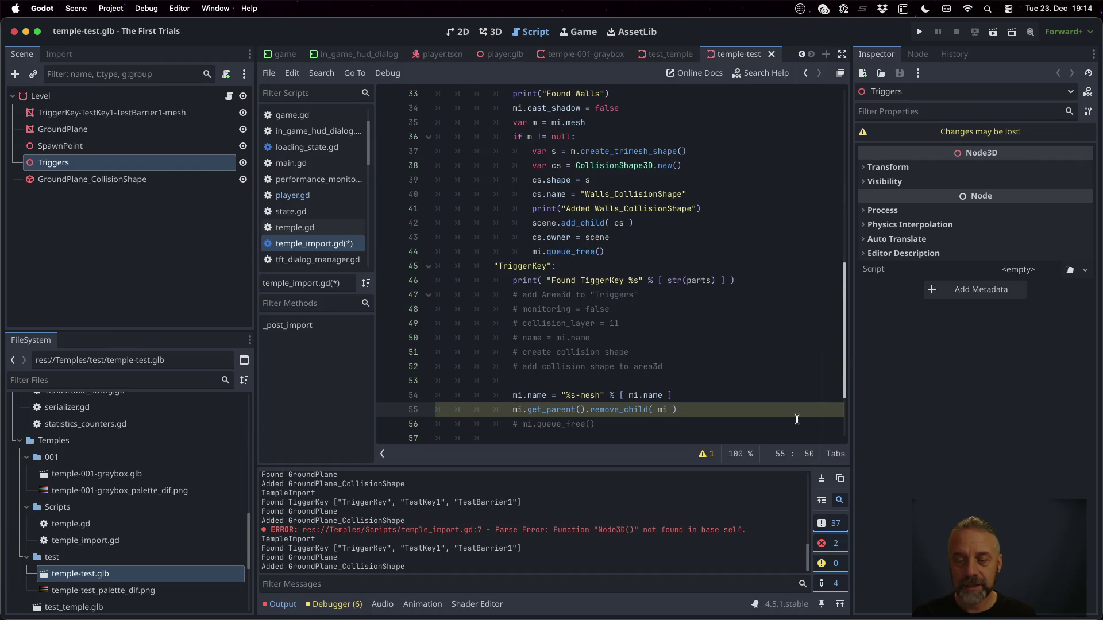
Add triggers.add_child( mi ) on the next line and save the script.
key(Return)
key(BackSpace)
text(triggers.add)
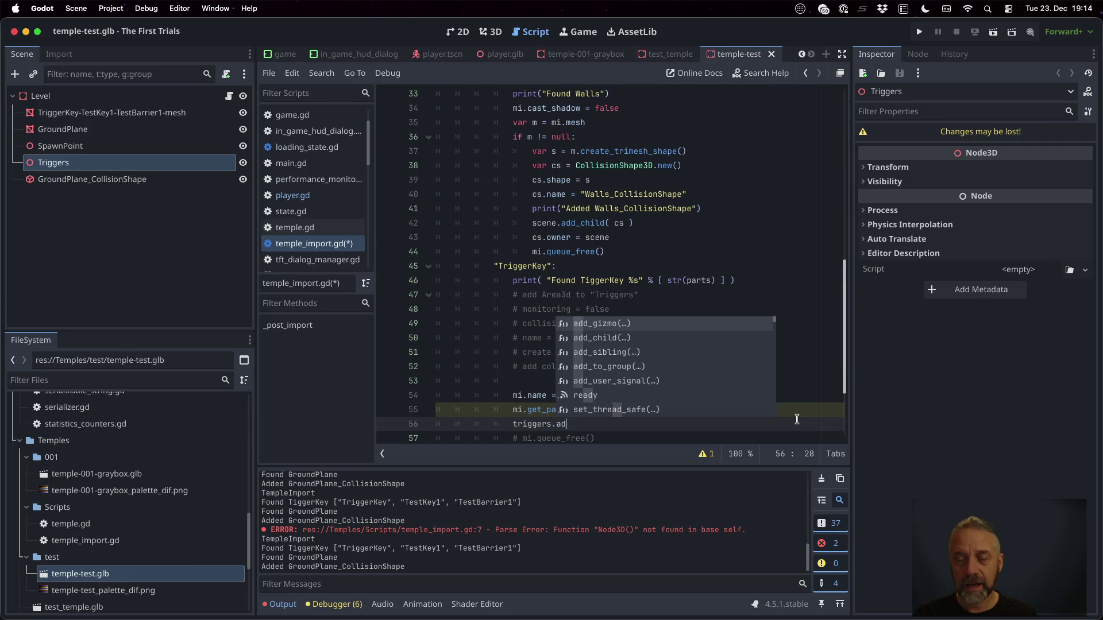
key(Return)
text(mi)
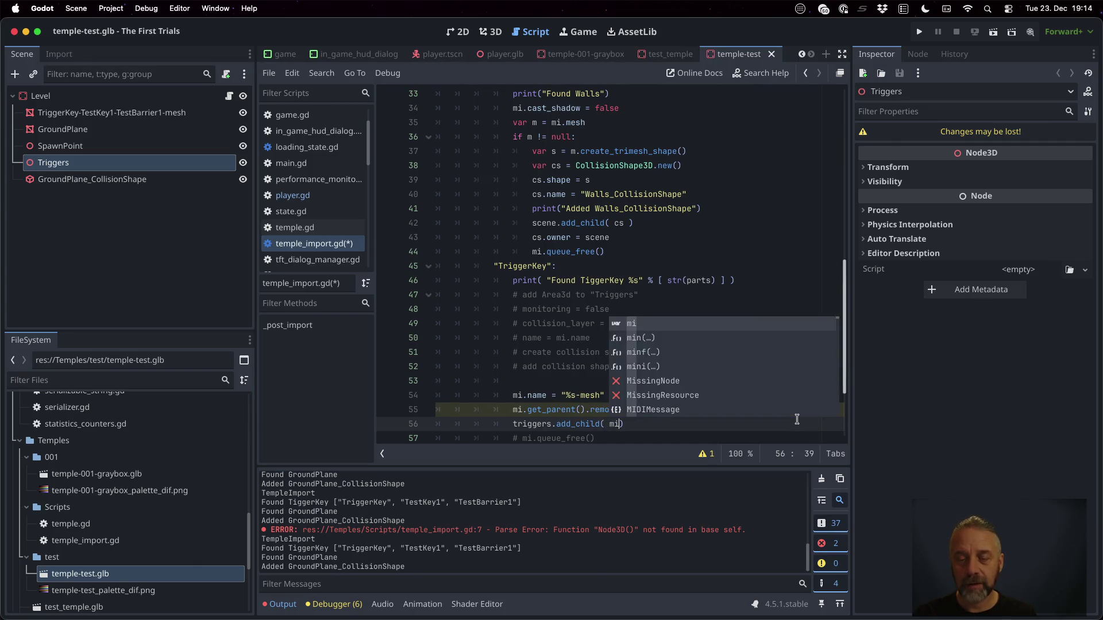
key(ctrl+s)
key(Return)
key(Escape)
key(Up)
key(Up)
key(Up)
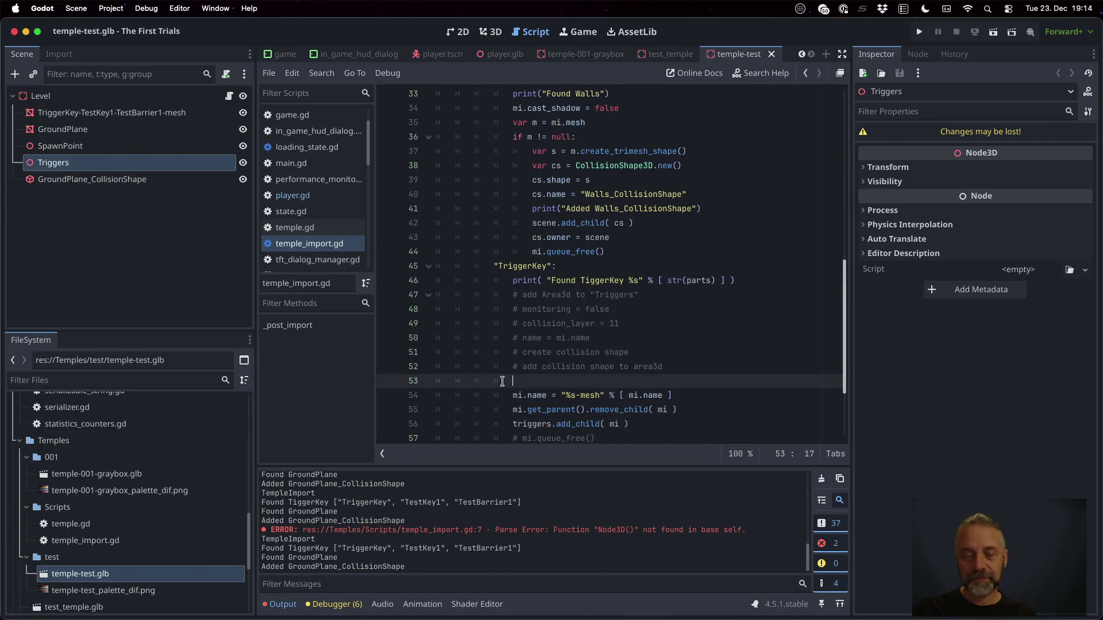
Reimport temple-test.glb so the TriggerKey mesh moves under Triggers.
right_click(147, 577)
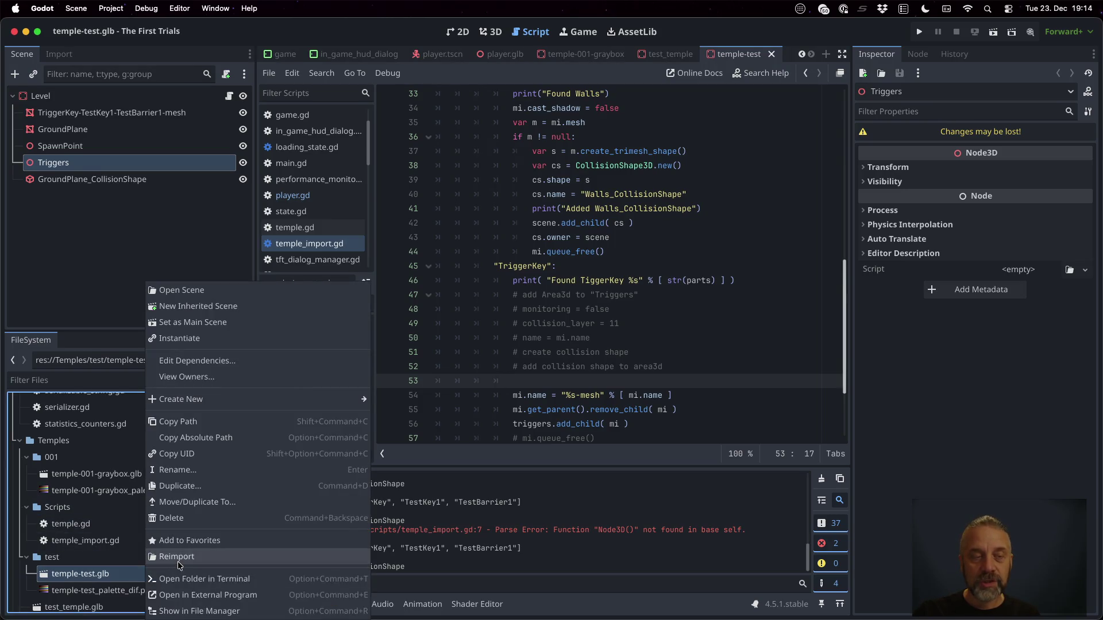
click(175, 566)
click(574, 294)
scroll(573, 293, down, 2)
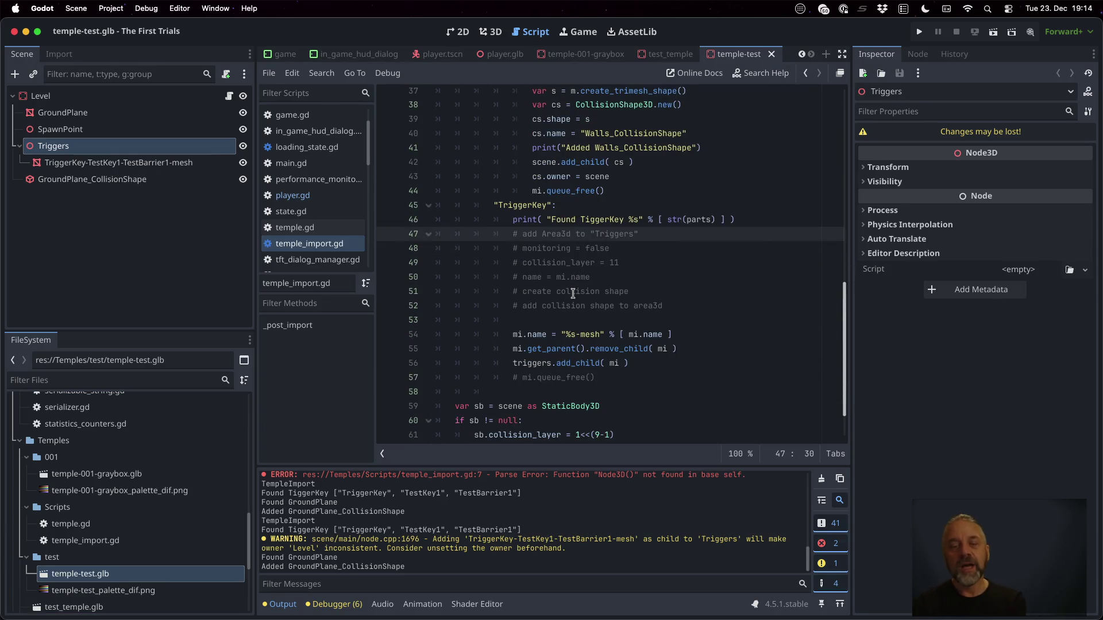
Below the Area3D comment, declare var a = Area3D.new().
key(Return)
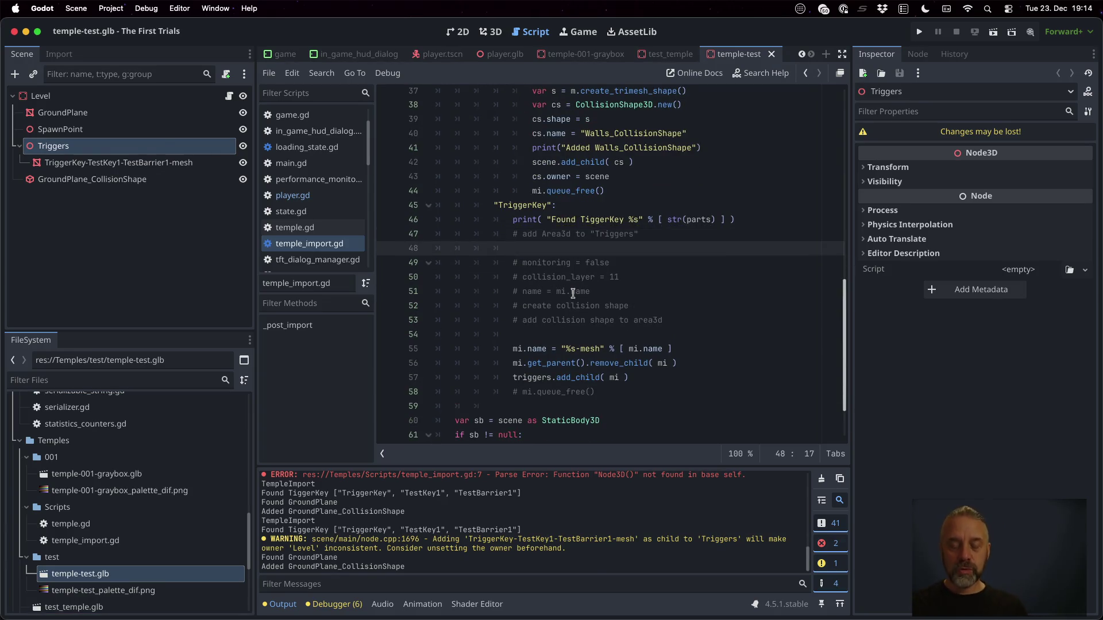
text(vara)
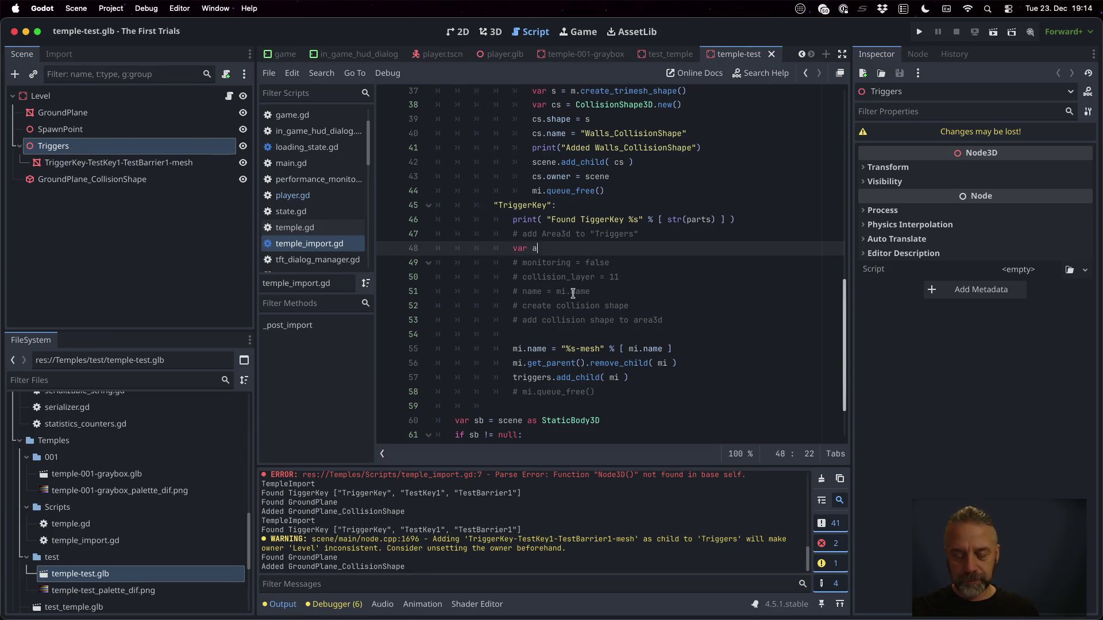
text(r)
text(= Area3)
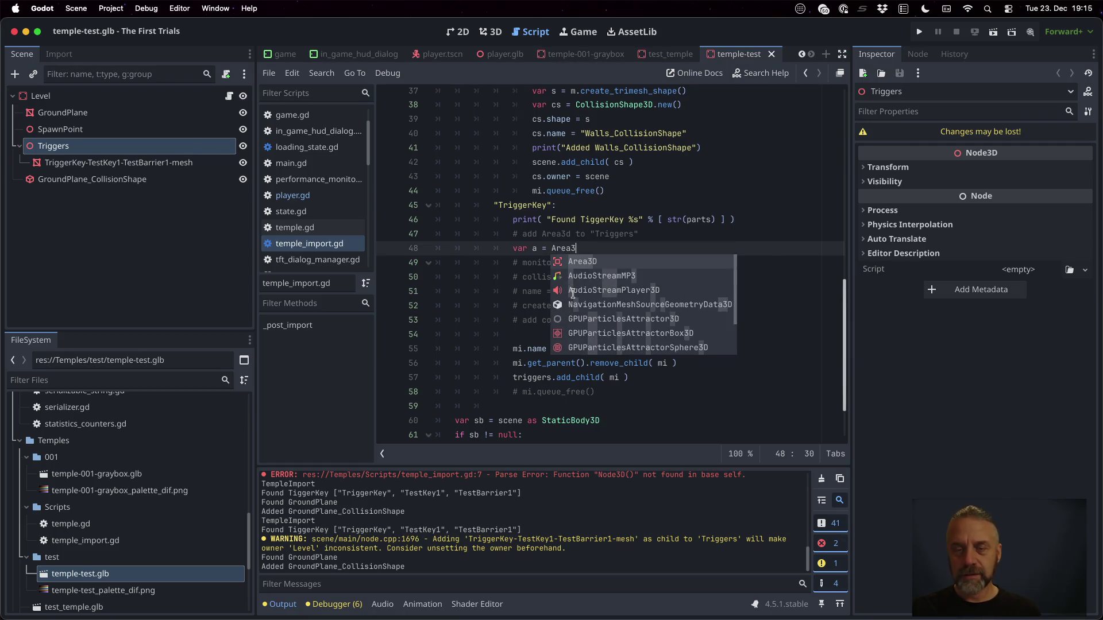
key(Return)
text(new(0)
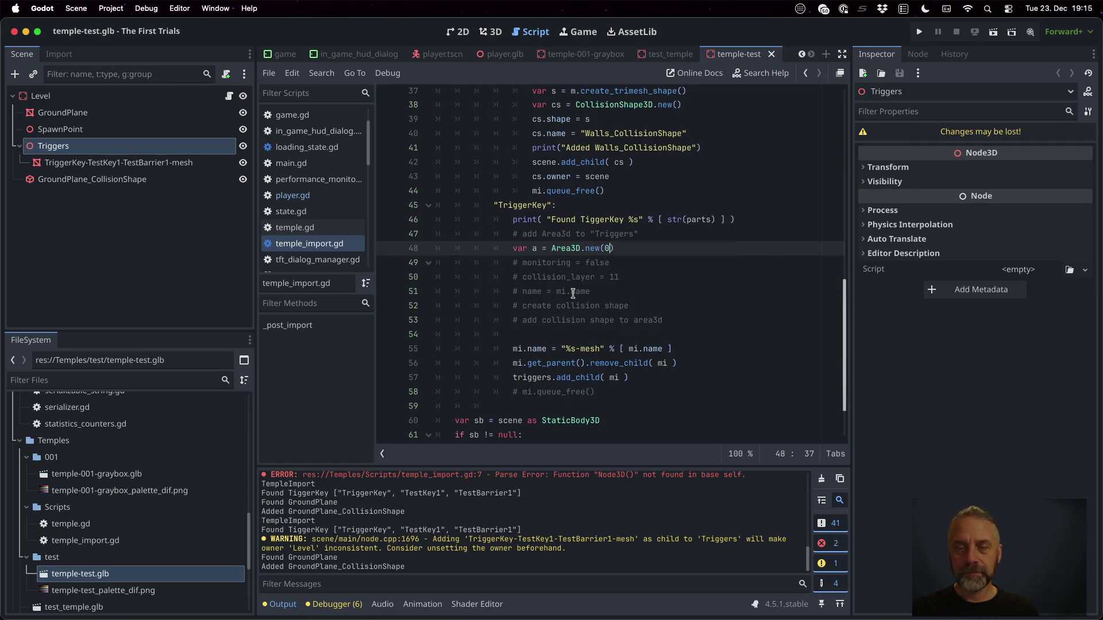
key(Return)
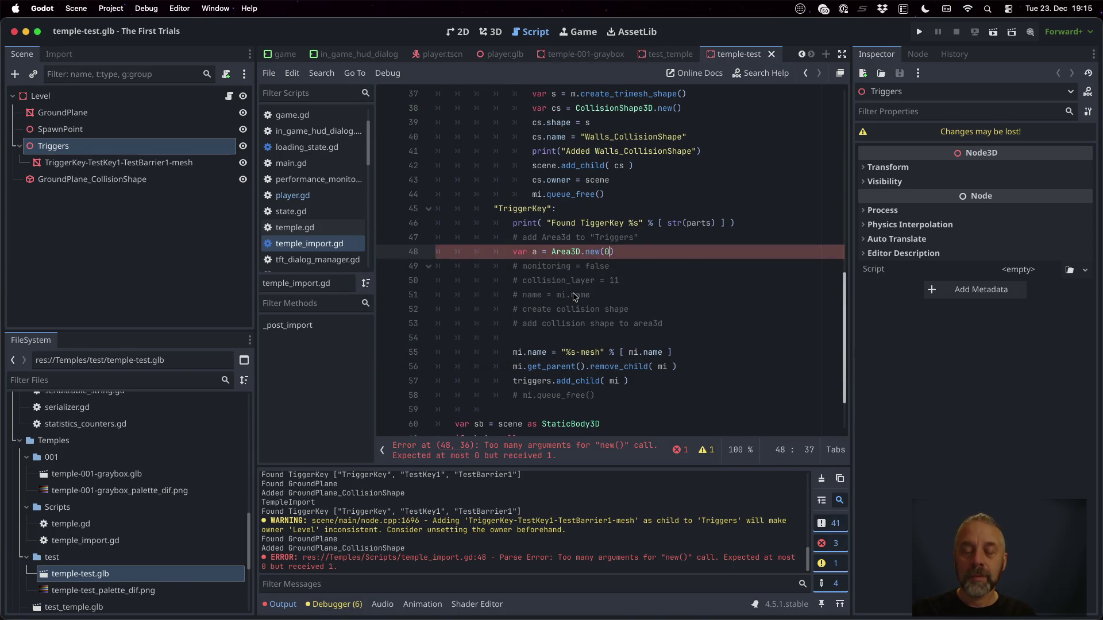
key(BackSpace)
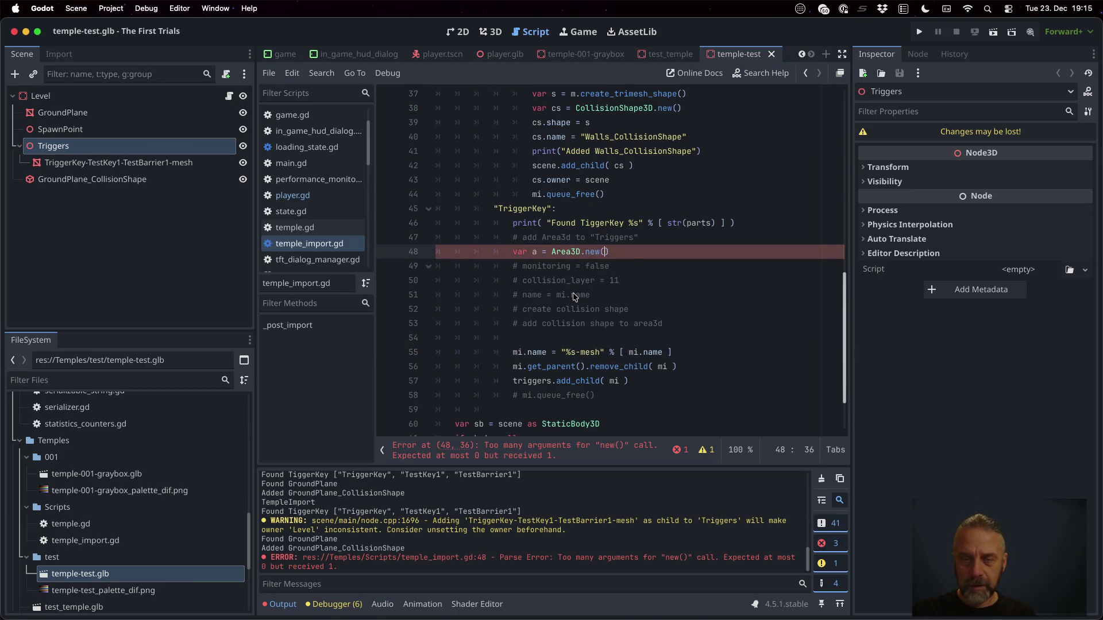
key(Return)
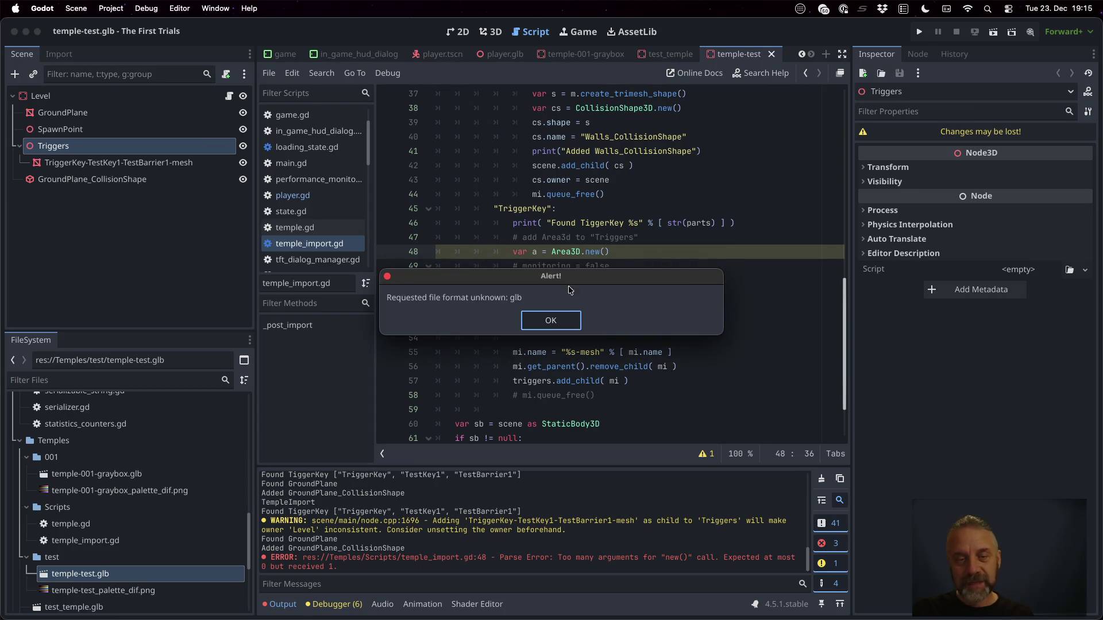
click(550, 320)
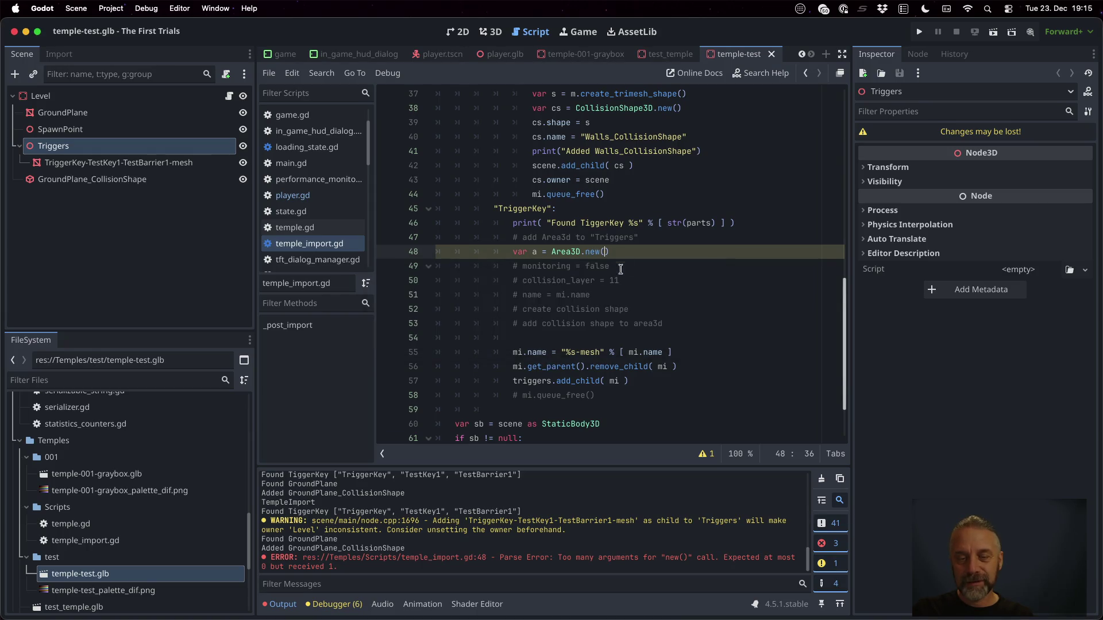
Set a.monitoring = false and a.collision_layer = 11 under their comments.
click(665, 271)
key(Return)
text(a.mon)
key(Down)
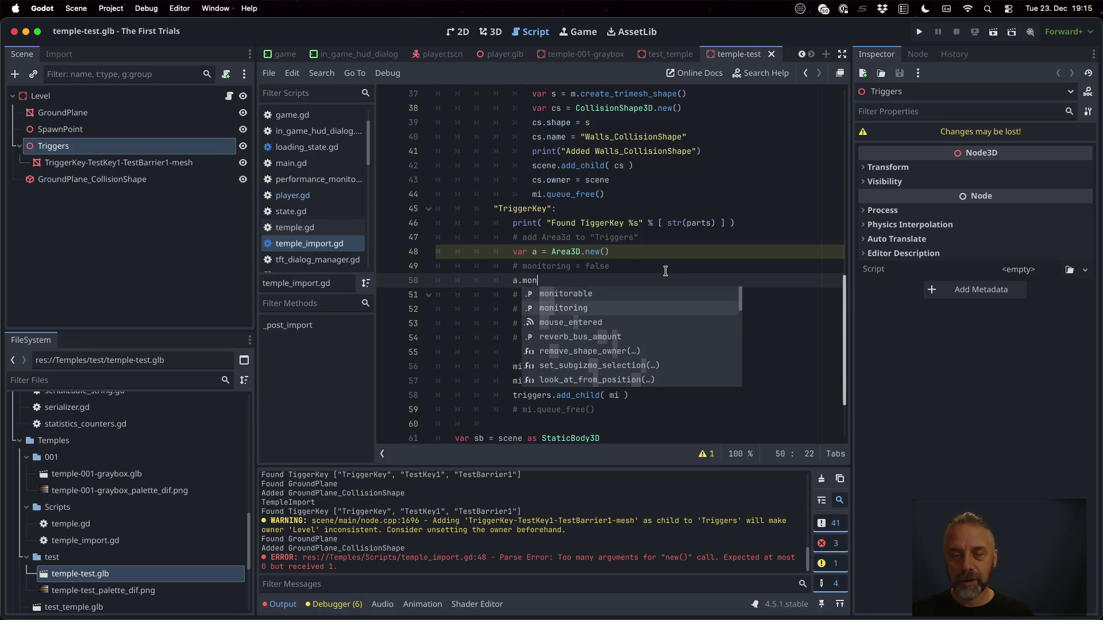
key(Return)
text(= false)
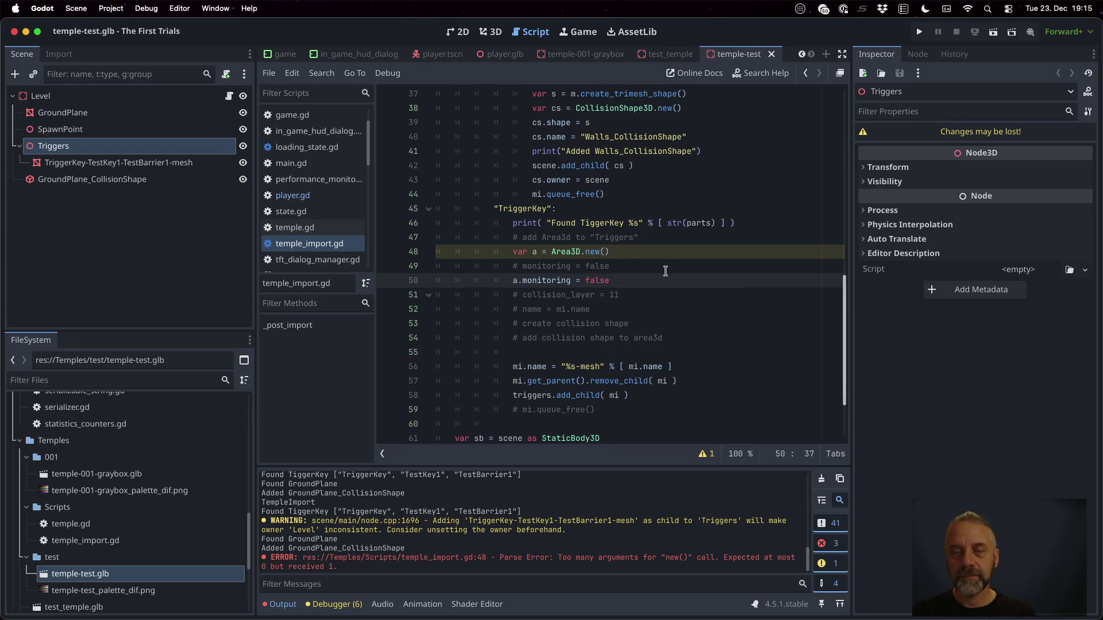
key(Down)
key(End)
key(Return)
text(a.coll)
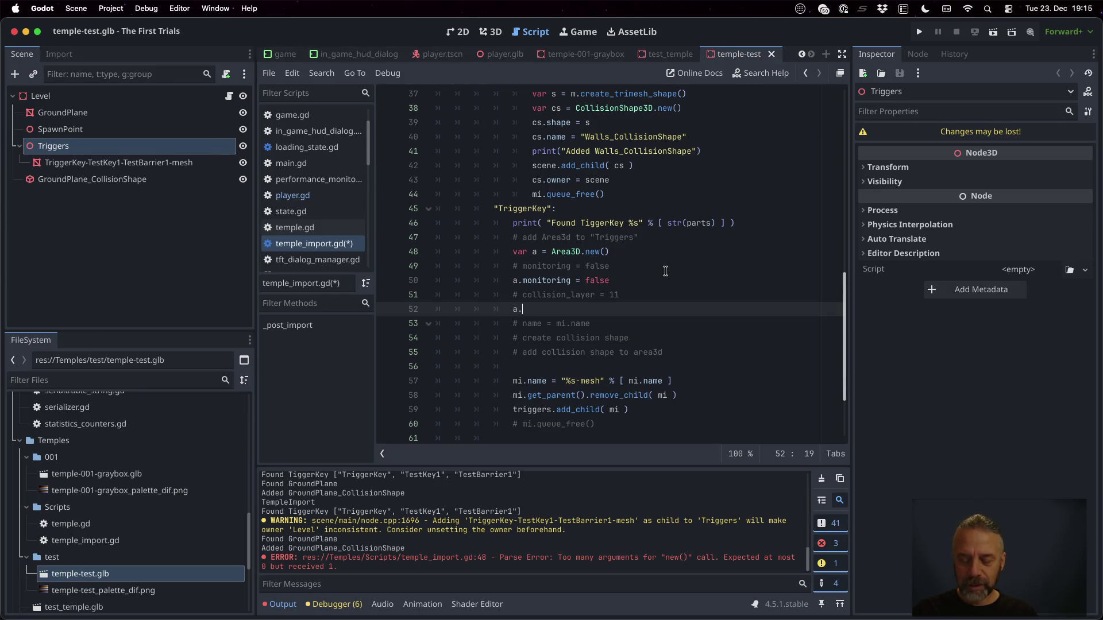
key(Return)
text(11)
Set the Area3D's name to mi.name below the name comment.
key(Down)
key(End)
key(Return)
text(.co)
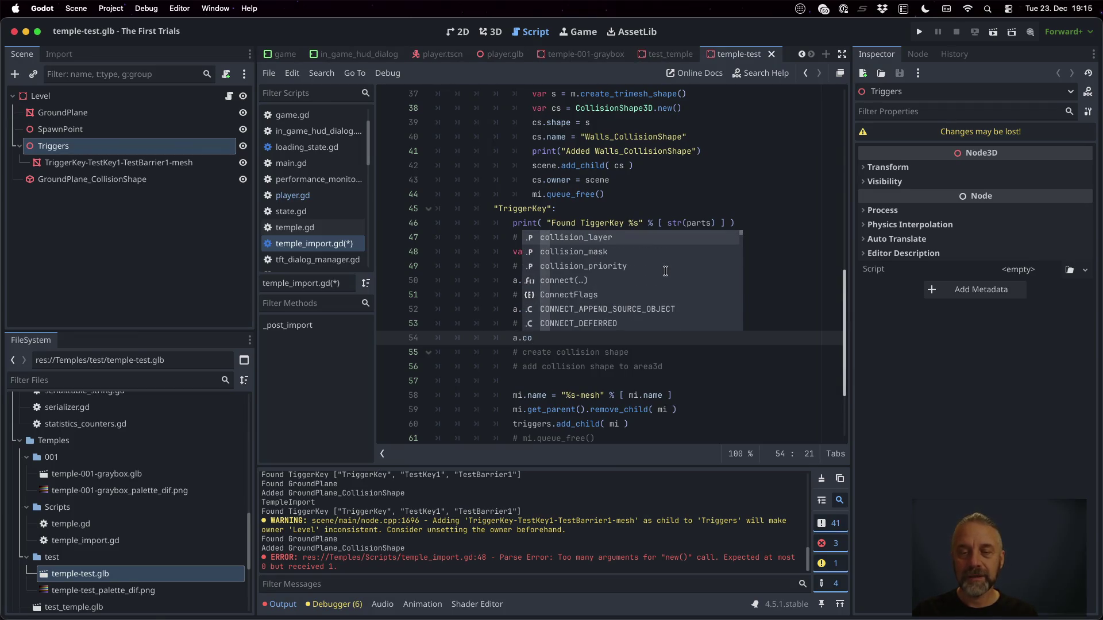
key(BackSpace)
key(BackSpace)
text(name =)
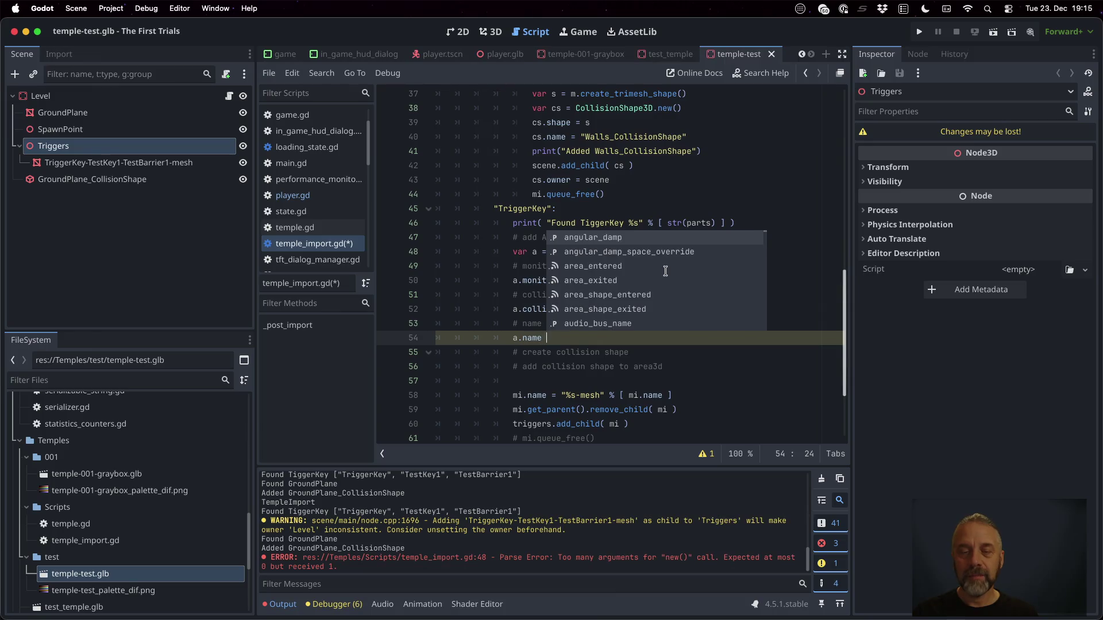
key(Escape)
text(mi.name)
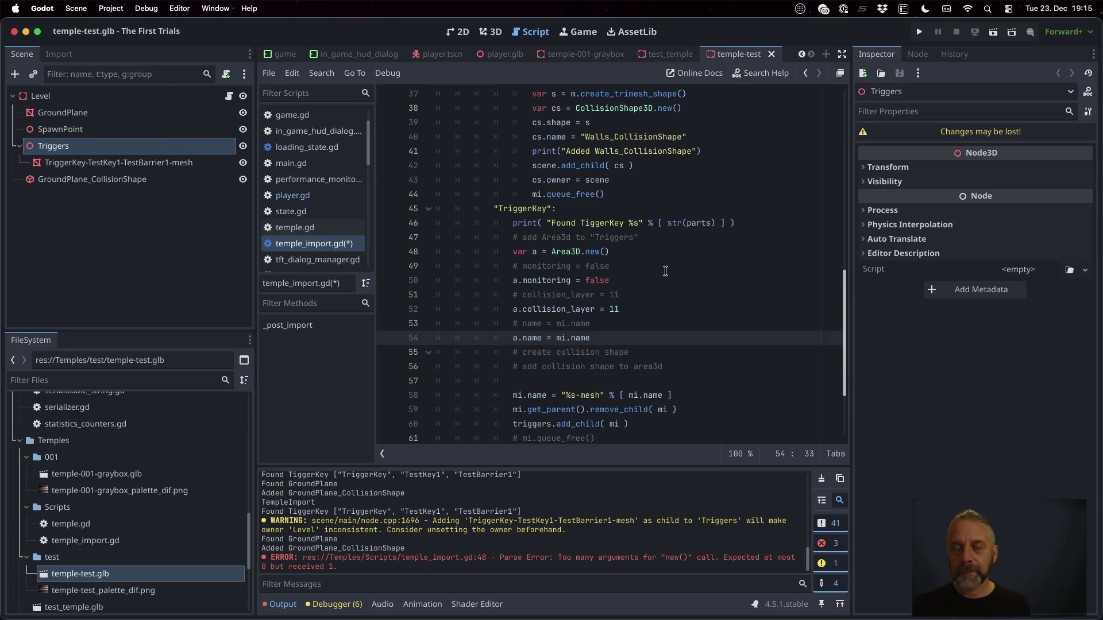
Delete the obsolete placeholder comment lines for monitoring, collision layer and name.
key(Down)
key(Down)
key(Up)
key(Up)
key(Up)
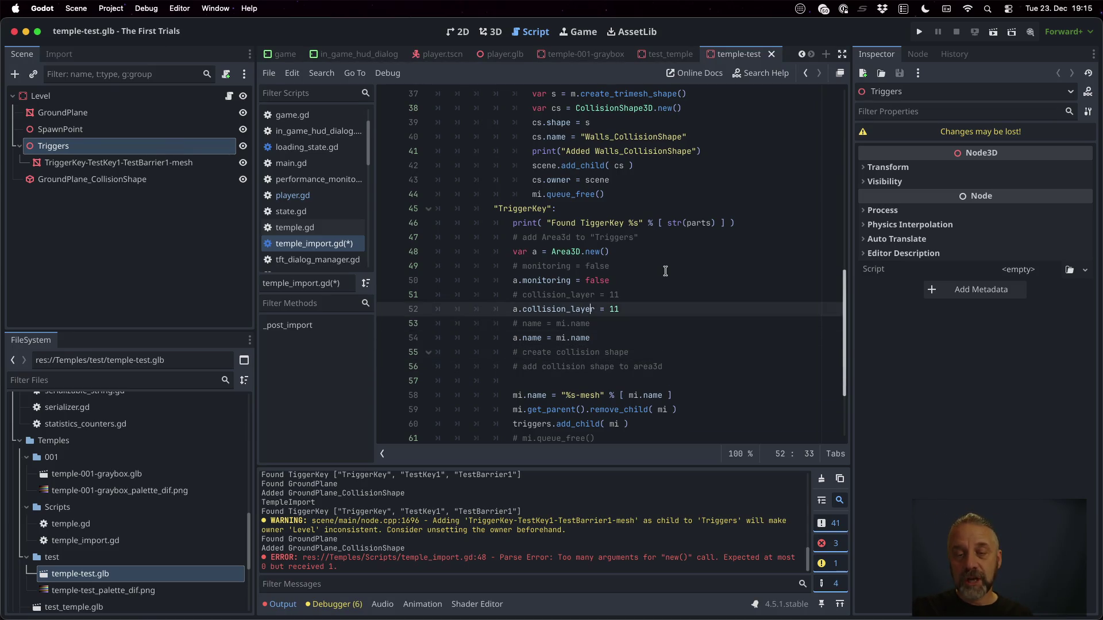
key(Up)
key(Up)
key(ctrl+shift+k)
key(Down)
key(ctrl+shift+k)
key(Down)
key(ctrl+shift+k)
key(Down)
key(ctrl+shift+k)
key(Down)
key(Down)
key(Down)
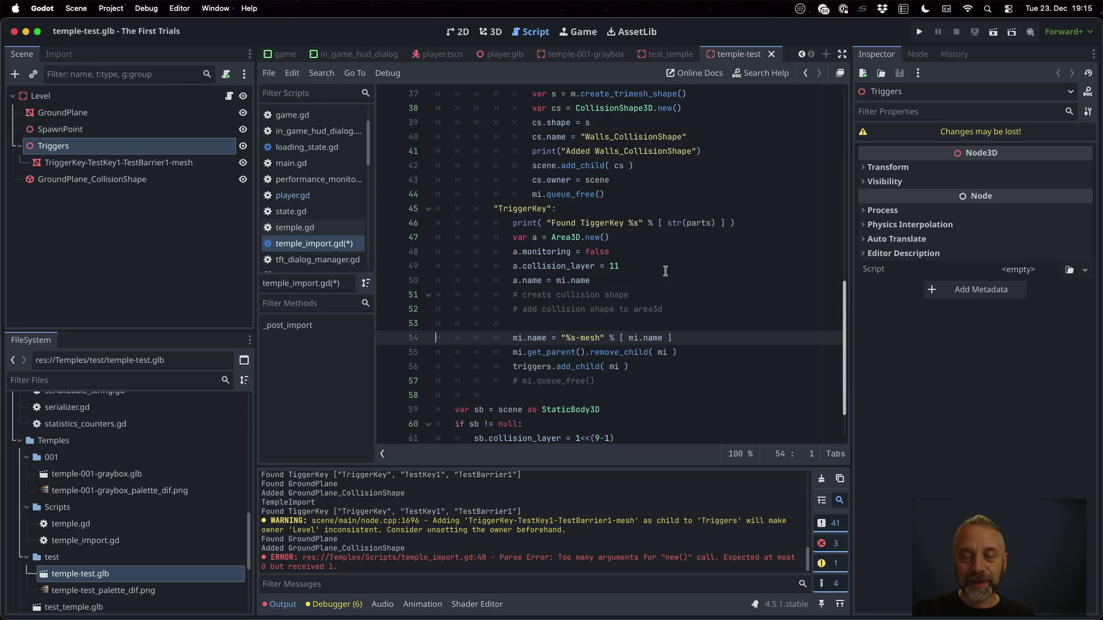
Add a.owner = scene below the Area3D setup.
key(Return)
key(Up)
key(Down)
key(End)
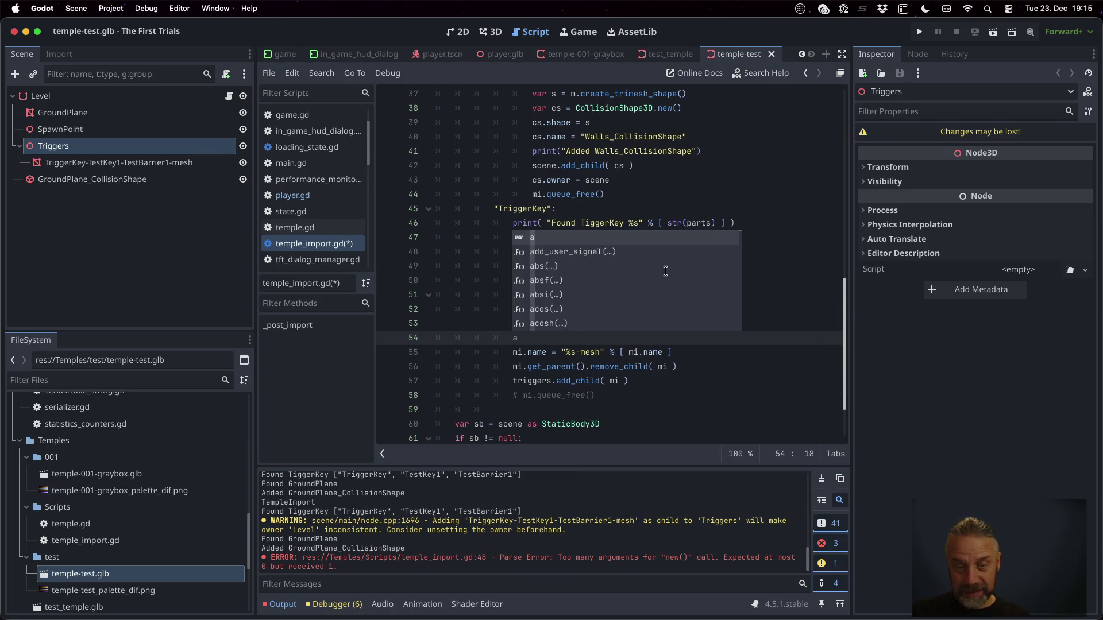
key(Escape)
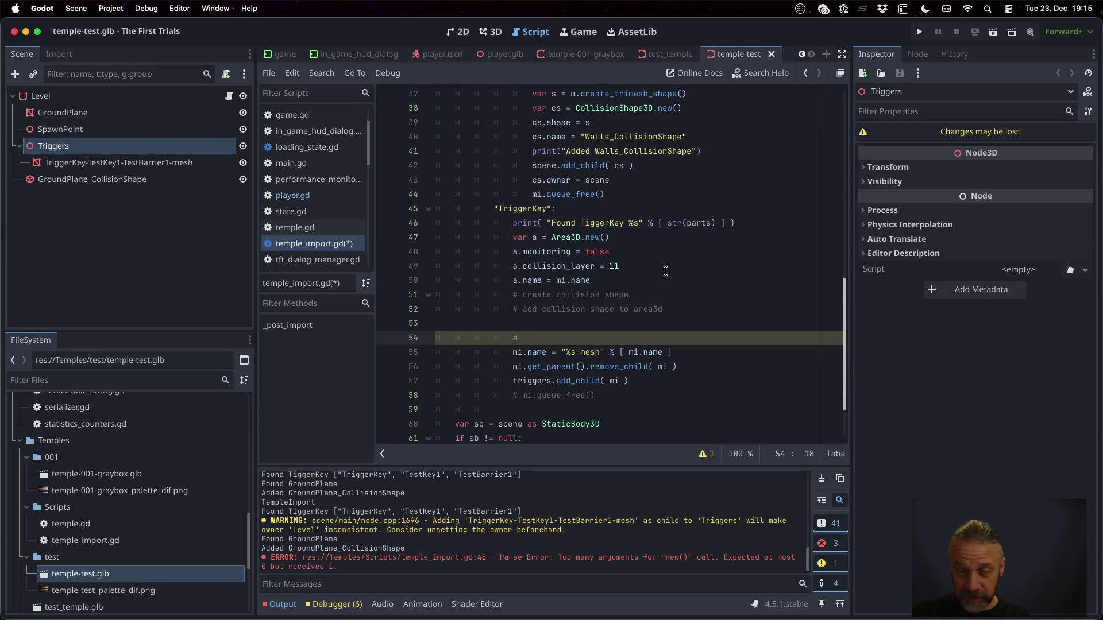
text(.owner = scene)
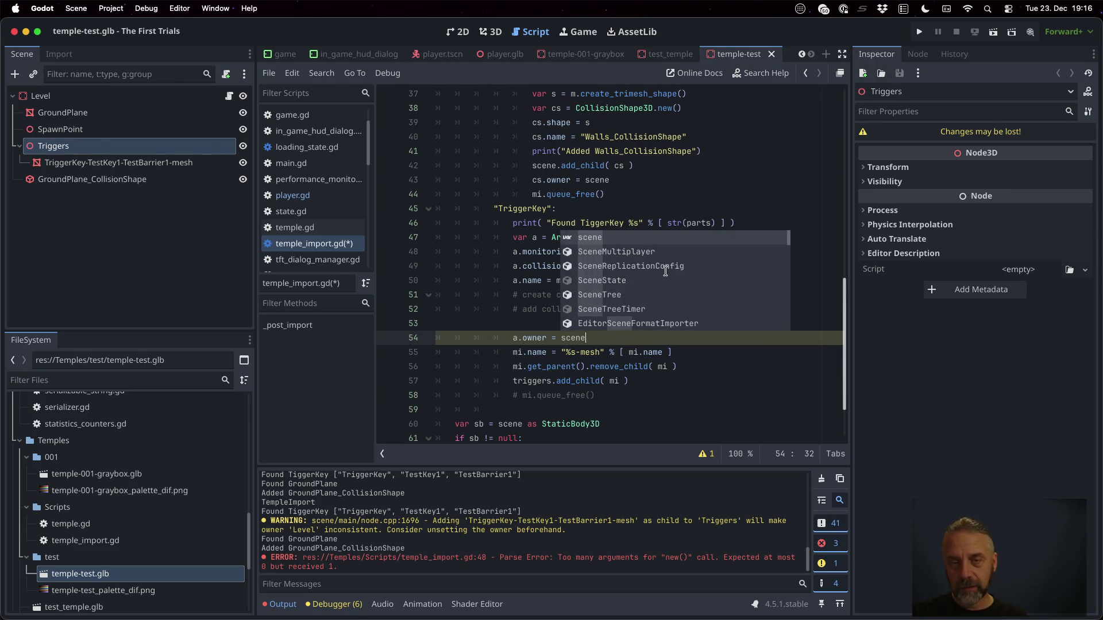
key(Escape)
key(BackSpace)
key(BackSpace)
key(BackSpace)
text(scene)
key(Escape)
Add triggers.add_child( a ) on the next line and save the script.
key(Return)
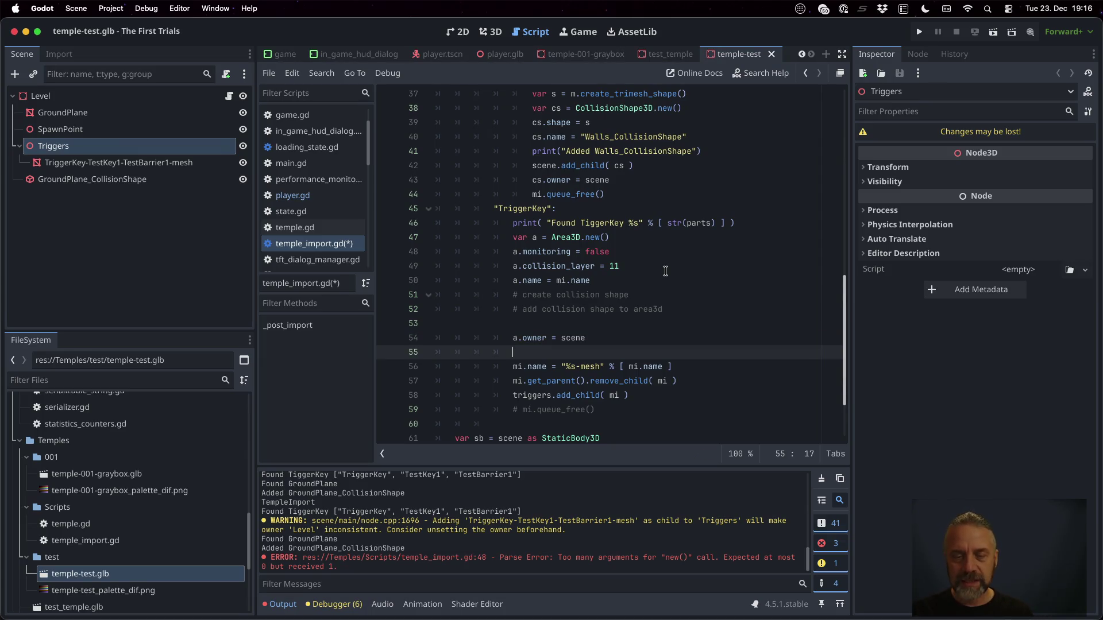
text(triggers.add_)
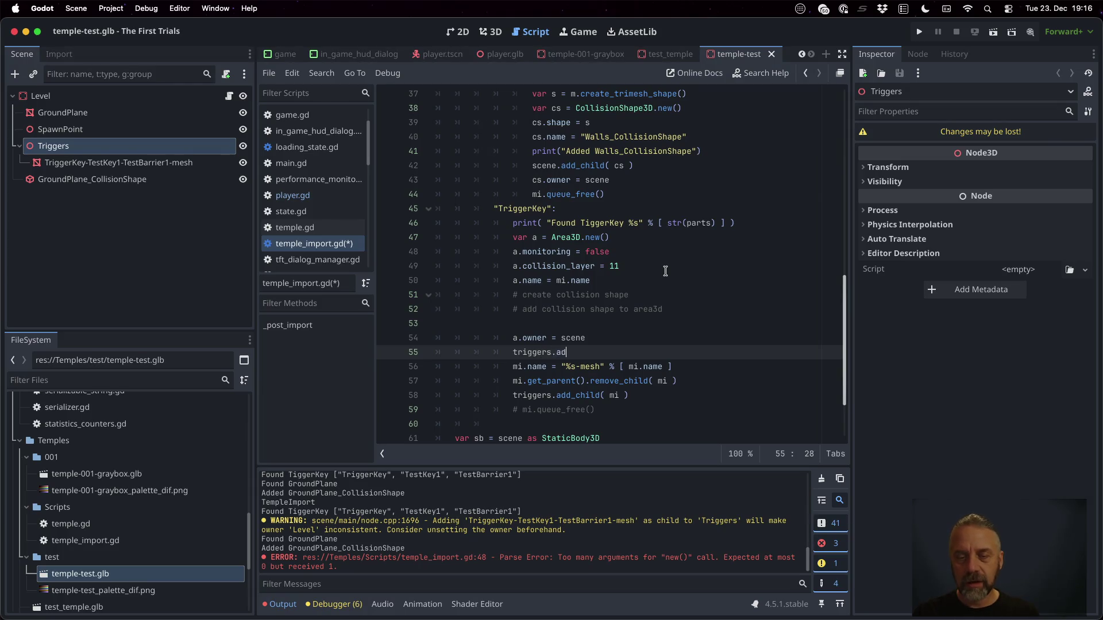
click(666, 267)
text(a)
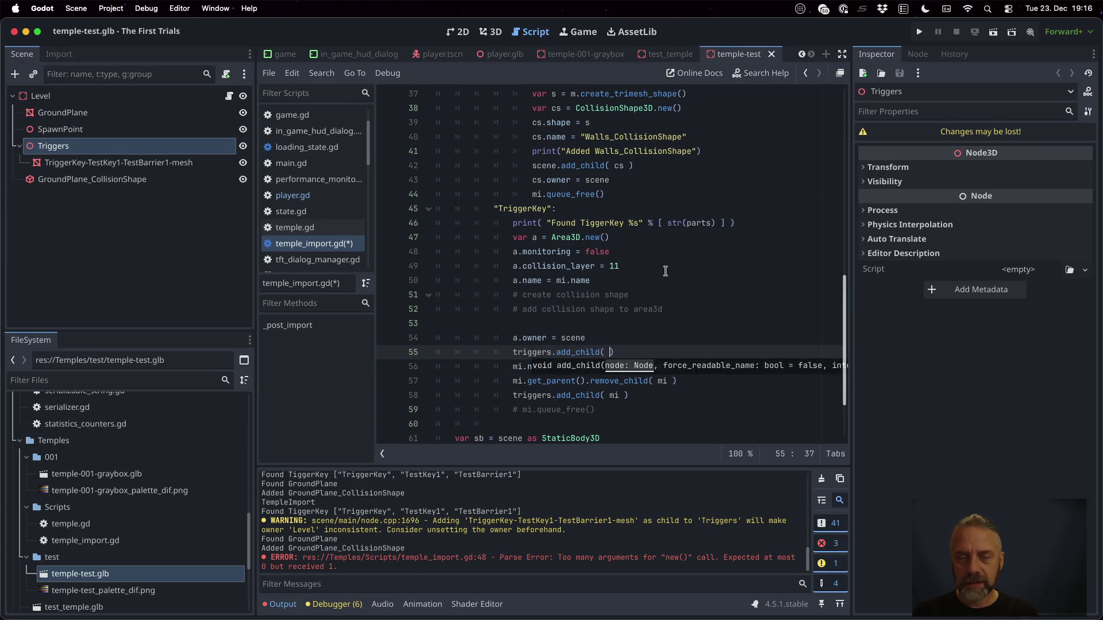
key(ctrl+s)
key(Return)
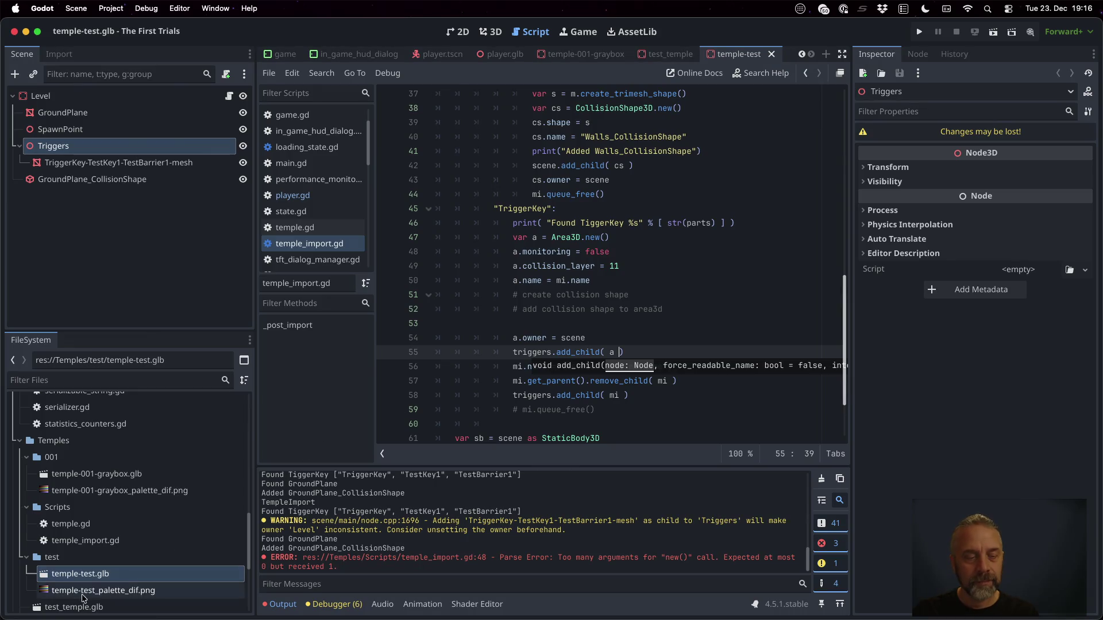
right_click(118, 575)
Reimport to test, then move triggers.add_child( a ) above a.owner and save.
click(130, 558)
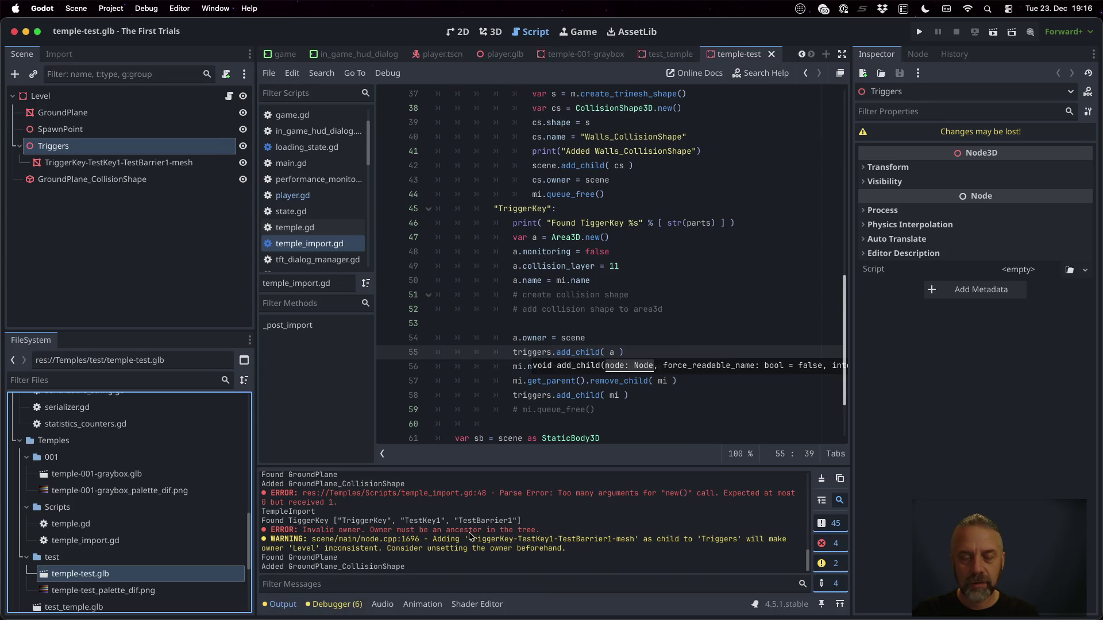
click(644, 338)
key(Down)
key(Home)
key(Home)
key(shift+Down)
key(alt+Up)
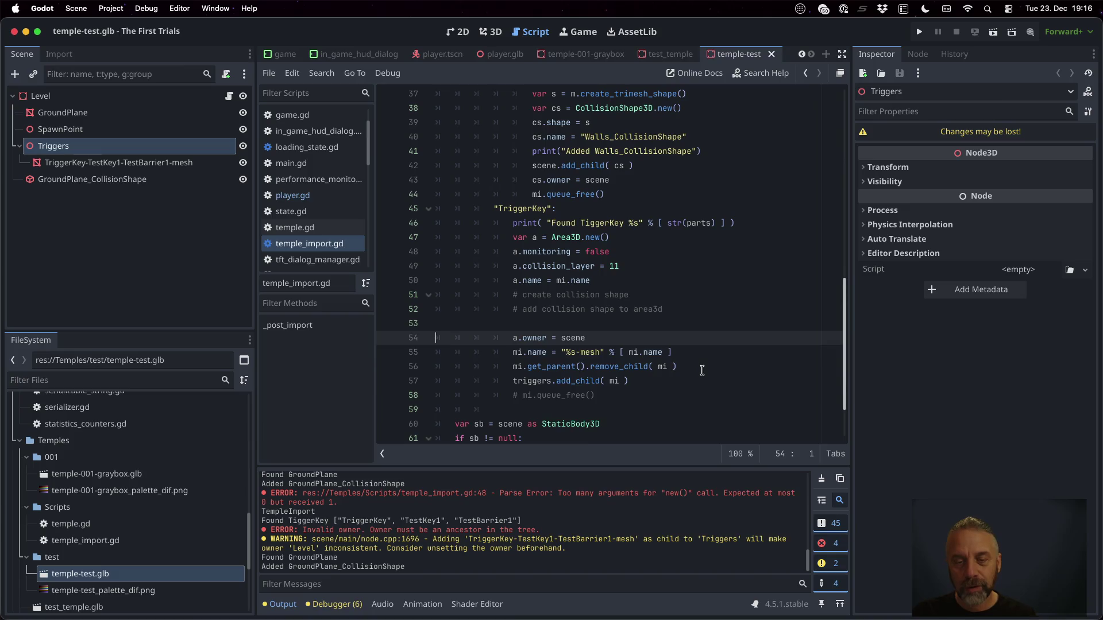
key(super+s)
key(Return)
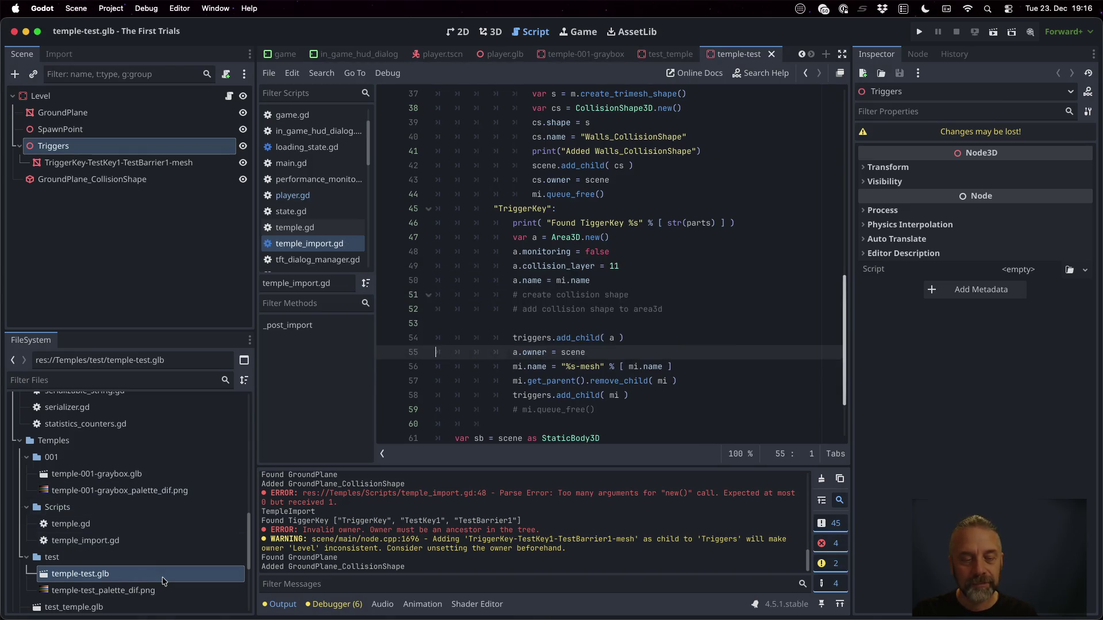
Reimport and check the TriggerKey-TestKey1-TestBarrier1 Area3D's collision layers 1, 2 and 4.
right_click(162, 576)
click(201, 563)
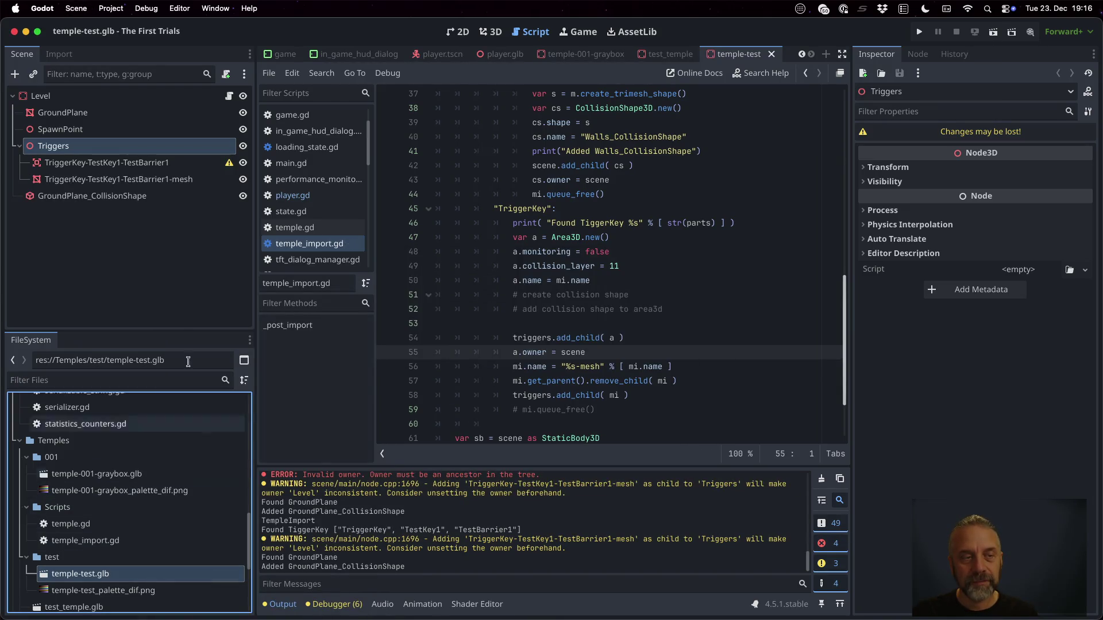
click(150, 165)
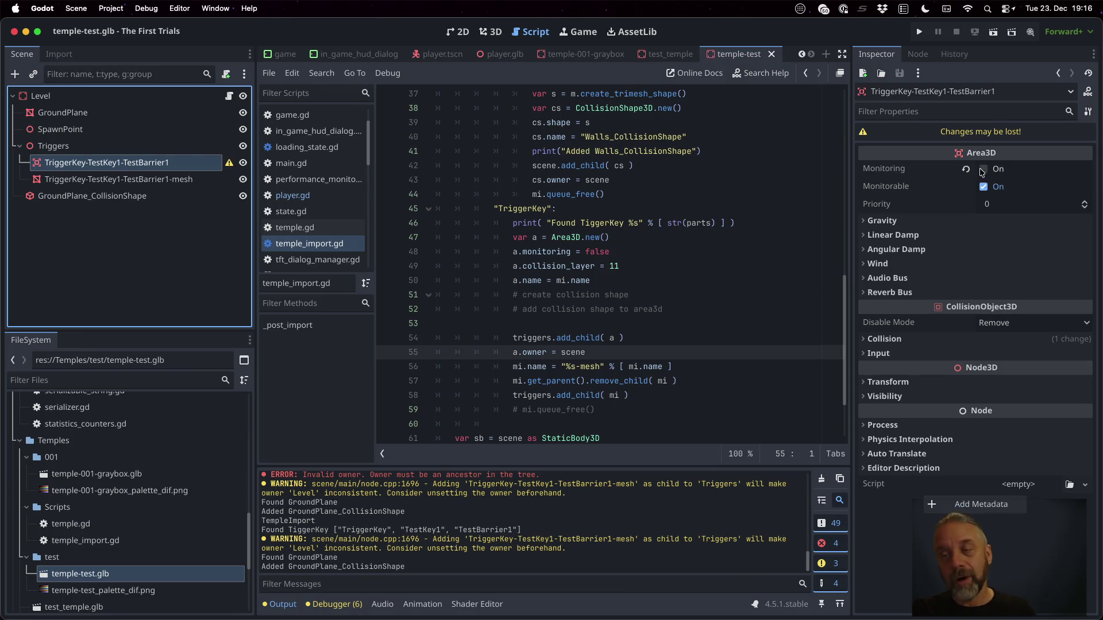
click(883, 339)
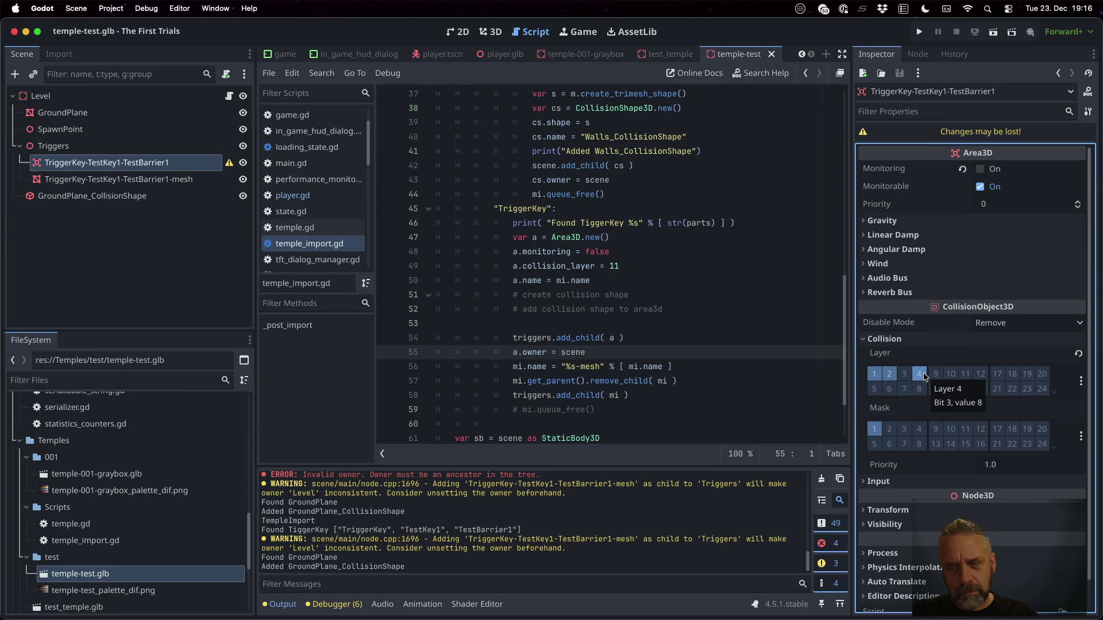
click(653, 271)
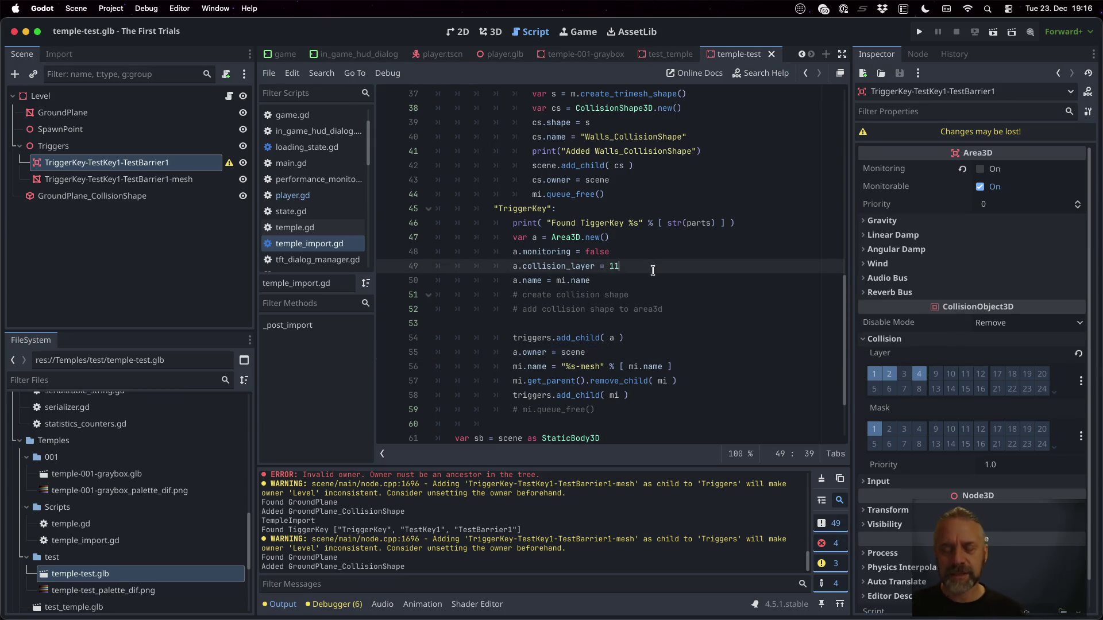
Change collision_layer on line 49 to ( 1 << (11-1) ), save, and reimport temple-test.glb.
key(BackSpace)
key(BackSpace)
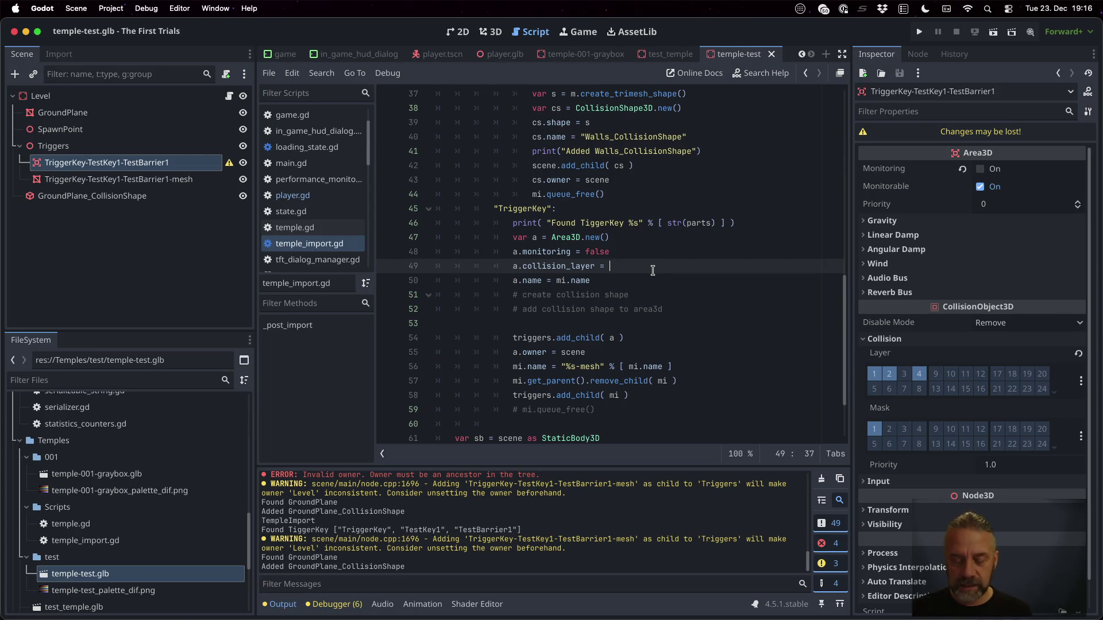
text((1<<11)
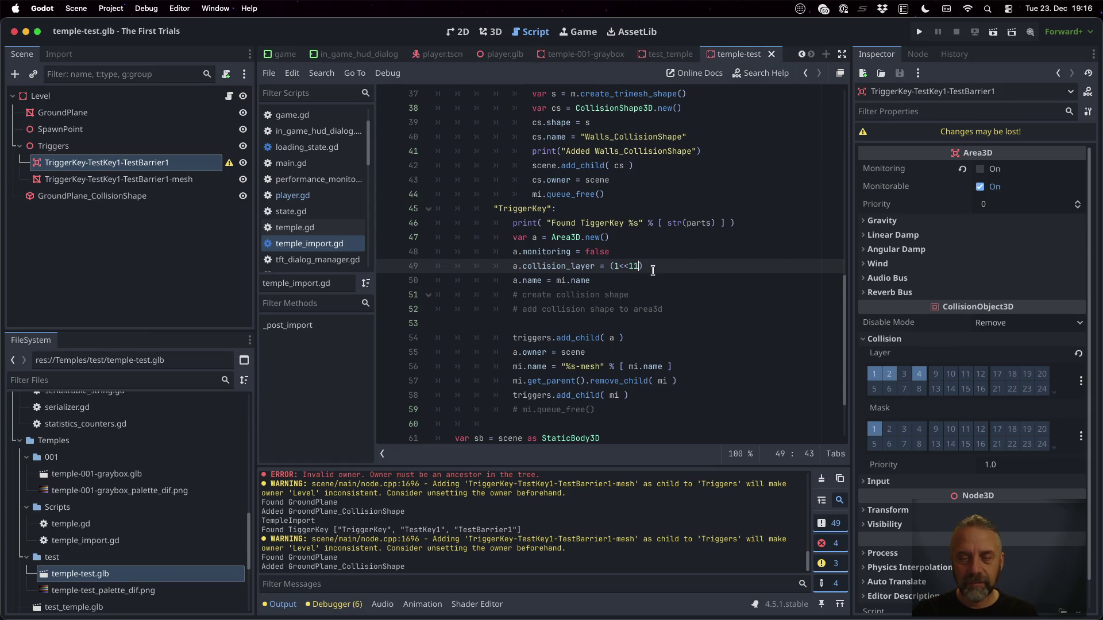
key(Left)
key(Left)
text((11)
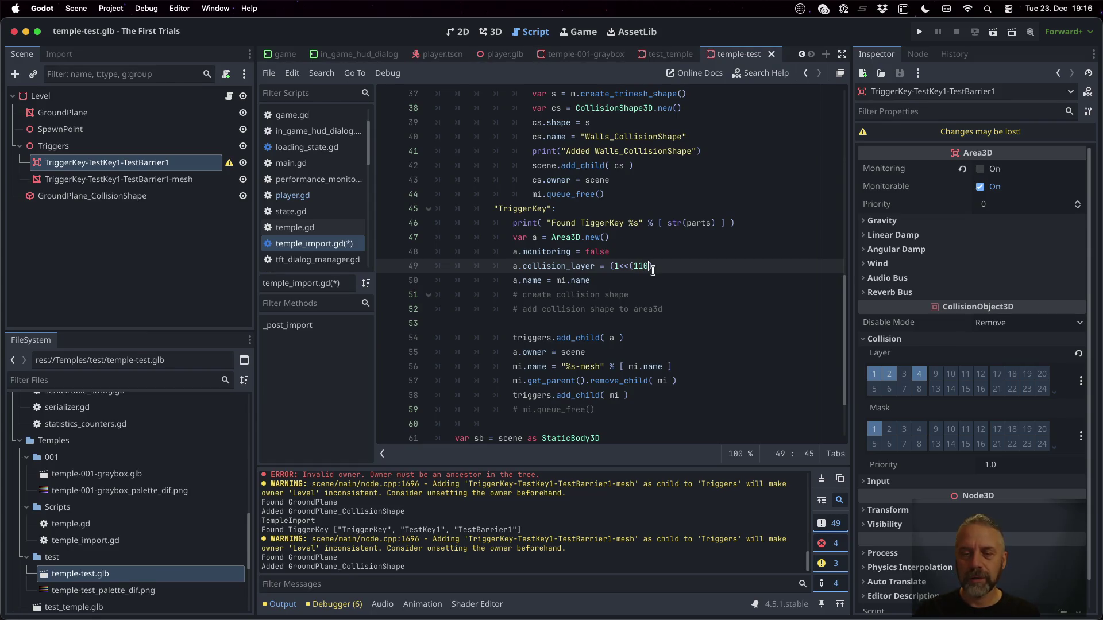
text(-1) ))
key(Left)
key(Left)
key(Right)
key(Right)
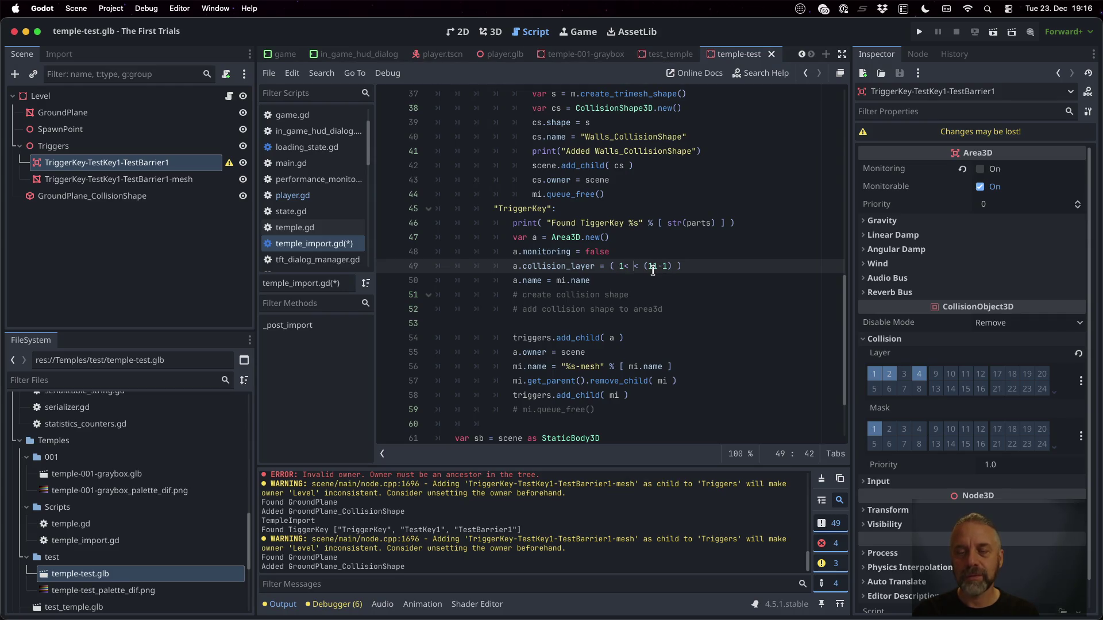
key(BackSpace)
key(Left)
key(ctrl+s)
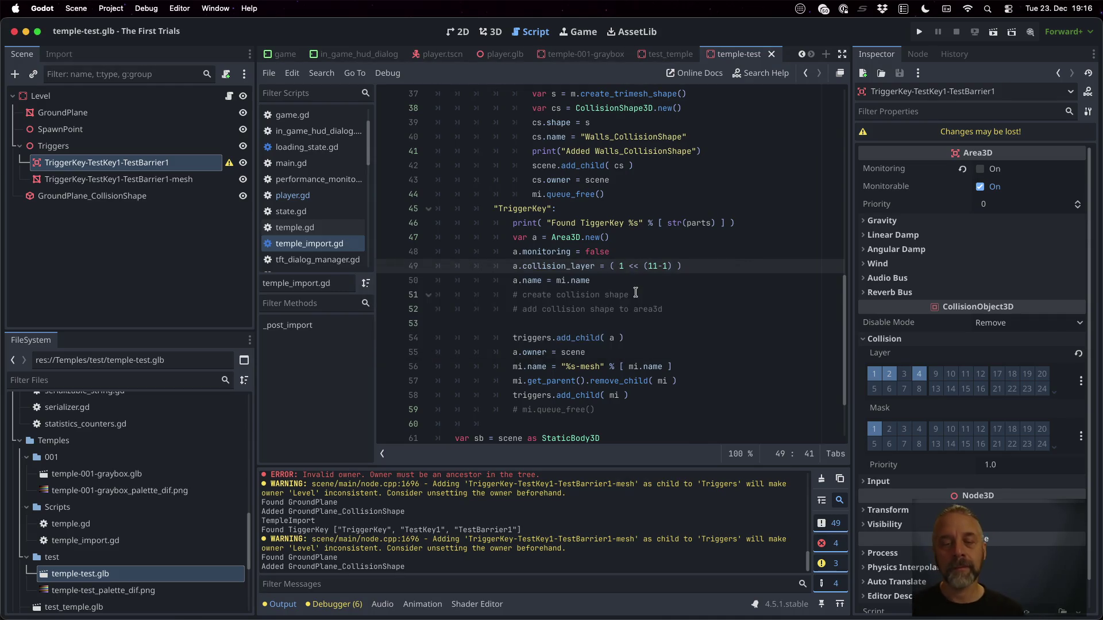
right_click(131, 569)
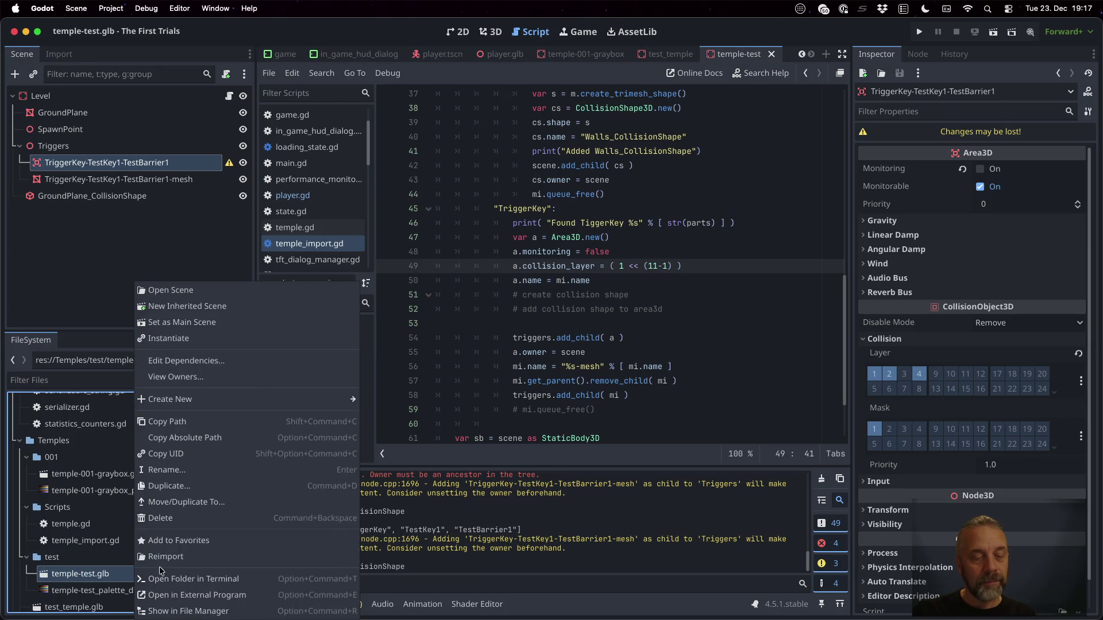
click(171, 559)
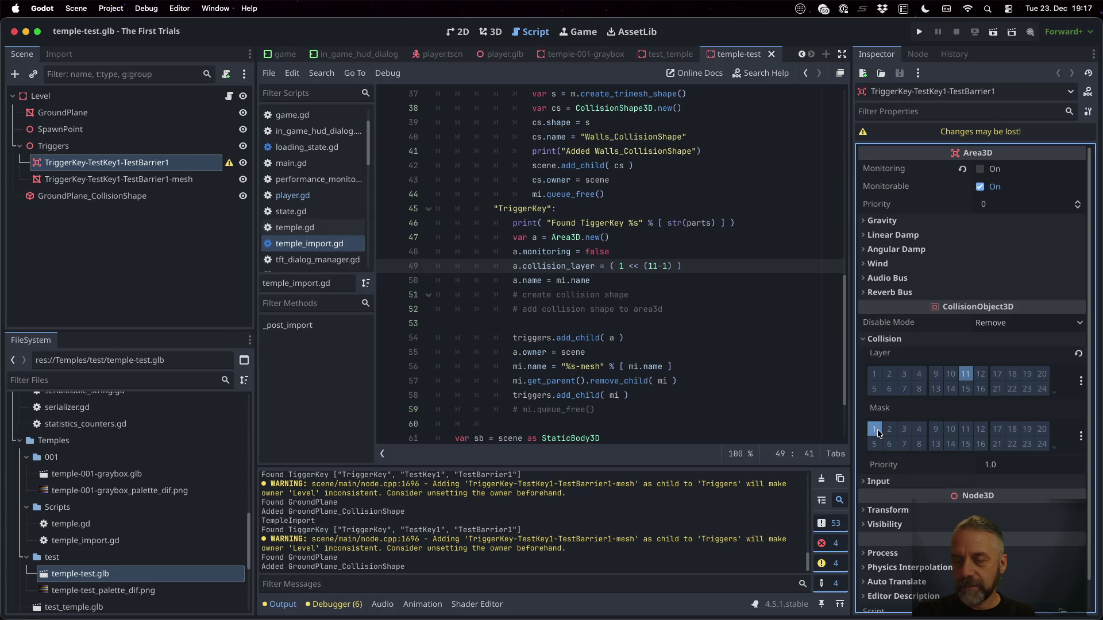
Add a.collision_mask = 0, save, reimport temple-test.glb, and check the trigger's Collision section.
click(734, 270)
key(Return)
text(a.collision_mask = 0)
key(ctrl+s)
key(Return)
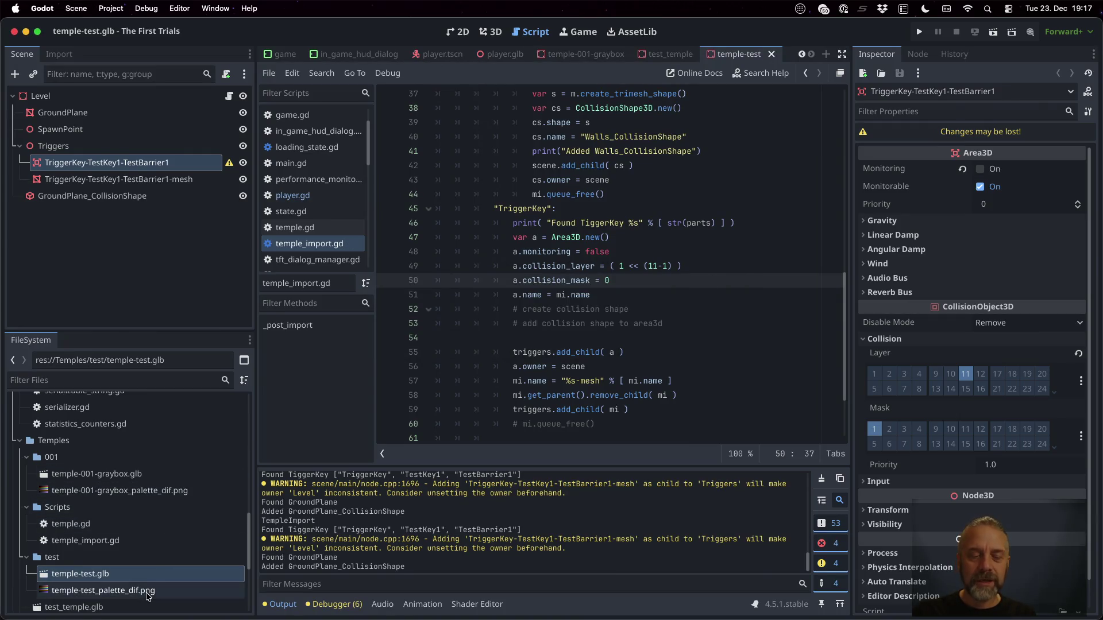
right_click(149, 575)
click(195, 560)
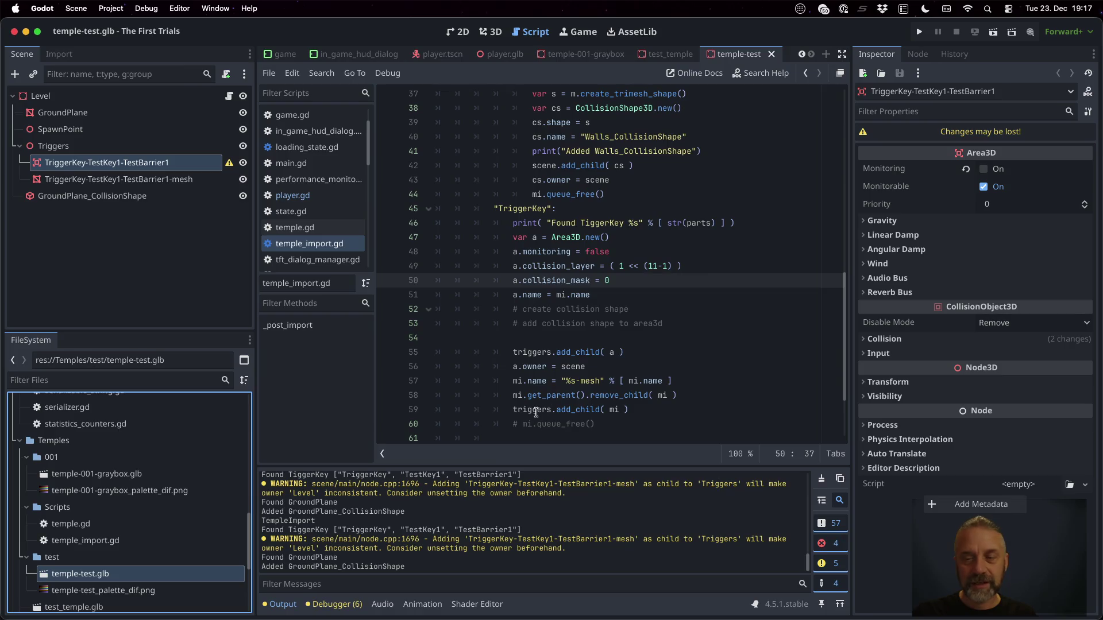
click(922, 339)
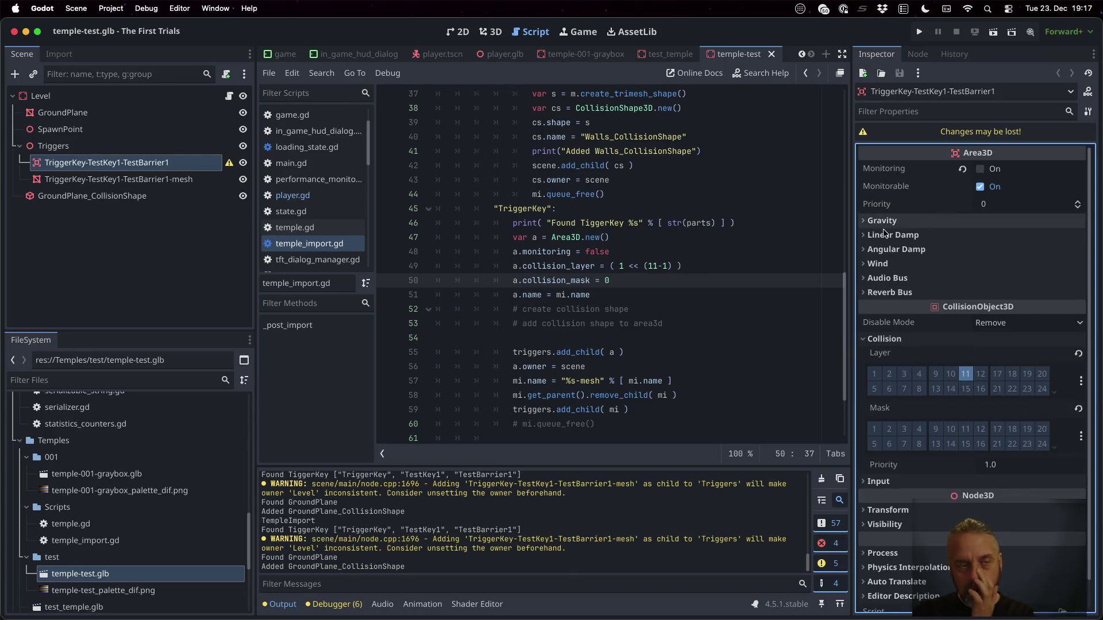
click(775, 294)
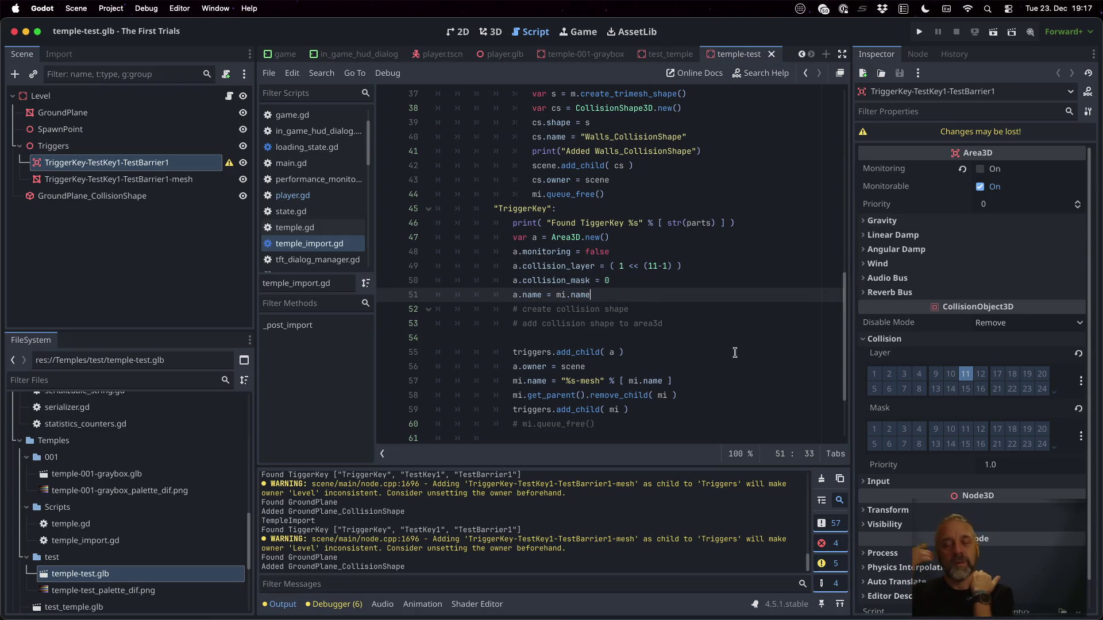
Add var m = mi.mesh under the print line, followed by a null check that does continue.
scroll(735, 352, up, 2)
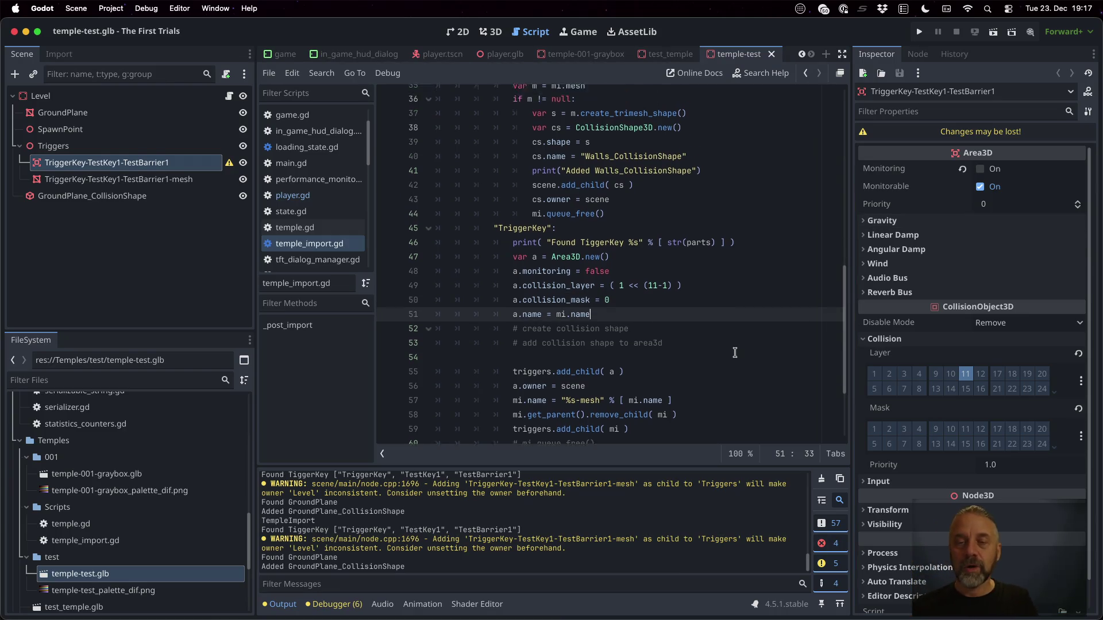
scroll(735, 353, down, 1)
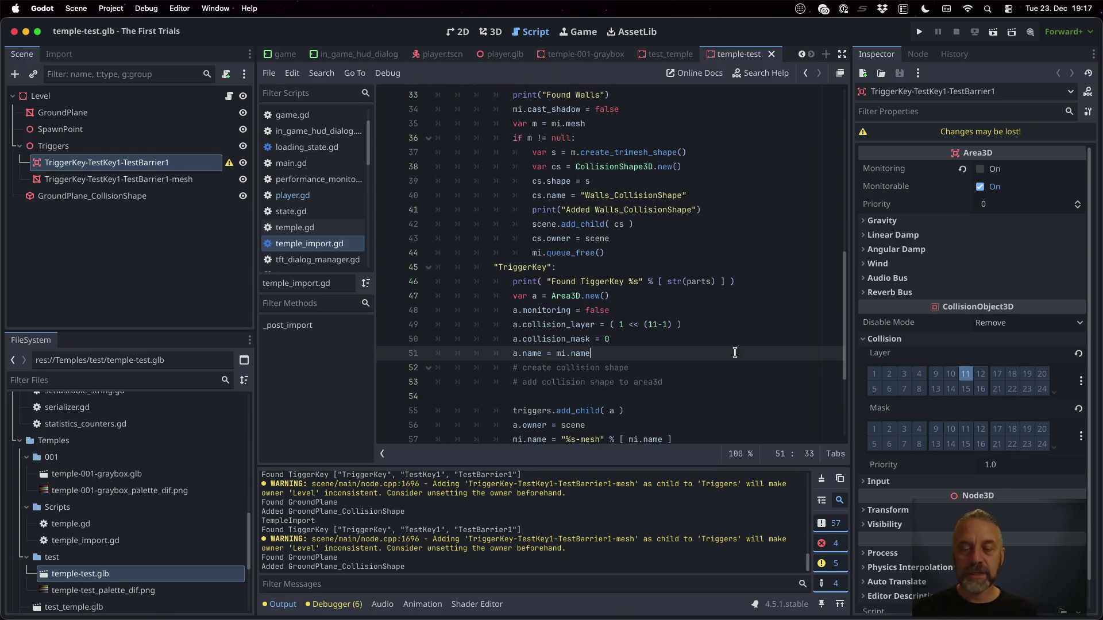
key(Return)
key(Return)
text(var m)
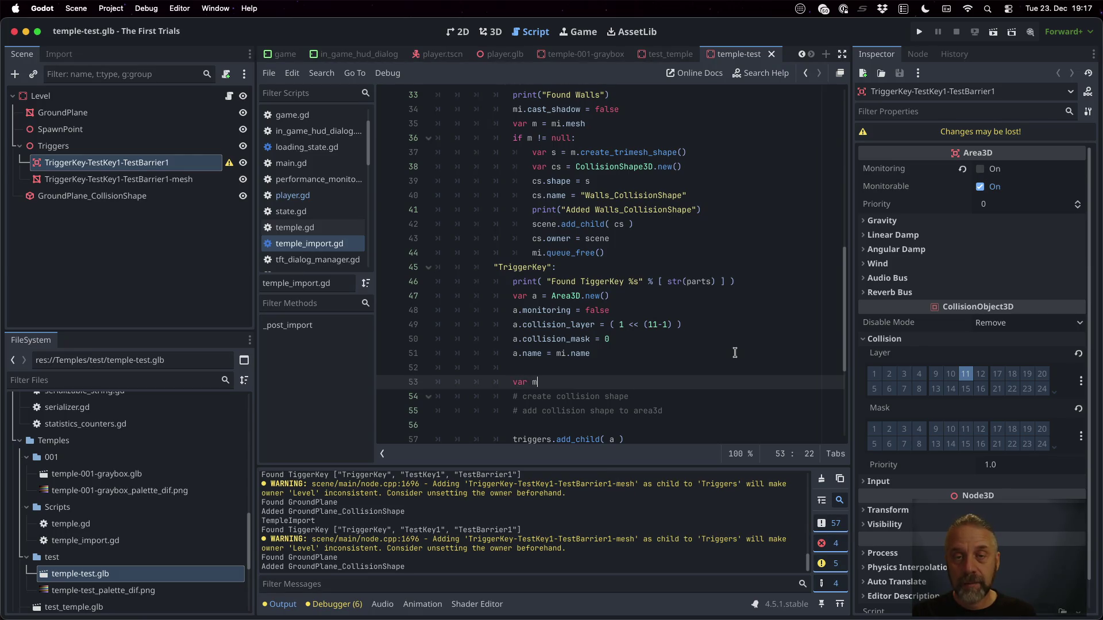
text( = mi.)
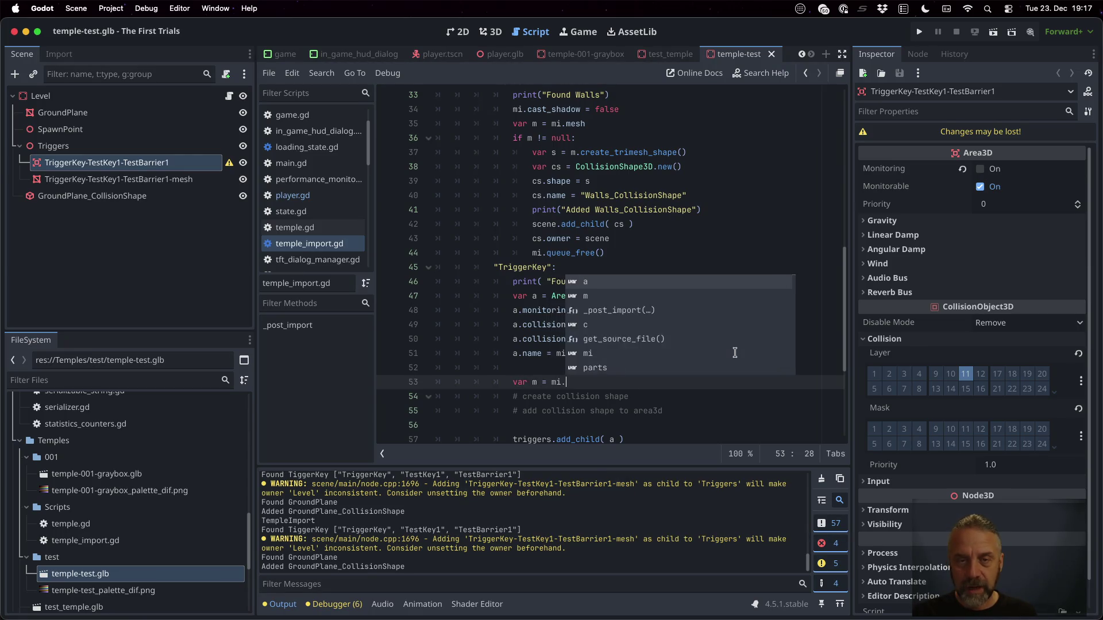
text(mesh)
key(Escape)
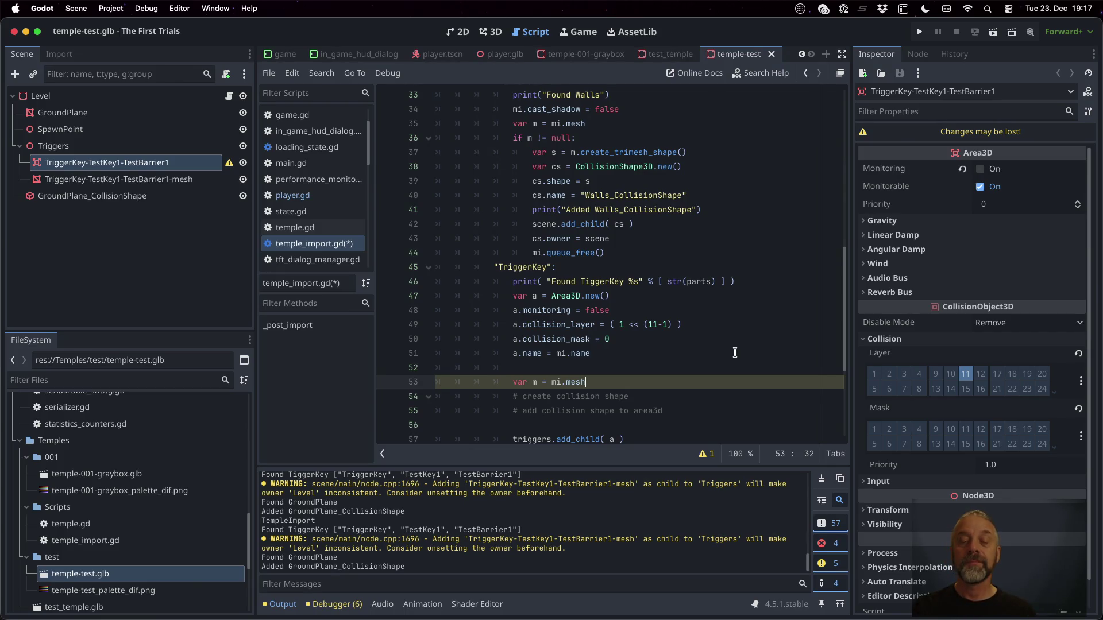
key(shift+Down)
key(alt+Up)
key(alt+Up)
key(alt+Up)
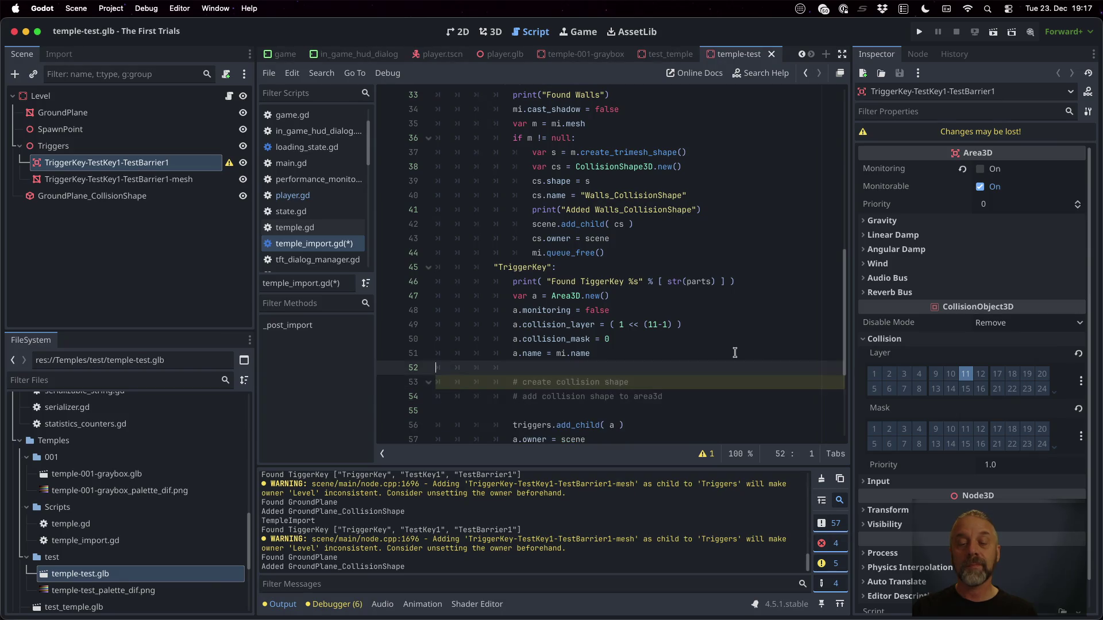
text(var m = mi.mesh)
key(Return)
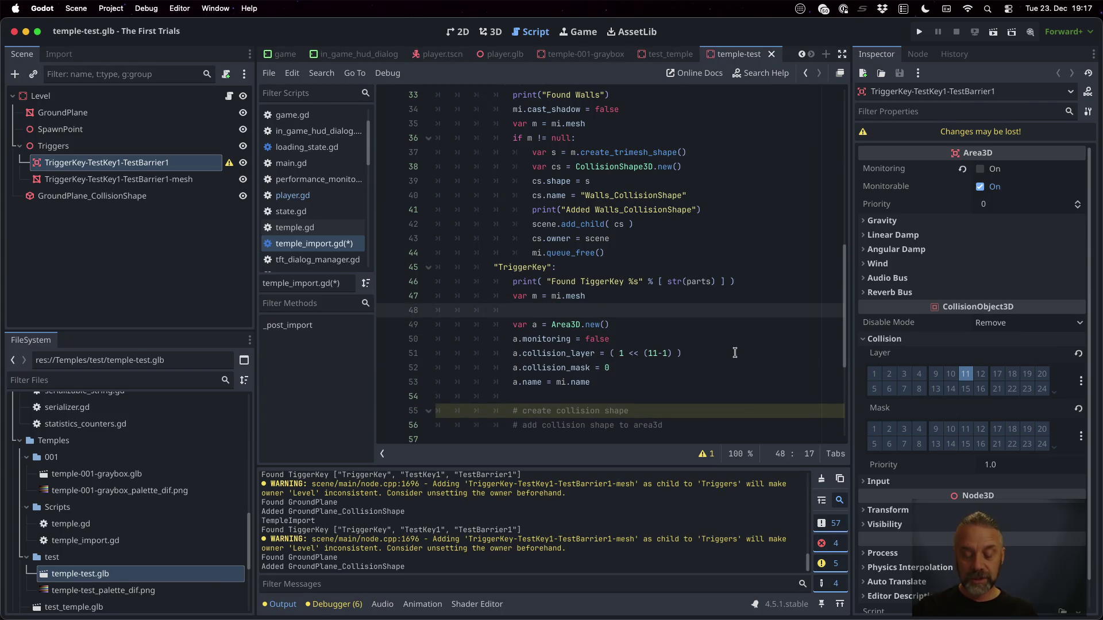
text(if m)
text(!)
text(== null:)
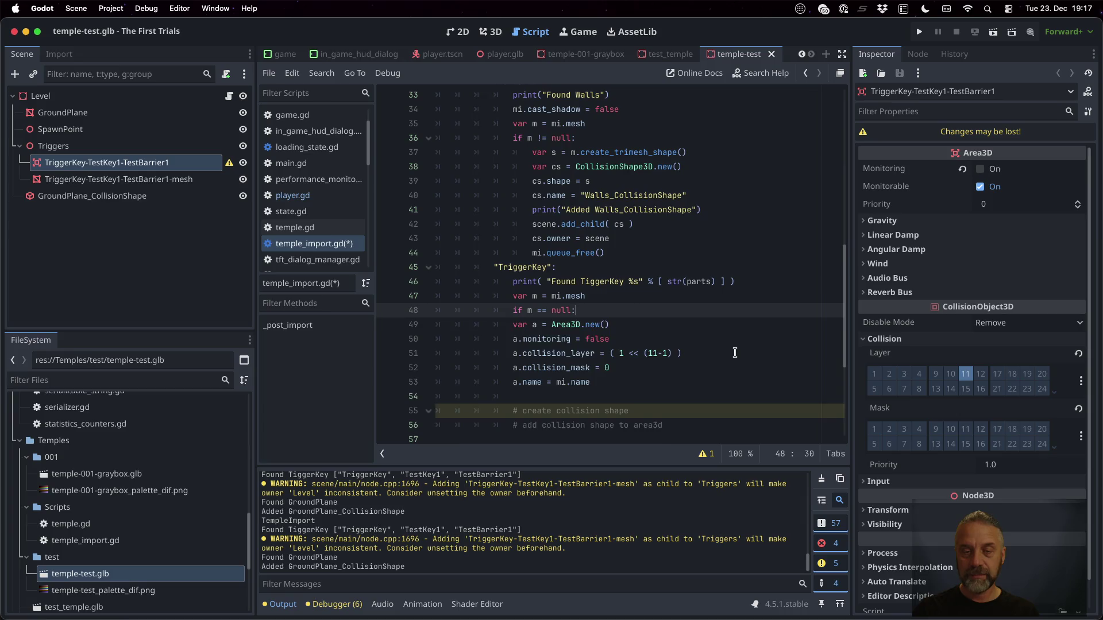
key(Return)
text(continue)
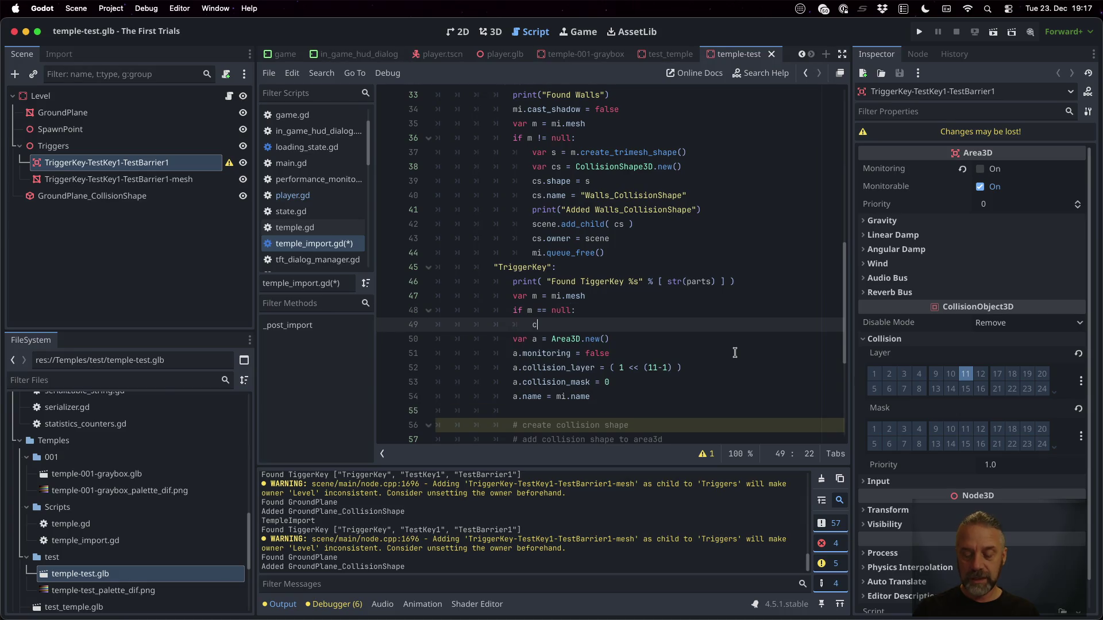
Insert an orange print_rich warning 'TriggerKey has no mesh -> skipping' before continue and save.
key(Up)
key(End)
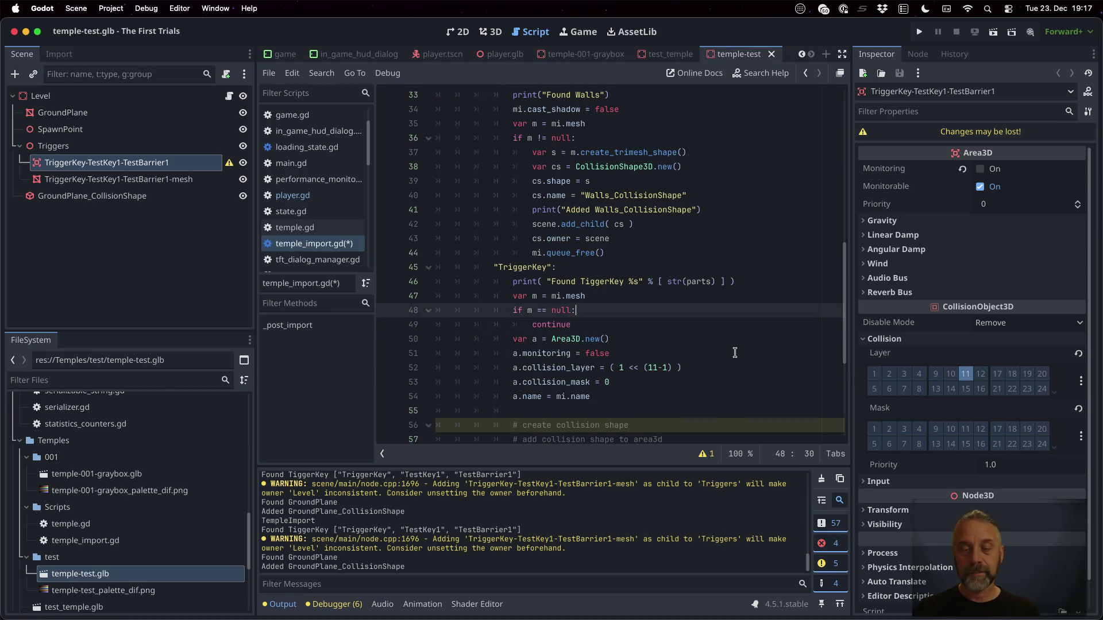
key(Return)
text(print_richt)
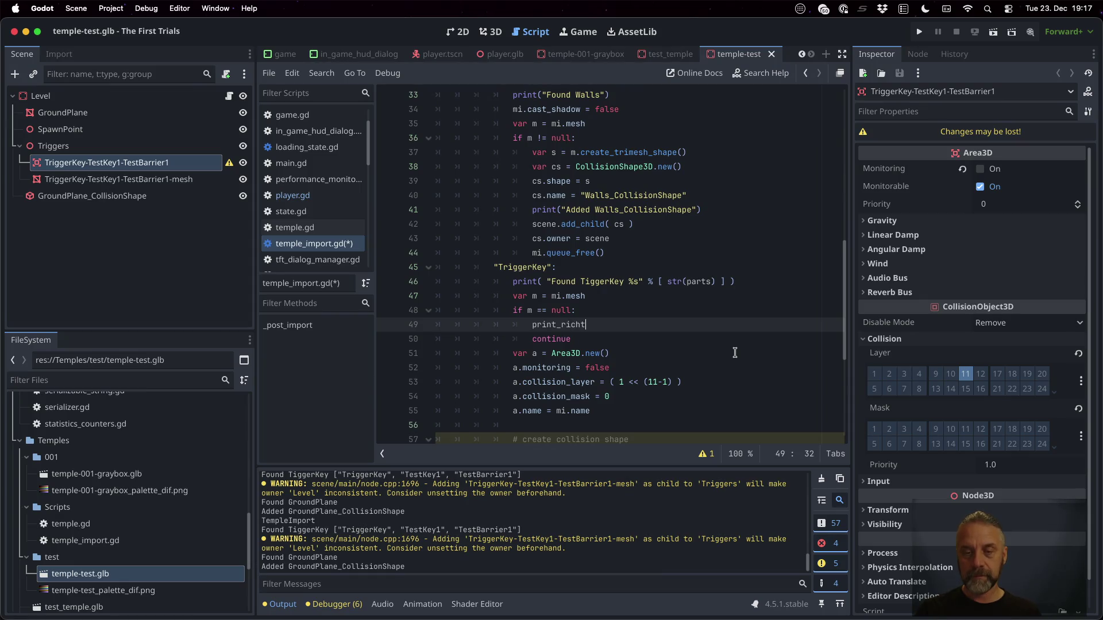
key(BackSpace)
text((")
text([color=ro)
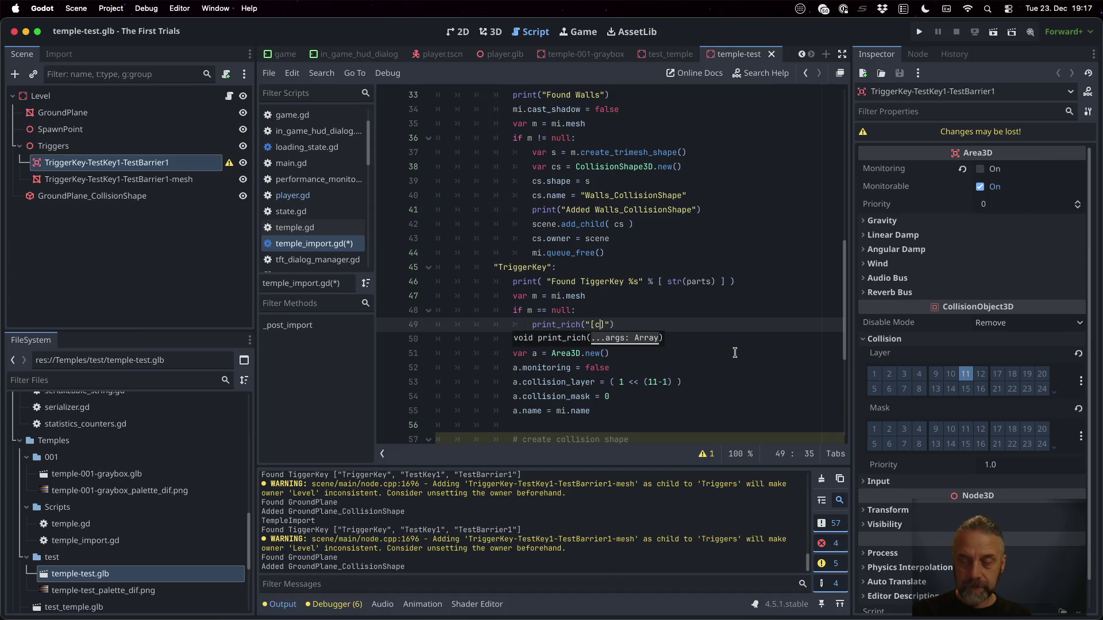
key(BackSpace)
key(BackSpace)
text(orange])
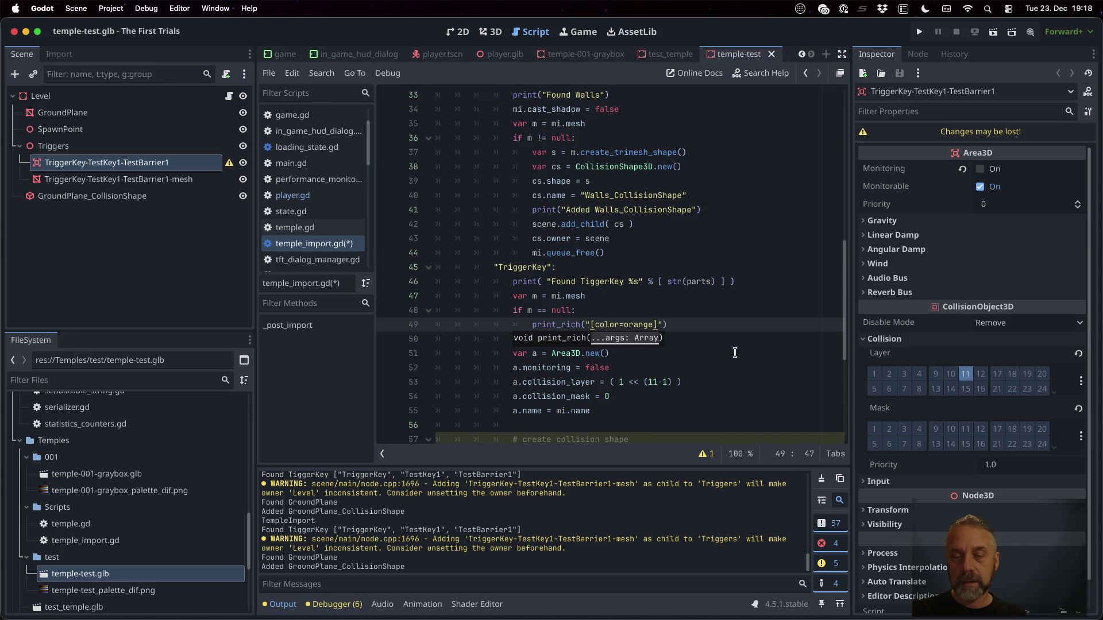
text( TriggerKey has no mesh -> skipping)
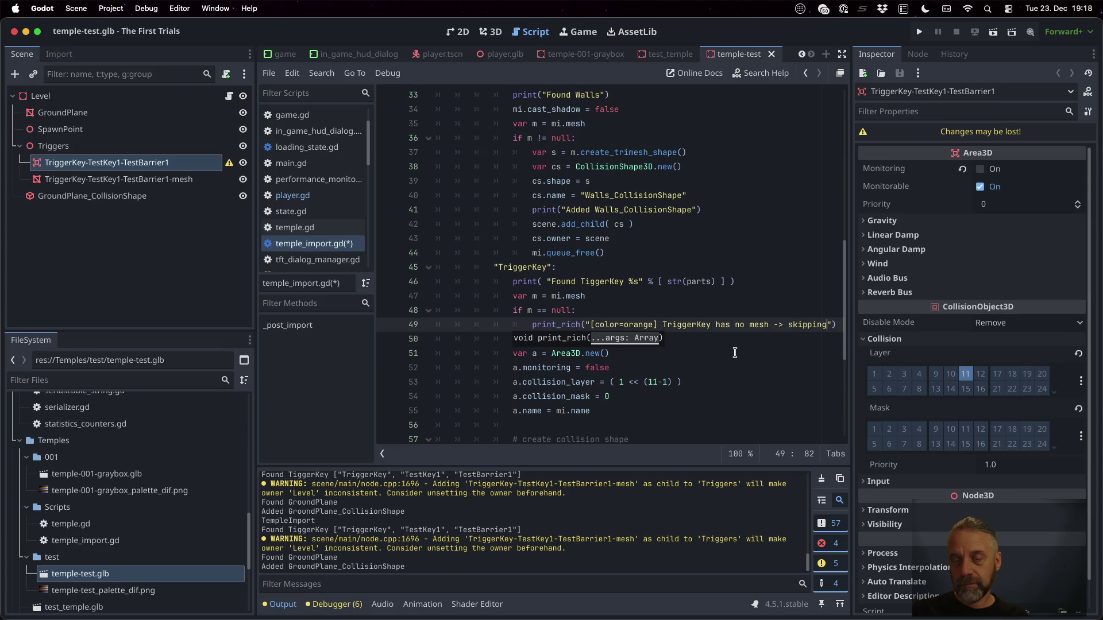
key(Up)
key(Up)
key(Up)
key(Home)
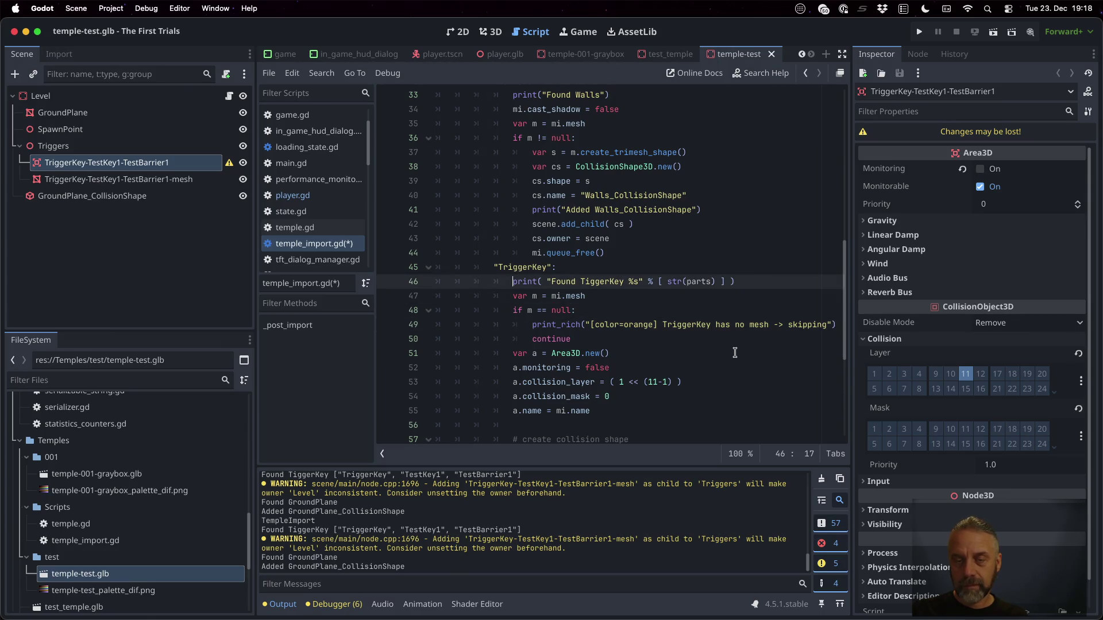
key(Down)
key(Down)
key(Down)
key(End)
key(Down)
key(Return)
key(ctrl+s)
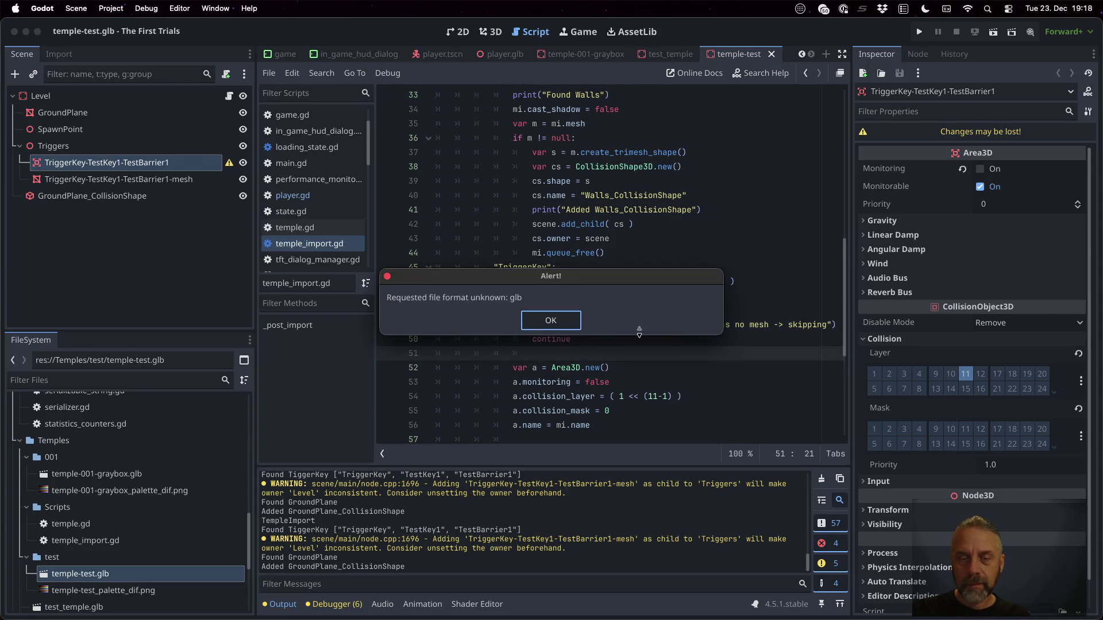
Dismiss the glb format alert, reimport temple-test.glb, and correct the null comparison to ==.
click(555, 329)
right_click(120, 573)
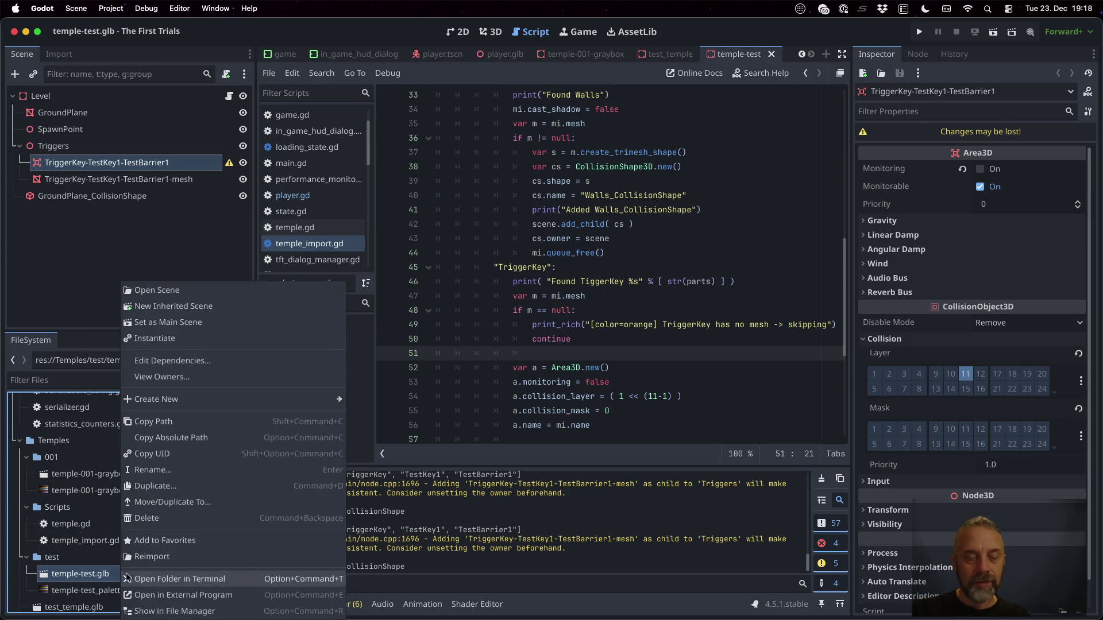
click(171, 553)
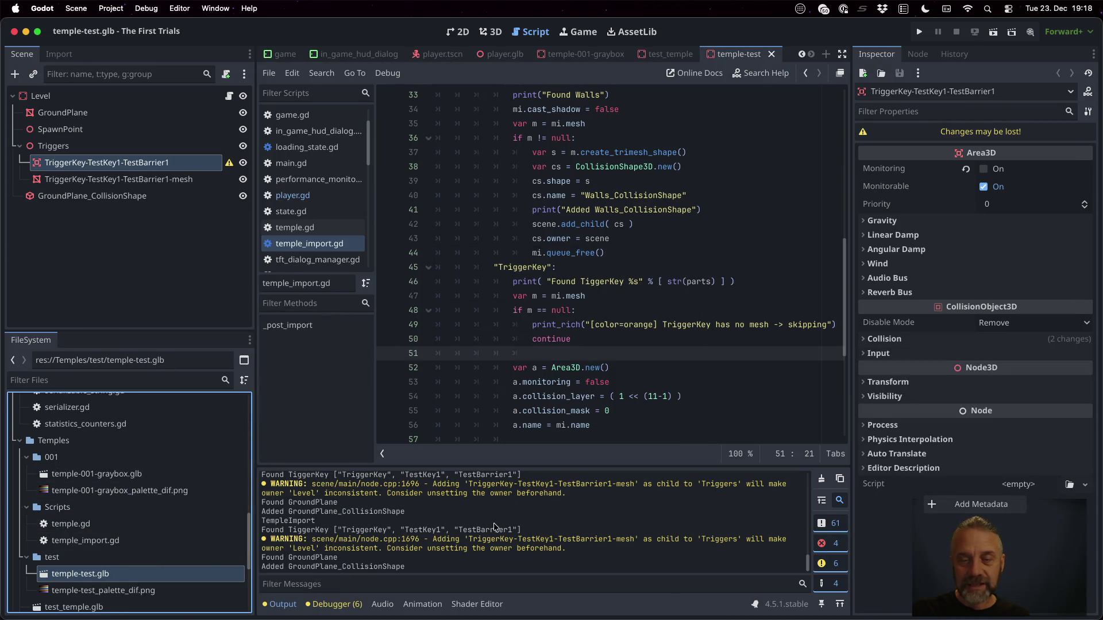
click(539, 310)
key(BackSpace)
text(=)
Add a temporary 'm = null' line and save to reimport with a forced null mesh.
click(602, 295)
key(Return)
text(m)
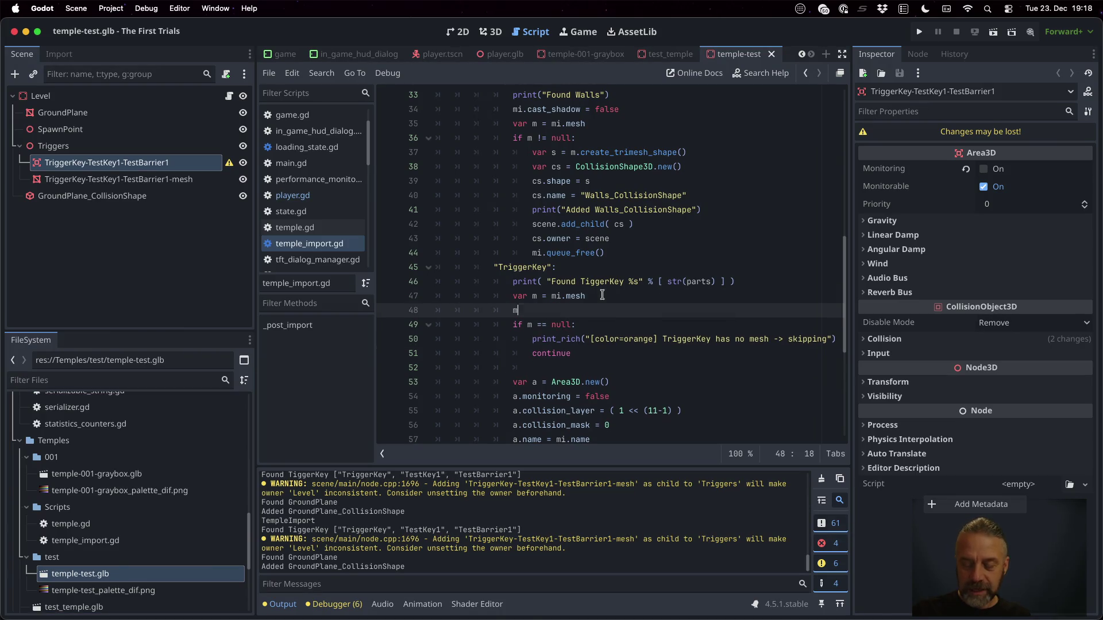
text( = null)
key(ctrl+s)
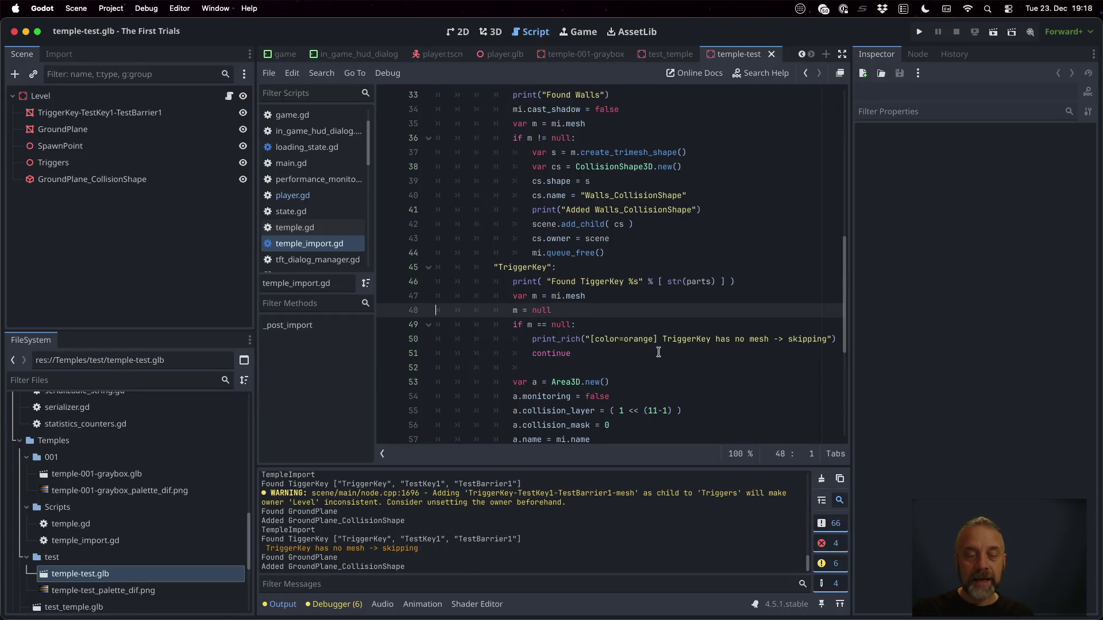
Delete the temporary 'm = null' line, save again, and dismiss the glb format alert.
key(ctrl+shift+k)
key(ctrl+s)
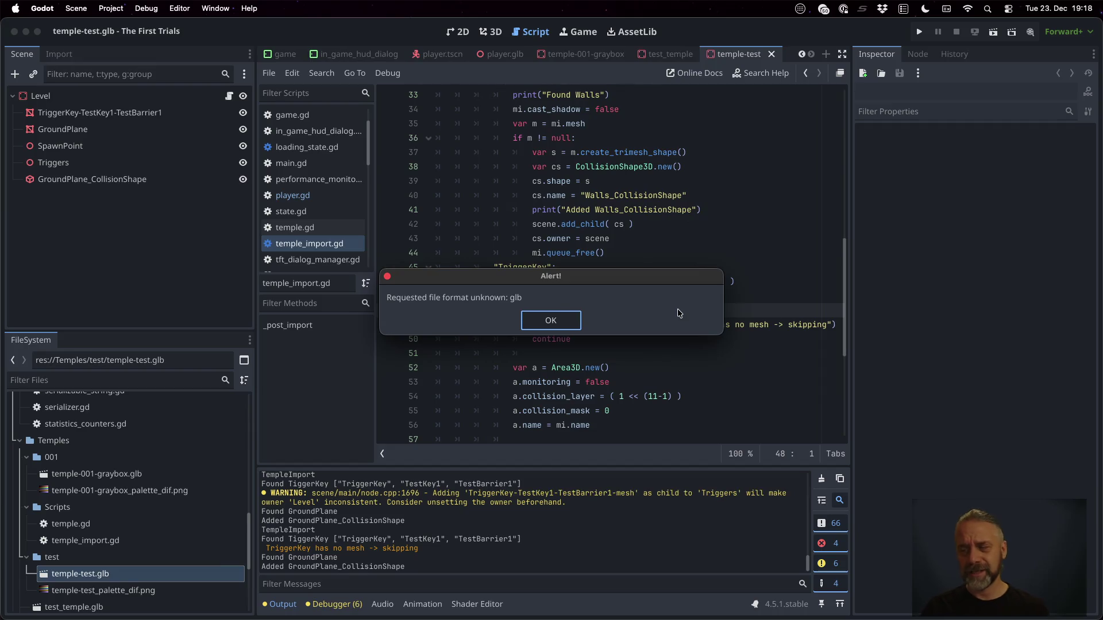
key(Return)
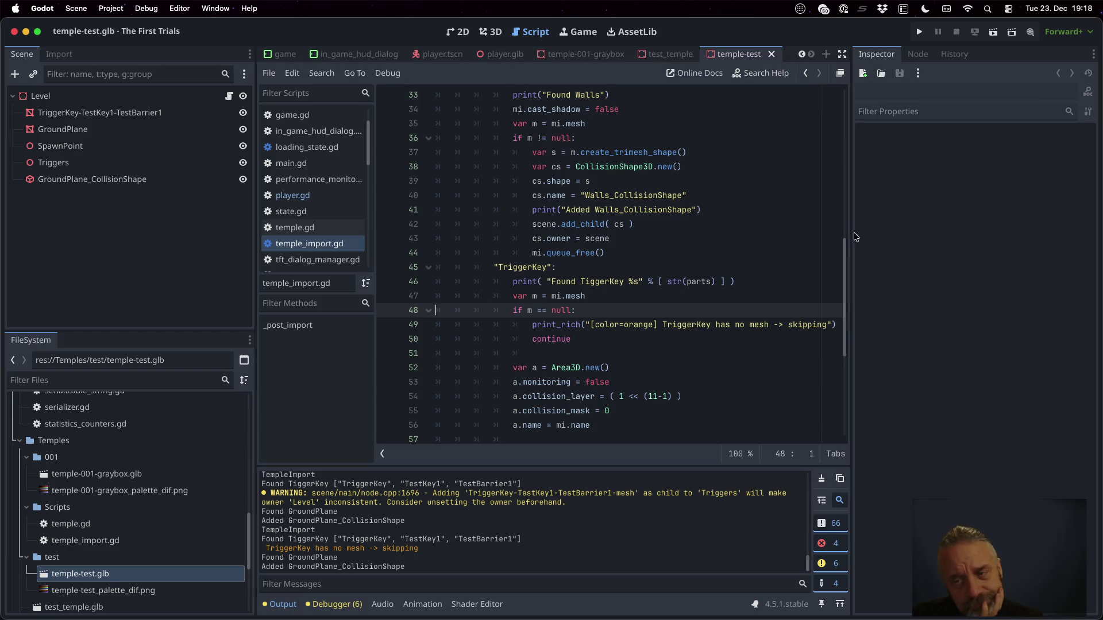
drag(853, 237, 923, 237)
click(720, 282)
scroll(632, 241, down, 3)
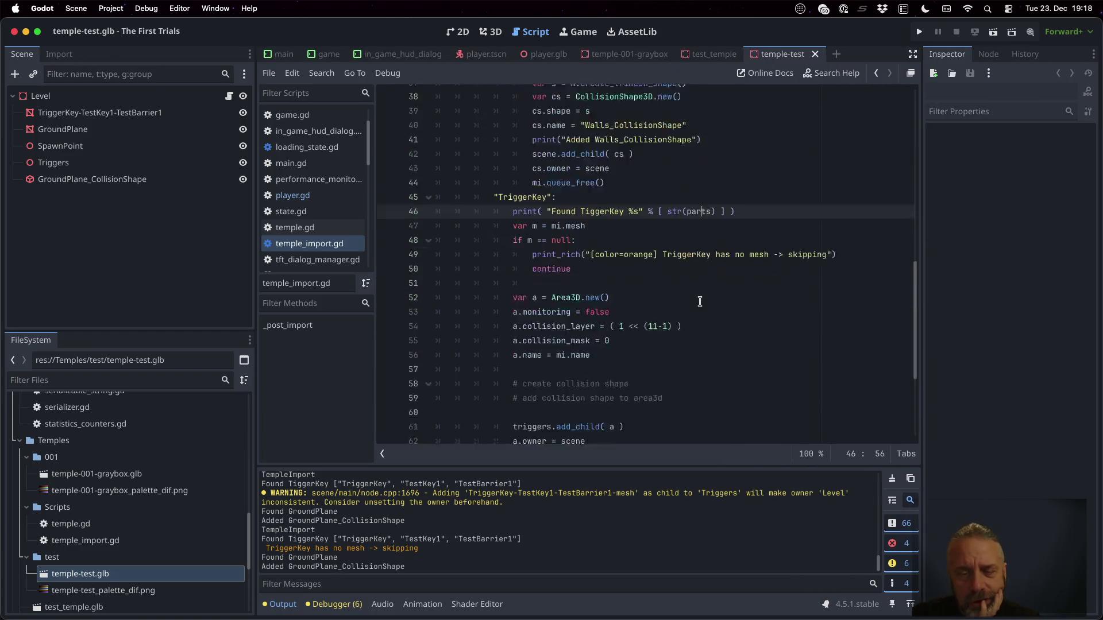
Above '# create collision shape', add var s = CollisionShape3D.new() via autocomplete.
click(573, 339)
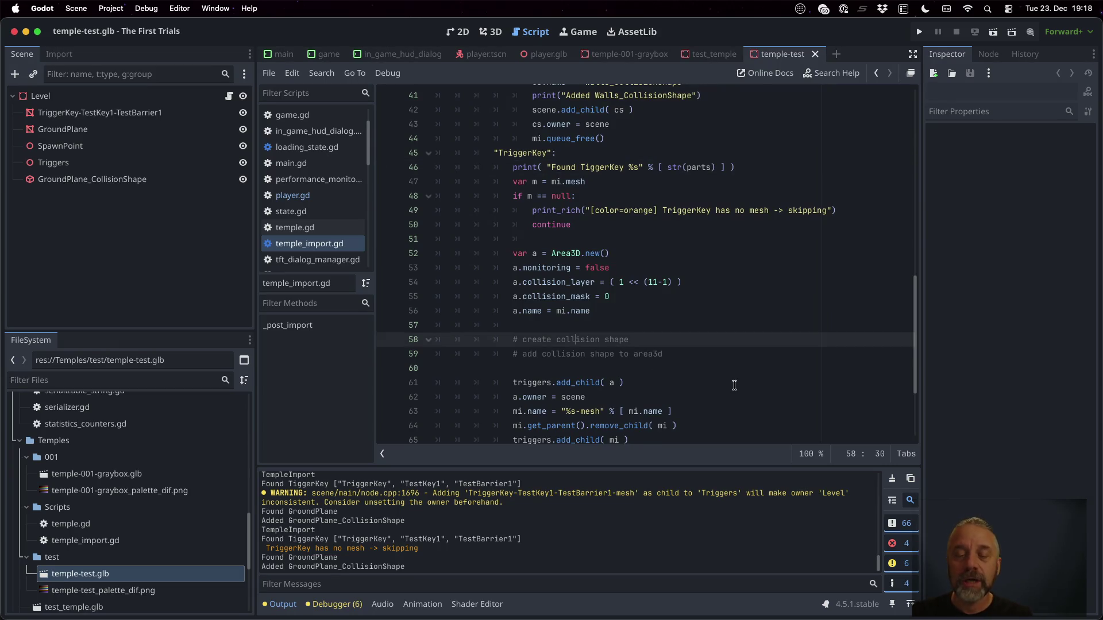
scroll(734, 385, up, 2)
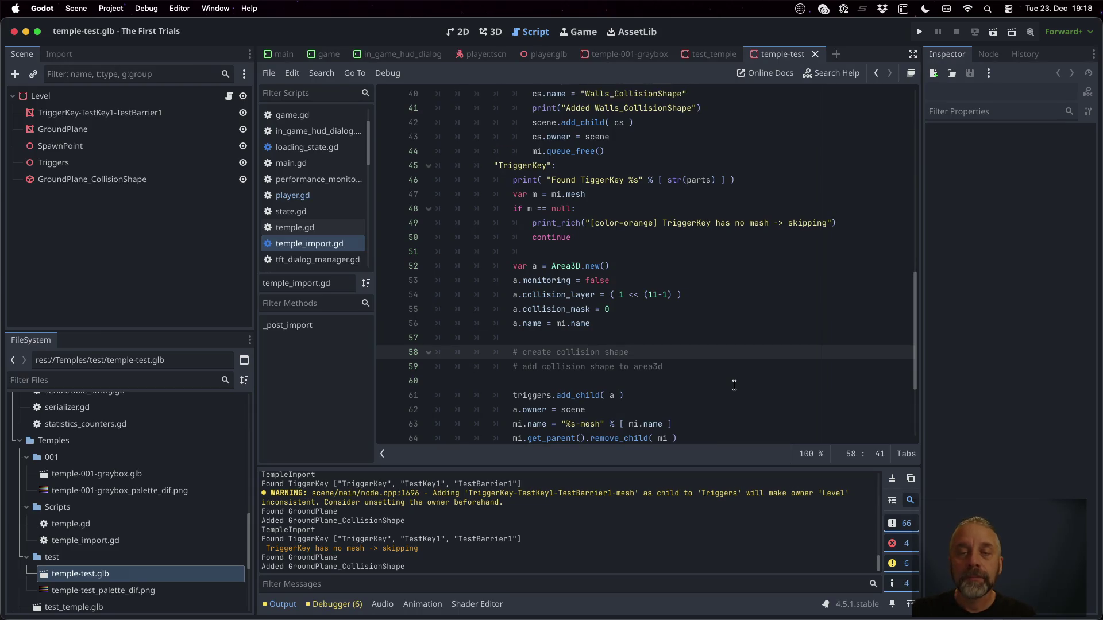
scroll(733, 385, up, 1)
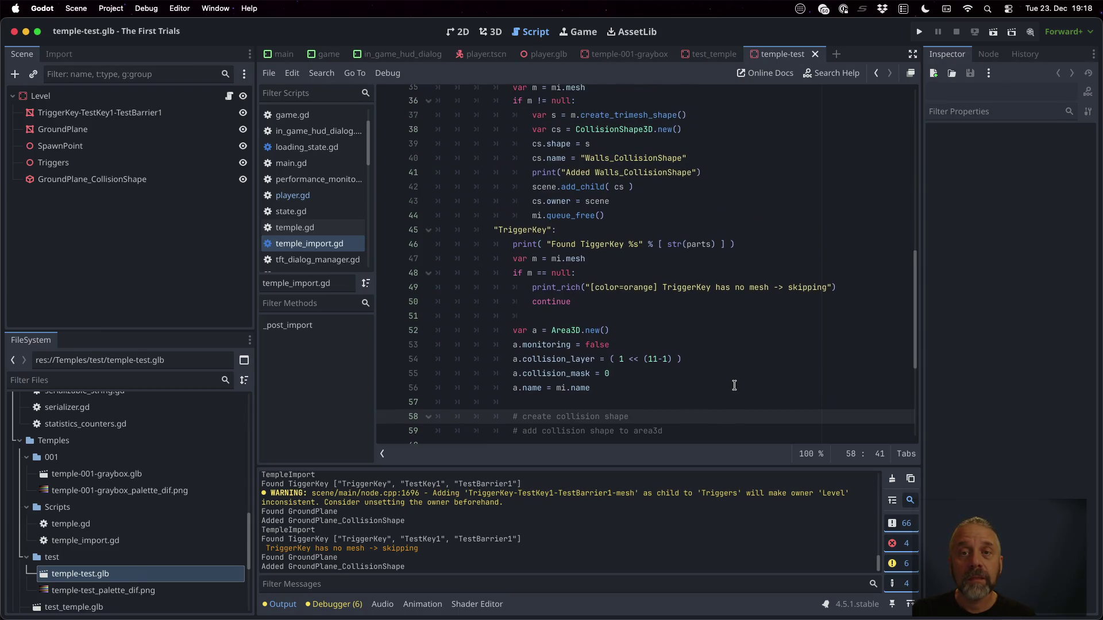
scroll(734, 385, down, 1)
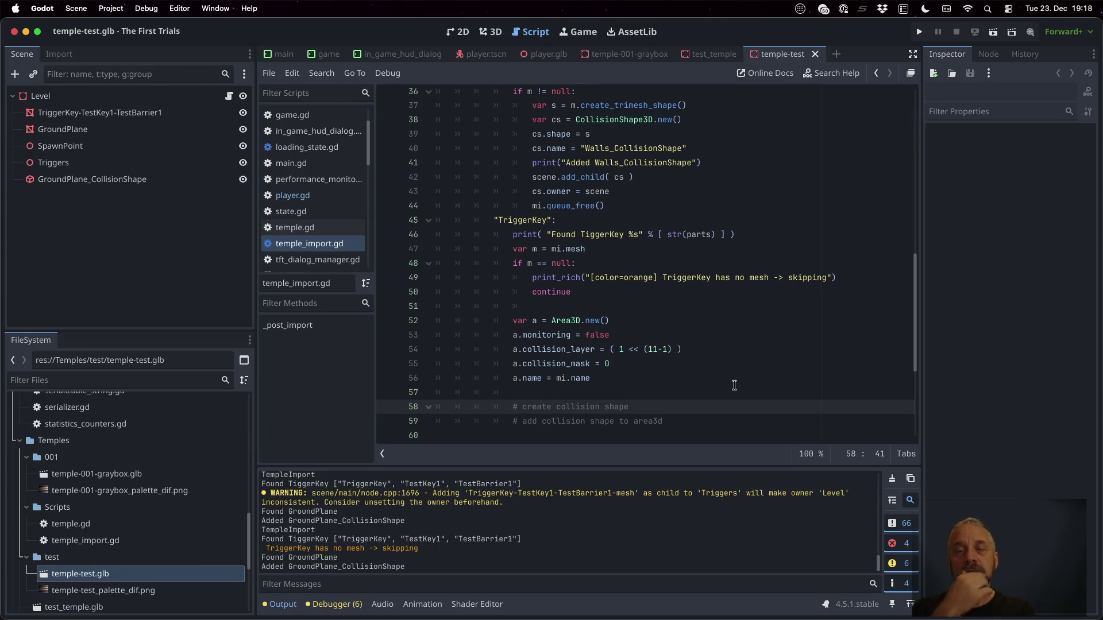
key(Home)
key(Return)
key(Up)
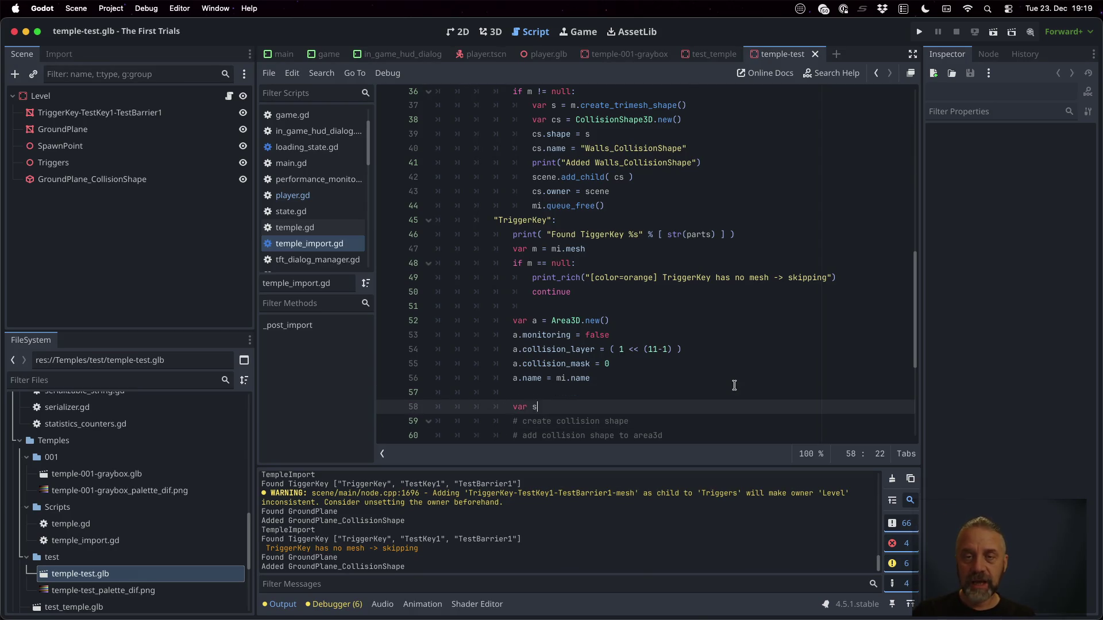
text( = Co)
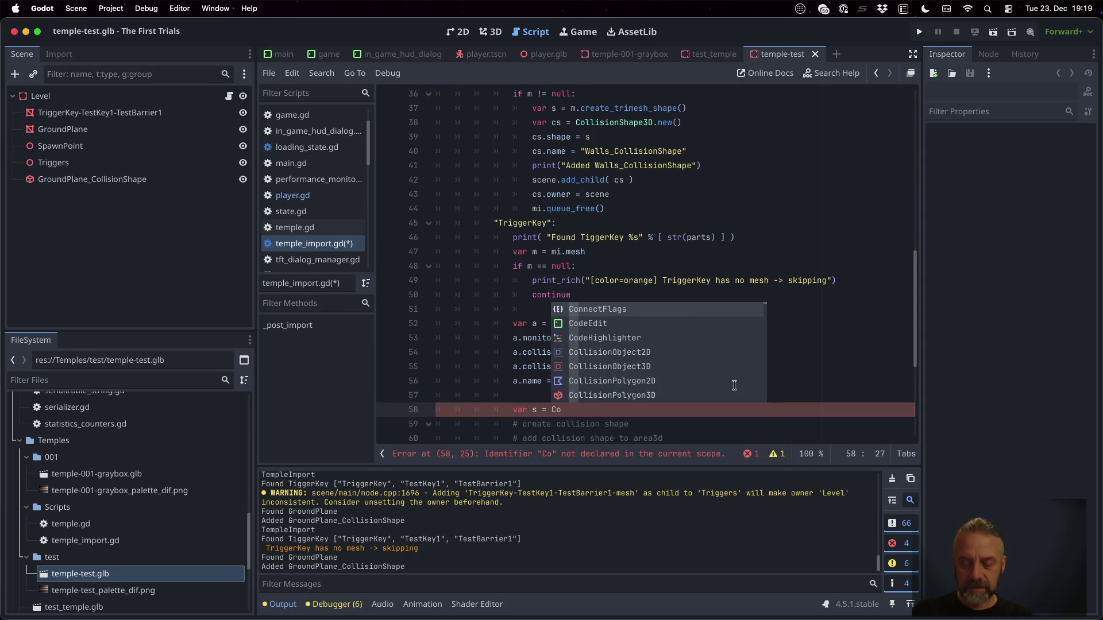
text(llisio)
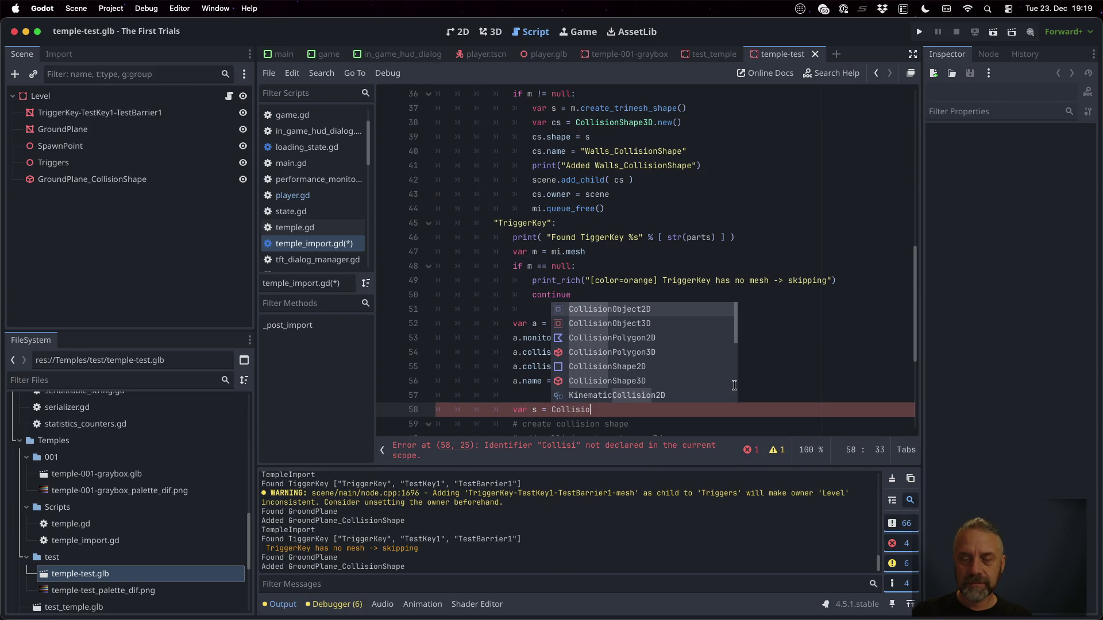
text(nSh)
key(Down)
key(Return)
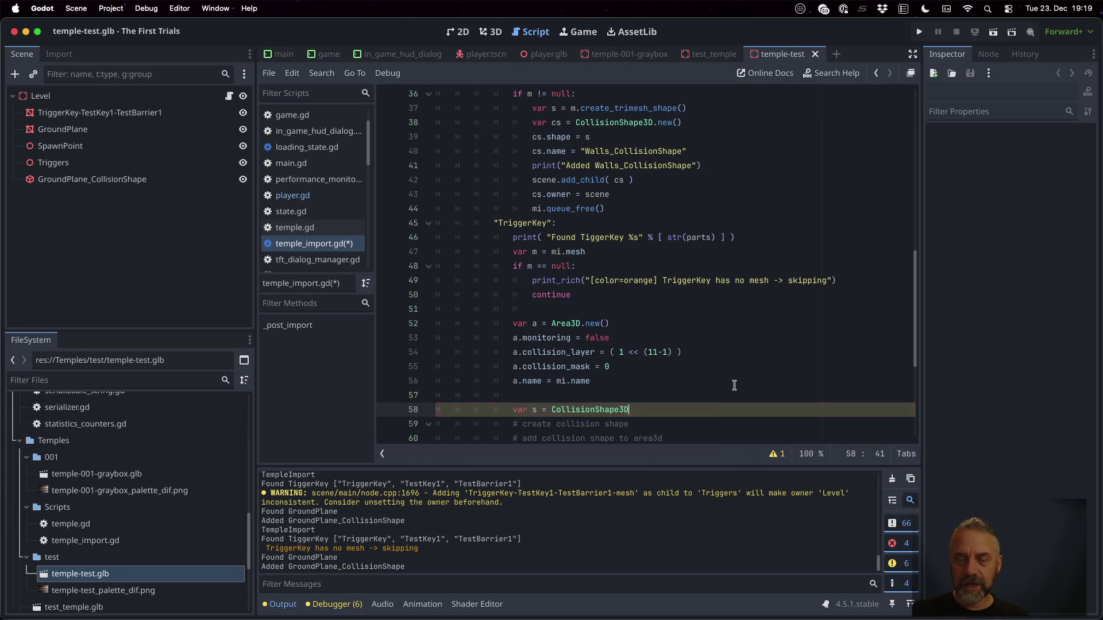
text(.new()
Add cs.shape = m.create_convex_shape() on the next line and open its documentation.
key(Return)
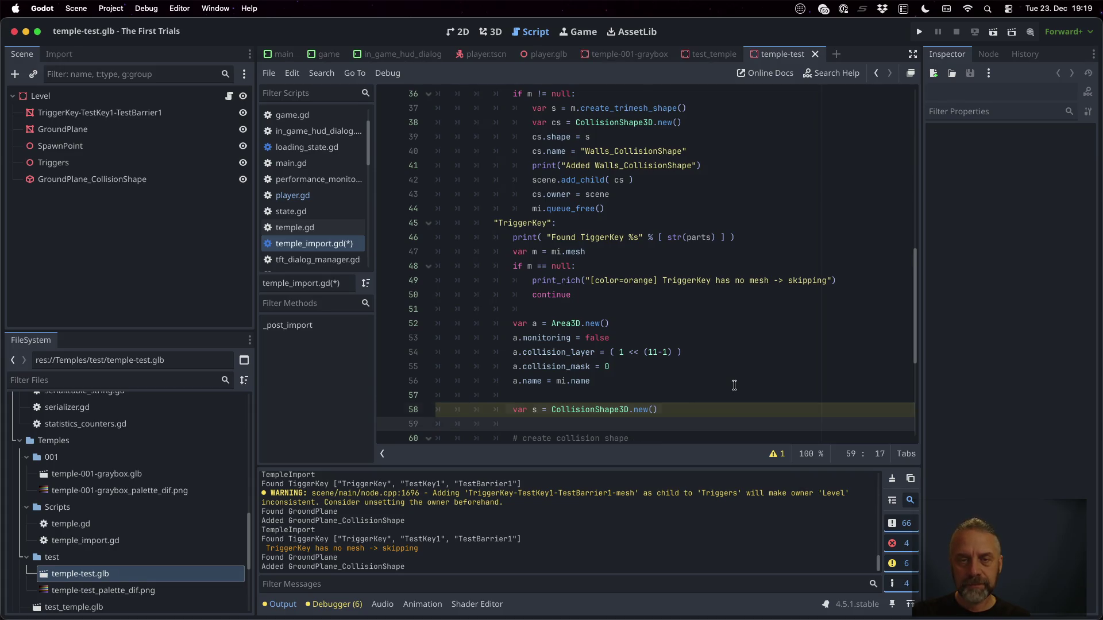
text(cs.)
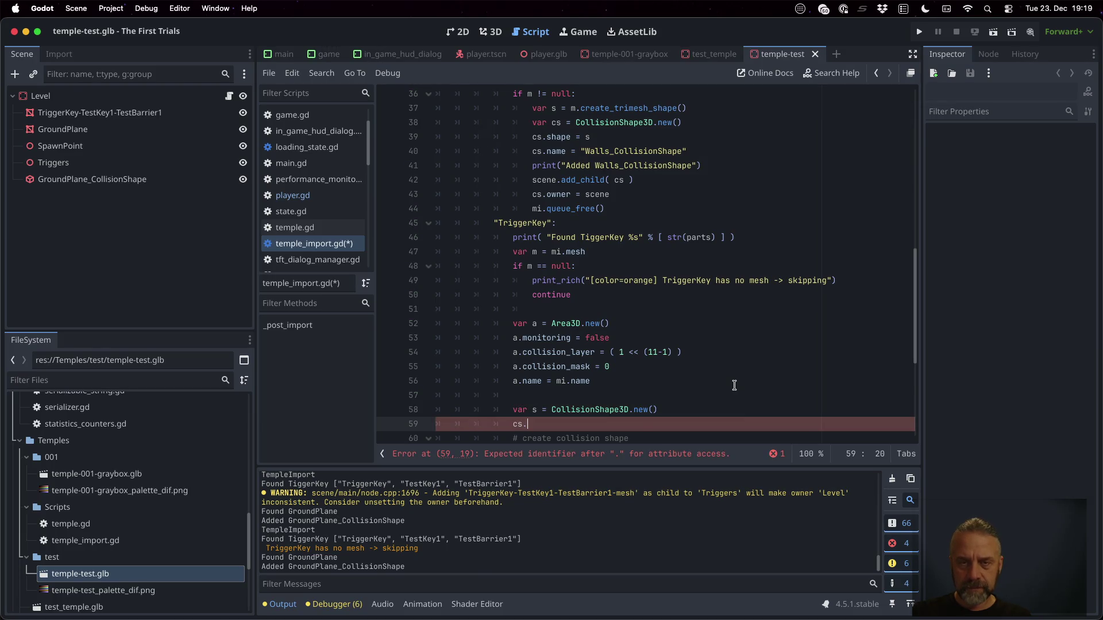
text(shape = m.crea)
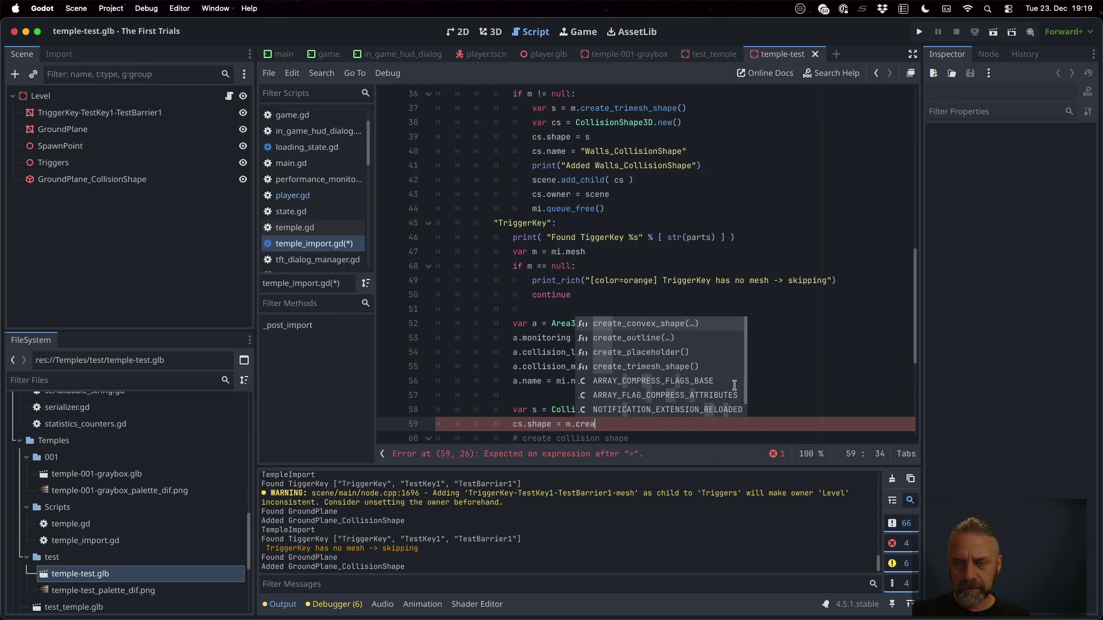
key(Return)
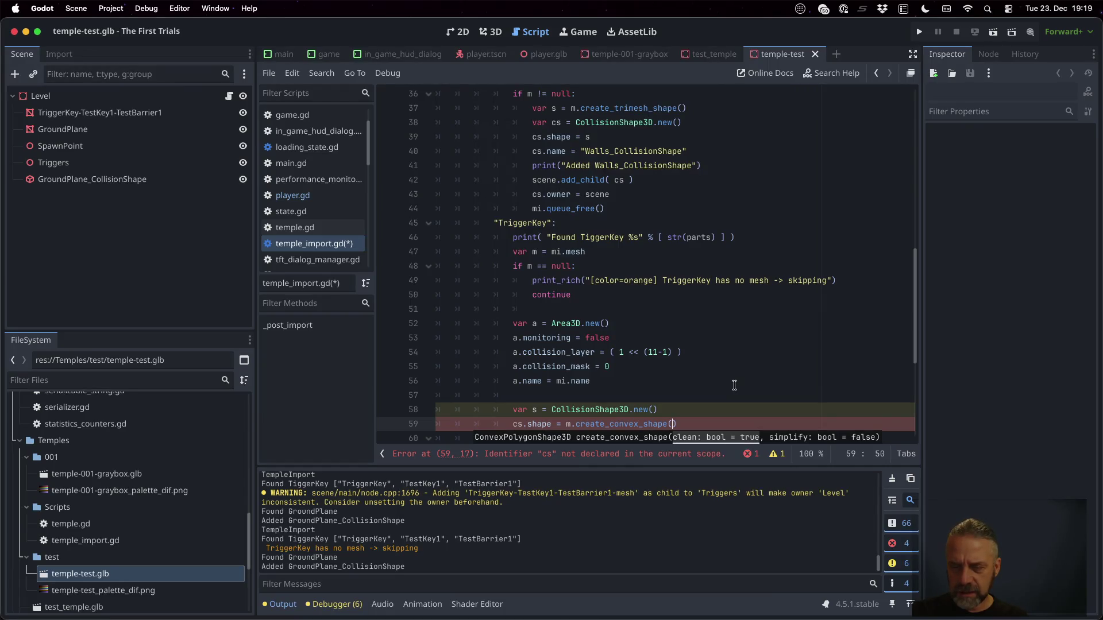
super+click(614, 424)
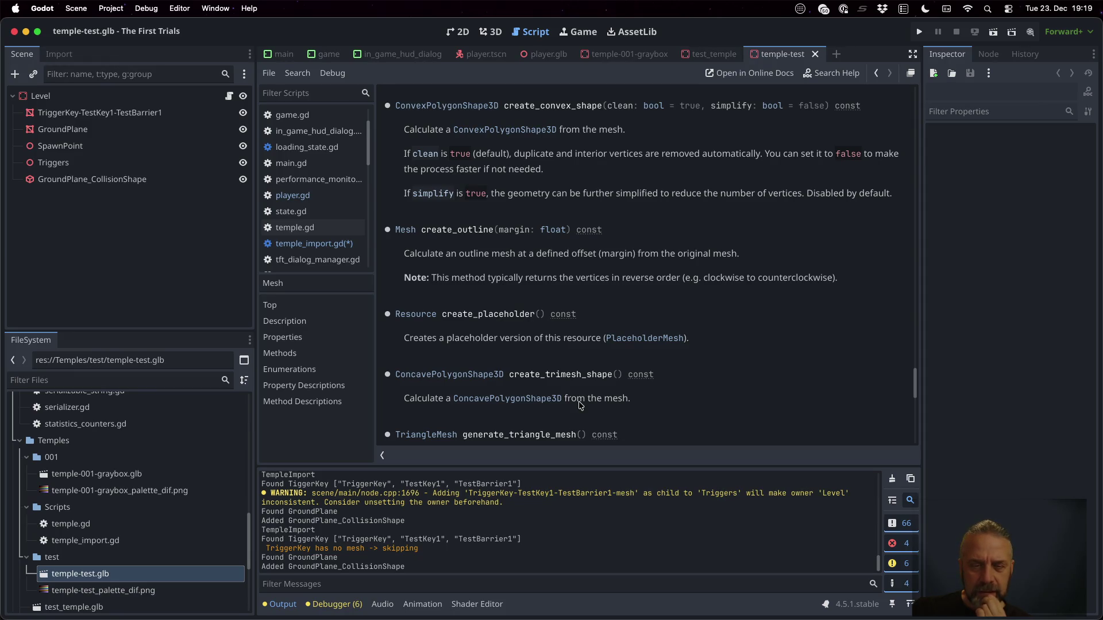
Scroll the Mesh help page to read create_convex_shape and its clean and simplify parameters.
scroll(579, 405, up, 3)
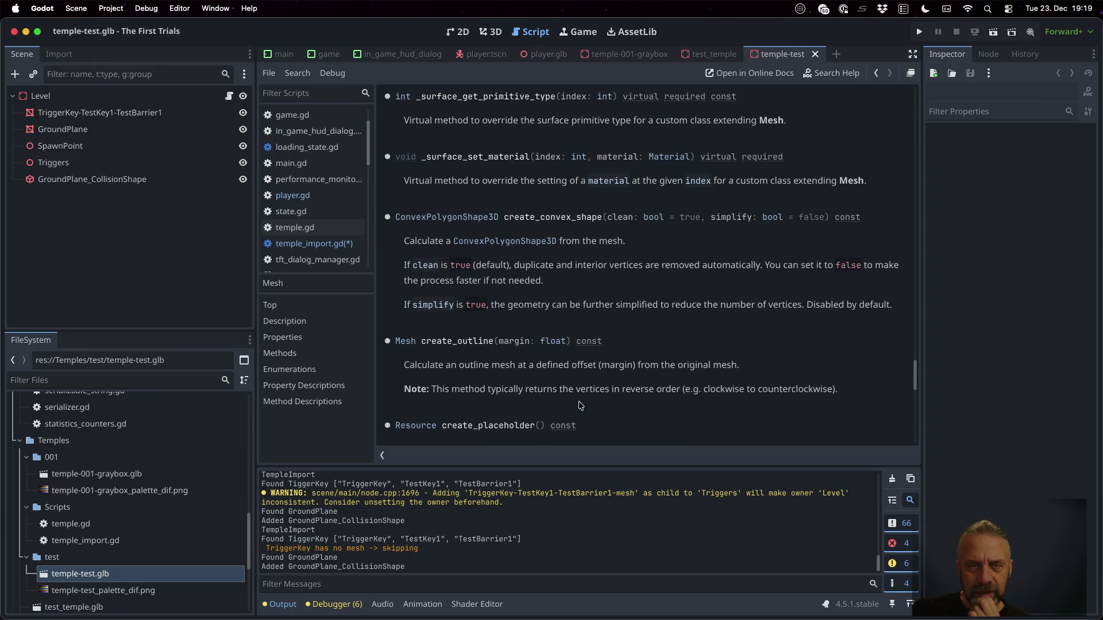
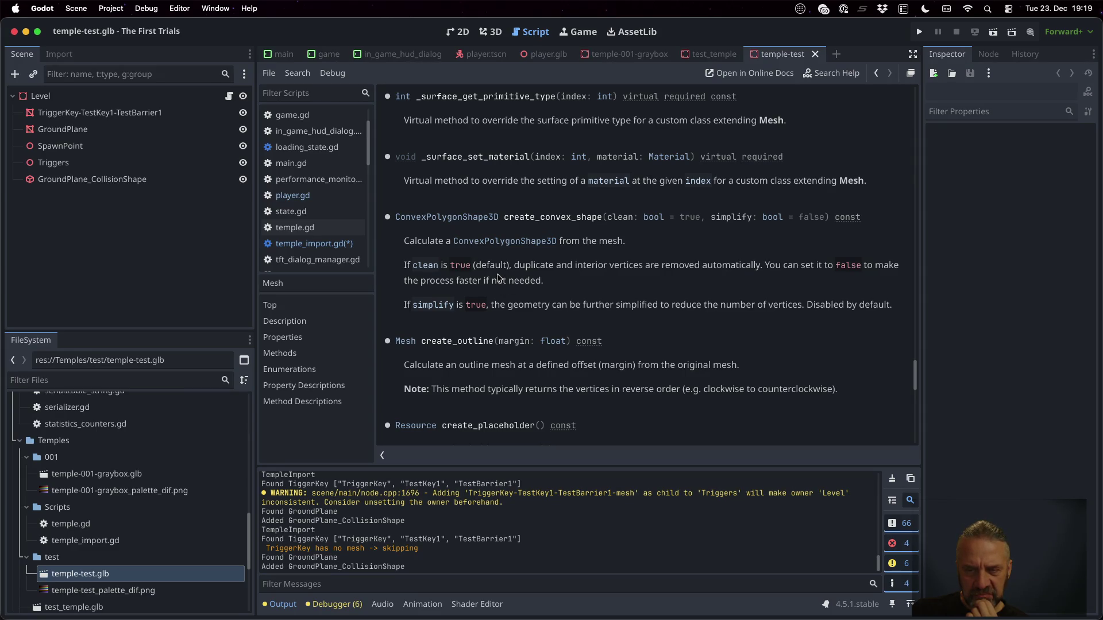
In temple_import.gd, add the comment '# add collision shape to area3d' and rename variable s to cs.
scroll(498, 278, up, 3)
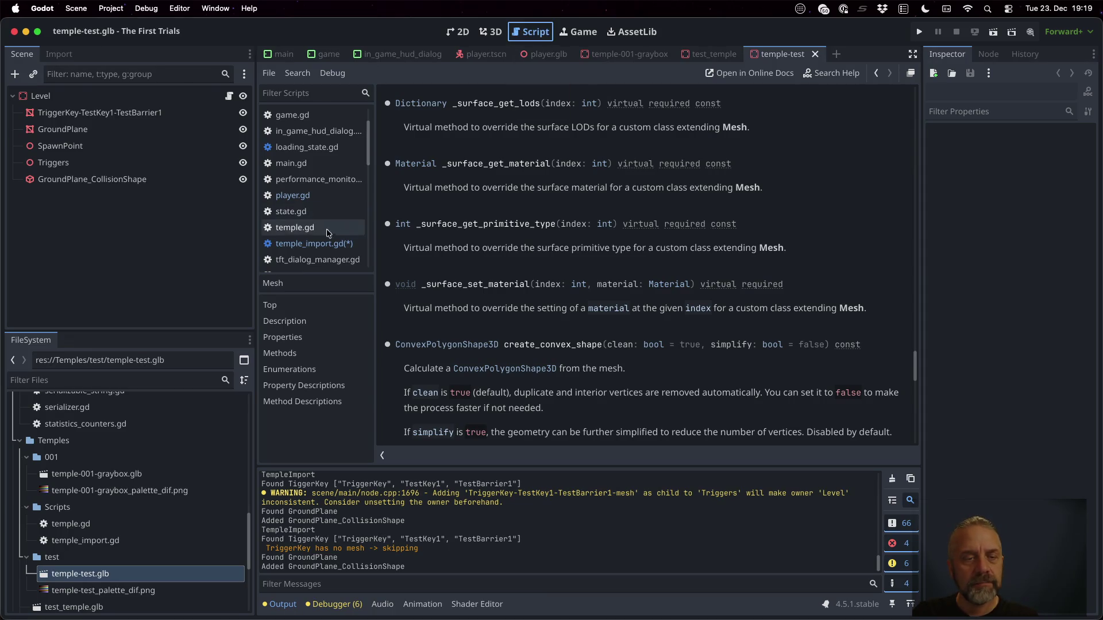
click(310, 243)
click(710, 437)
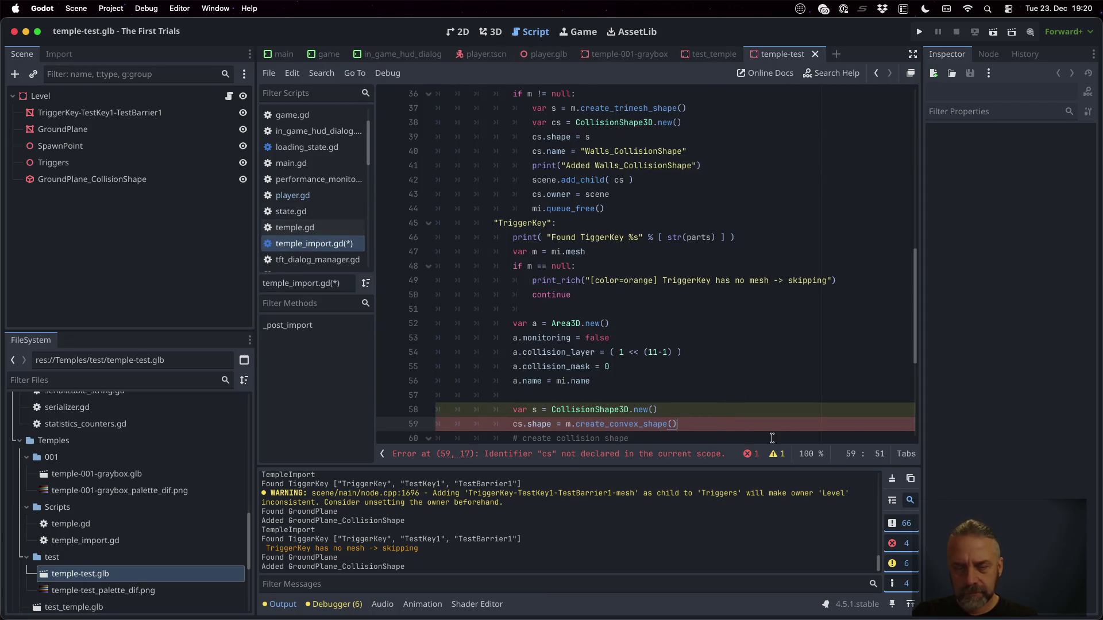
key(Return)
text(# add collision shape to area3d)
key(Up)
key(Up)
key(Up)
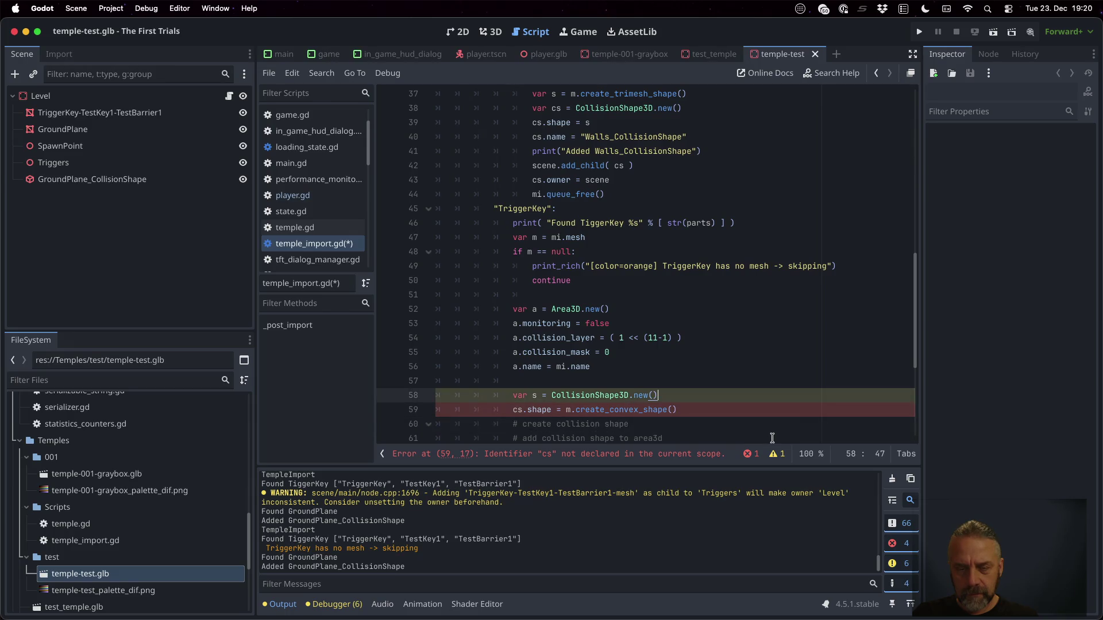
key(Right)
key(Right)
key(Right)
text(c)
key(Down)
Add a.add_child( cs ) and cs.owner = scene after the shape assignment.
scroll(772, 437, down, 2)
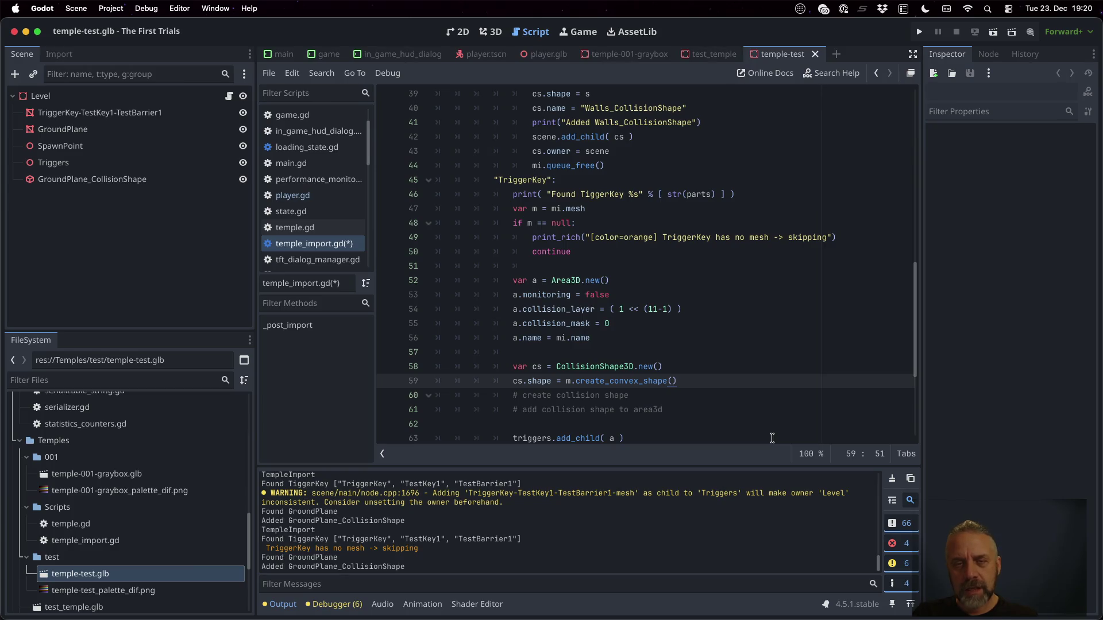
scroll(755, 382, up, 2)
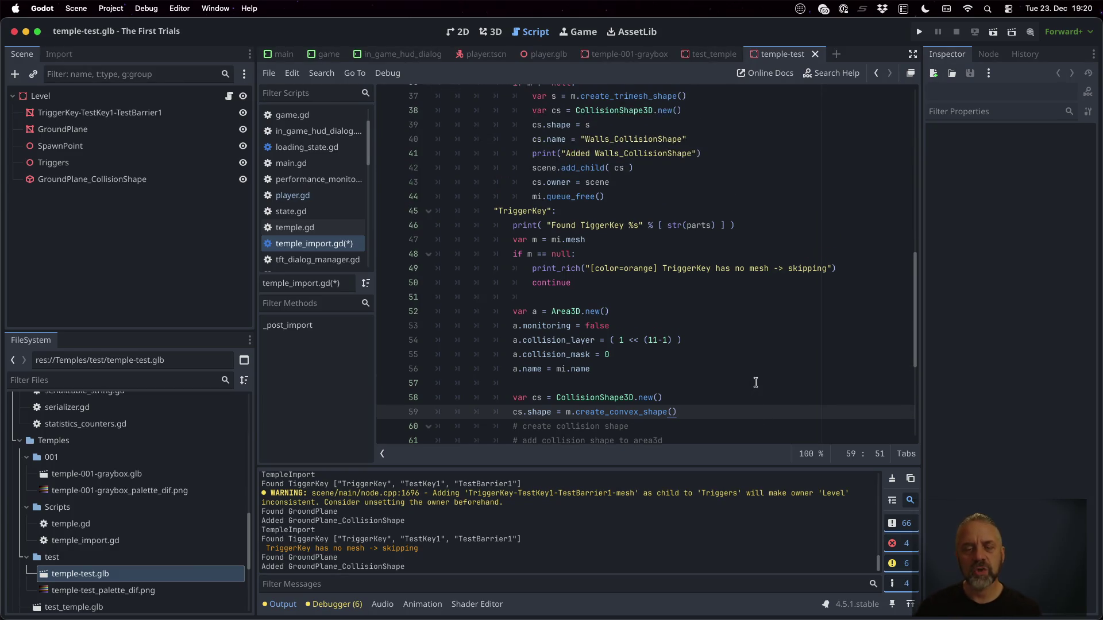
key(Return)
text(a.)
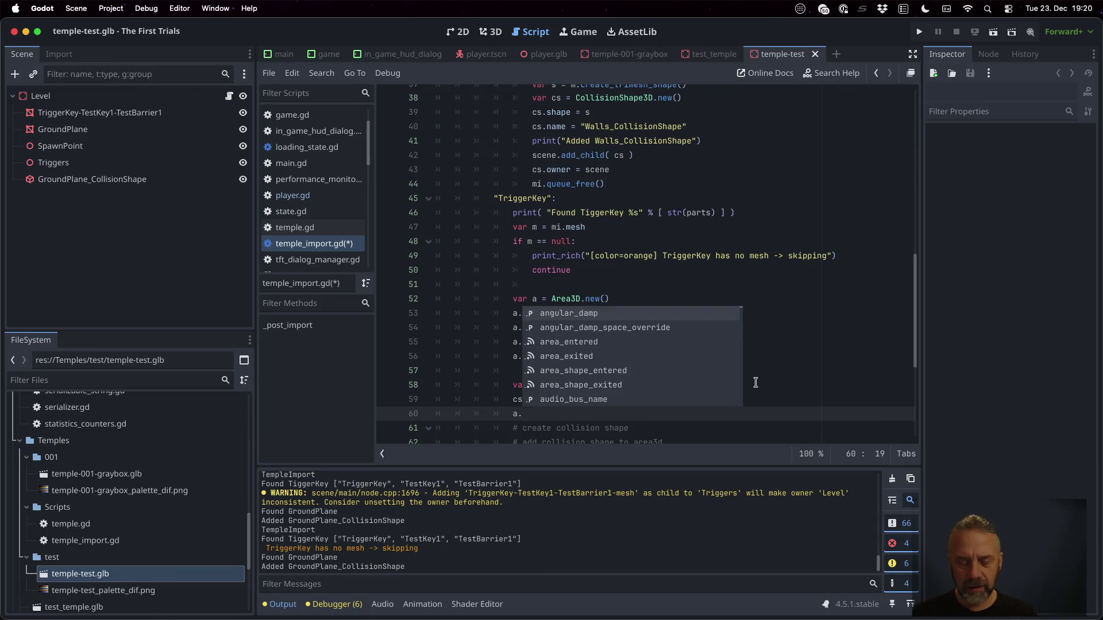
text(ad)
key(Down)
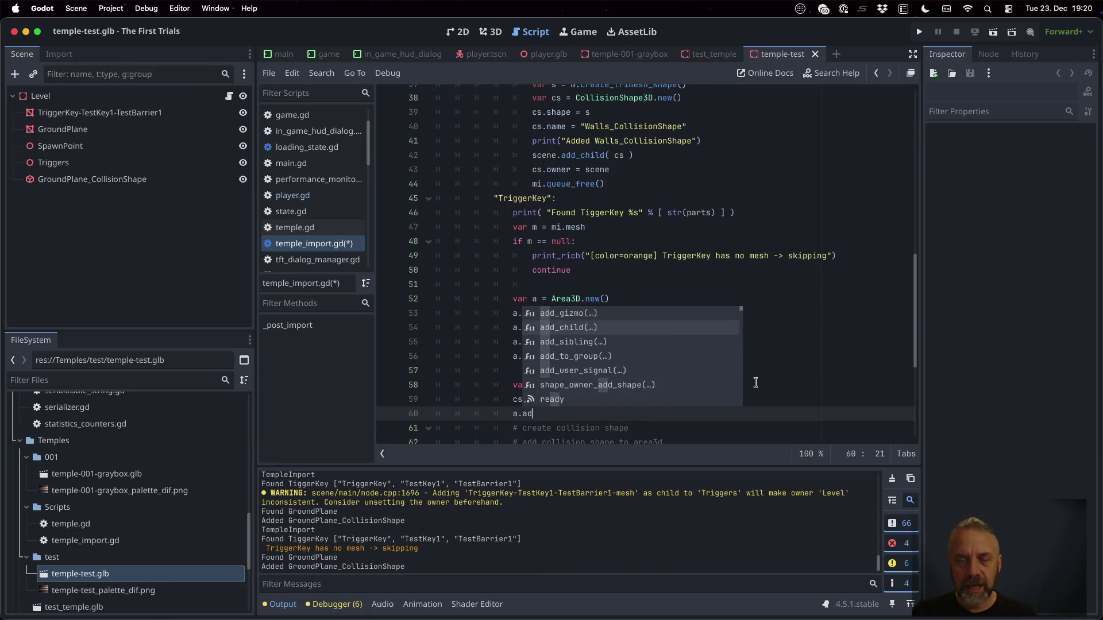
key(Return)
text())
key(Return)
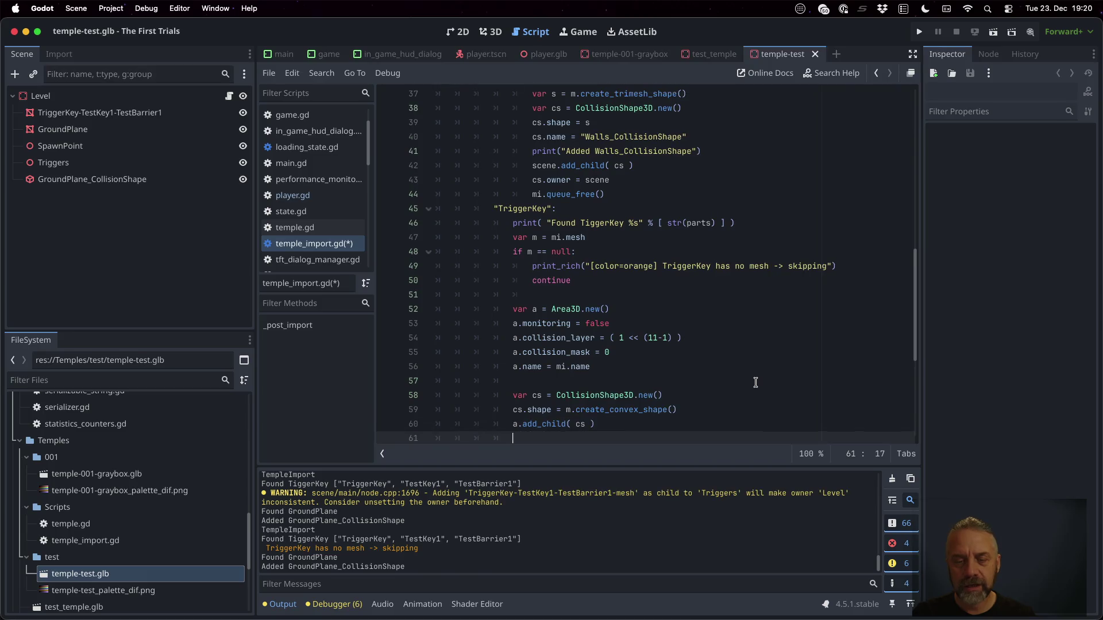
text(a.)
key(BackSpace)
key(BackSpace)
text(cs.o)
text(wner = s)
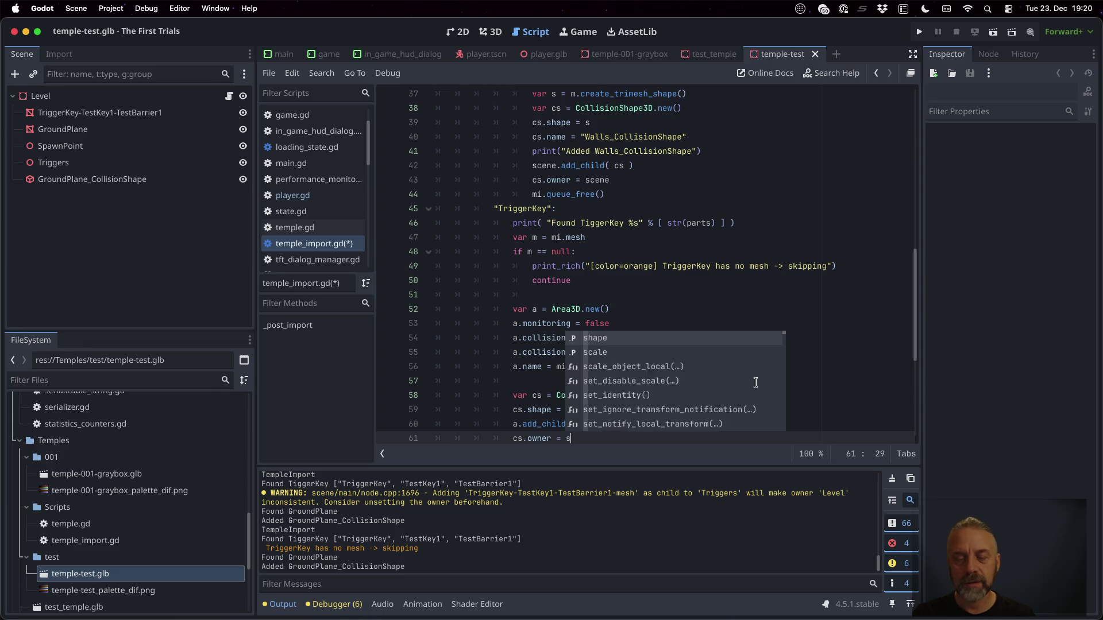
text(cene)
key(Escape)
Delete the obsolete comment lines and save the script.
key(Down)
key(Down)
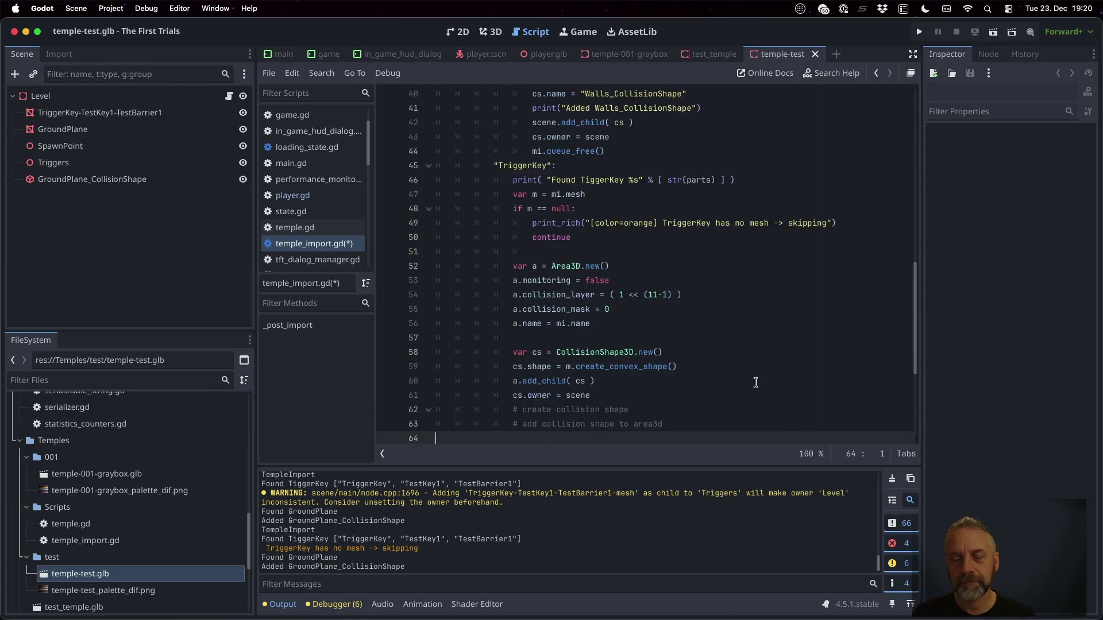
key(Up)
key(Home)
key(shift+Down)
key(shift+Down)
key(BackSpace)
key(ctrl+s)
key(Return)
right_click(103, 573)
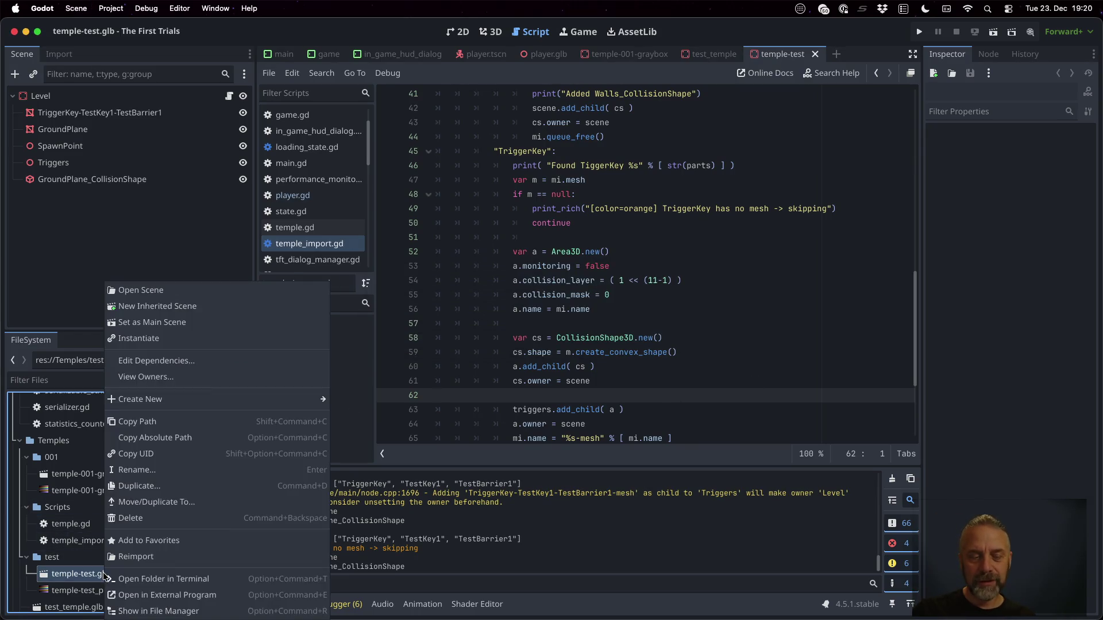
Reimport temple-test.glb, then move the triggers.add_child( a ) and a.owner lines after a.name and save.
click(146, 552)
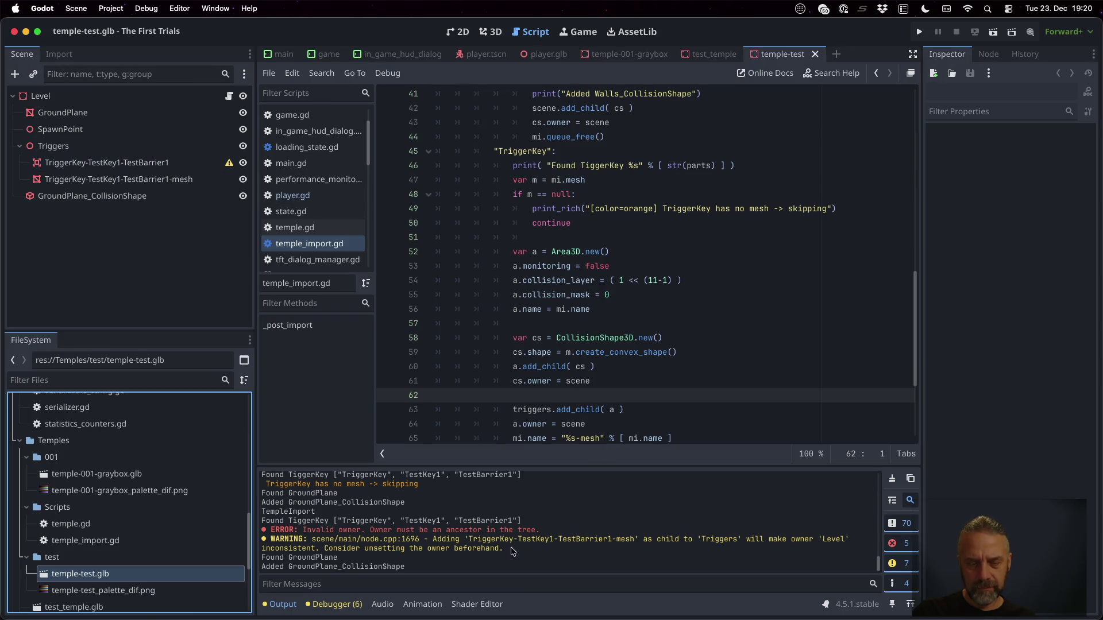
click(613, 385)
scroll(648, 398, down, 2)
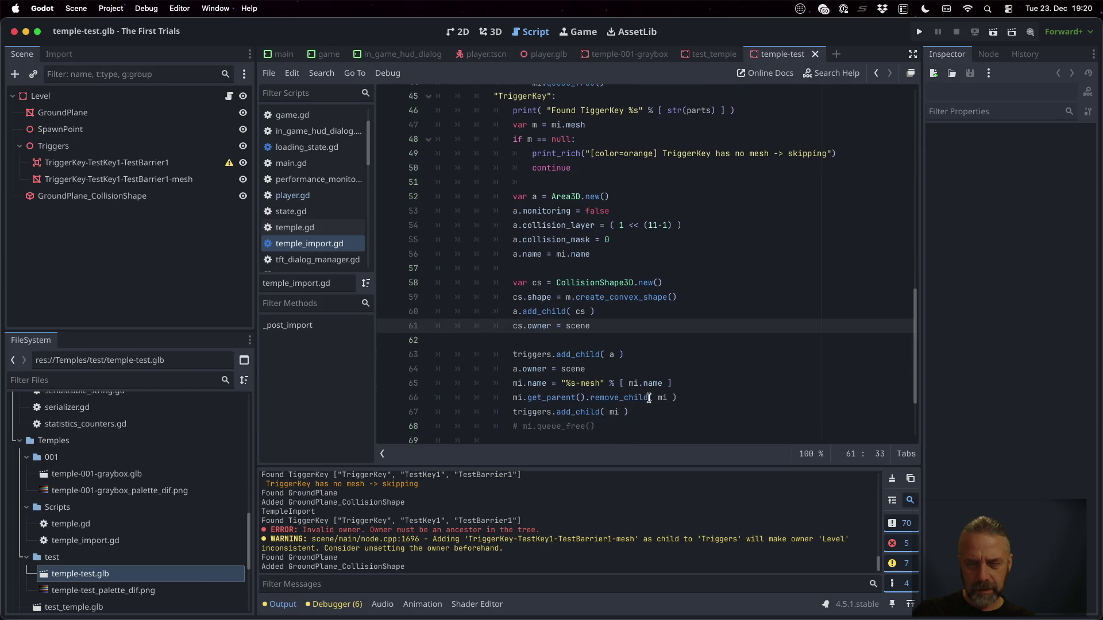
click(609, 370)
key(Up)
key(Up)
key(Up)
key(Up)
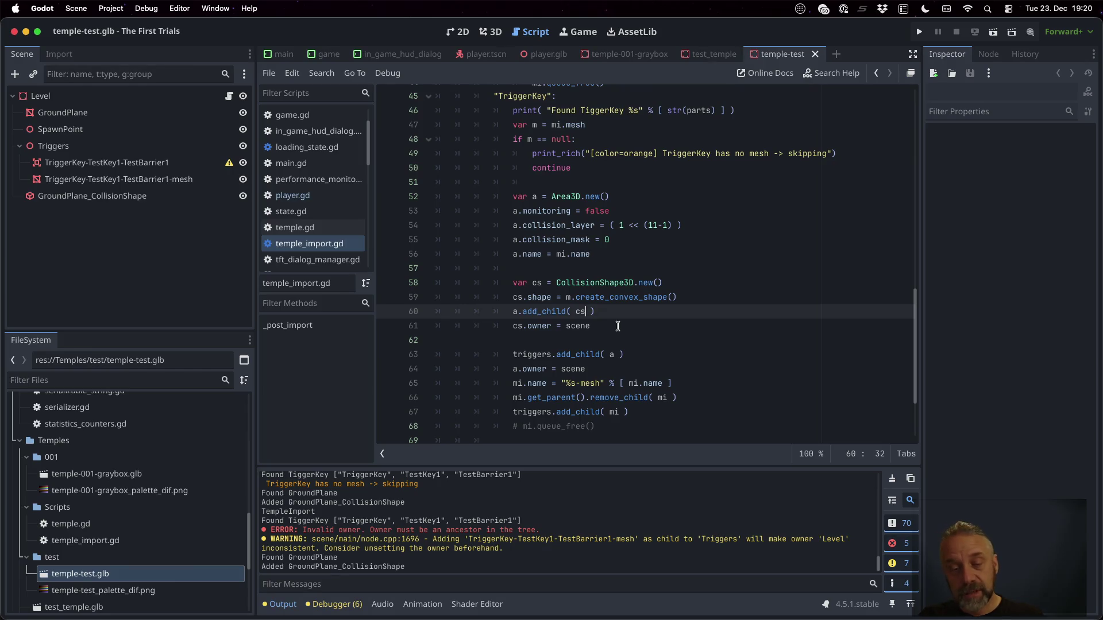
key(Down)
key(Down)
key(Down)
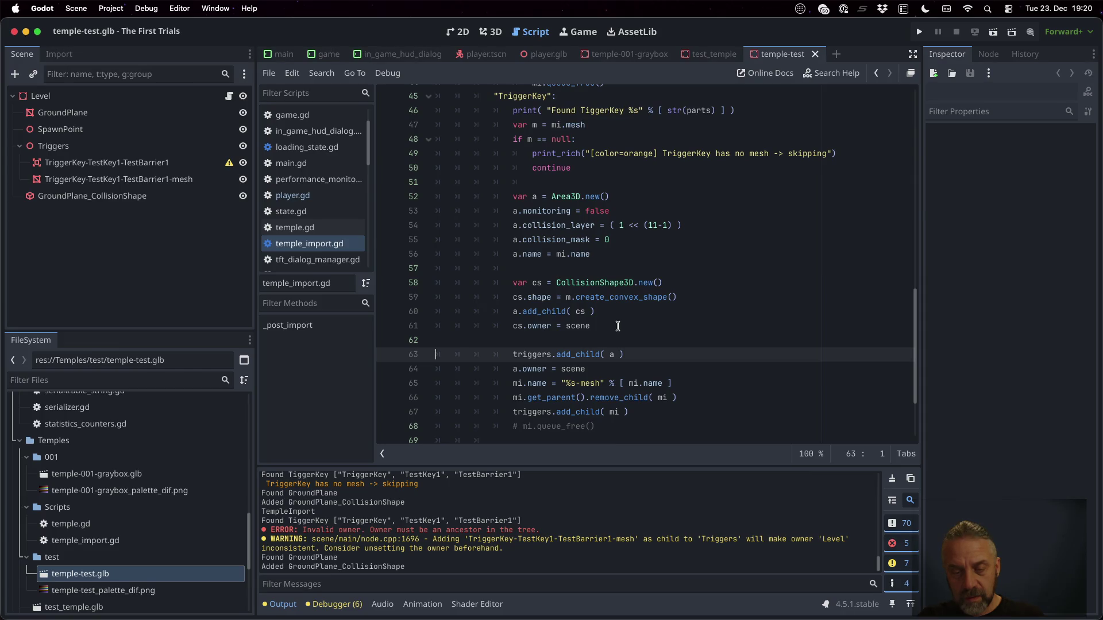
key(shift+Down)
key(shift+Down)
key(super+c)
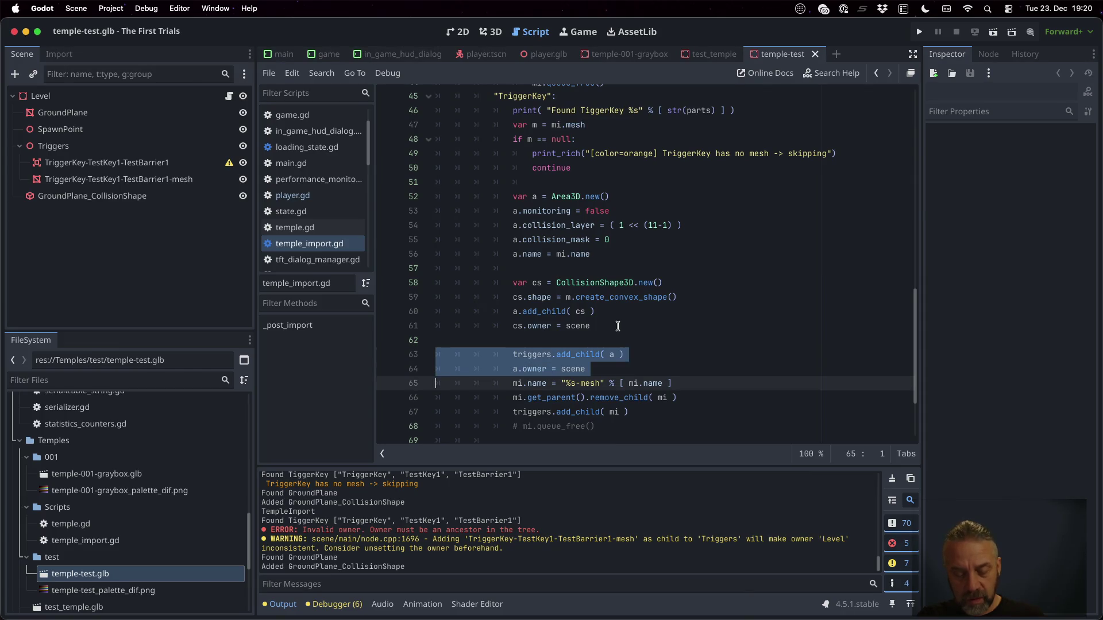
key(Delete)
key(Up)
key(Up)
key(Up)
key(Up)
key(Up)
key(Up)
key(super+v)
key(super+s)
key(Return)
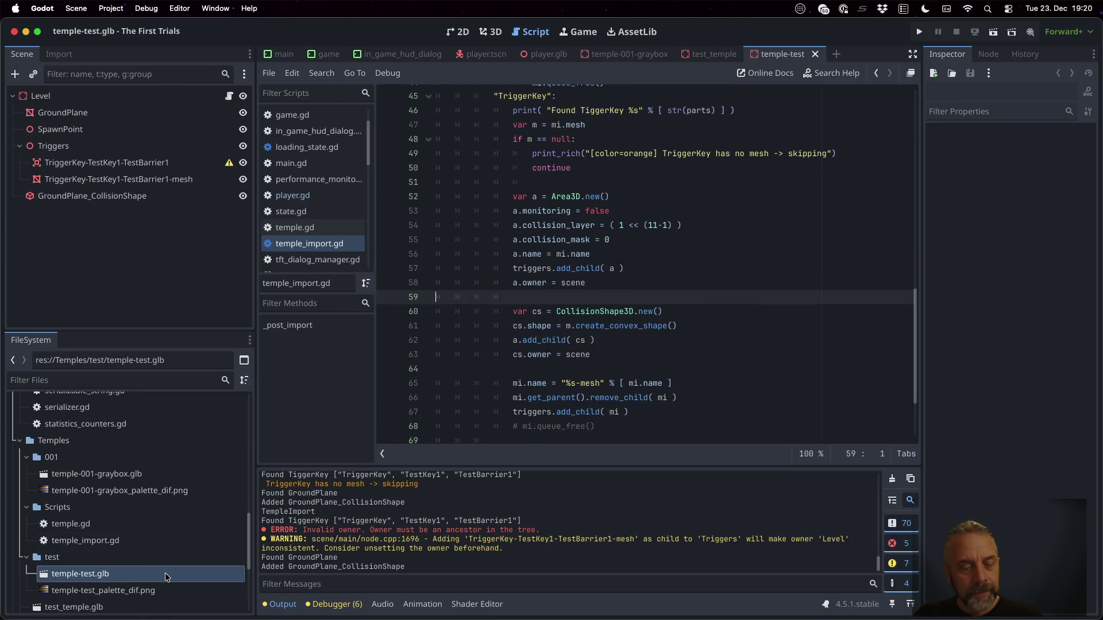
Reimport temple-test.glb again and add cs.name = mi.name above the owner line.
right_click(164, 573)
click(172, 554)
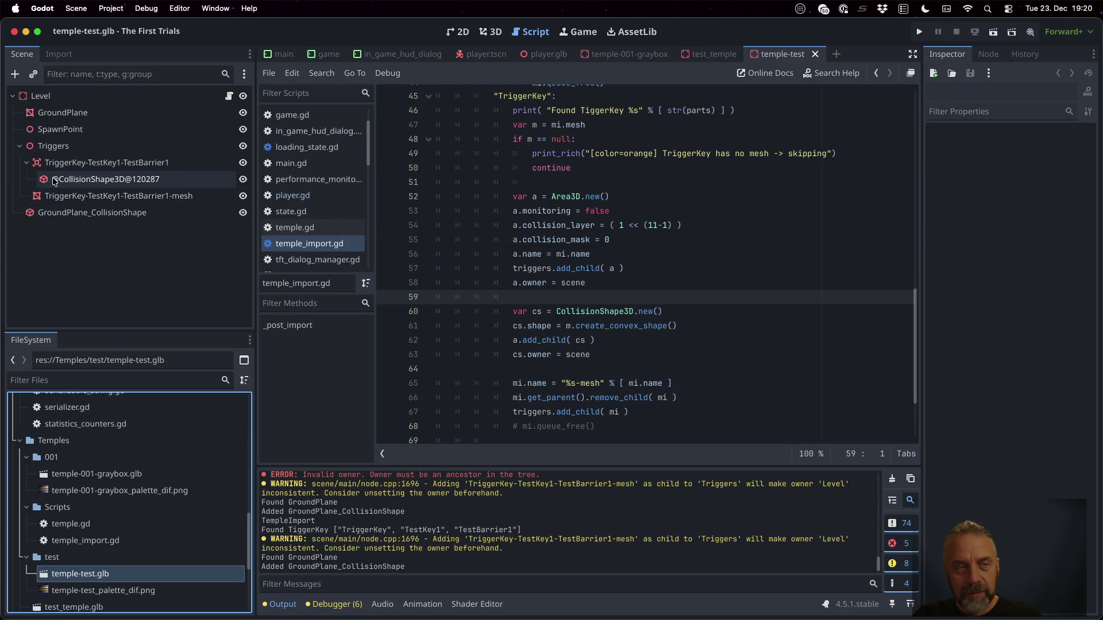
click(656, 269)
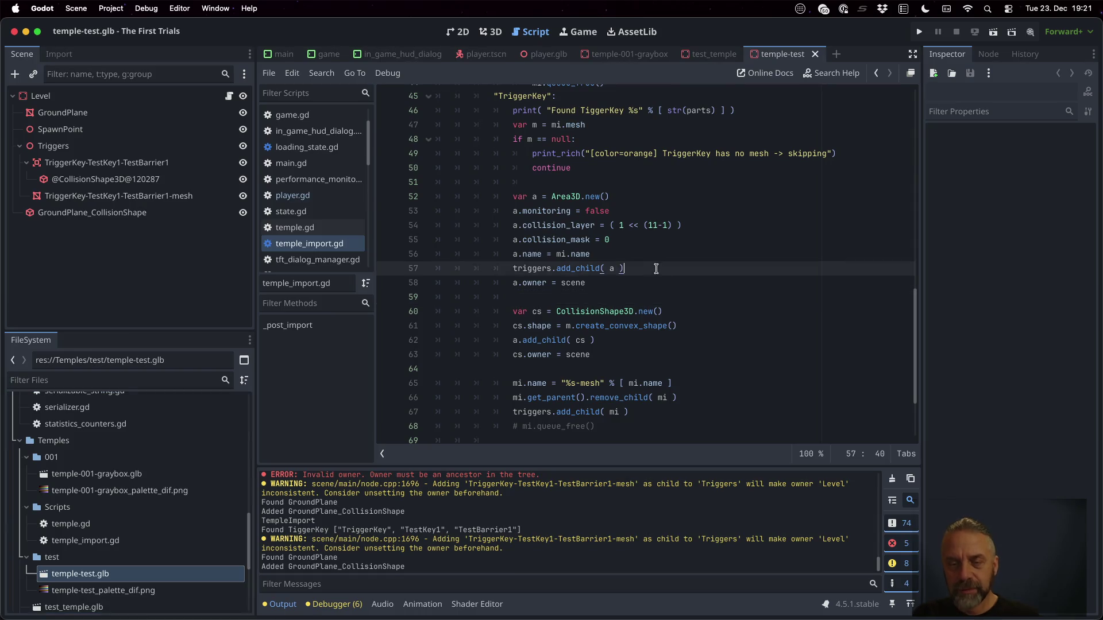
key(Down)
key(Down)
key(Down)
key(Up)
key(Return)
text(cs.)
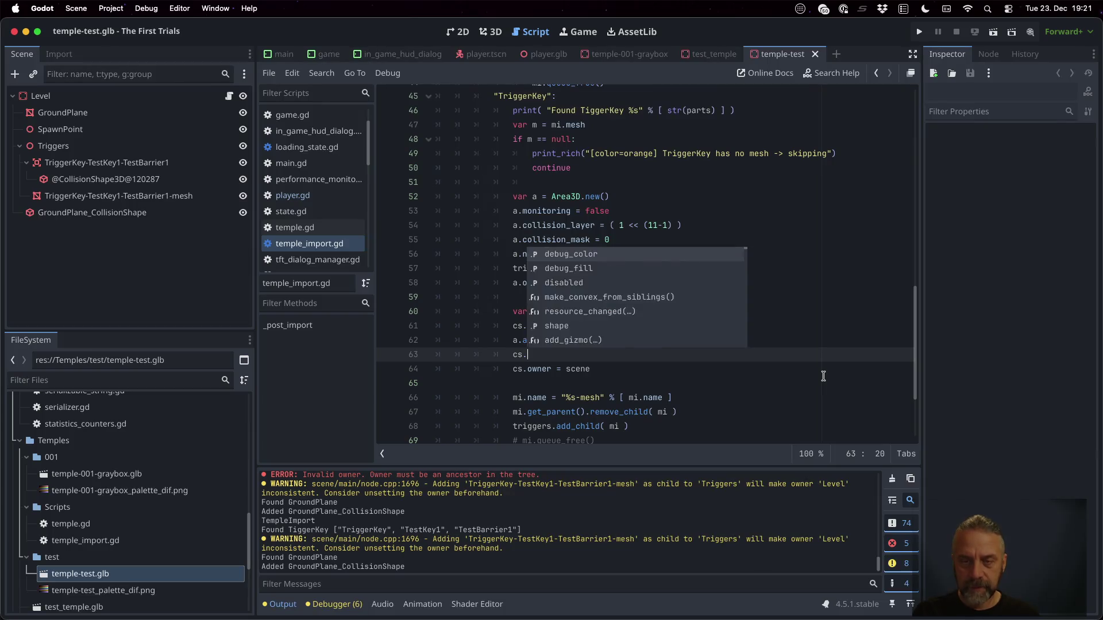
text(name = mi.name)
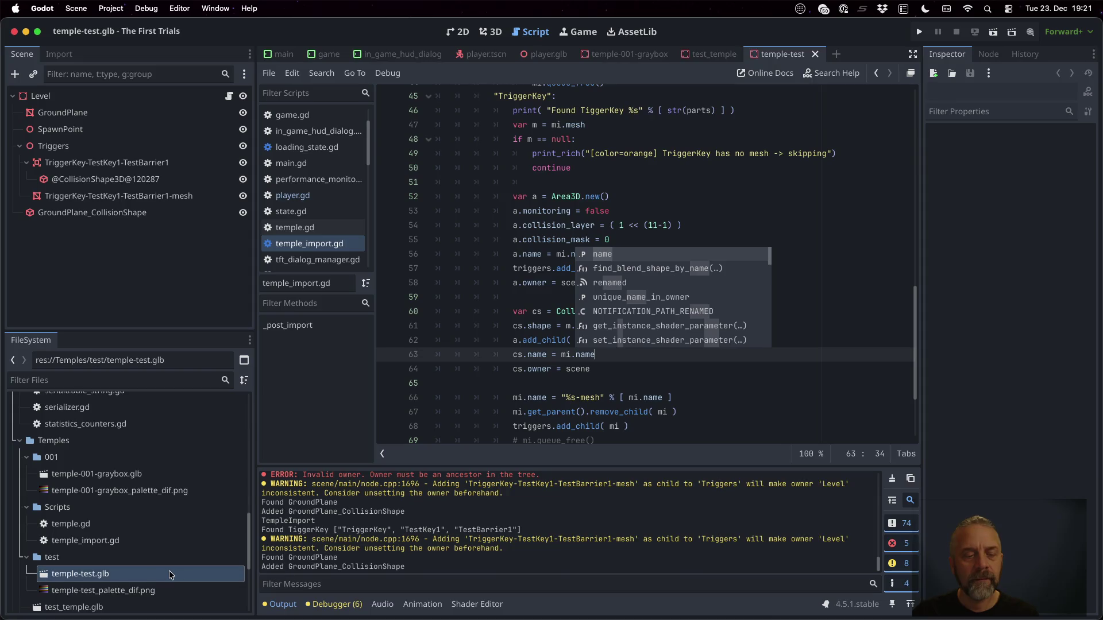
Reimport temple-test.glb and inspect the TriggerKey-TestKey1-TestBarrier1 area's collision shape child.
right_click(169, 570)
click(190, 560)
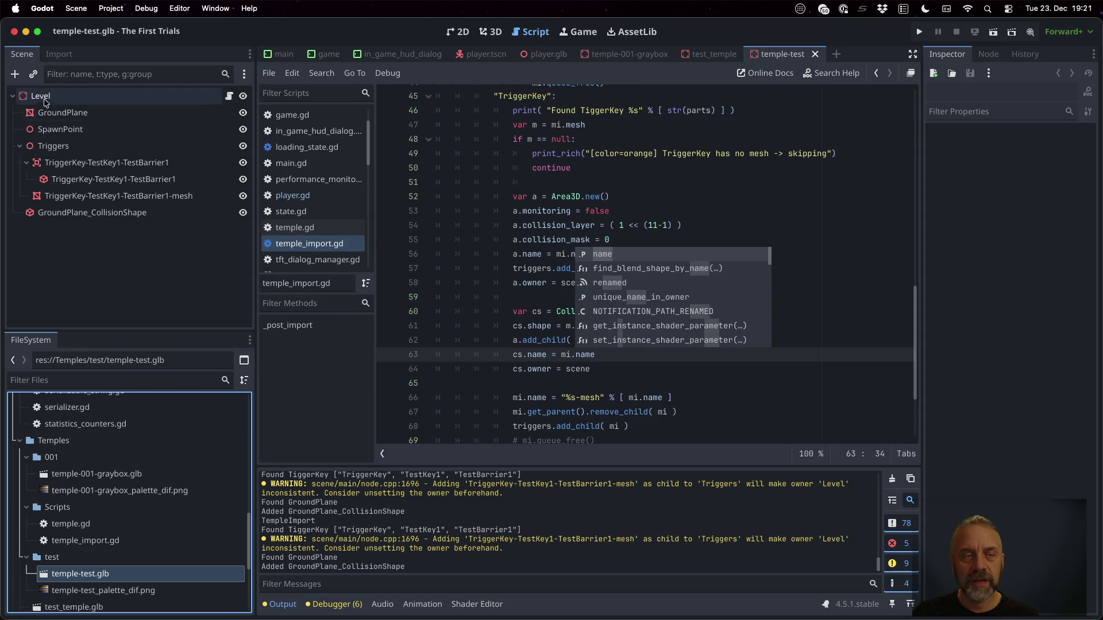
click(72, 163)
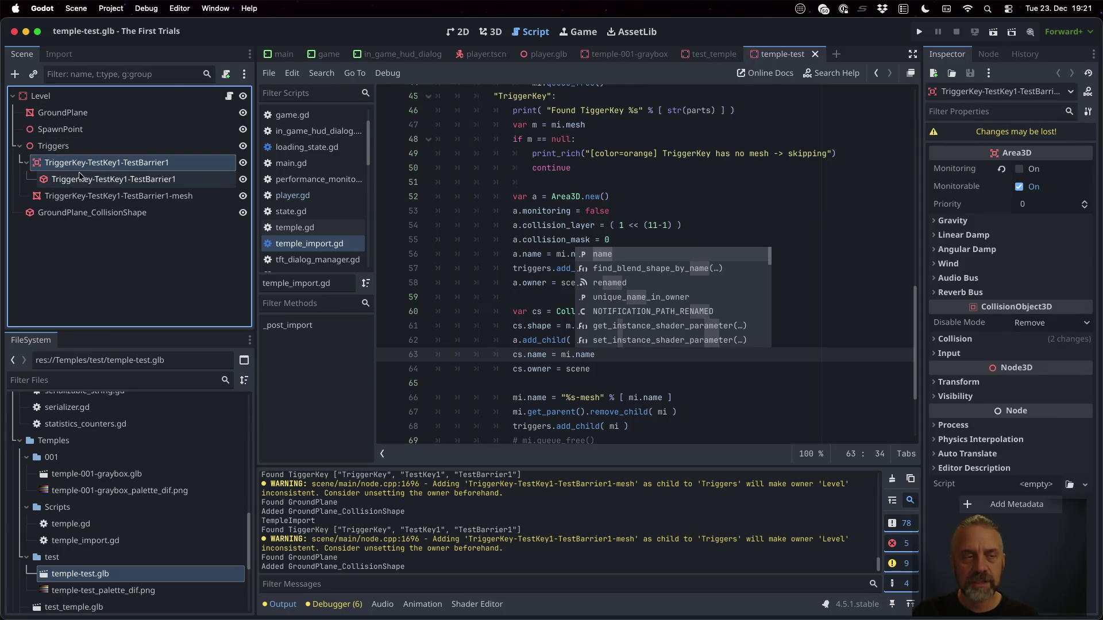
click(83, 179)
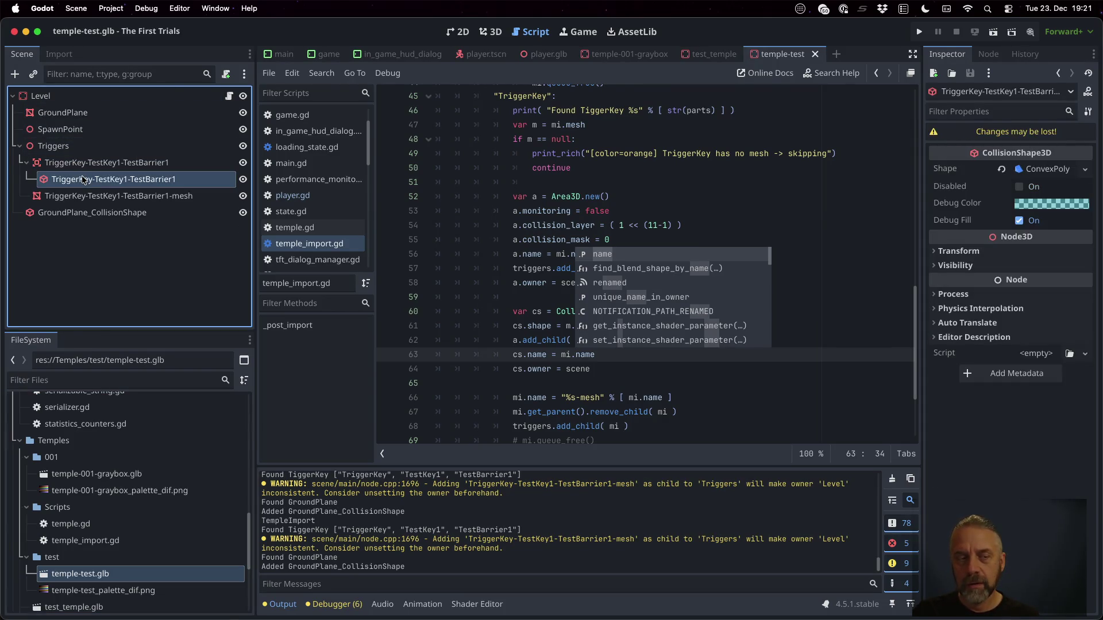
scroll(142, 526, up, 15)
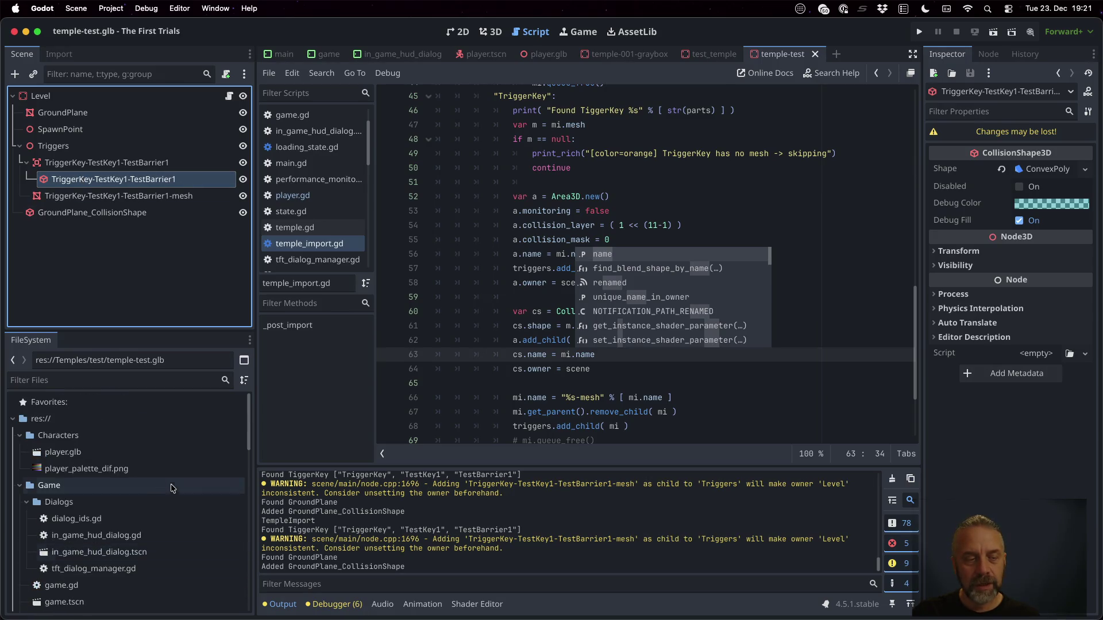
scroll(141, 526, down, 5)
Open game.tscn and check the collision shape in 3D, then return to temple_import.gd's a.name line.
double_click(112, 479)
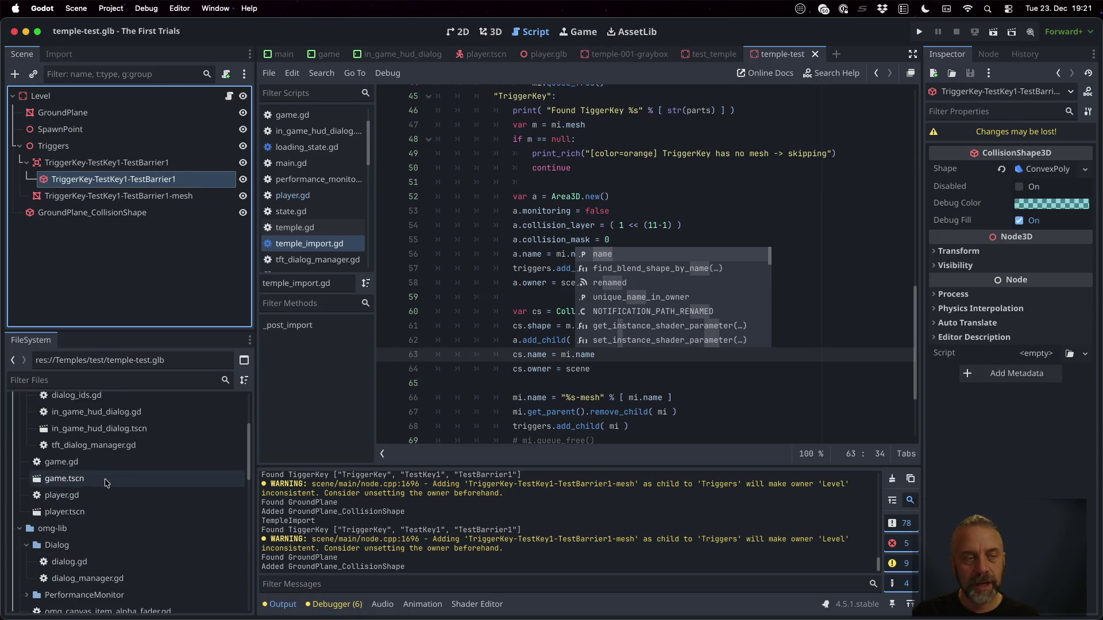
mouse_move(200, 287)
click(211, 284)
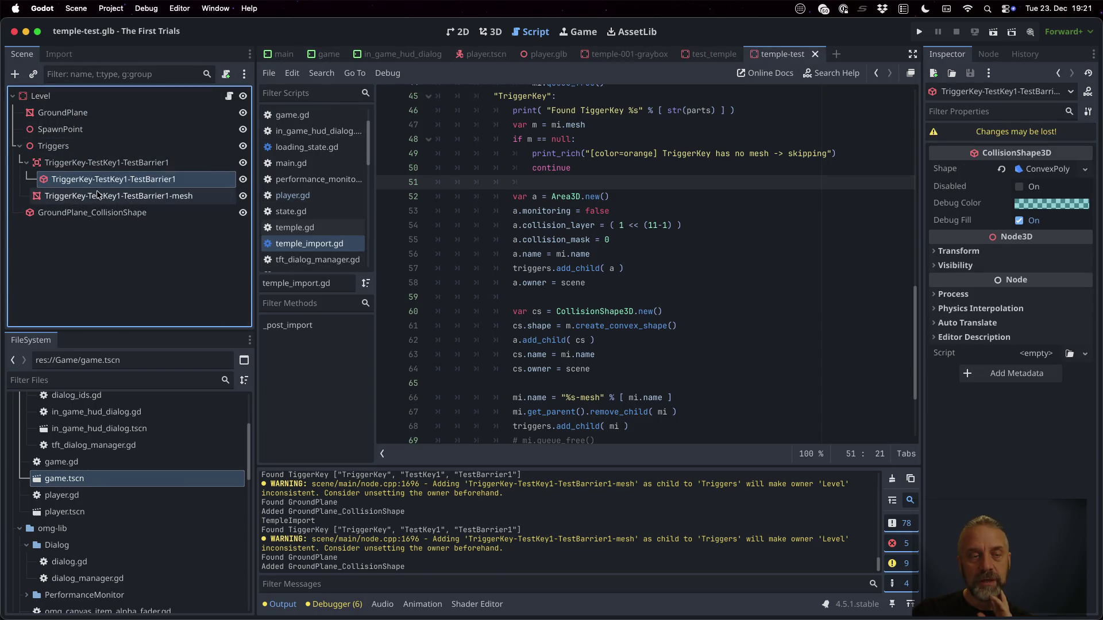
click(490, 31)
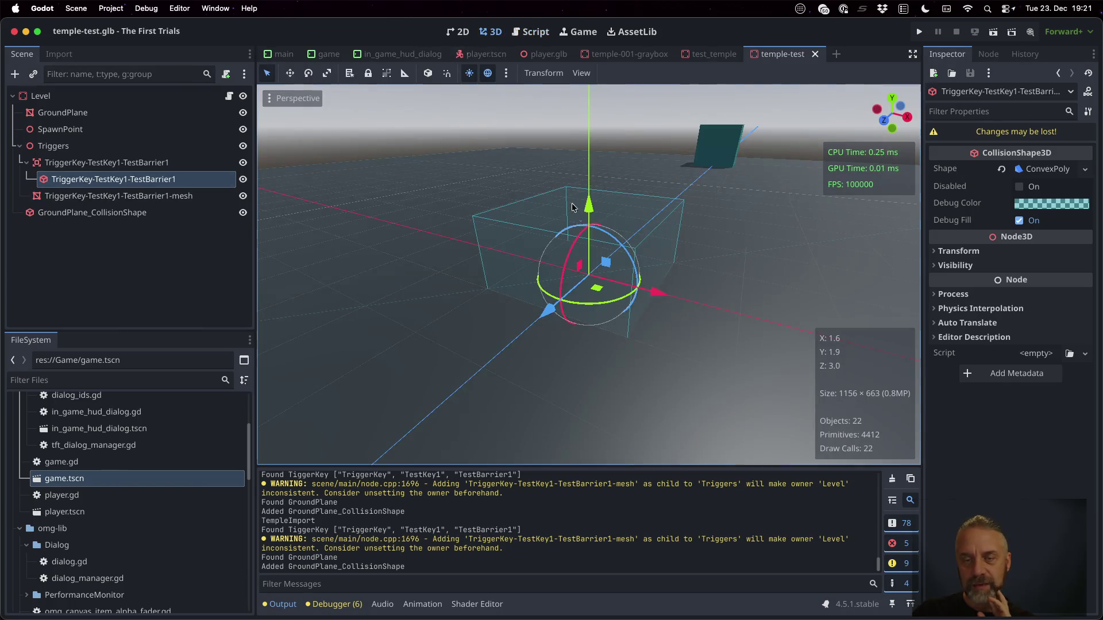
scroll(649, 232, right, 10)
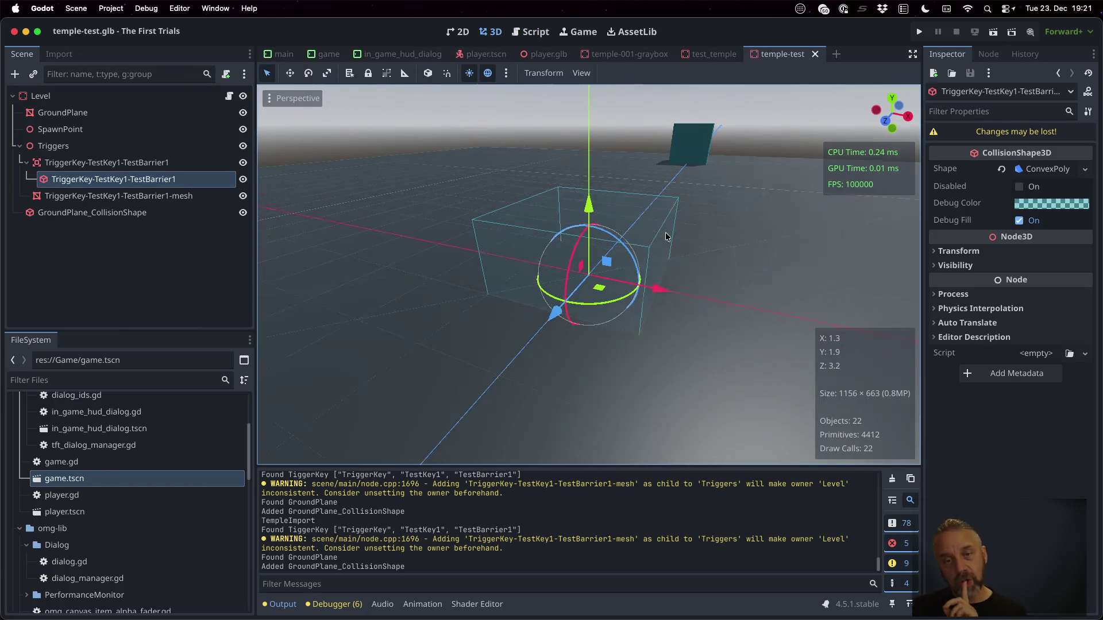
scroll(780, 210, right, 5)
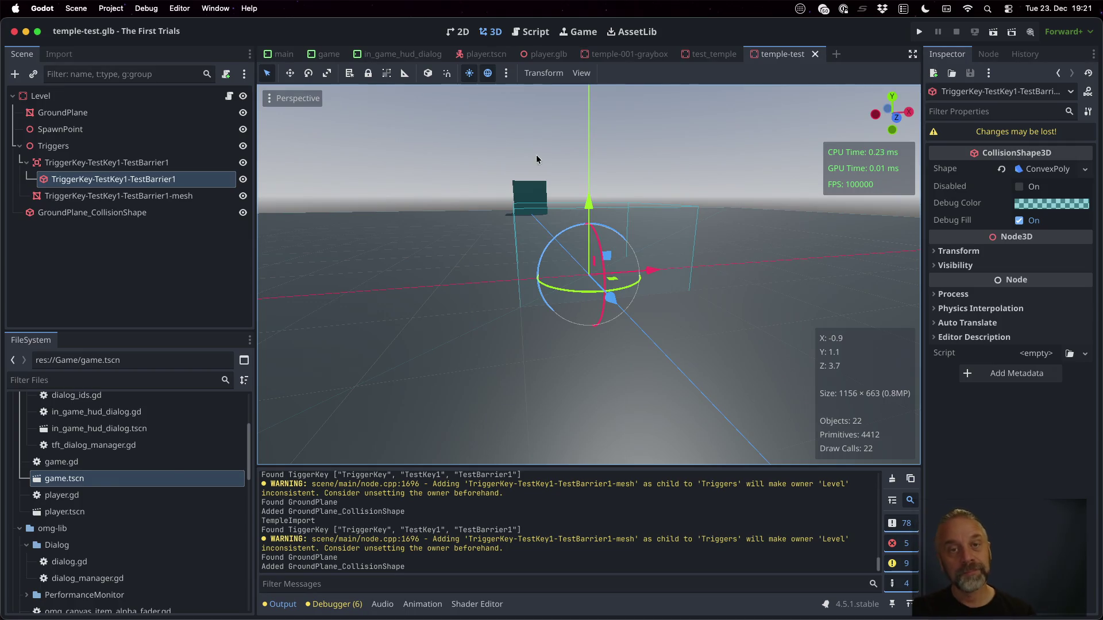
click(534, 32)
click(631, 268)
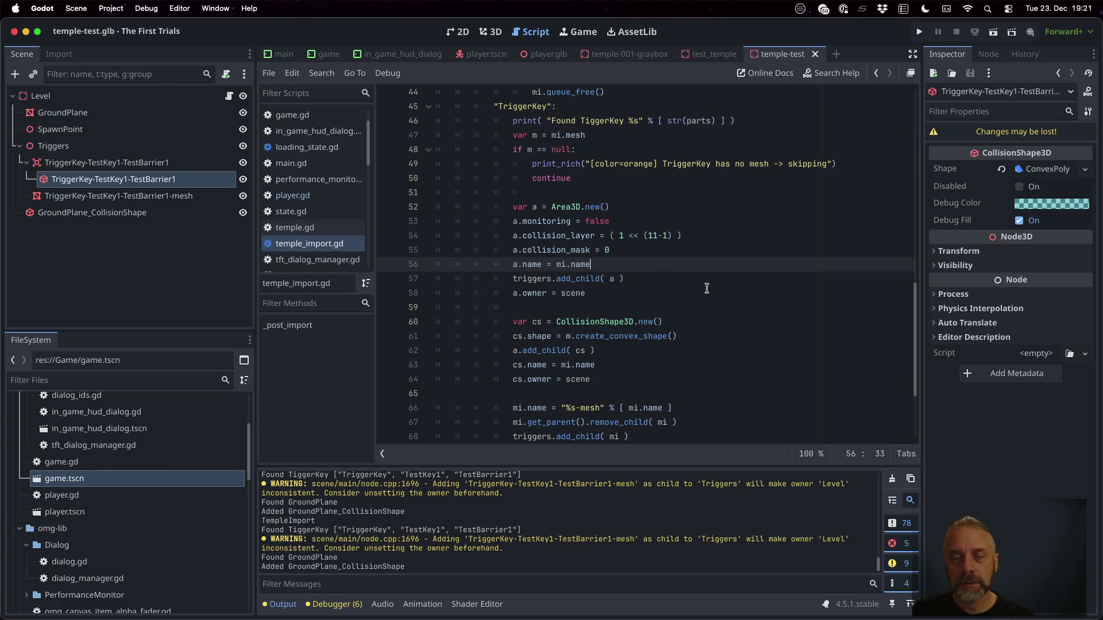
Add the line a.transform = mi.transform before the area name assignment.
key(Up)
key(End)
key(Return)
text(a.tr)
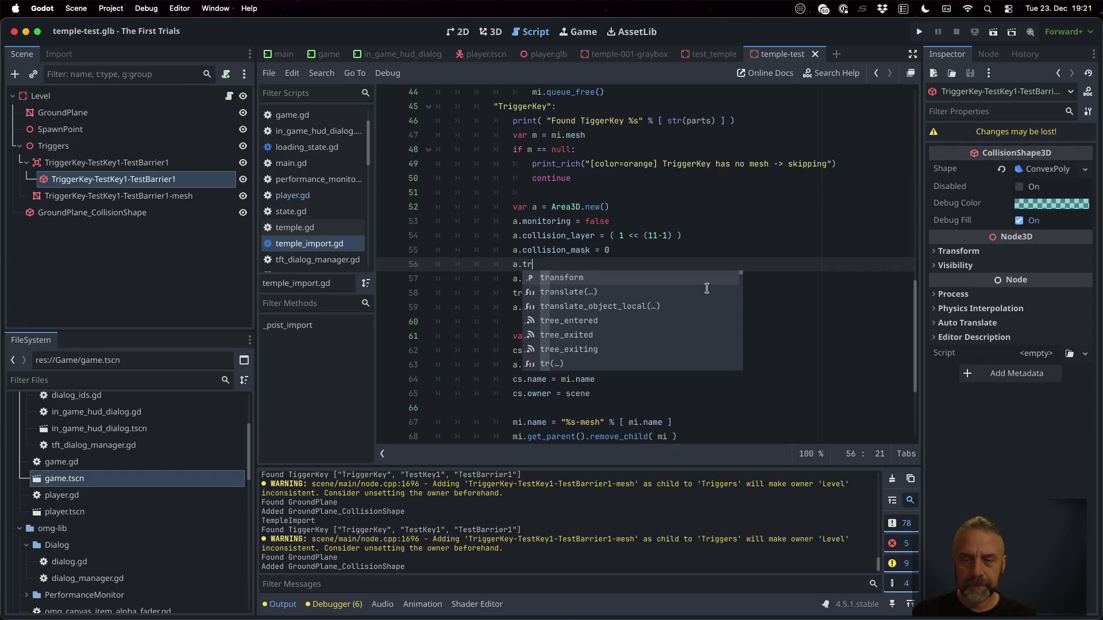
key(Return)
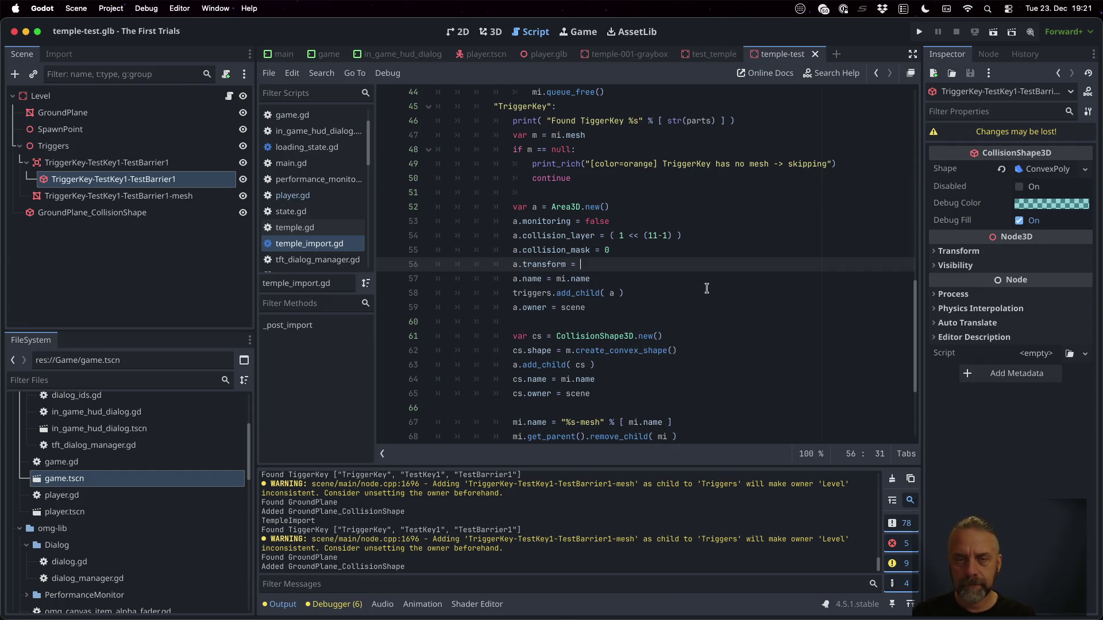
text(mi.)
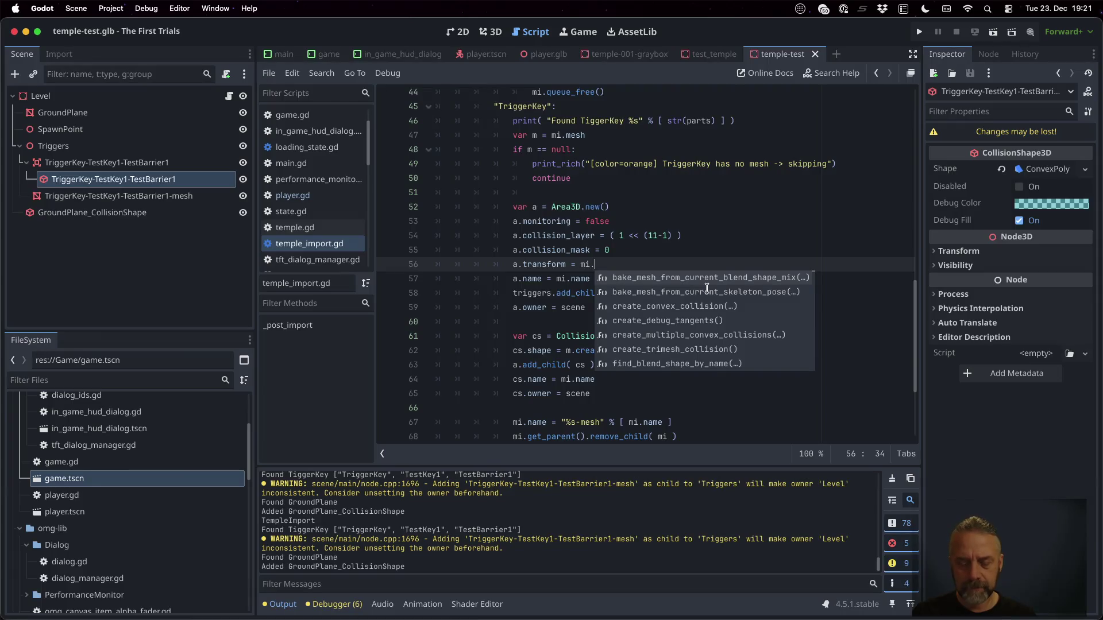
text(tr)
key(Return)
key(Return)
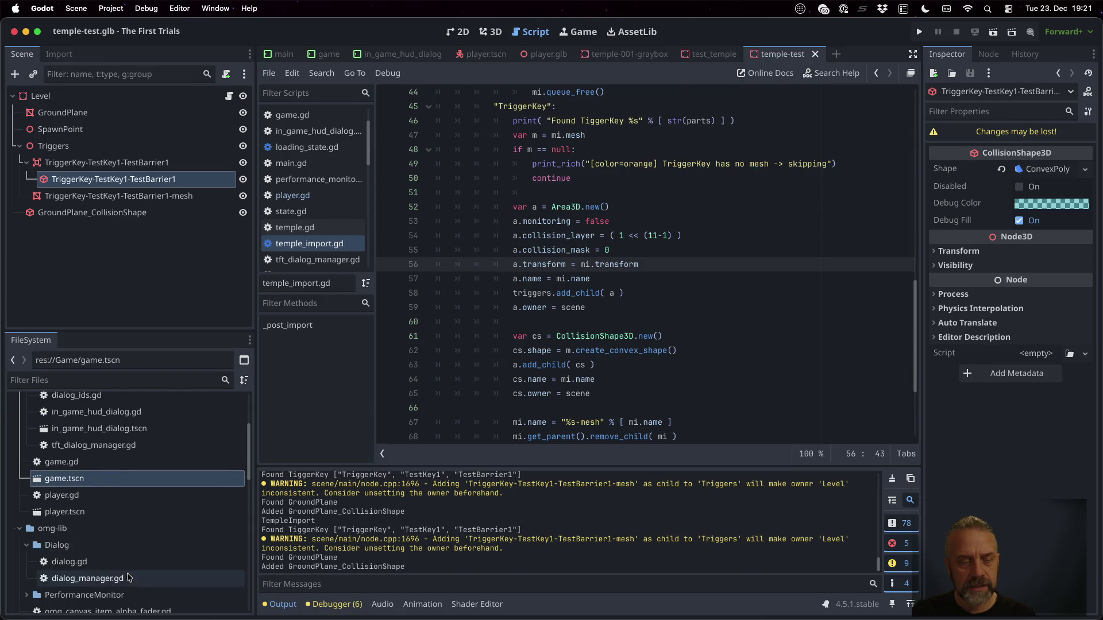
scroll(92, 546, down, 10)
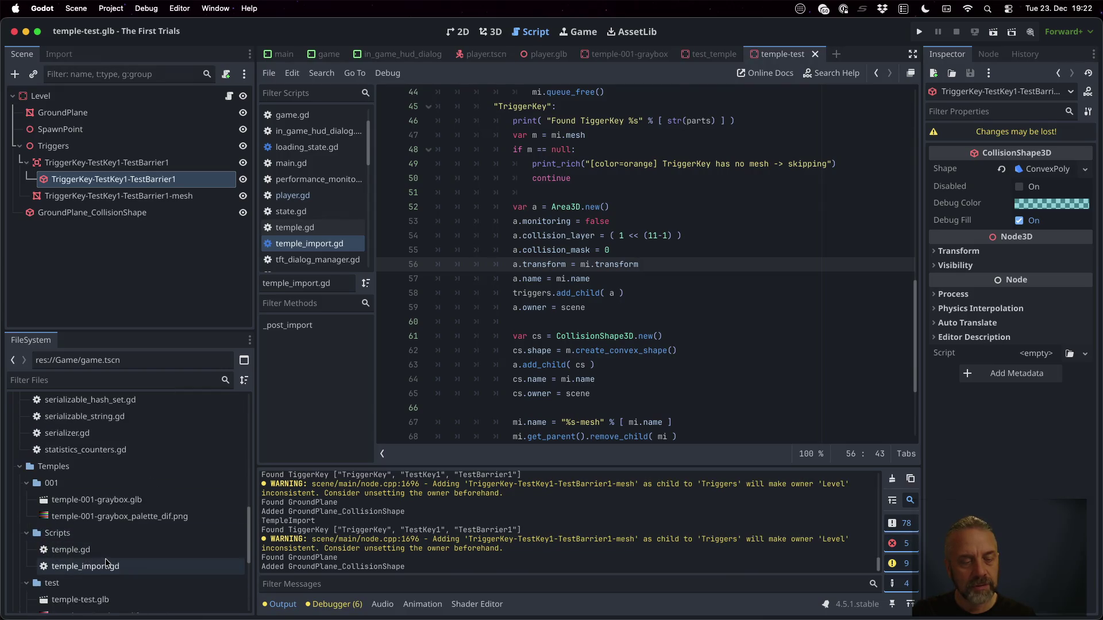
scroll(106, 511, down, 5)
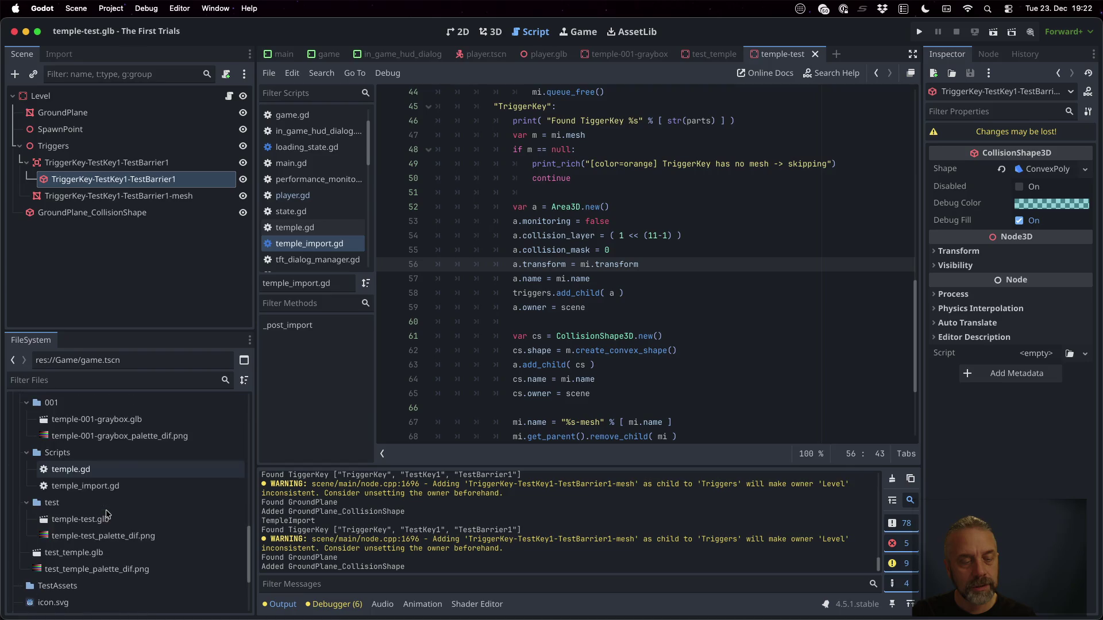
Reimport temple-test.glb, check the trigger in the 3D view, and run the game.
right_click(109, 519)
click(181, 556)
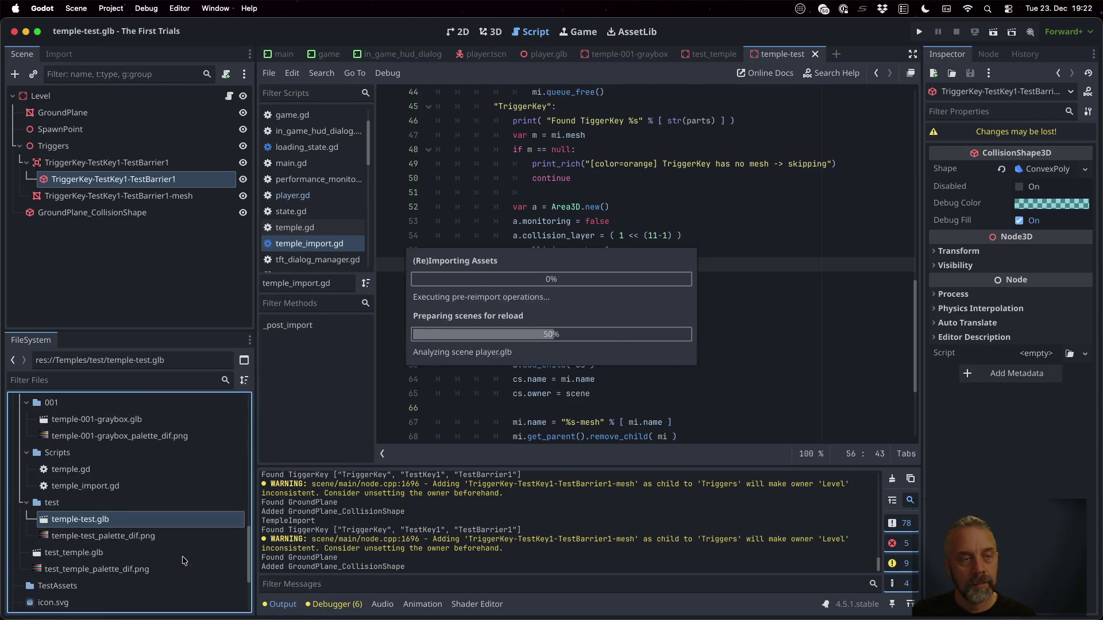
click(492, 36)
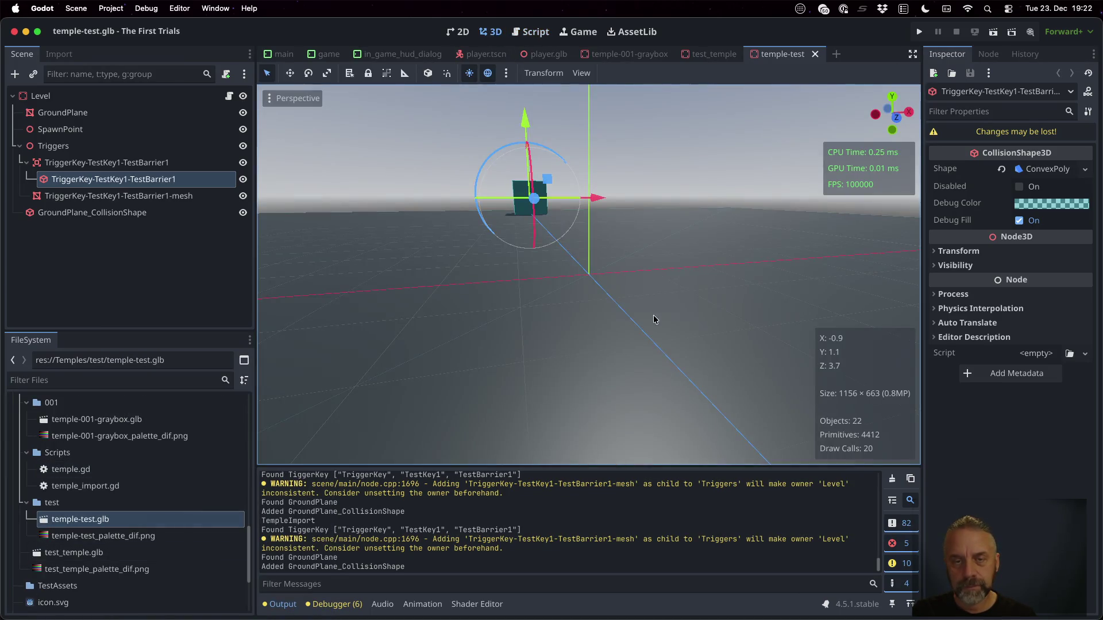
drag(558, 283, 661, 307)
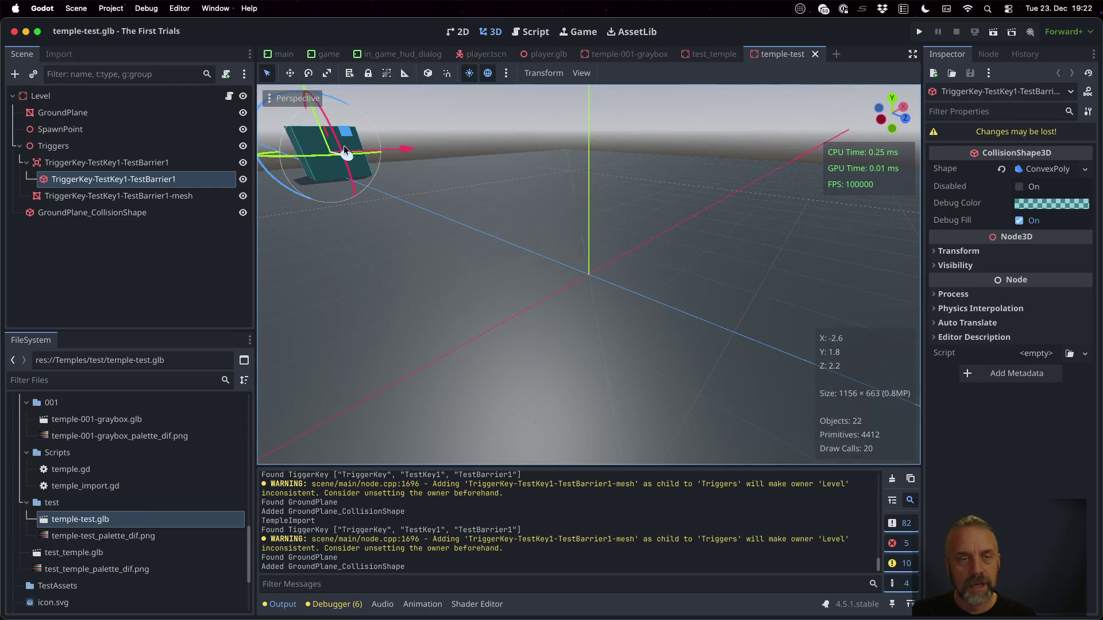
click(919, 31)
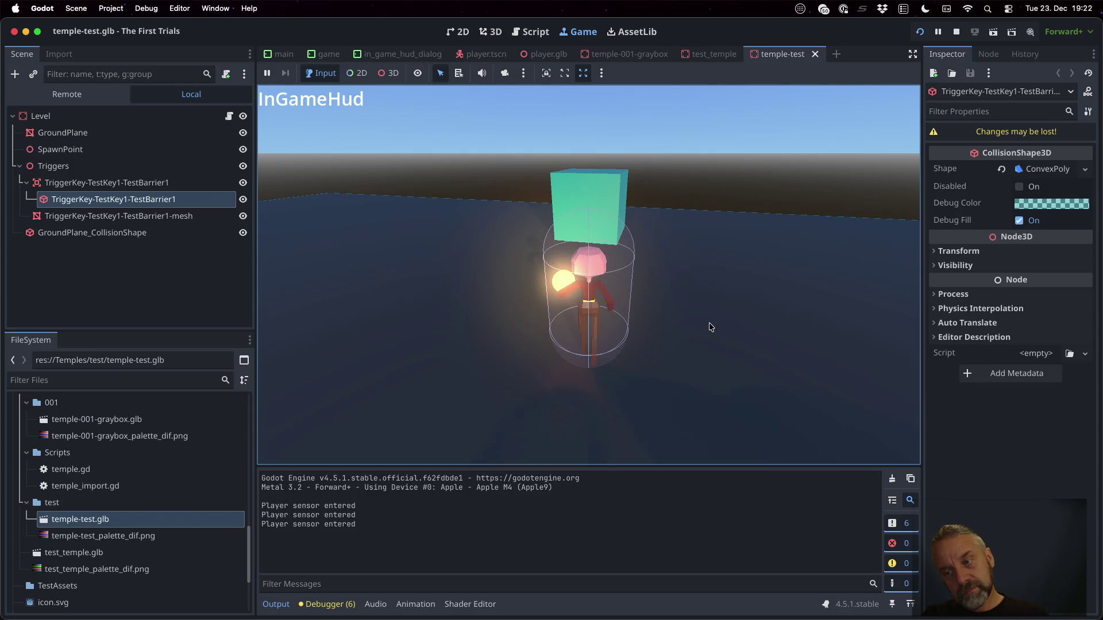
Stop the running game and return to the script editor.
click(955, 32)
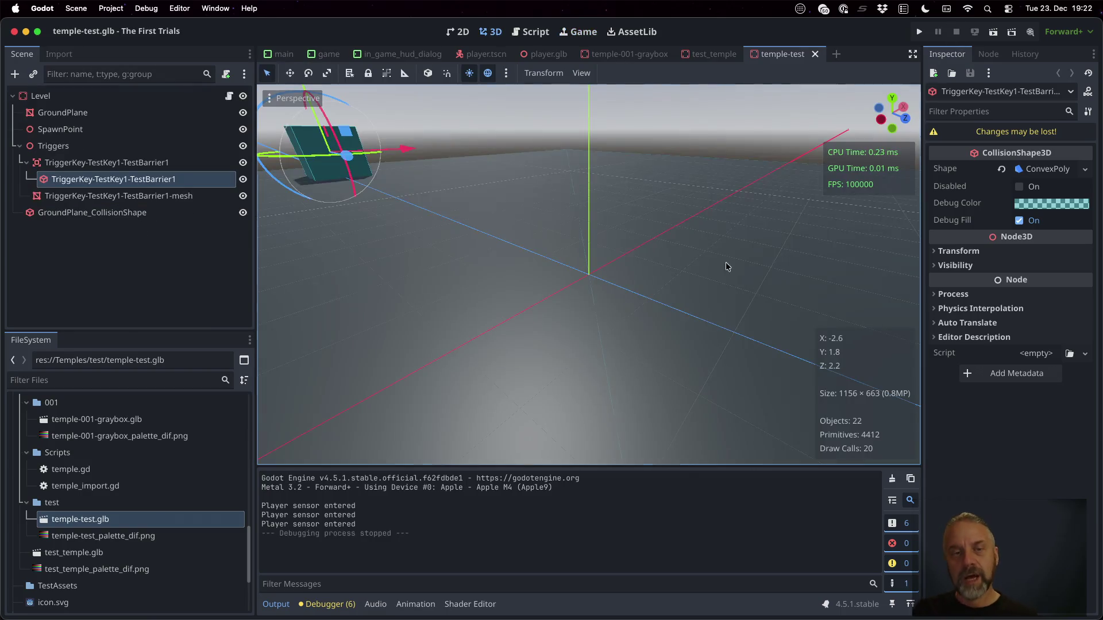
click(512, 35)
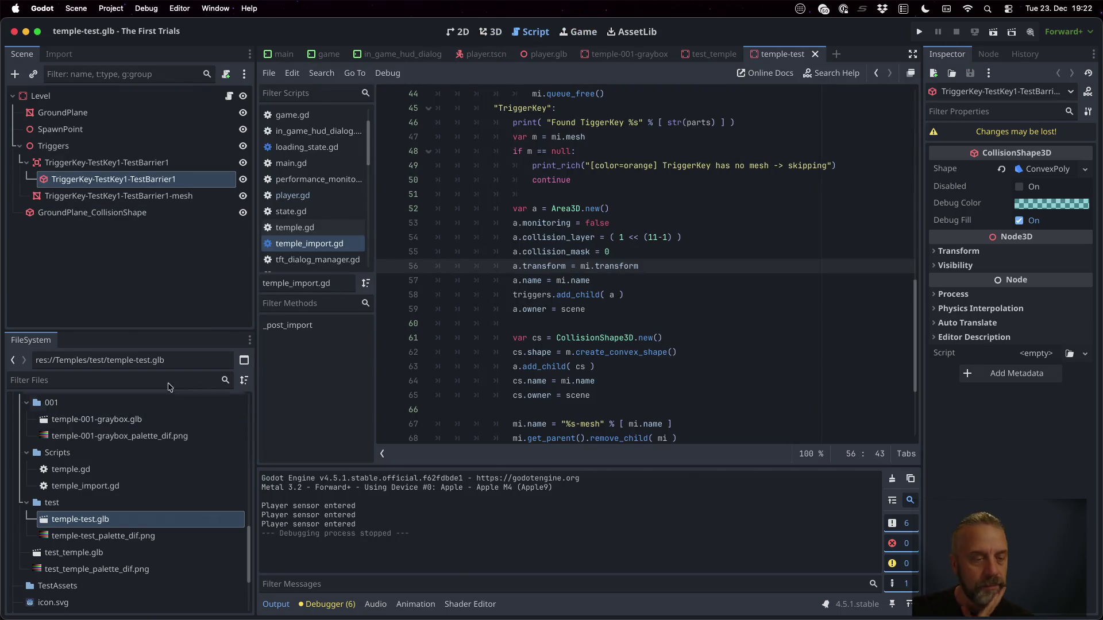
scroll(90, 508, up, 5)
scroll(90, 509, up, 10)
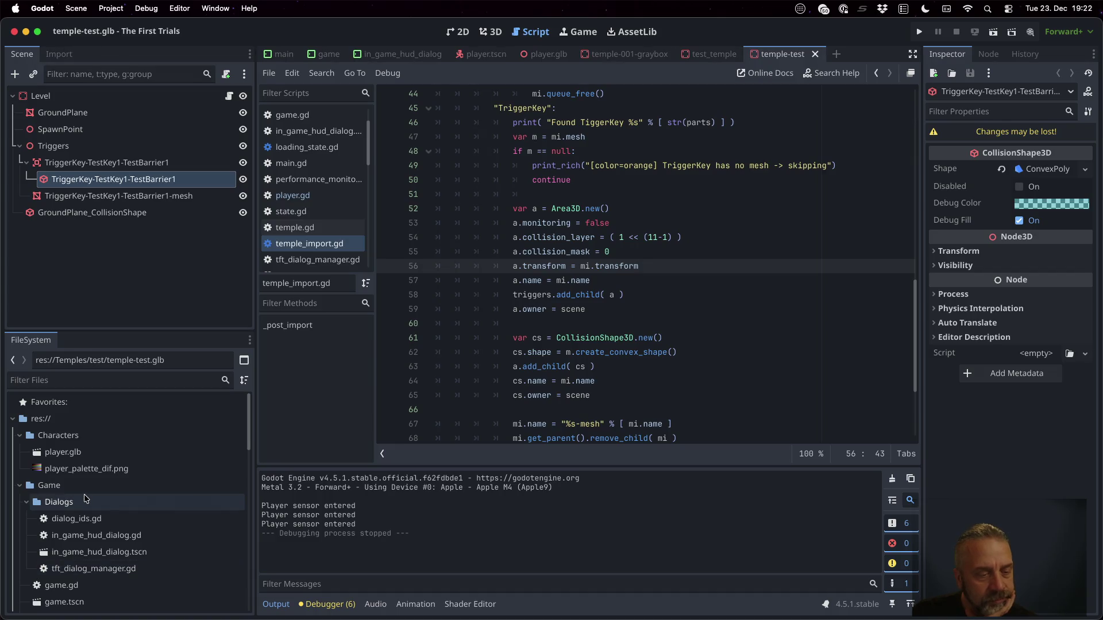
Filter the project files by 'temple' and select the Temples Scripts folder.
click(64, 486)
scroll(63, 484, down, 3)
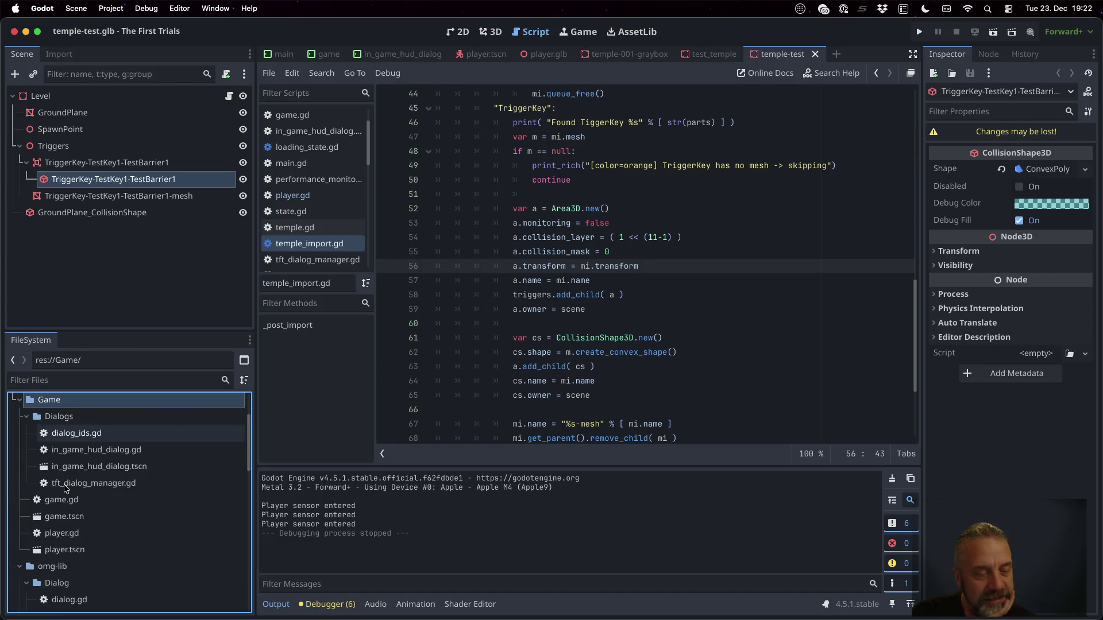
scroll(65, 489, down, 4)
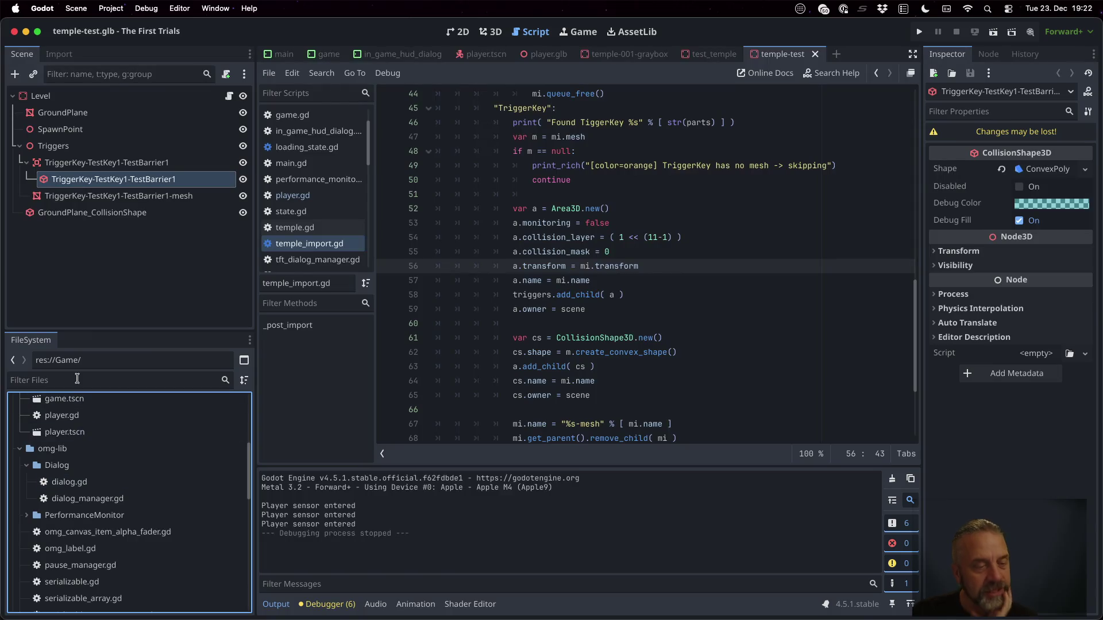
click(77, 379)
text(temple)
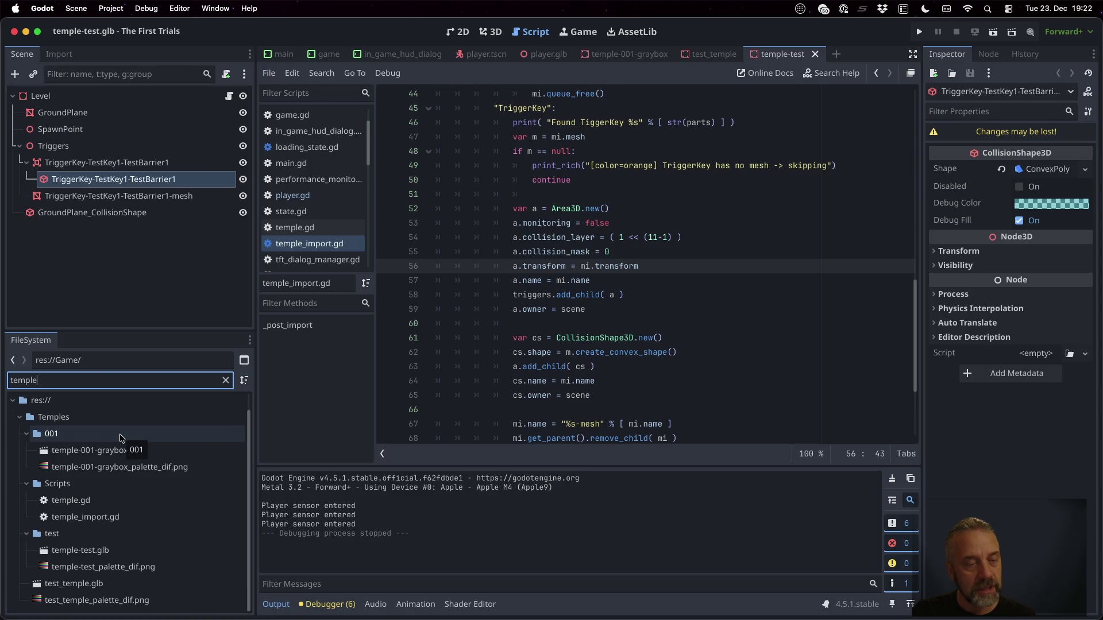
click(73, 481)
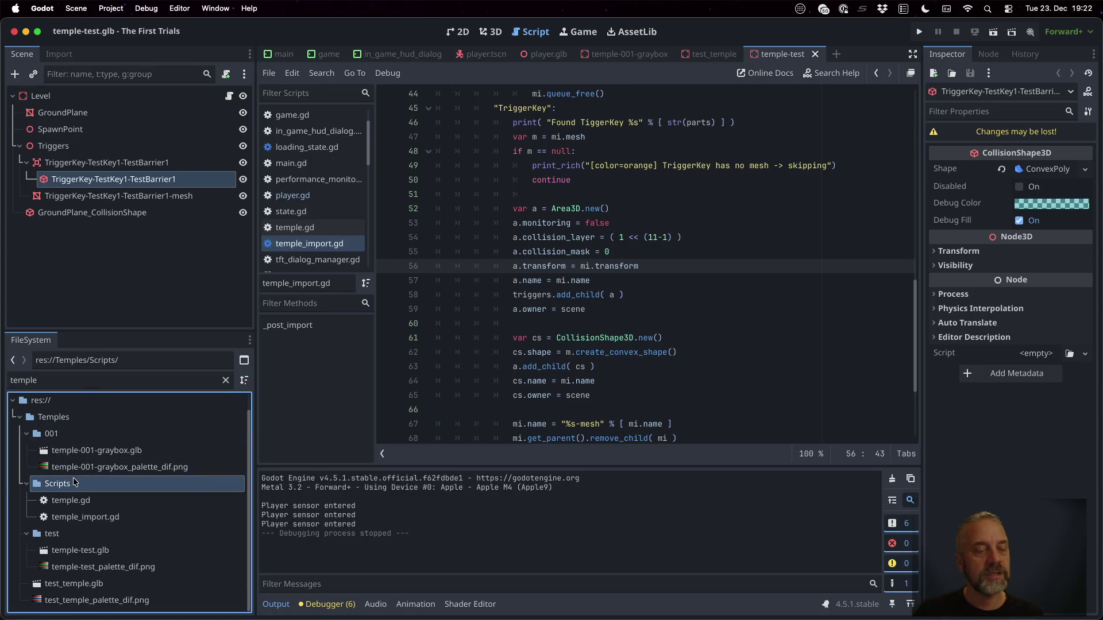
Create a new script trigger_key.gd inheriting Area3D in the Temples Scripts folder.
right_click(73, 481)
mouse_move(200, 373)
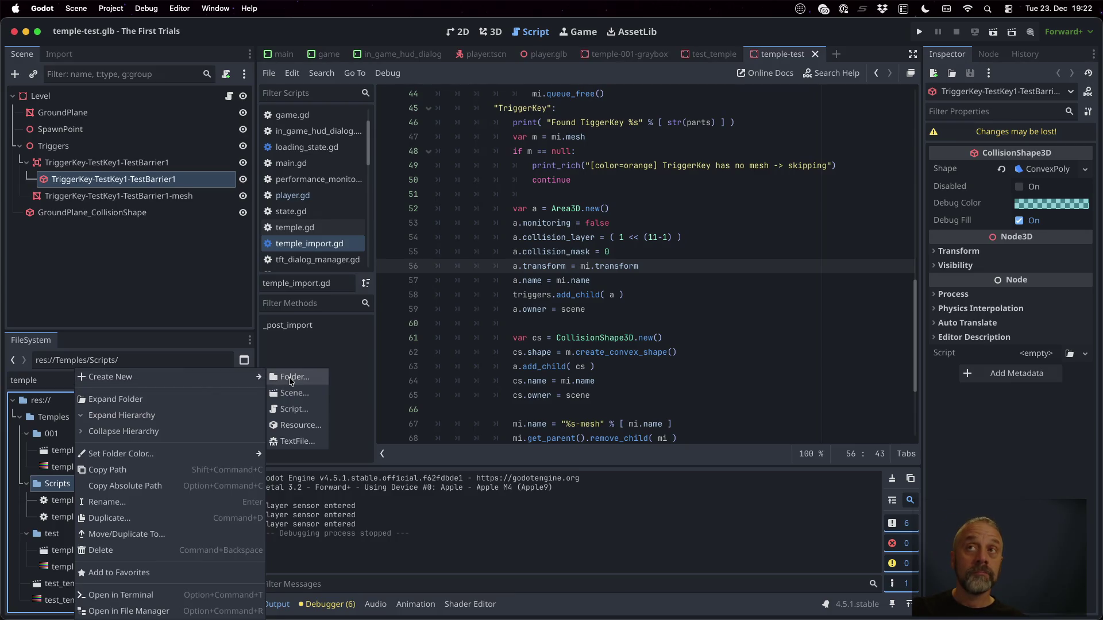
click(291, 409)
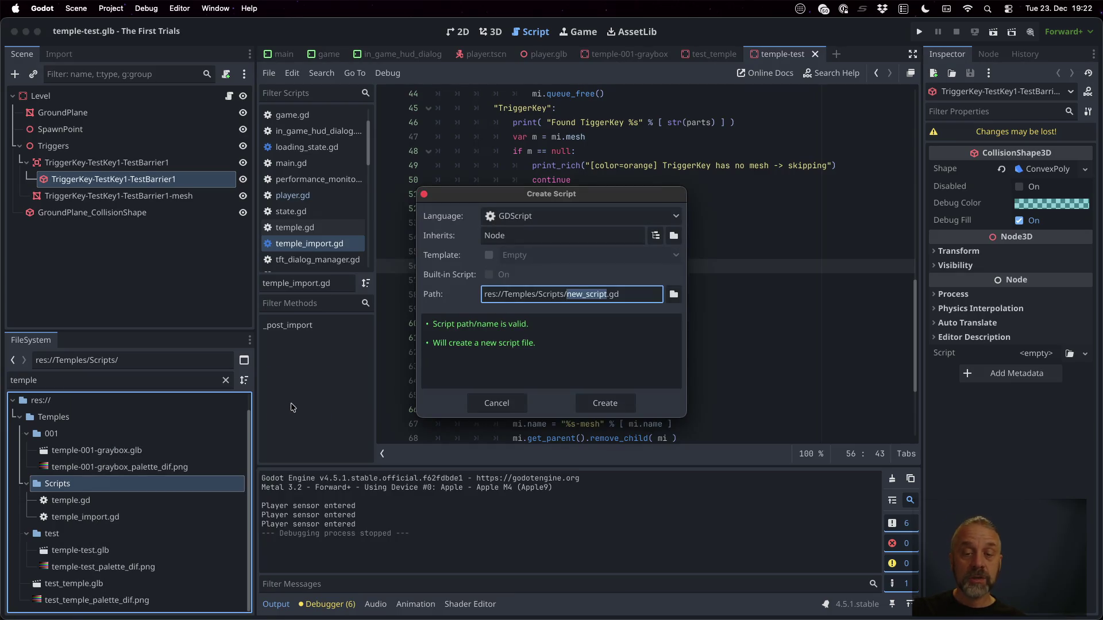
text(trigger_)
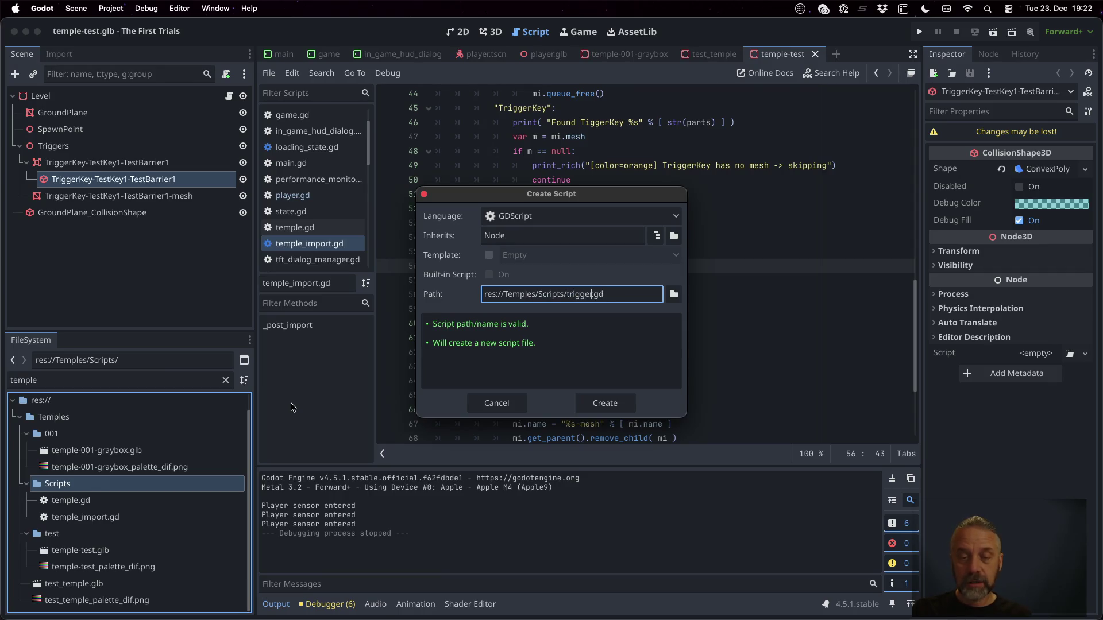
text(key)
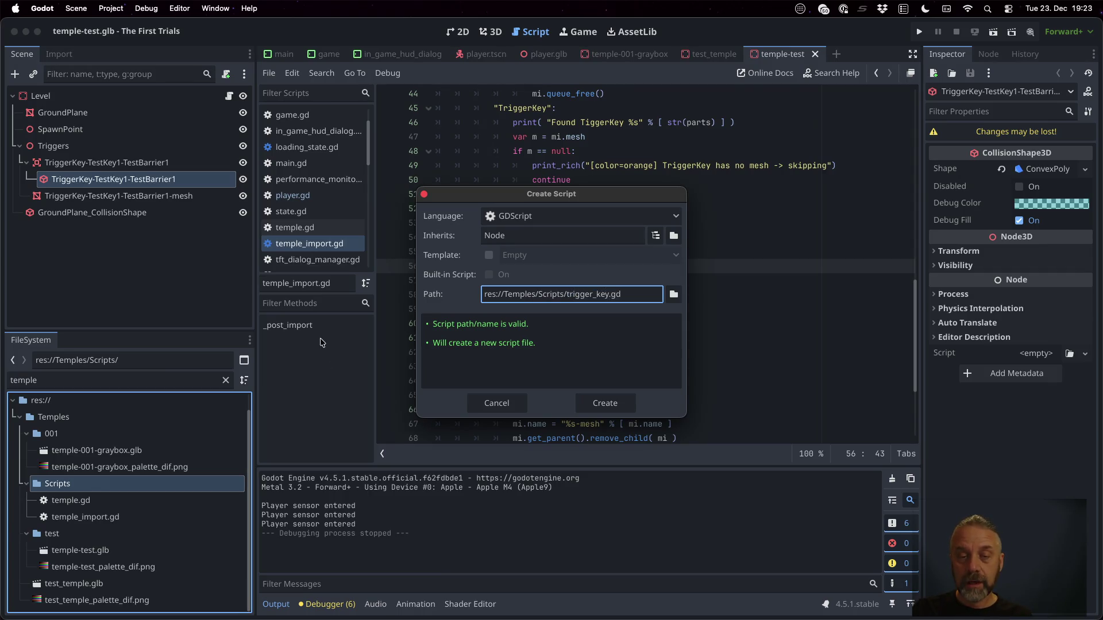
click(537, 233)
text(Area3d)
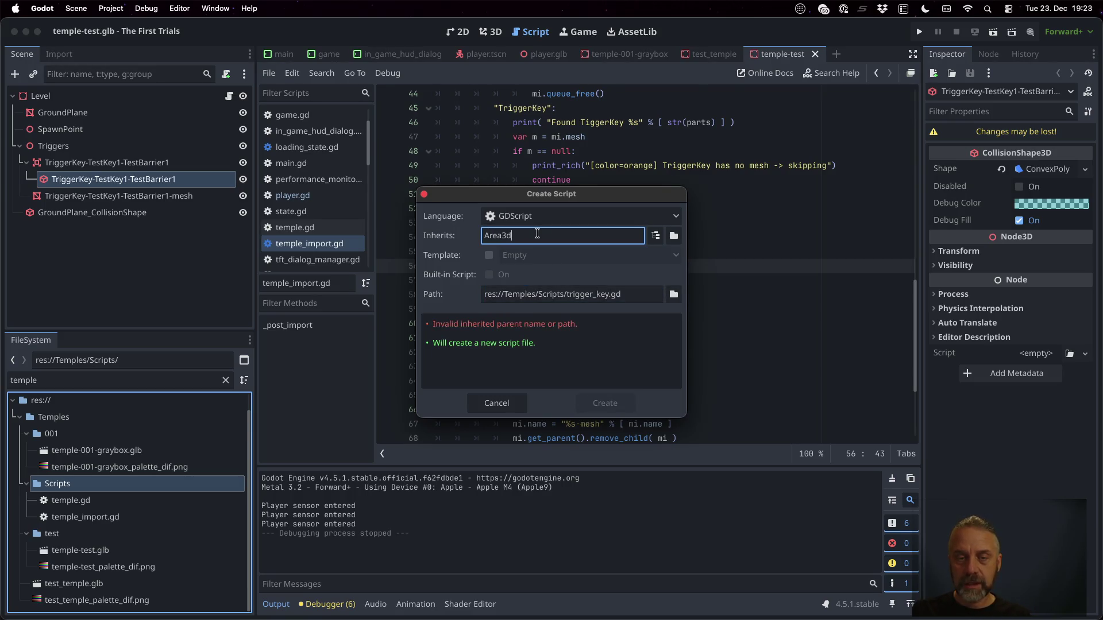
key(BackSpace)
text(D)
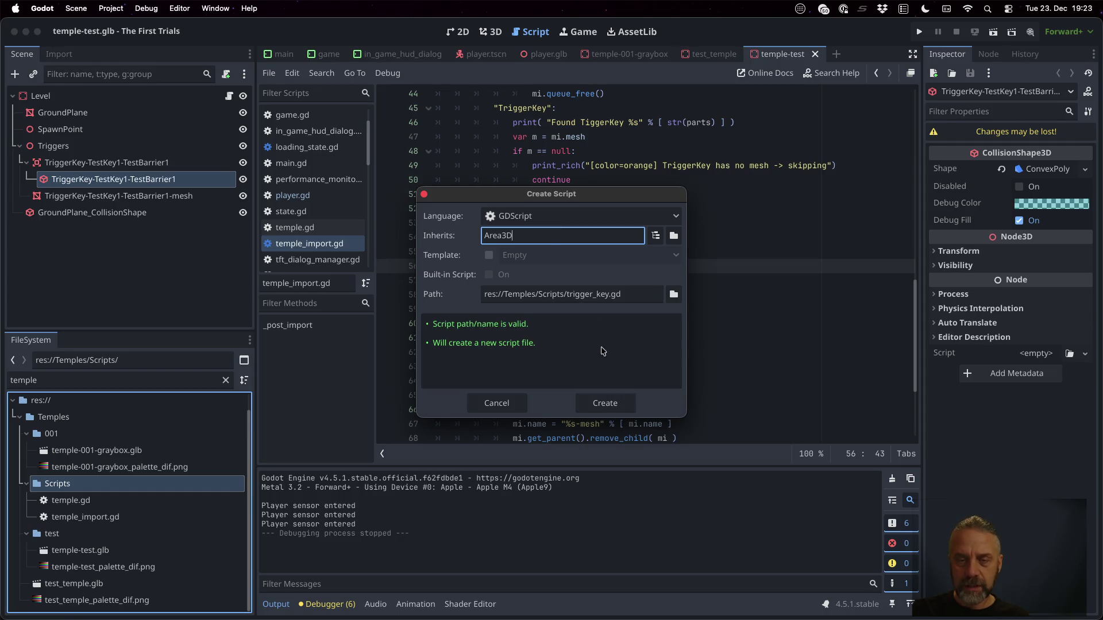
click(605, 403)
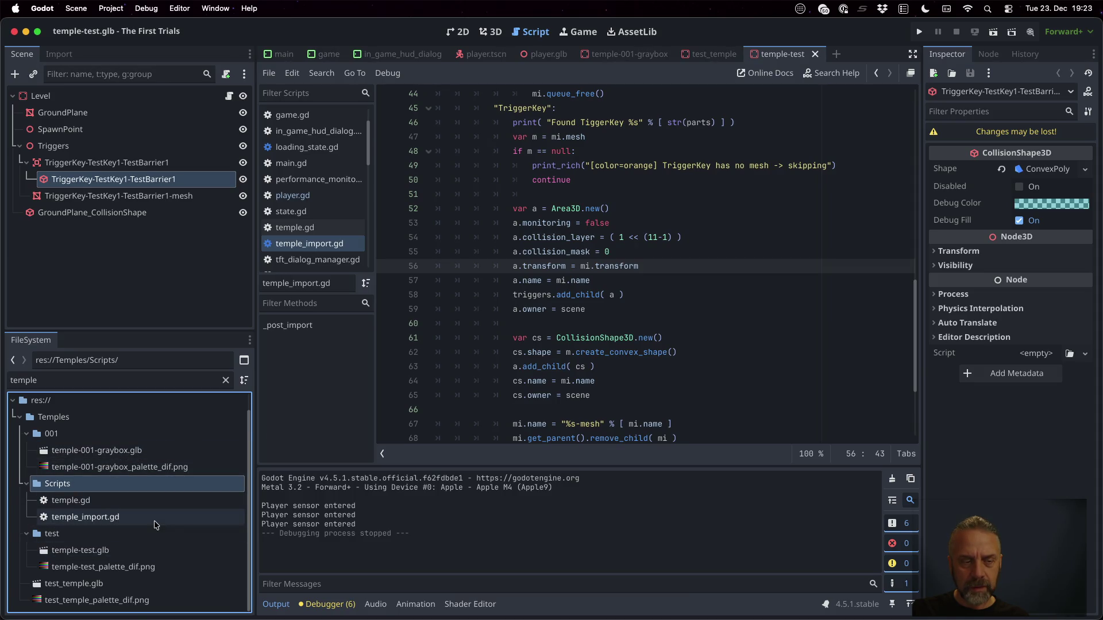
Filter the files by 'tri' and open trigger_key.gd for editing.
double_click(116, 381)
text(tri)
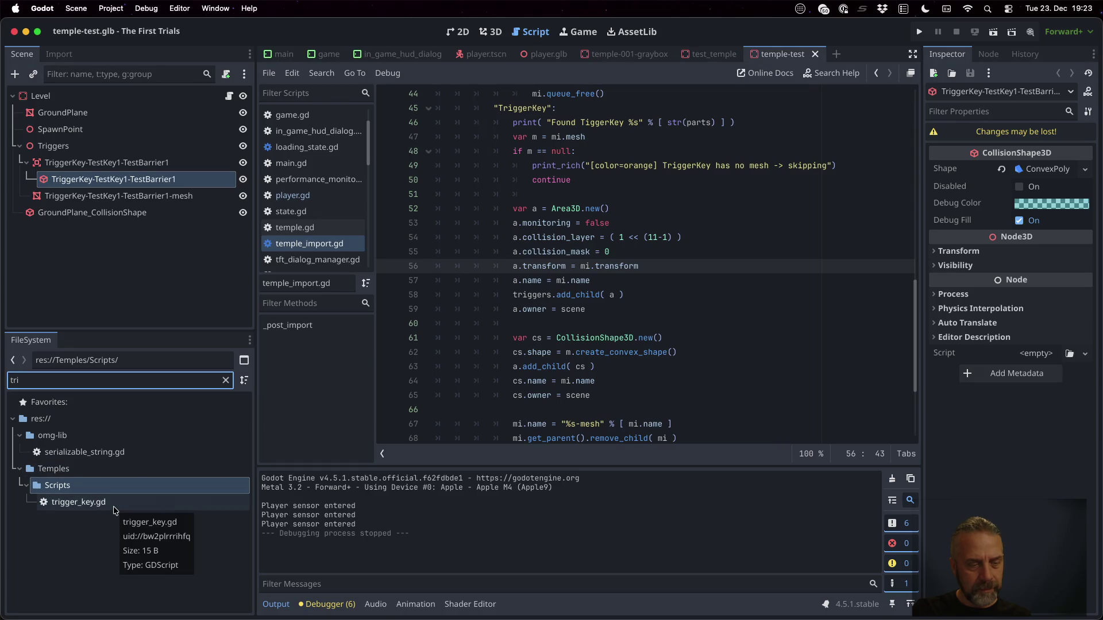
click(85, 504)
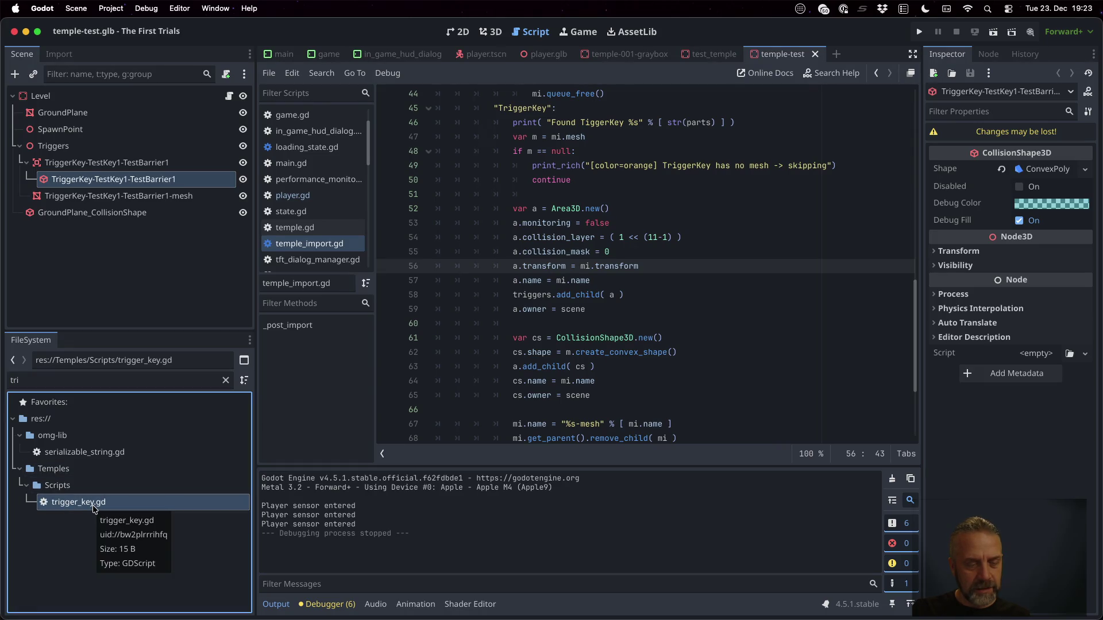
double_click(95, 509)
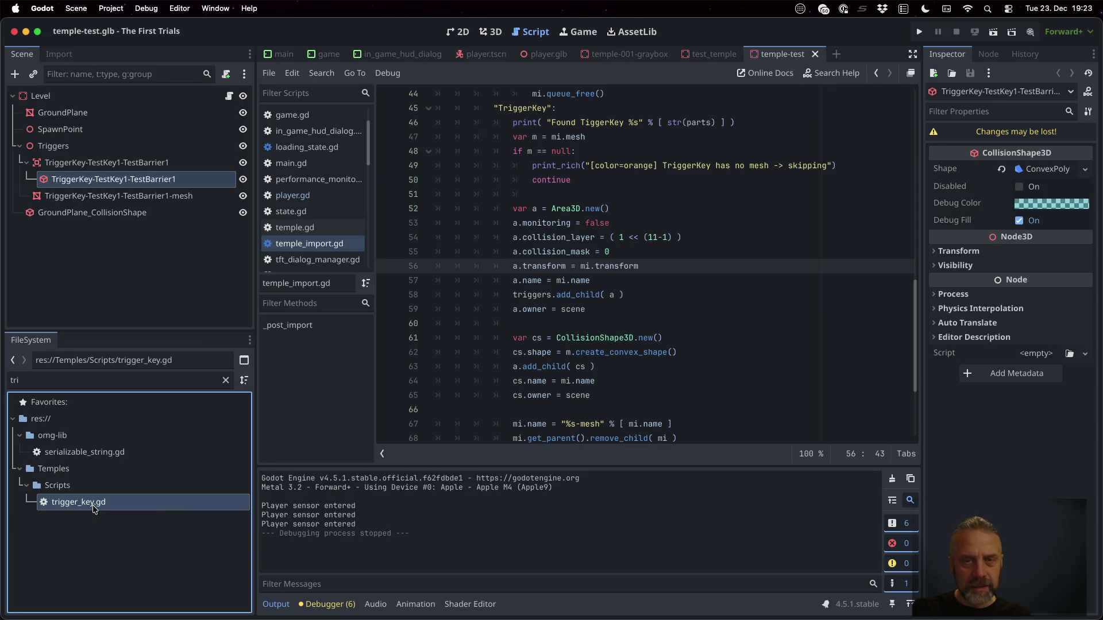
Add 'class_name TriggerKey' above extends Area3D in trigger_key.gd and save.
key(Return)
key(Up)
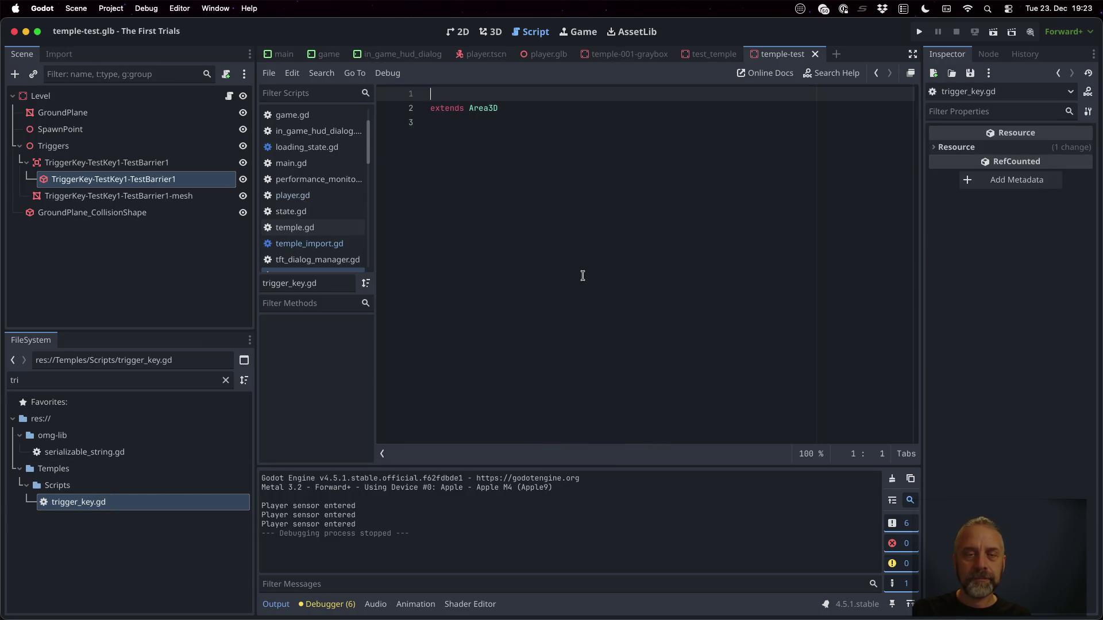
text(class_name TriggerKey)
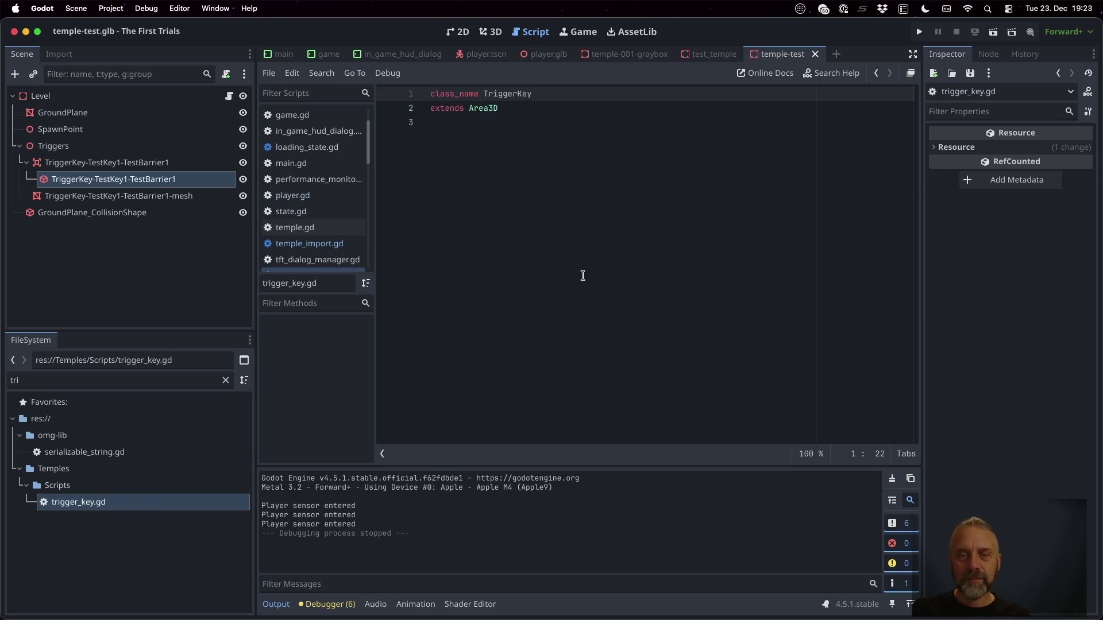
key(Down)
key(Down)
key(super+s)
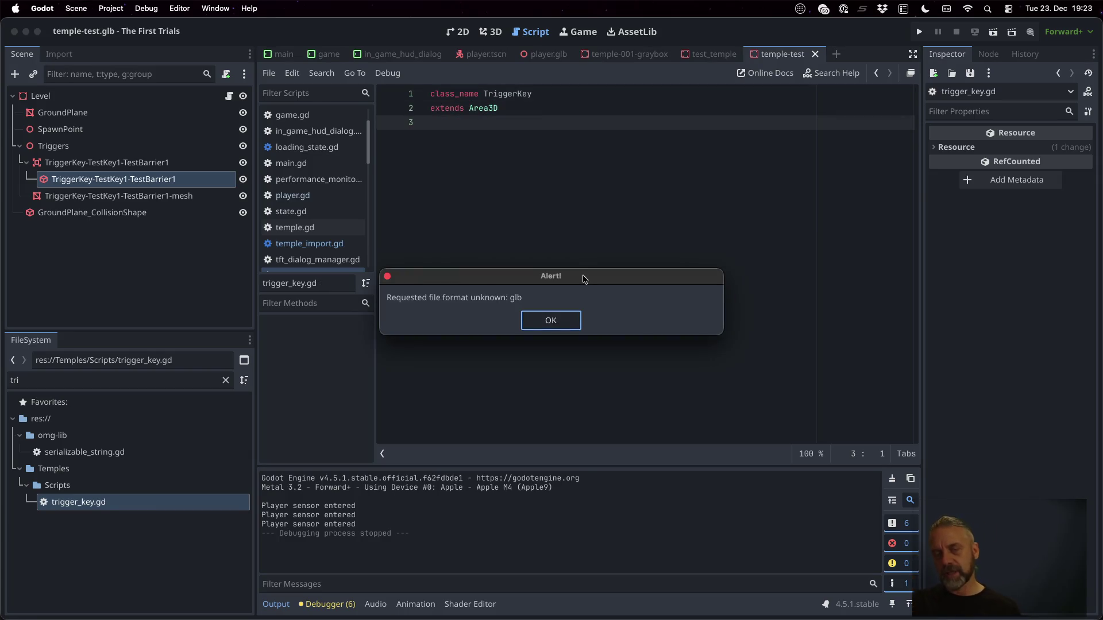
key(Return)
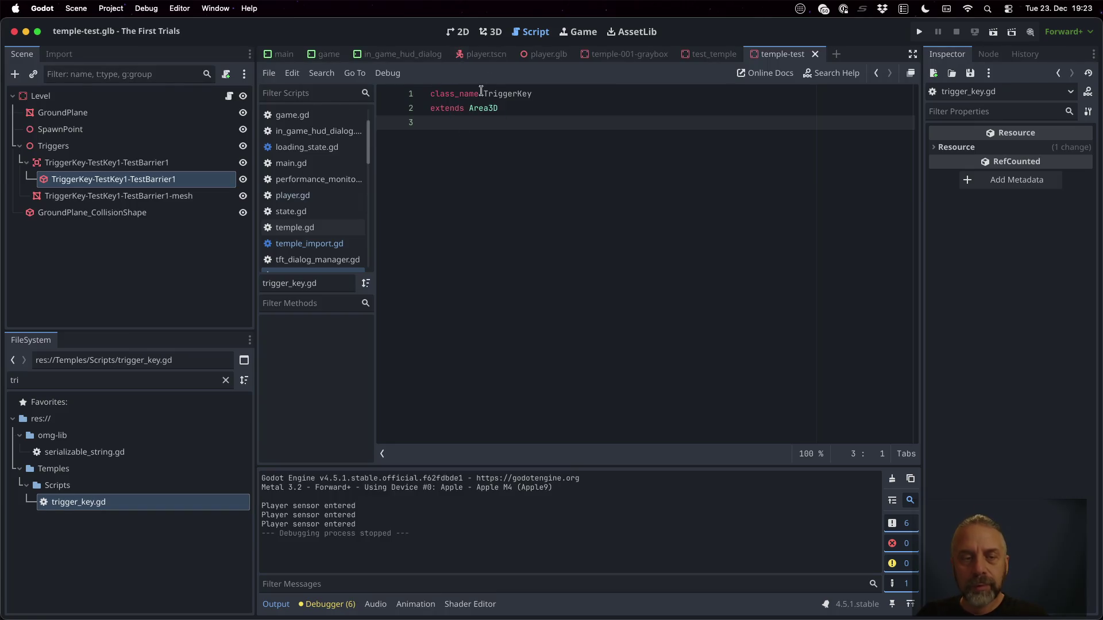
In temple_import.gd, replace Area3D.new() with TriggerKey.new() on line 52 and save.
click(343, 243)
scroll(660, 307, up, 2)
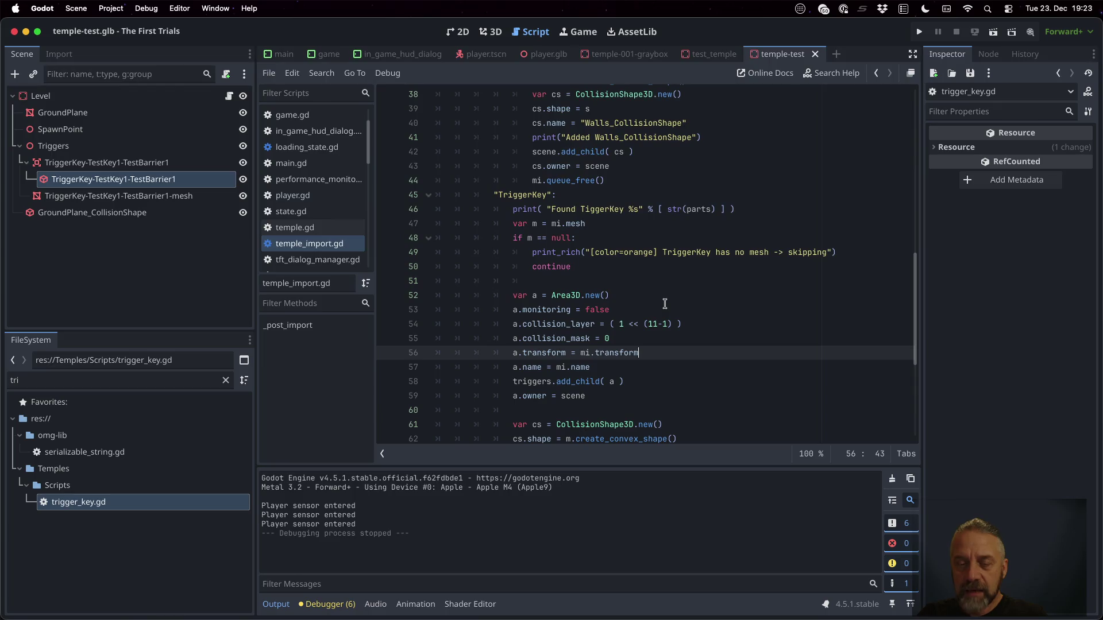
double_click(566, 295)
text(Trigger)
key(Return)
key(super+s)
key(Return)
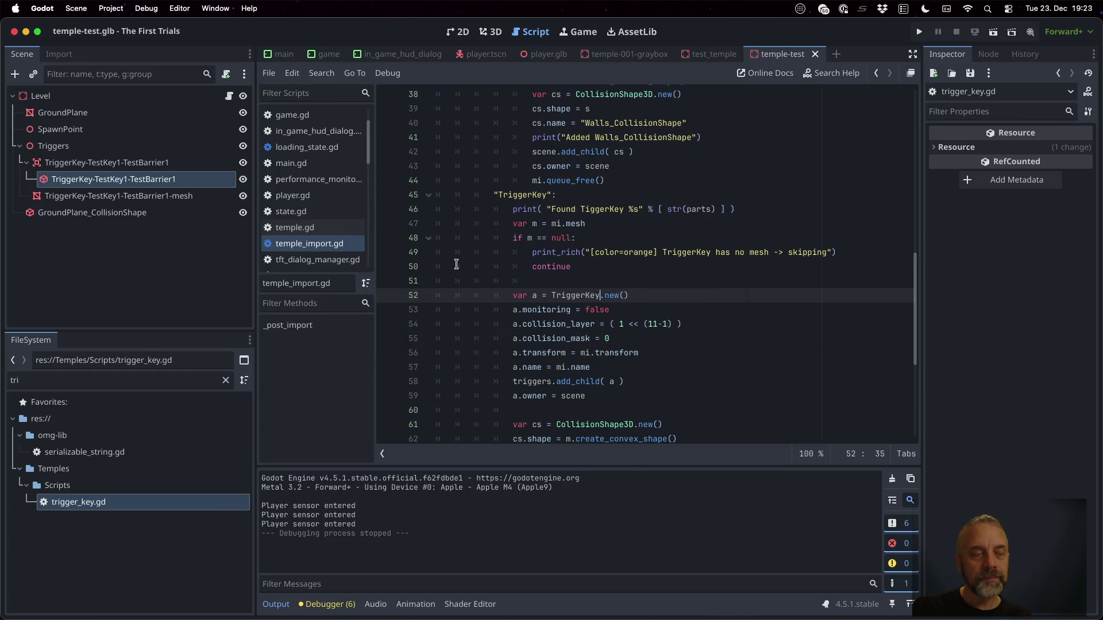
Clear the file filter and reimport temple-test.glb.
click(55, 165)
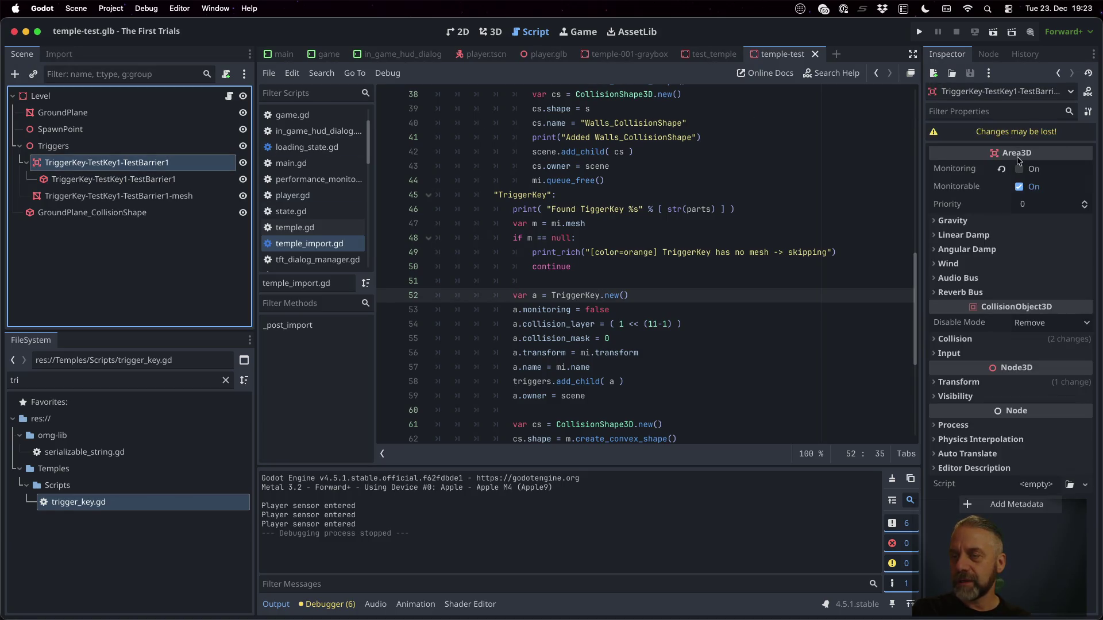
mouse_move(1018, 160)
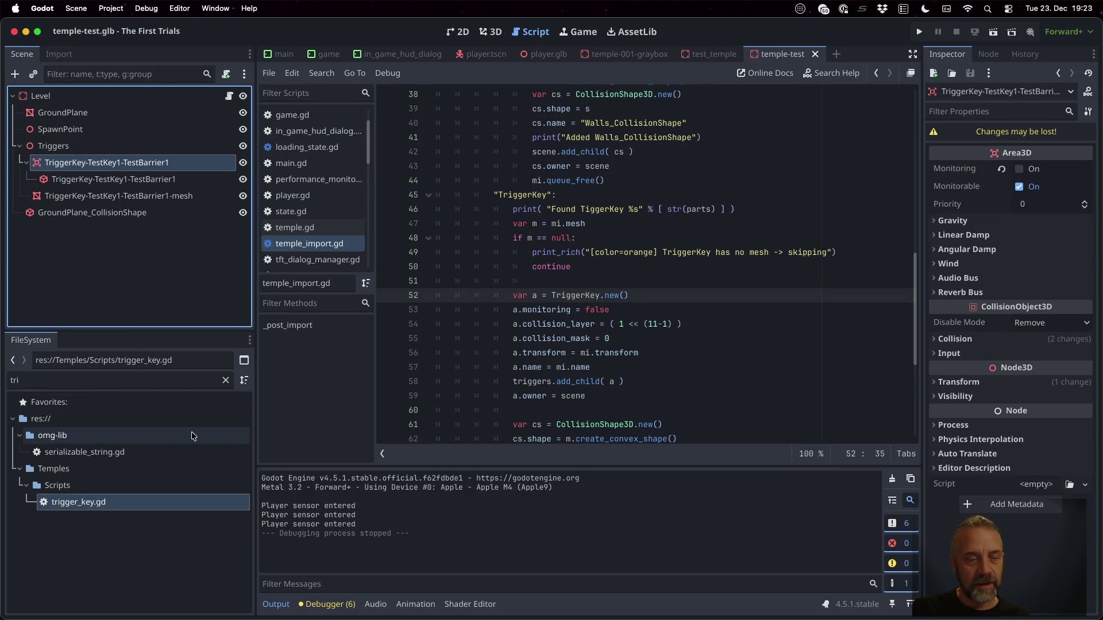
click(226, 381)
scroll(70, 554, down, 8)
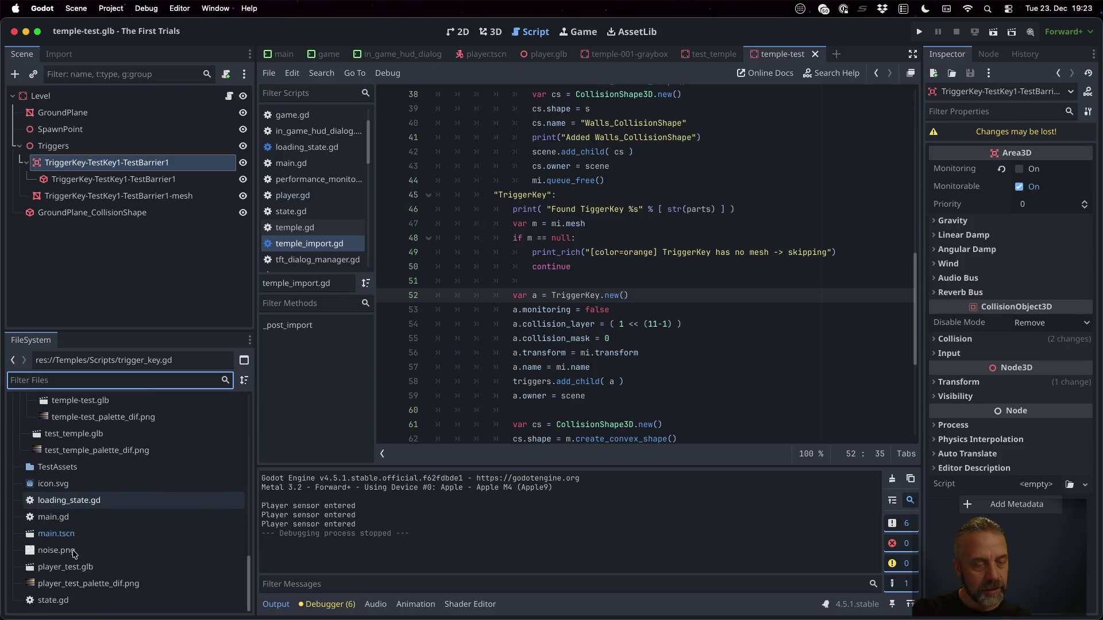
right_click(85, 433)
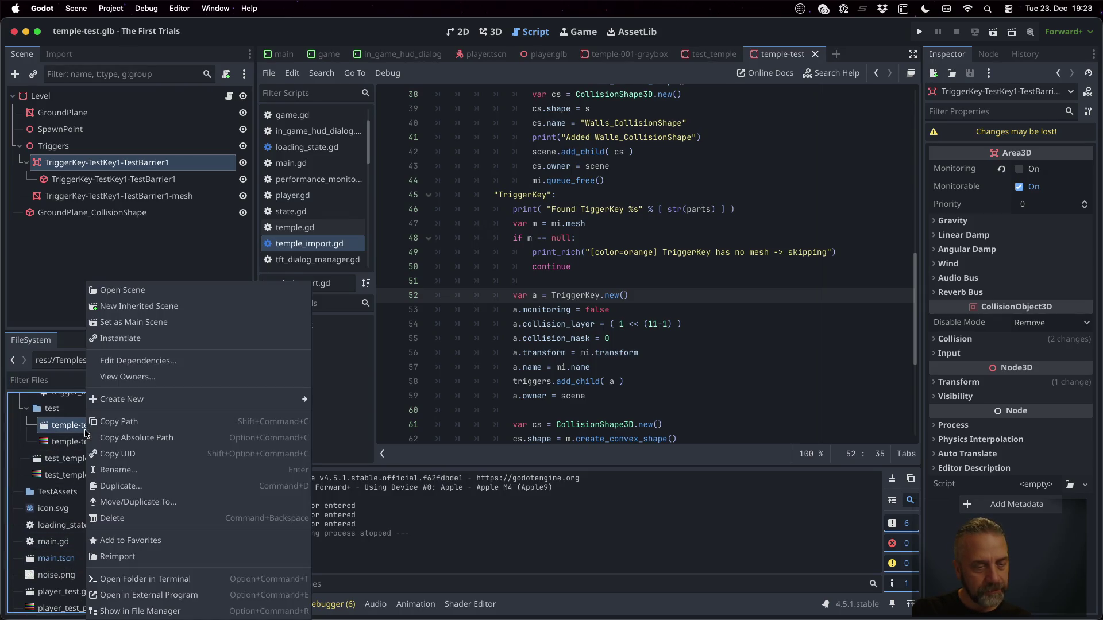
click(175, 542)
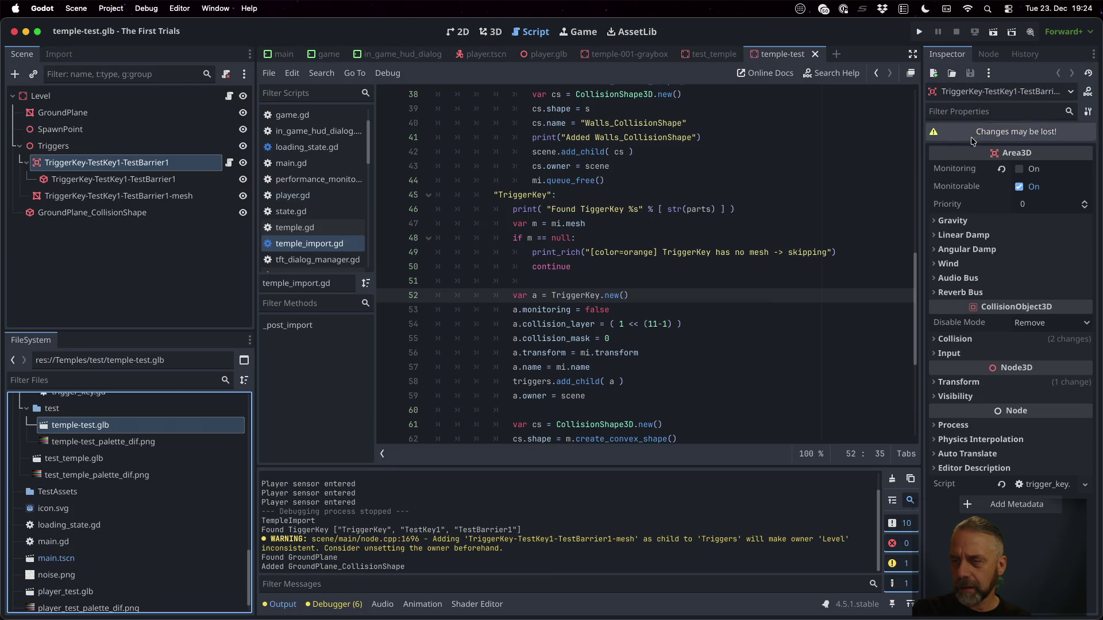
Open the game.tscn scene from the file list.
scroll(138, 478, up, 5)
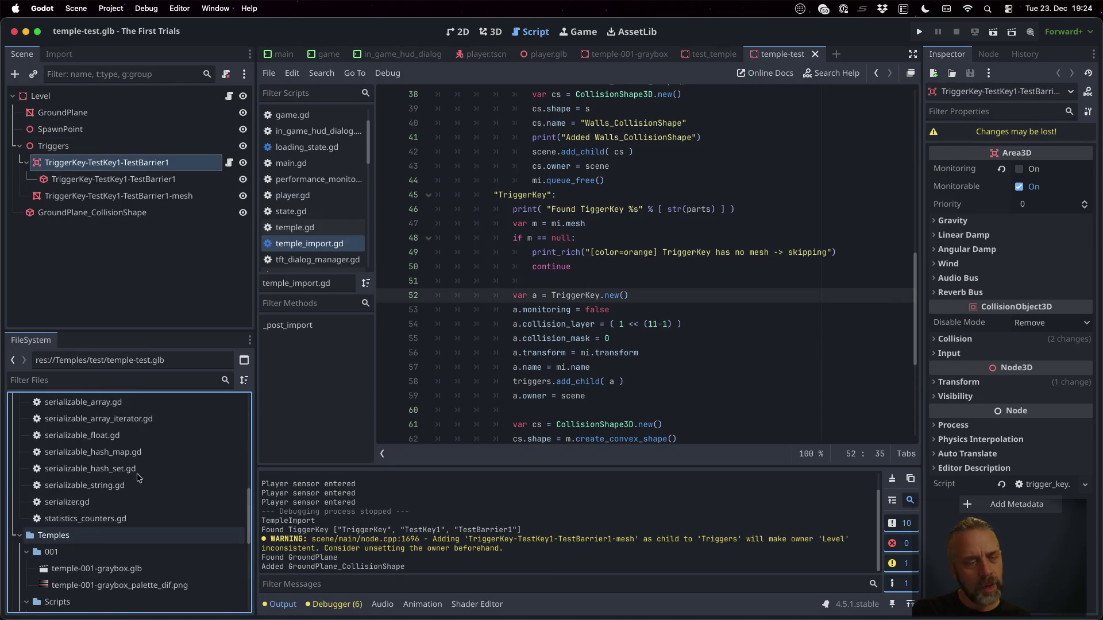
scroll(138, 478, up, 10)
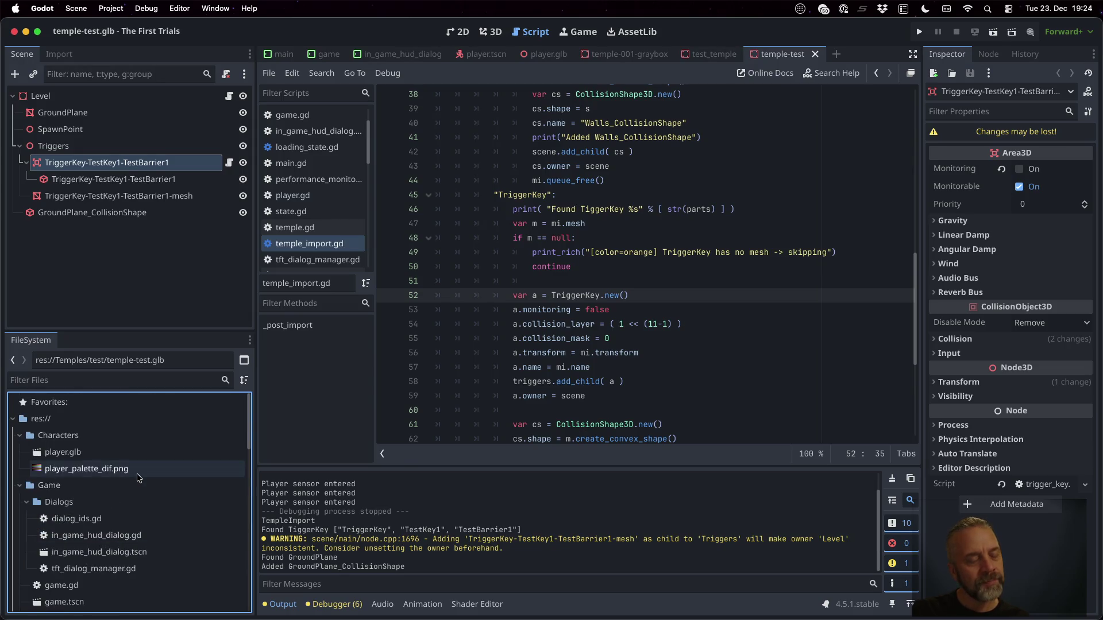
scroll(121, 527, down, 3)
double_click(109, 543)
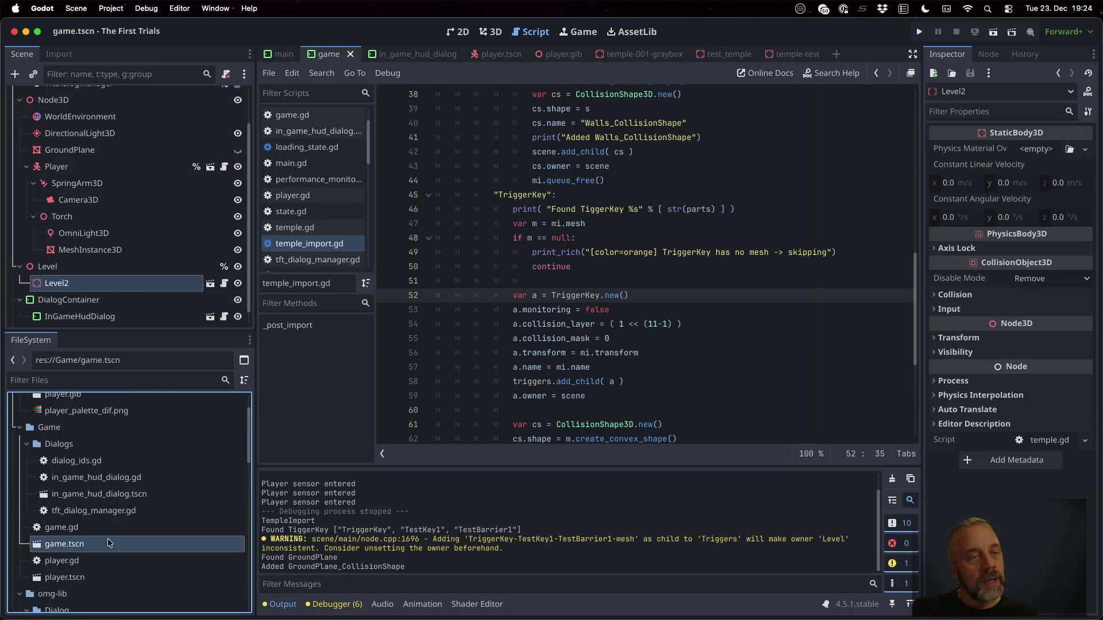
Inspect Level2 in game.tscn, then the Triggers and TriggerKey-TestKey1-TestBarrier1 nodes in temple-test.
click(87, 266)
click(118, 282)
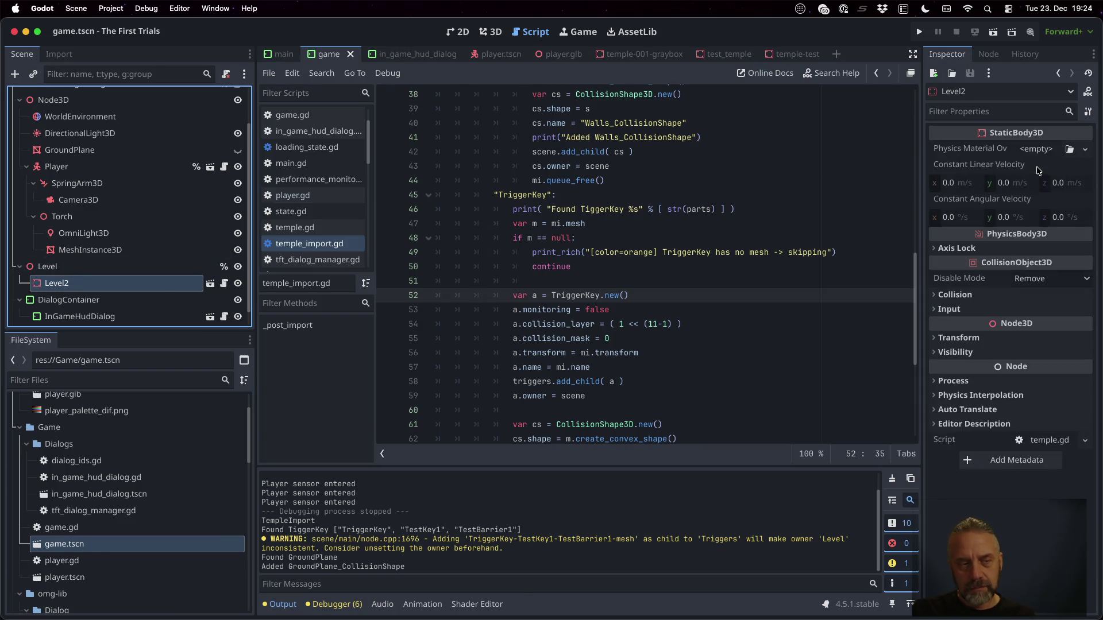
click(210, 283)
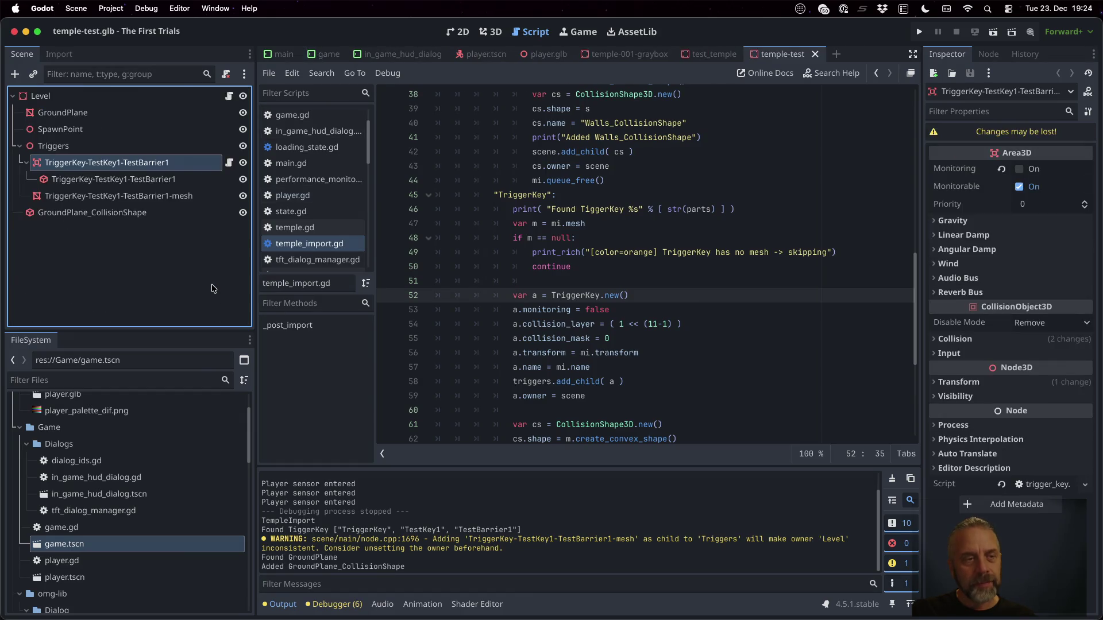
click(124, 146)
click(124, 162)
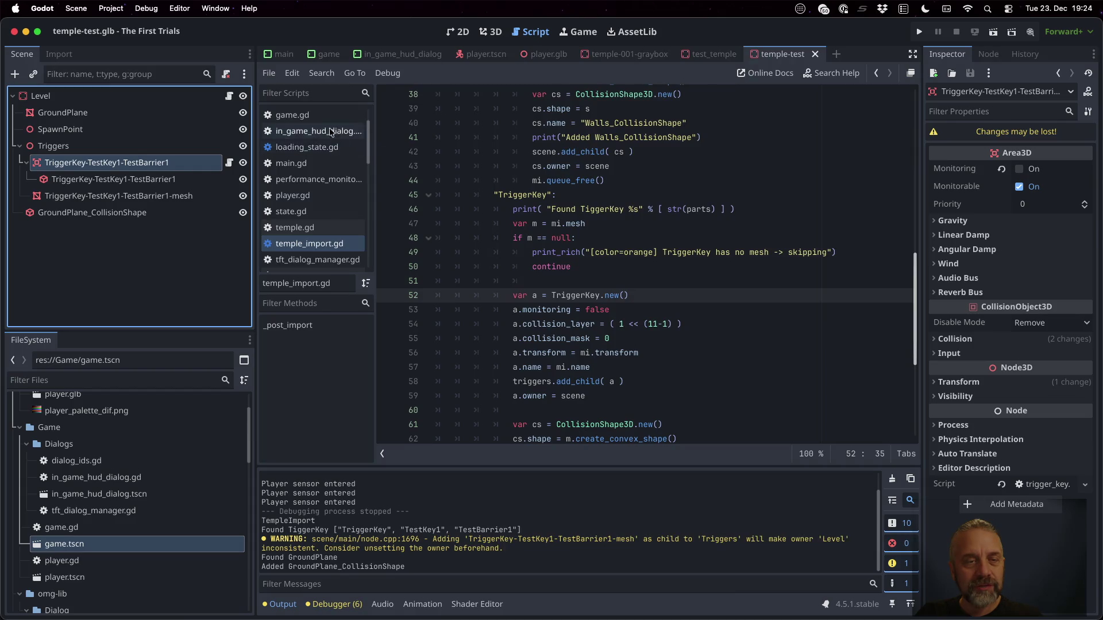
Reopen game.tscn and show the Game node's game.gd script in the editor.
click(293, 115)
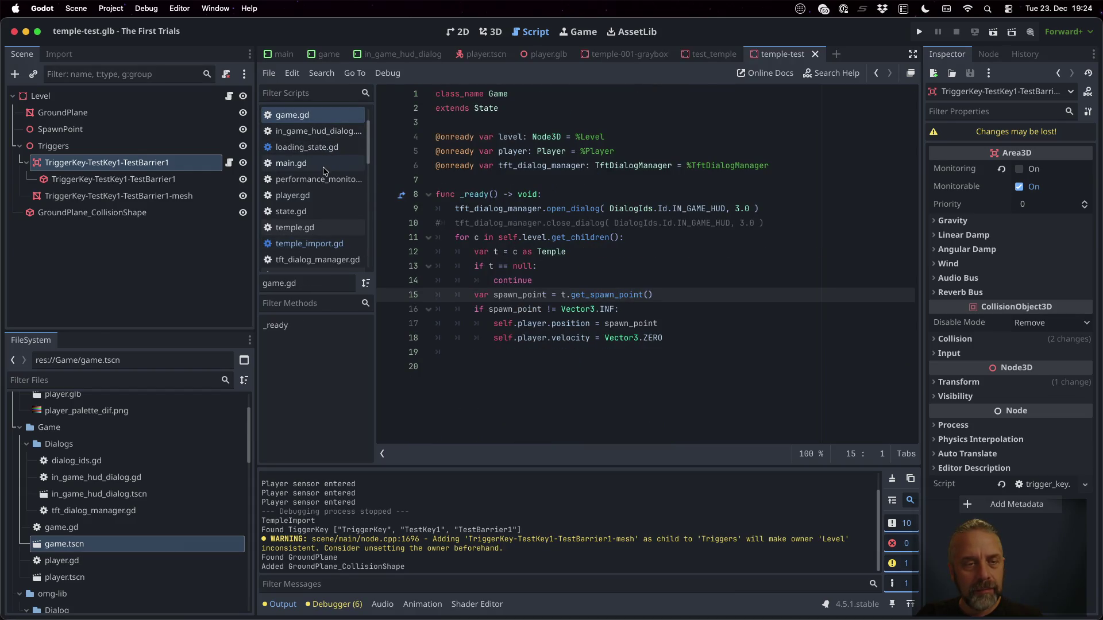
scroll(313, 146, up, 3)
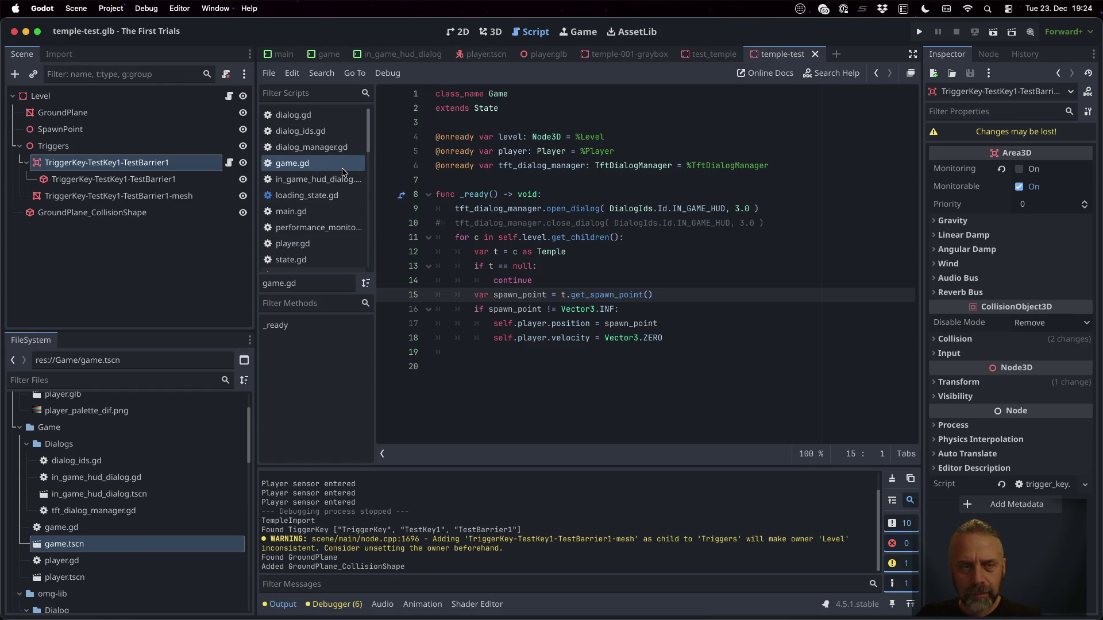
scroll(335, 167, down, 10)
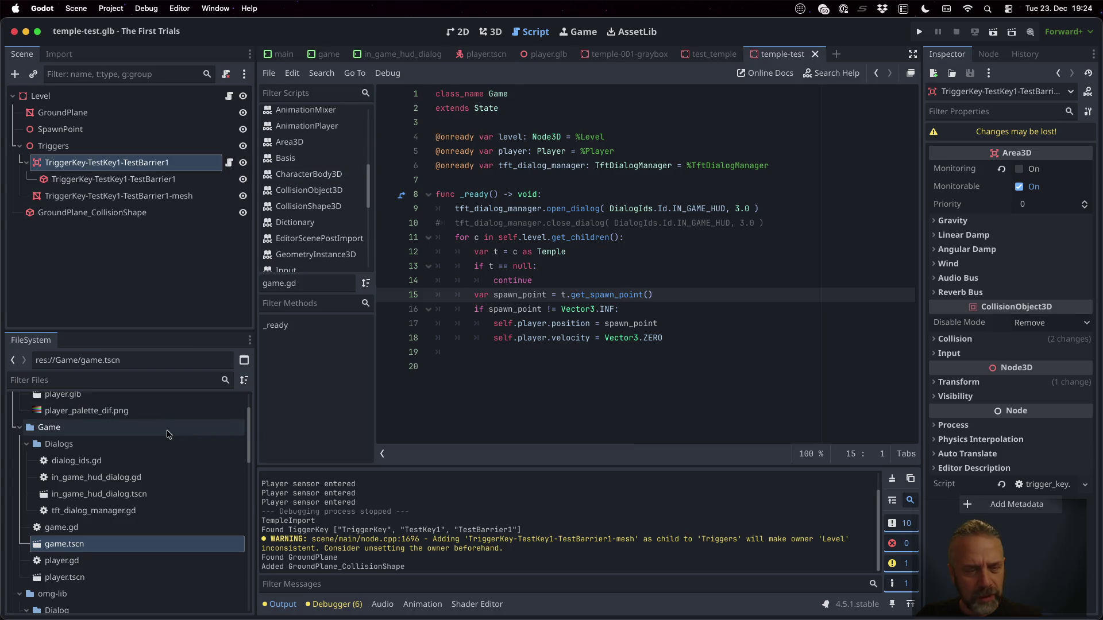
scroll(165, 487, up, 1)
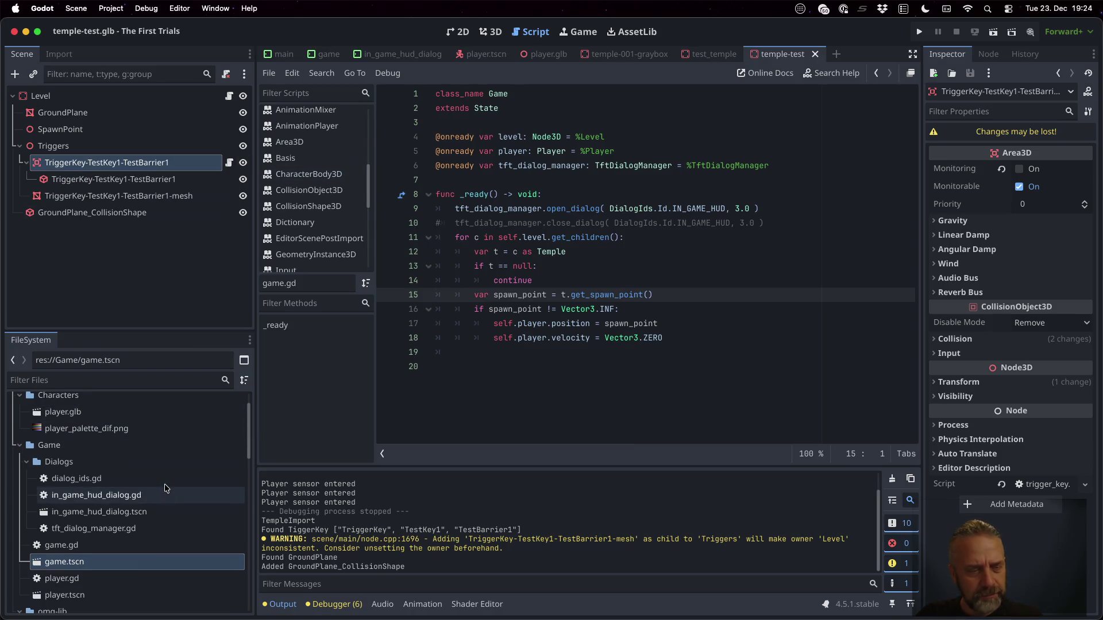
double_click(132, 565)
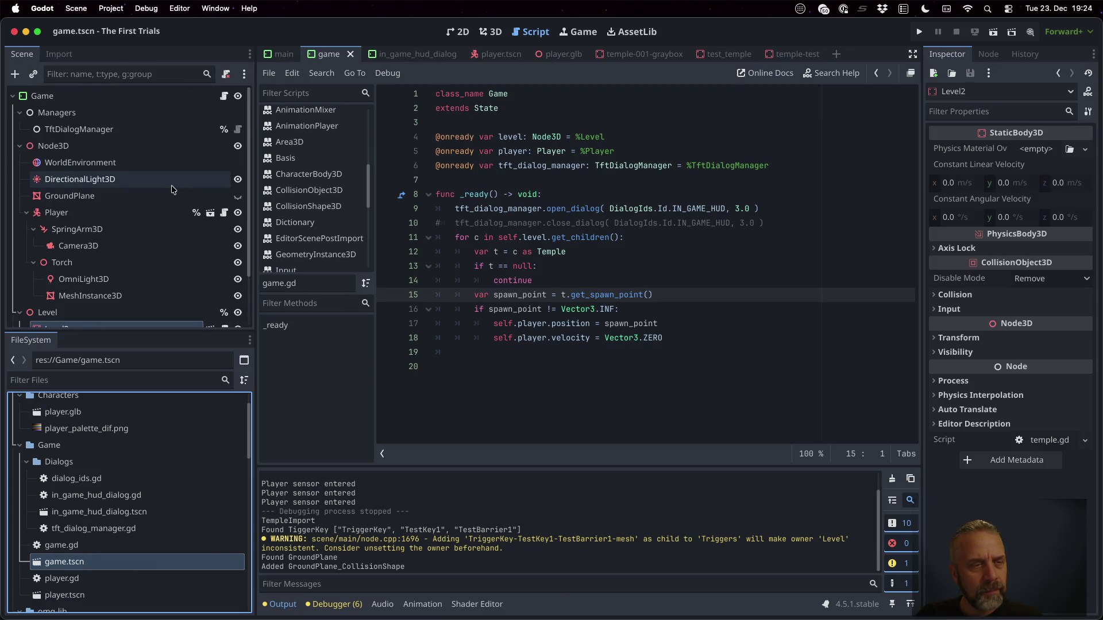
click(224, 96)
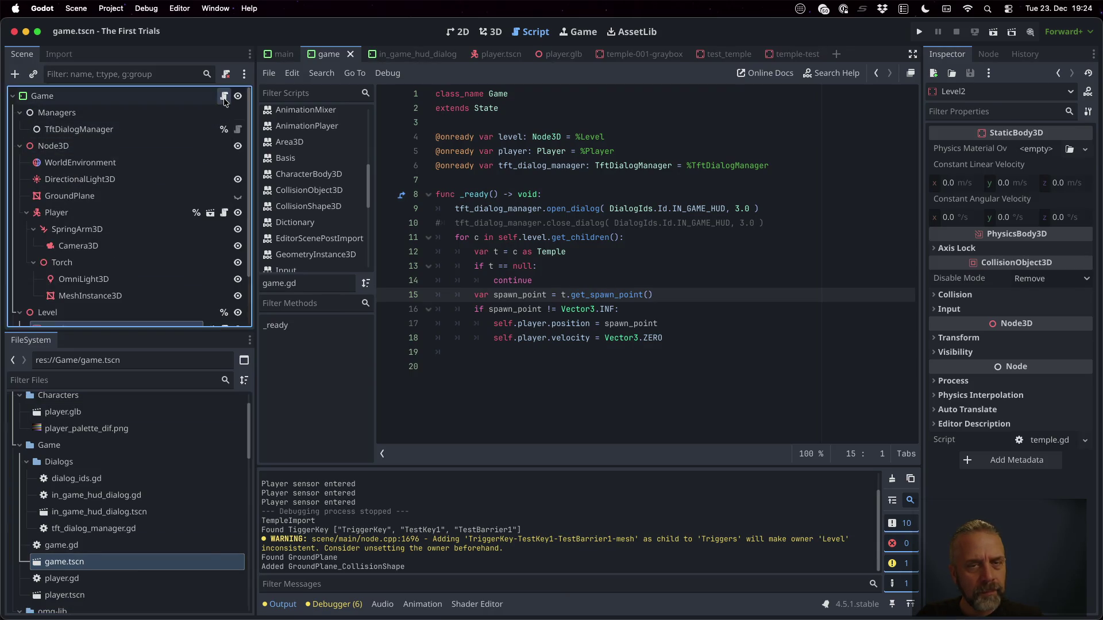
scroll(201, 180, down, 3)
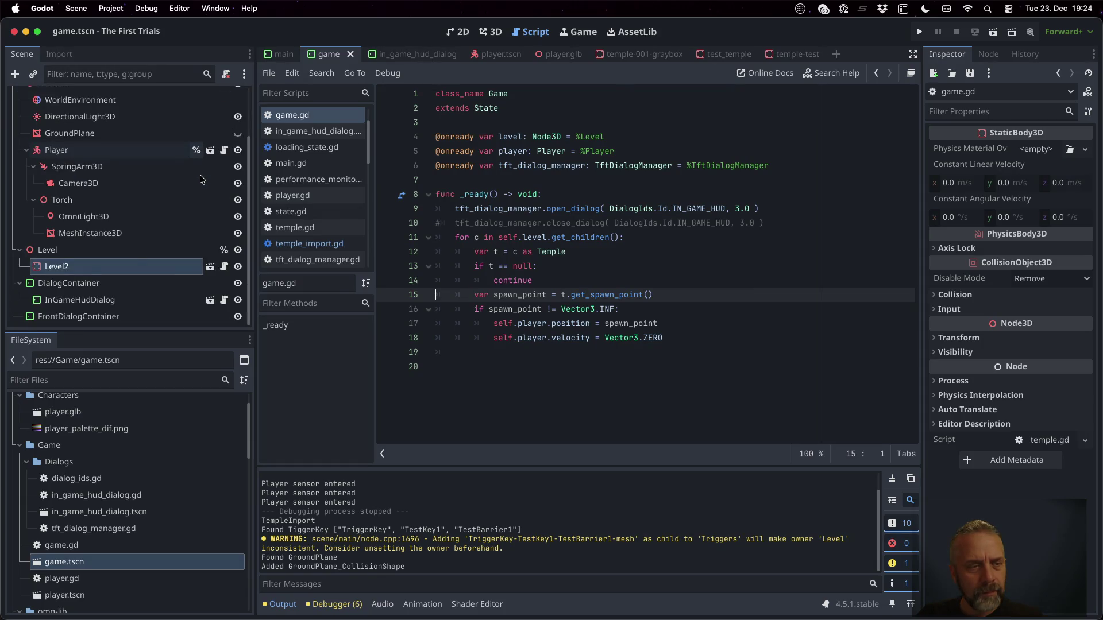
In player.gd, set a line 71 breakpoint, delete _on_sensor_area_entered, then undo to restore it.
click(283, 196)
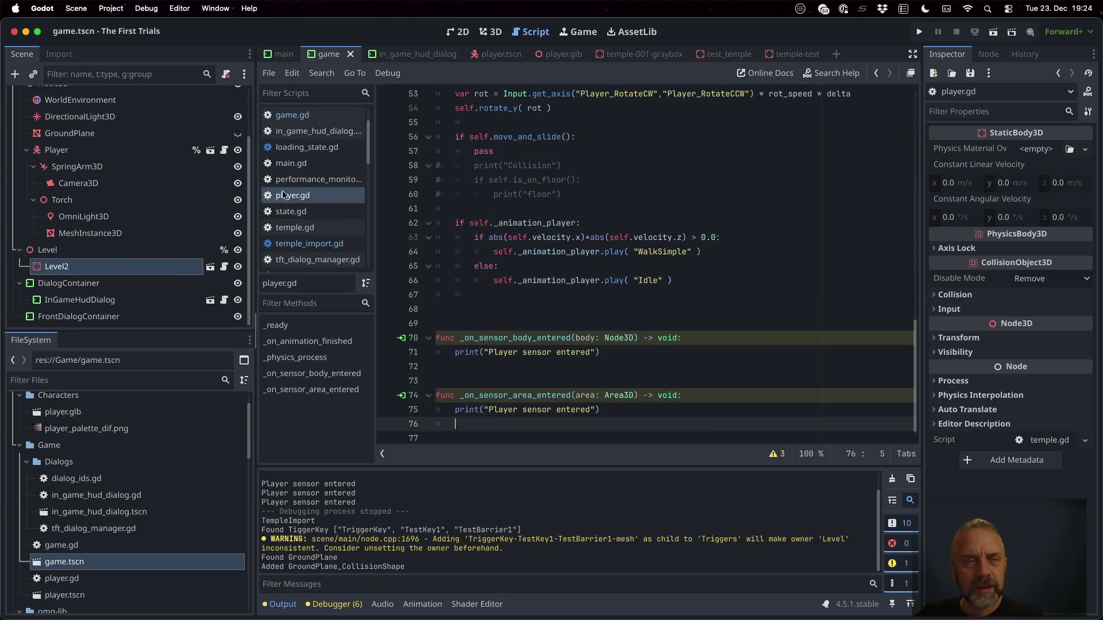
scroll(571, 253, down, 1)
click(633, 396)
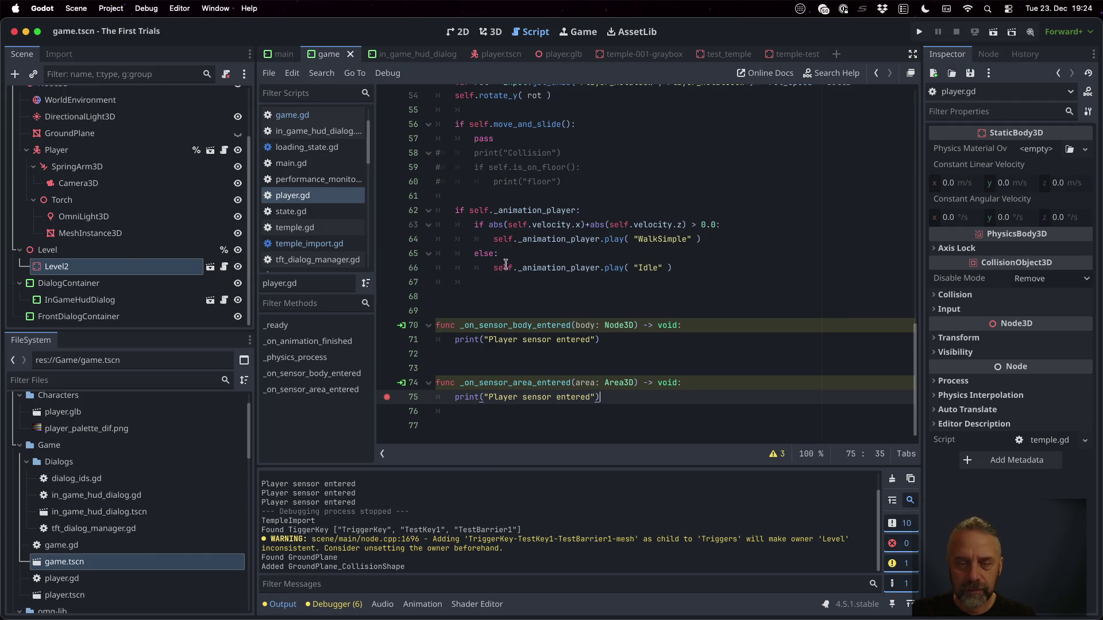
click(388, 339)
click(559, 383)
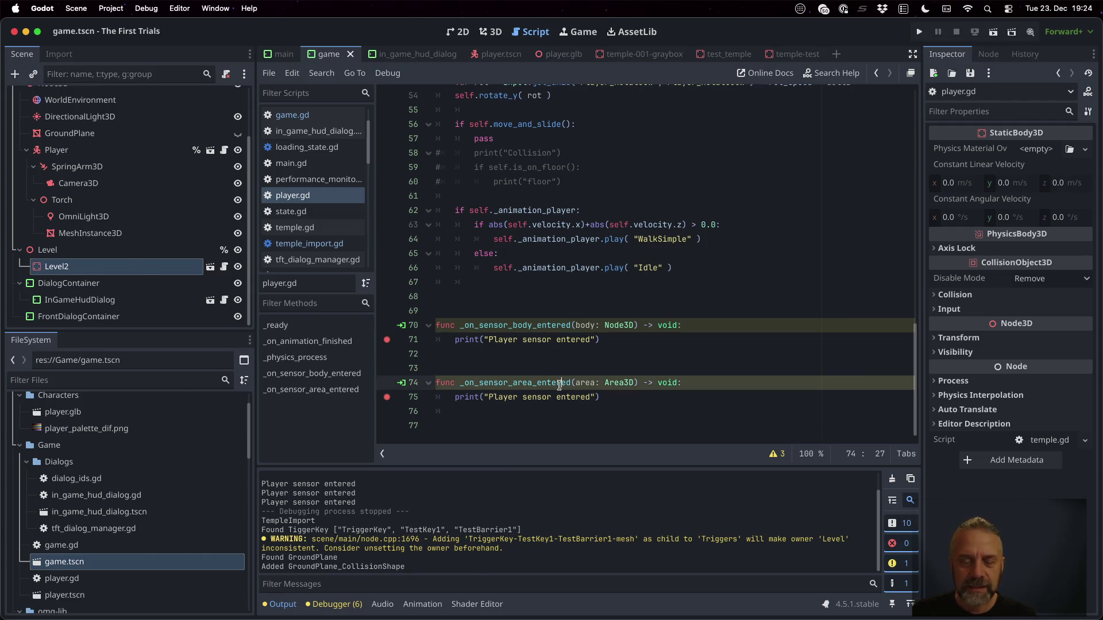
key(shift+Down)
key(shift+Down)
key(BackSpace)
key(BackSpace)
key(BackSpace)
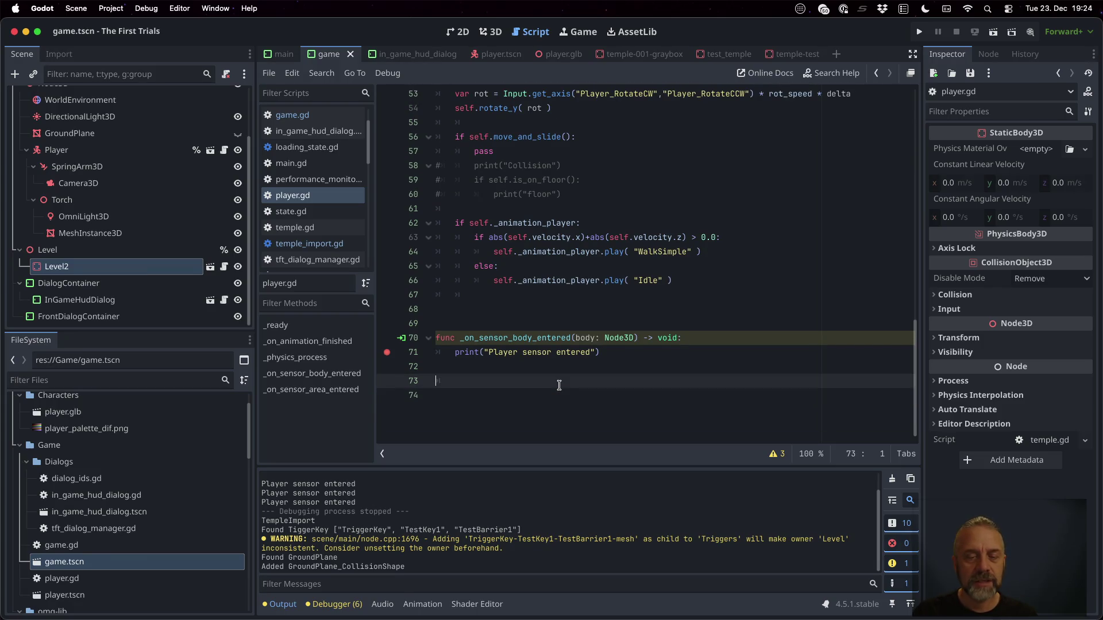
key(super+z)
key(super+z)
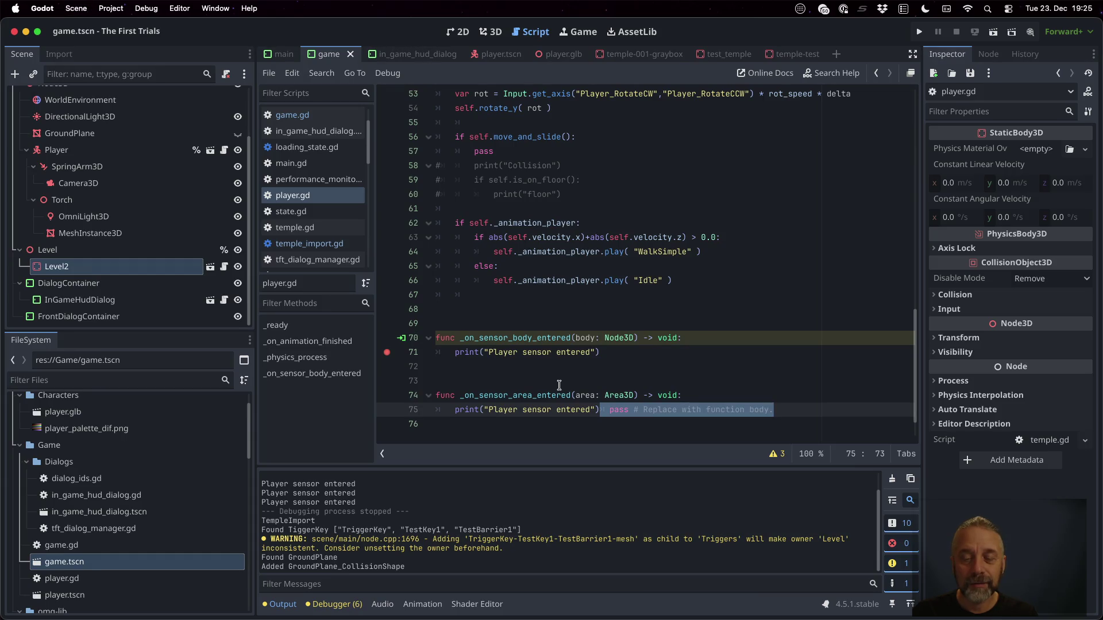
key(super+z)
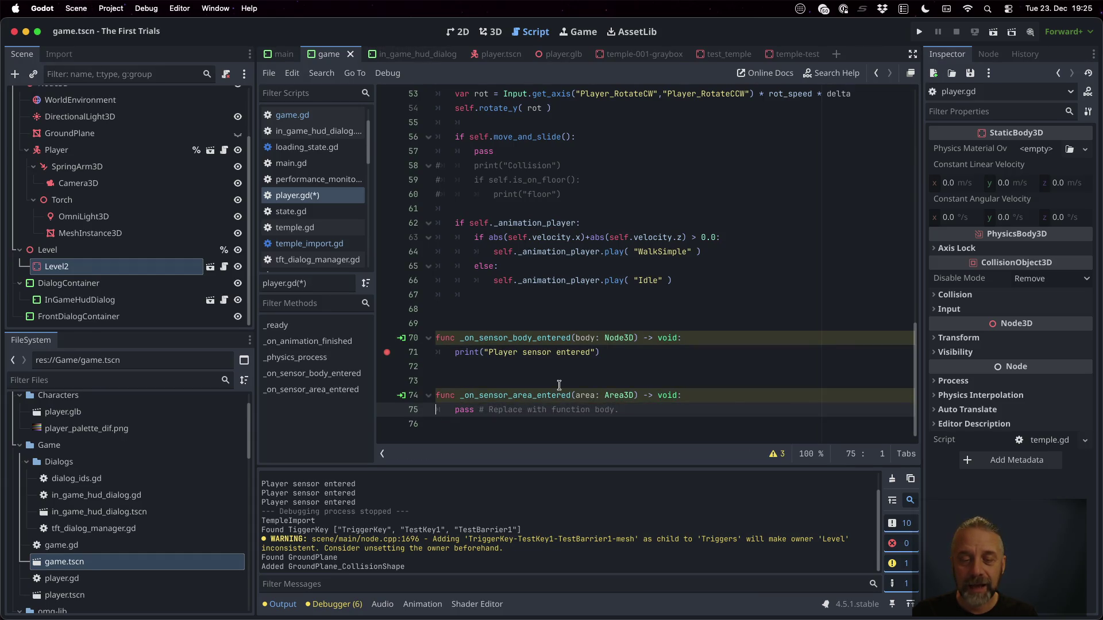
Verify the handler's area_entered connection from the gutter icon, then switch to player.tscn.
click(401, 395)
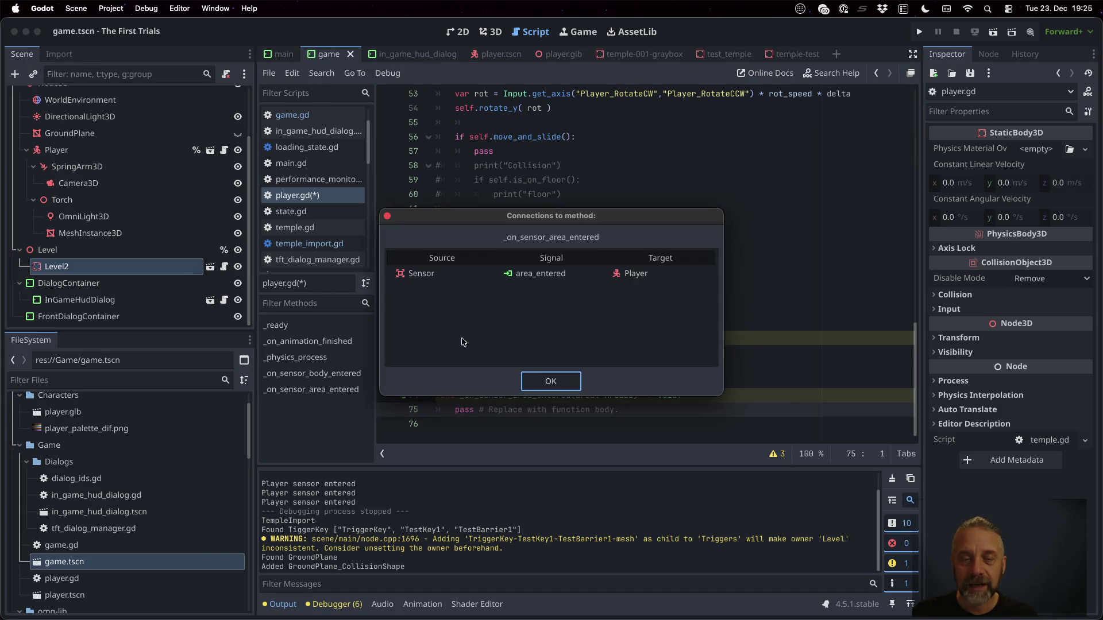
click(533, 283)
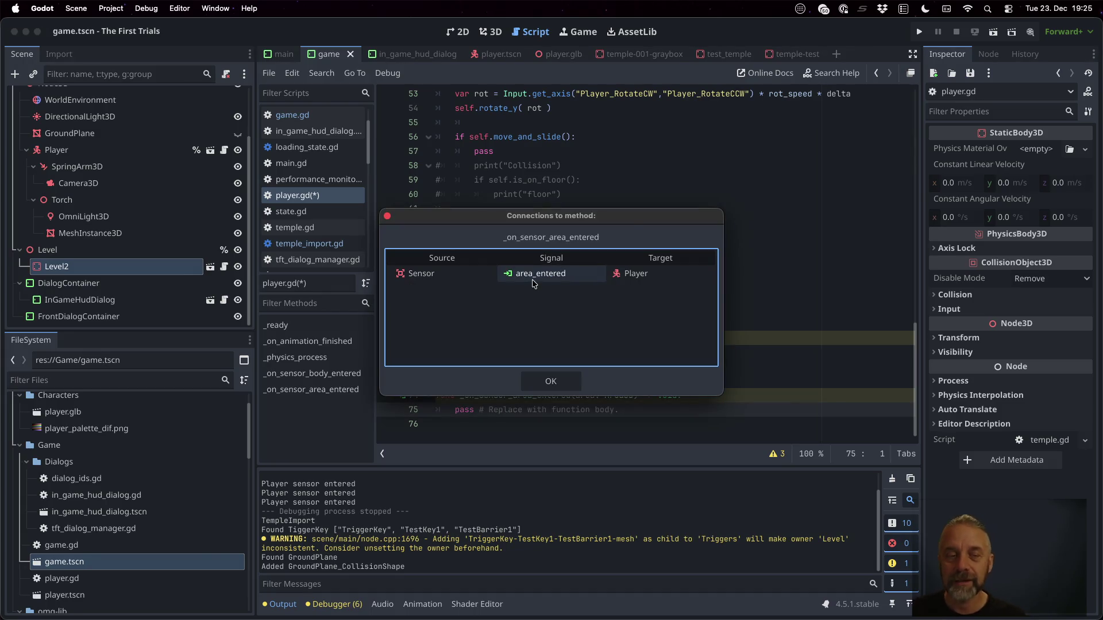
key(Escape)
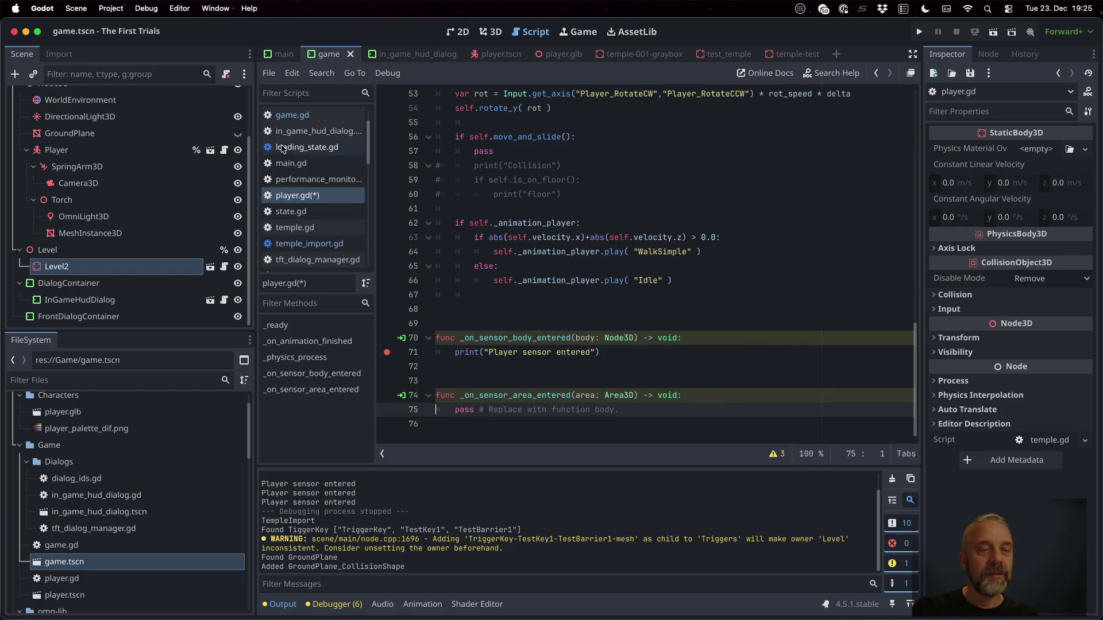
click(210, 150)
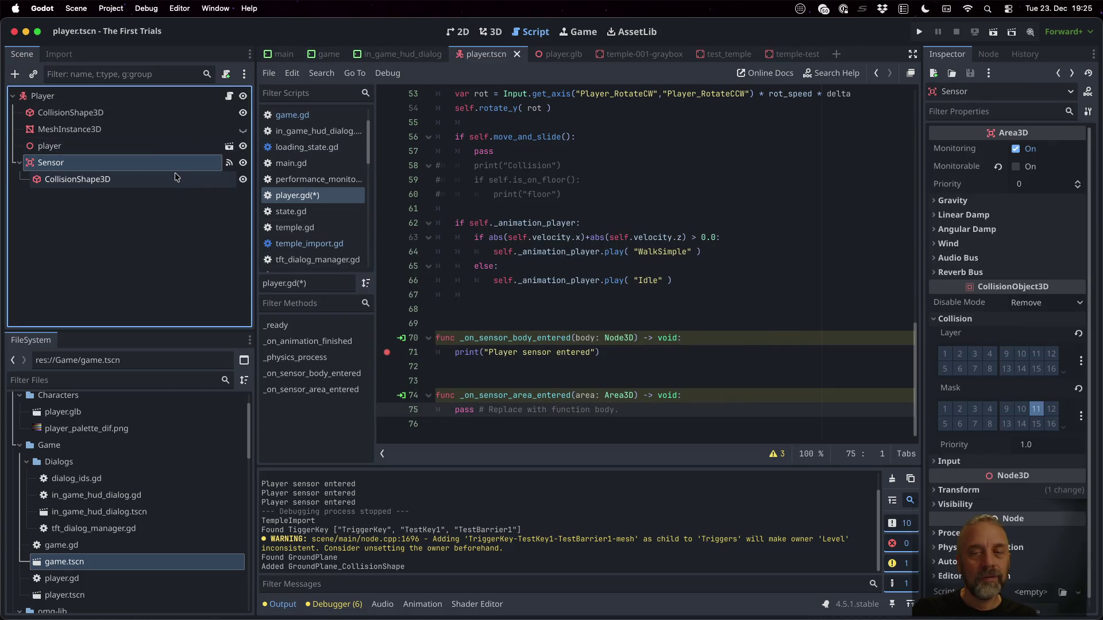
Disconnect the Sensor's body_entered signal in the Node > Signals panel.
click(994, 53)
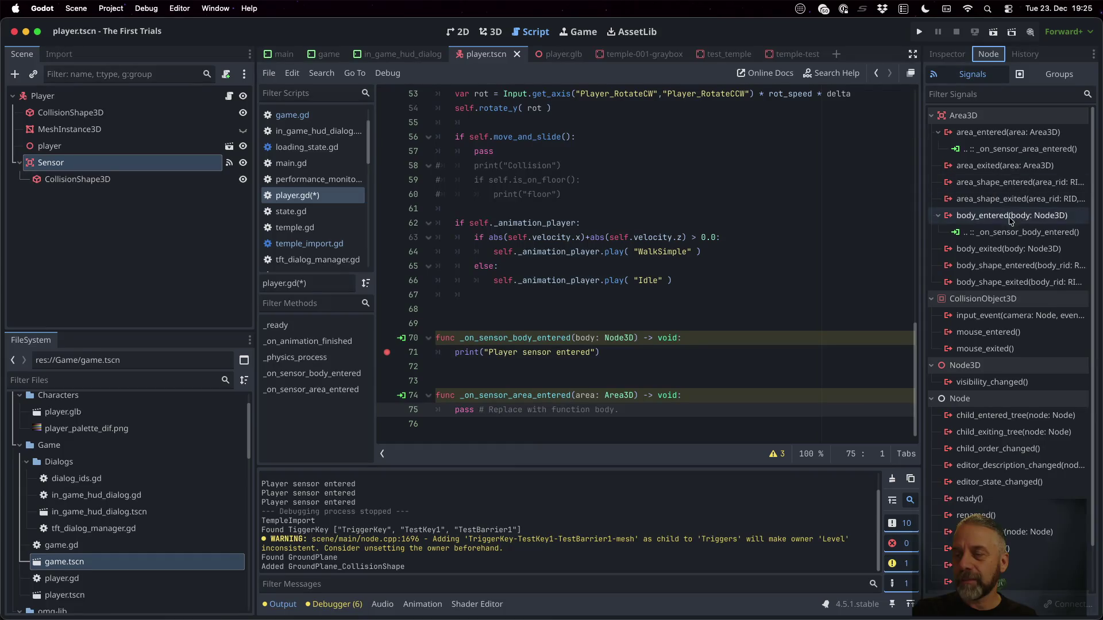
click(1004, 148)
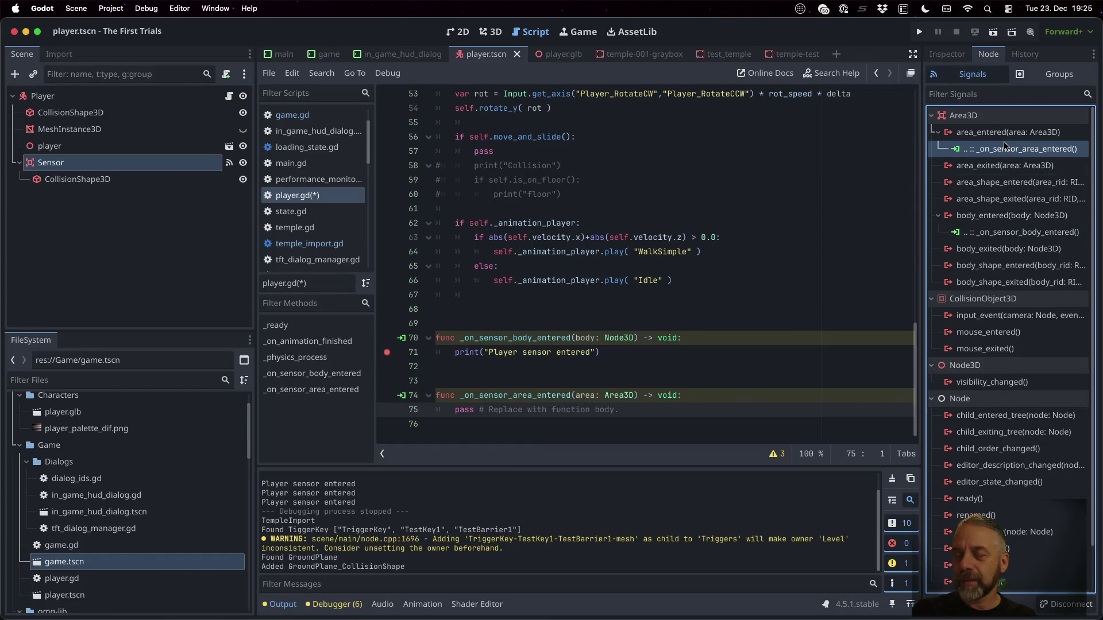
click(1017, 231)
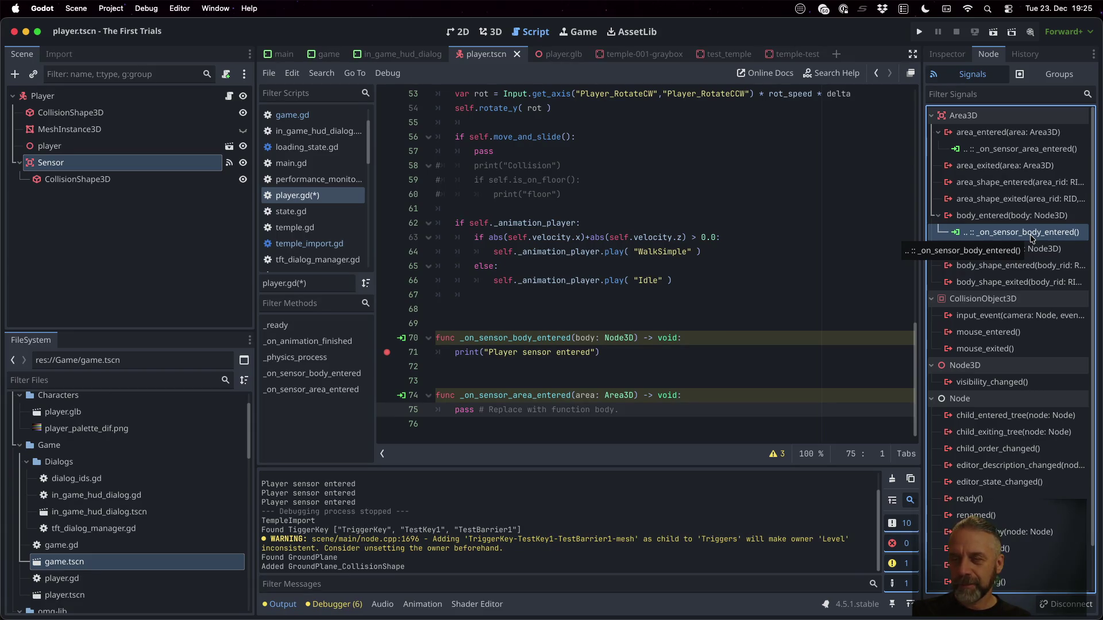
key(Delete)
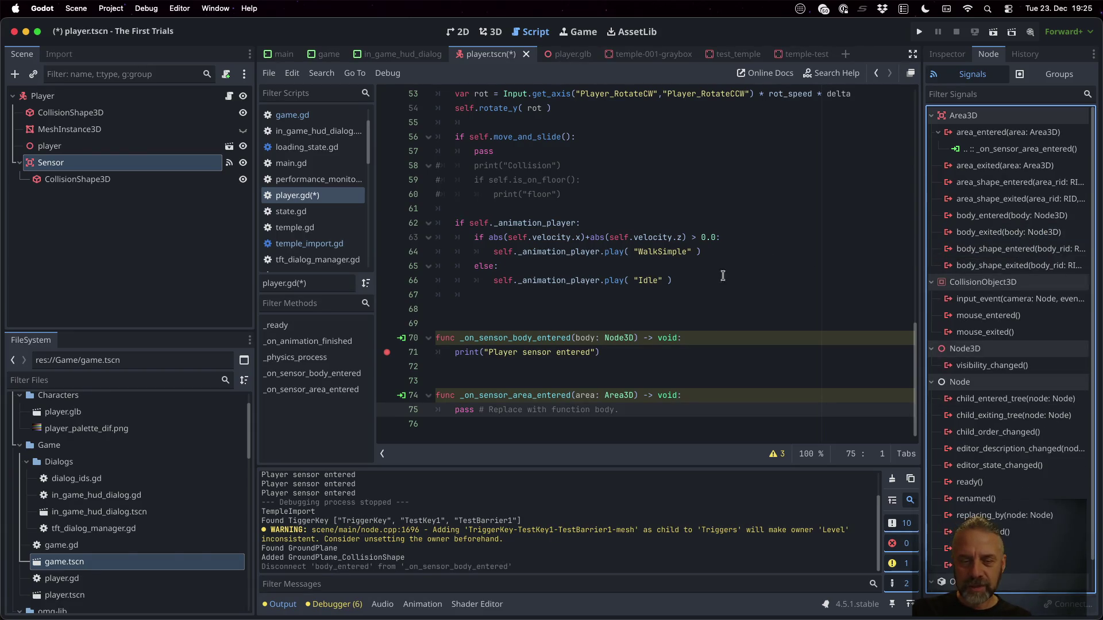
Delete the body_entered handler, move its print into _on_sensor_area_entered, save, and launch the game.
key(Down)
key(shift+Down)
key(BackSpace)
key(Down)
key(Down)
key(Down)
text(print("Player sensor entered"))
key(Up)
key(Up)
key(Up)
key(shift+Down)
key(Delete)
key(Down)
key(BackSpace)
key(BackSpace)
key(ctrl+s)
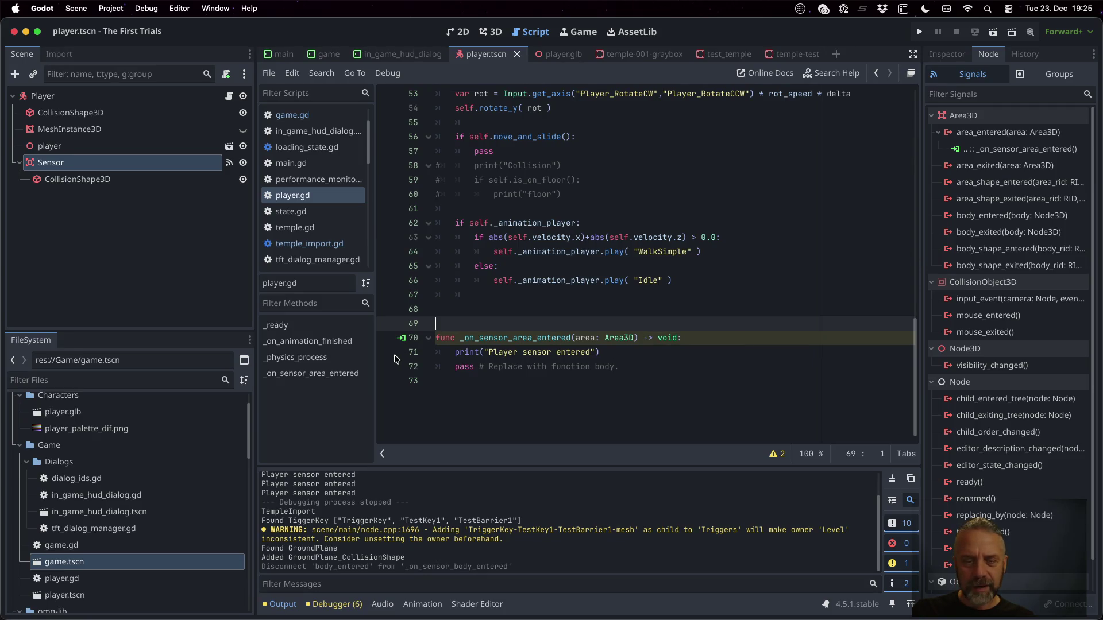
click(919, 32)
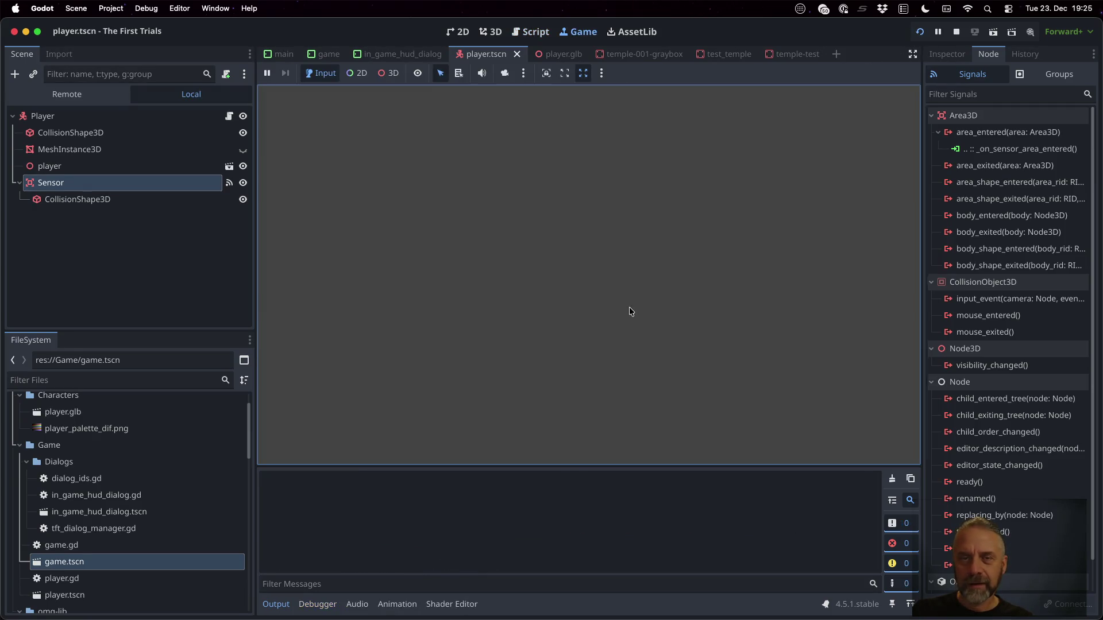
Walk the player into the cyan cube and inspect the entering area at the breakpoint.
key(a)
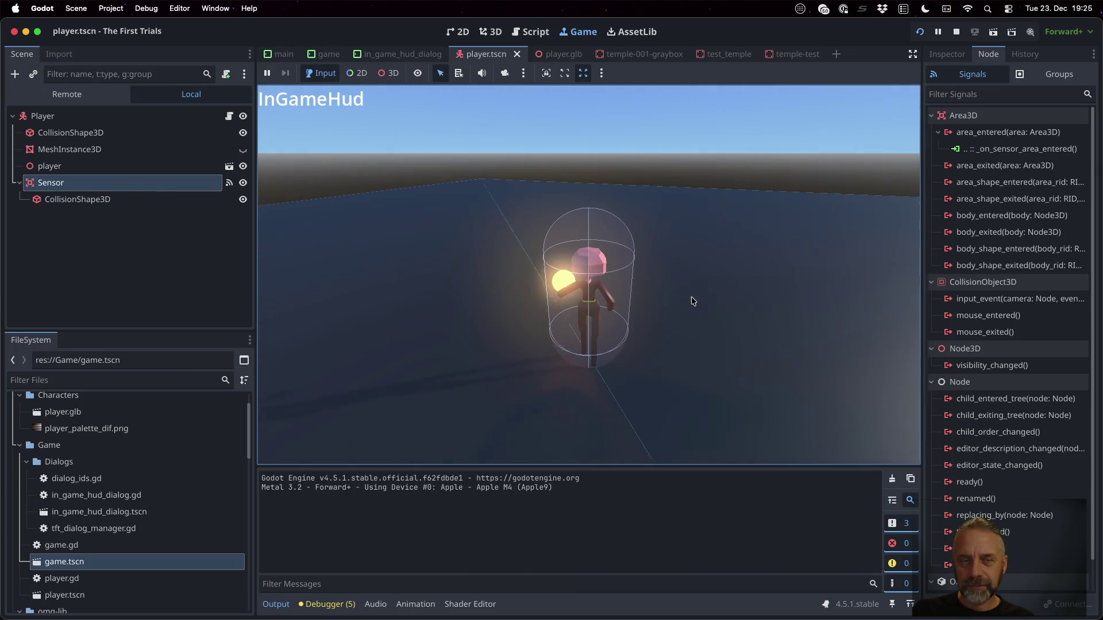
key(a)
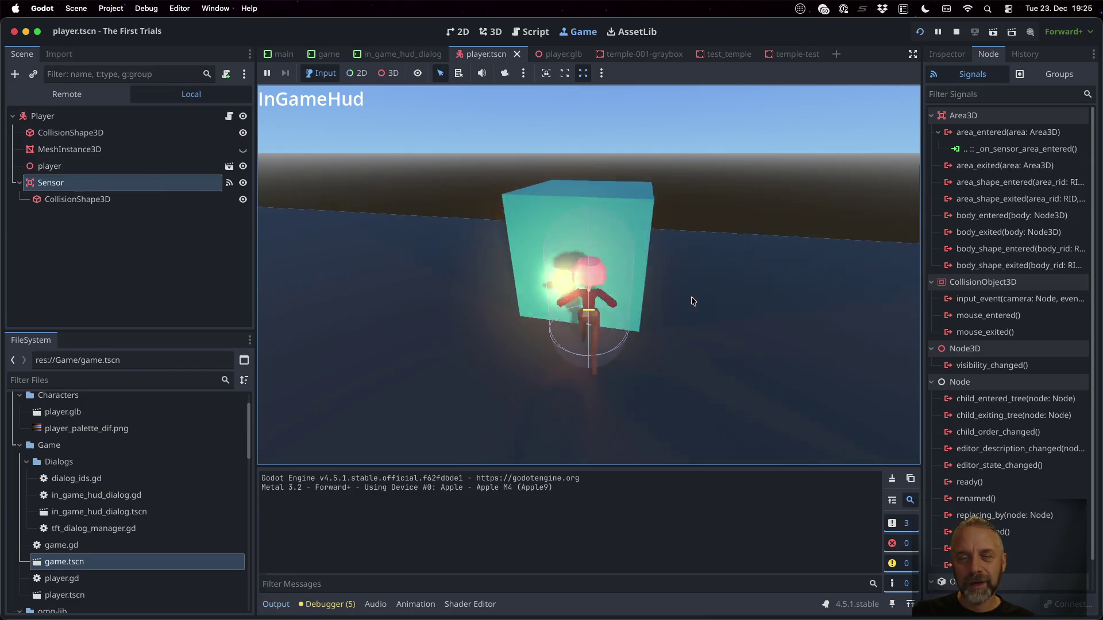
text(w)
click(763, 351)
click(590, 366)
click(764, 534)
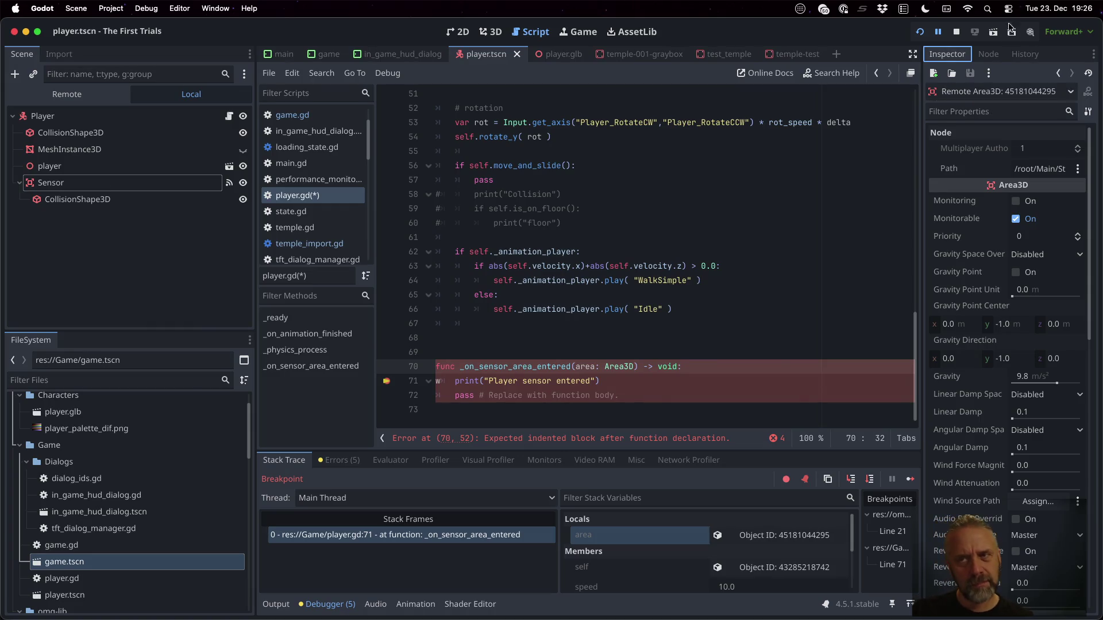
Stop the game, save the modified scripts, and return to player.gd.
click(956, 32)
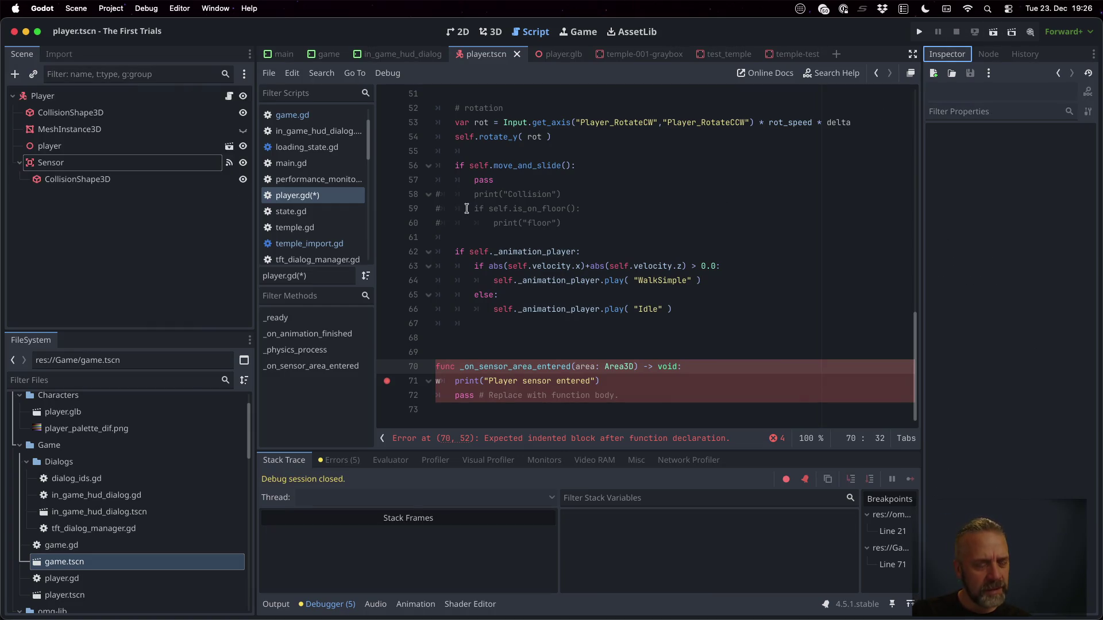
click(328, 194)
key(super+s)
key(Down)
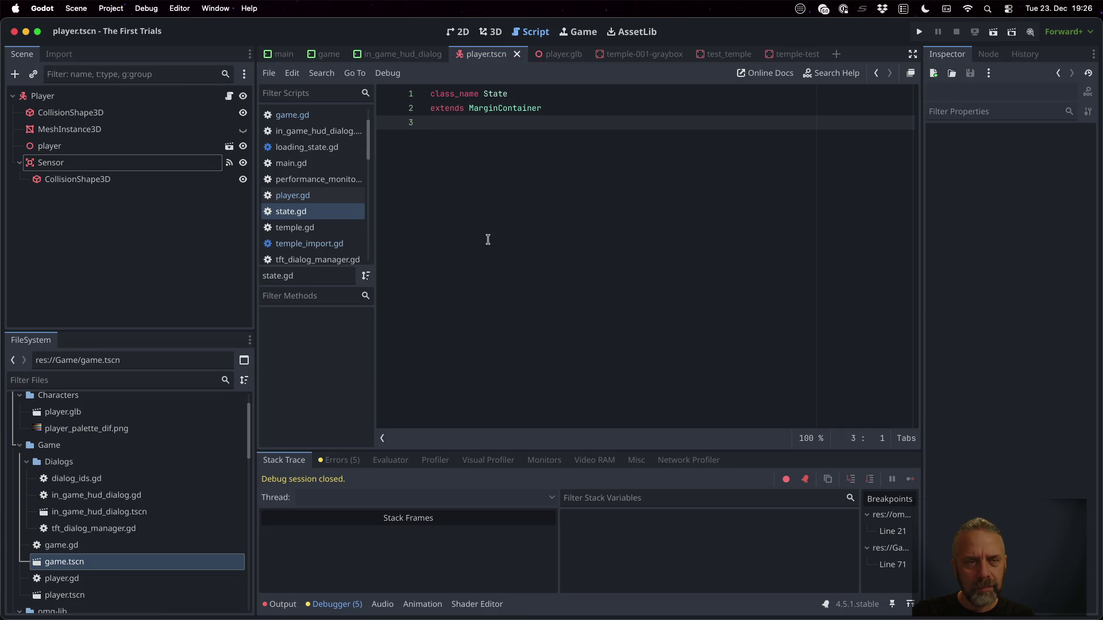
click(340, 196)
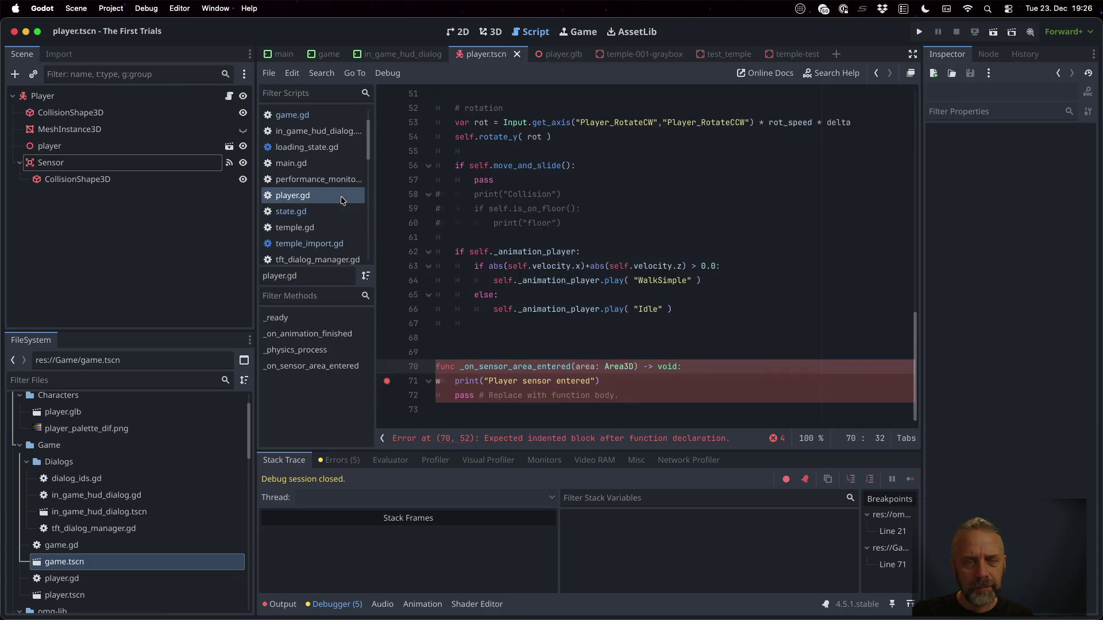
Delete the stray 'w' on line 71 and remove that line's breakpoint.
click(567, 382)
key(Home)
key(Delete)
click(387, 381)
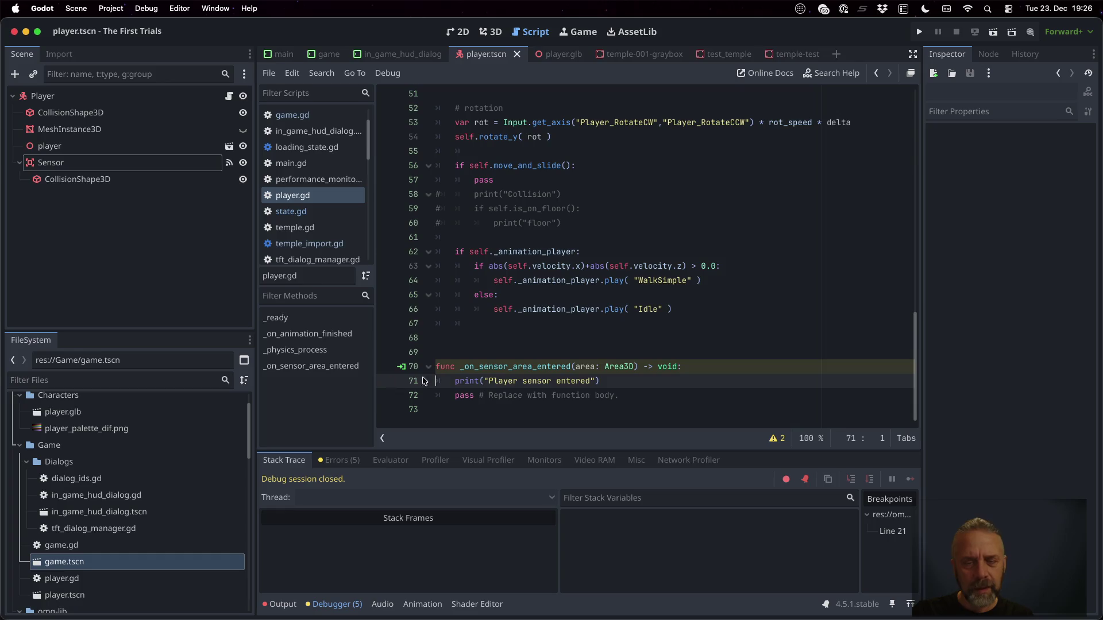
click(653, 346)
Cast the area to TriggerKey as tk and print "TriggerKey" when tk is not null.
key(Down)
key(Down)
key(End)
key(Return)
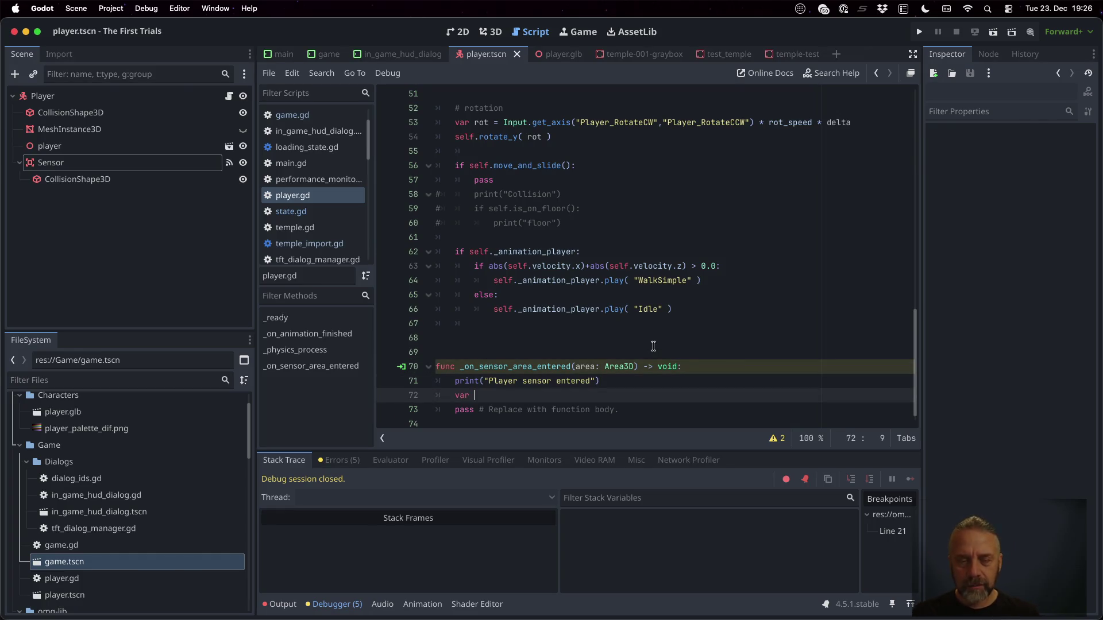
key(ctrl+space)
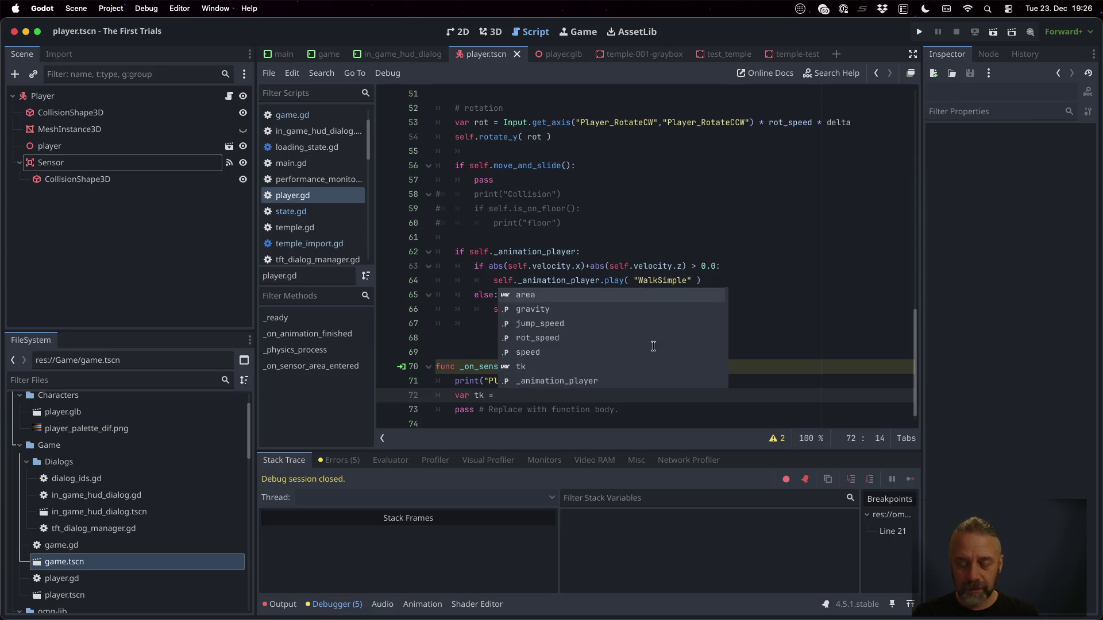
key(Escape)
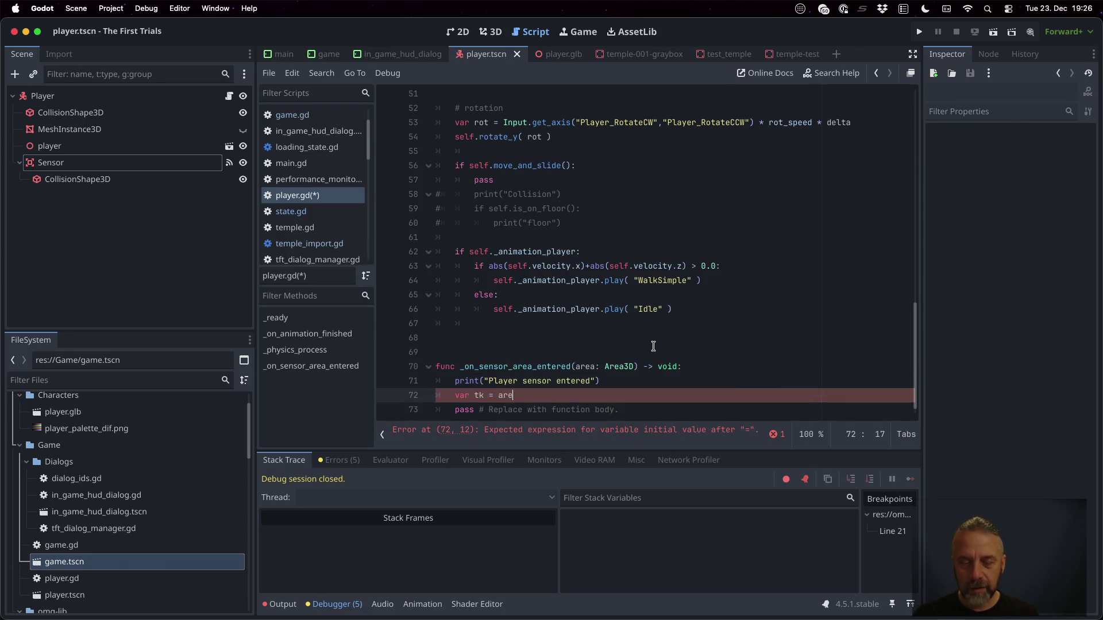
text(a as Tri)
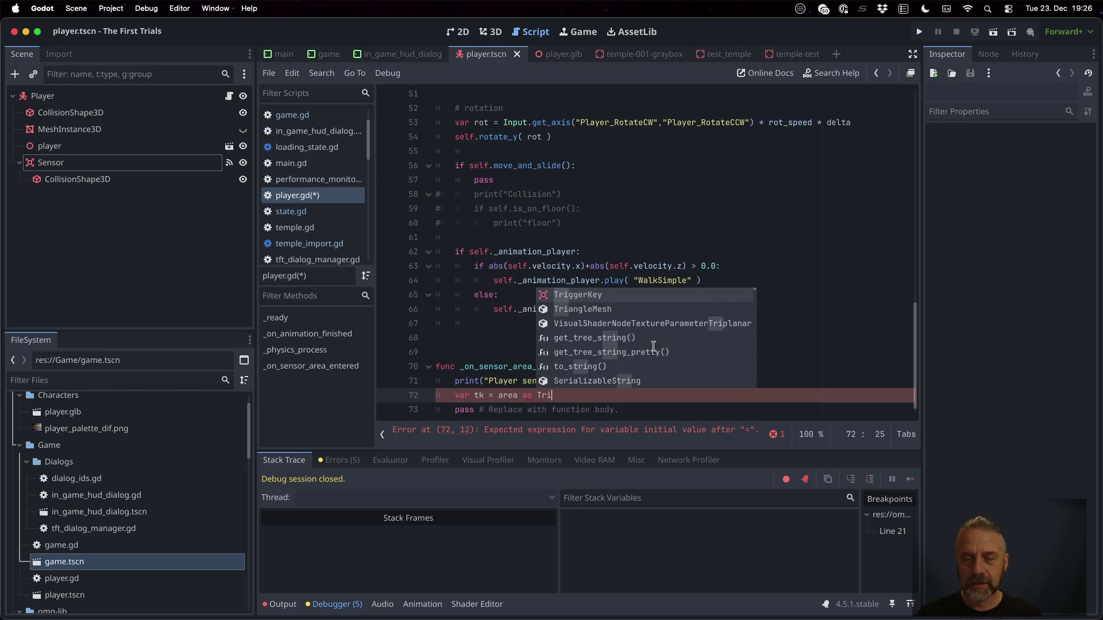
key(Return)
key(Return)
text(if)
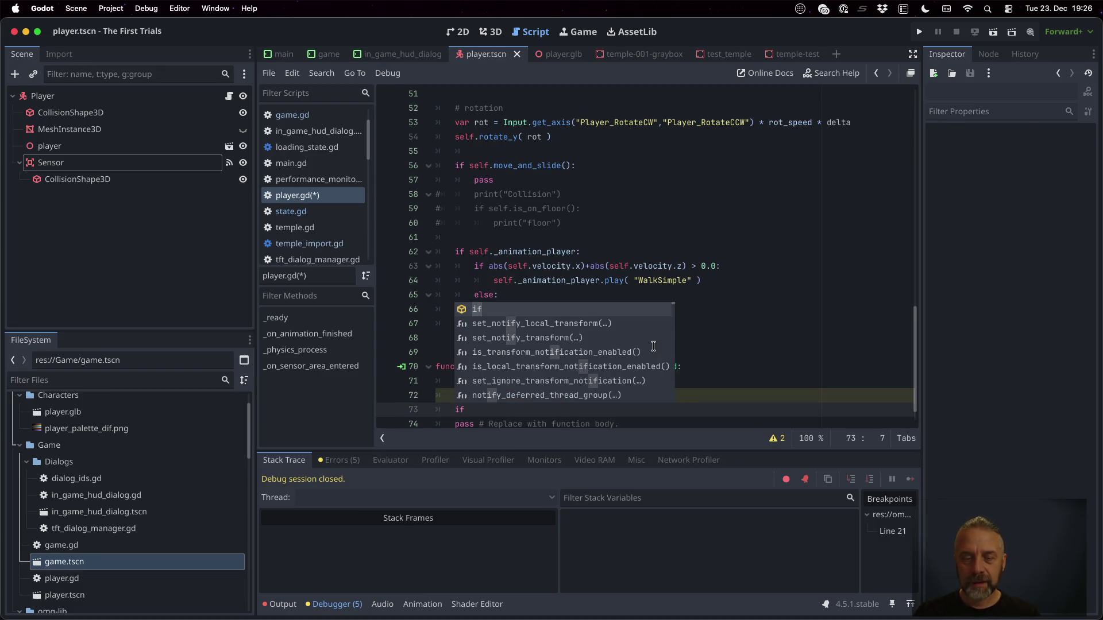
text( tk != null:)
key(Return)
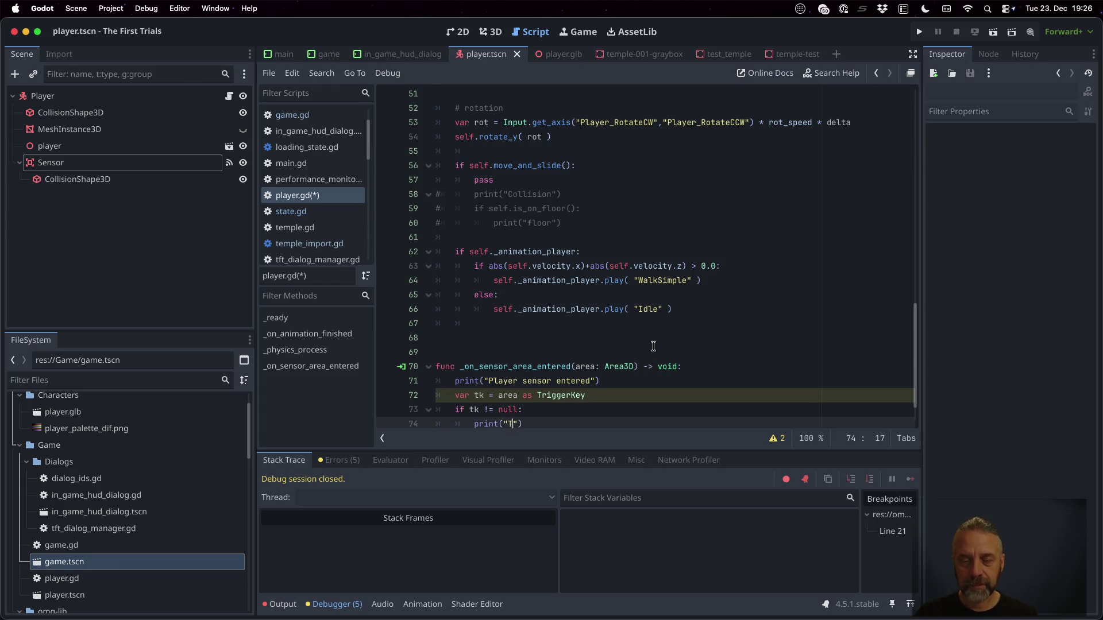
text(riggerKey)
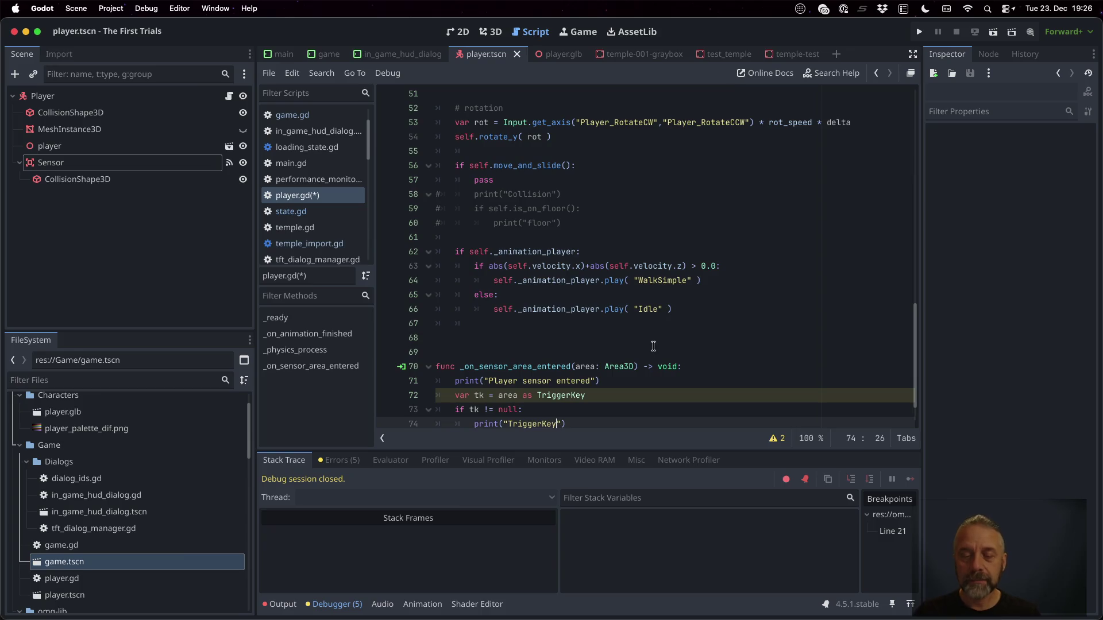
Delete the placeholder pass line, save player.gd, and run the game.
key(Down)
key(Home)
key(ctrl+Right)
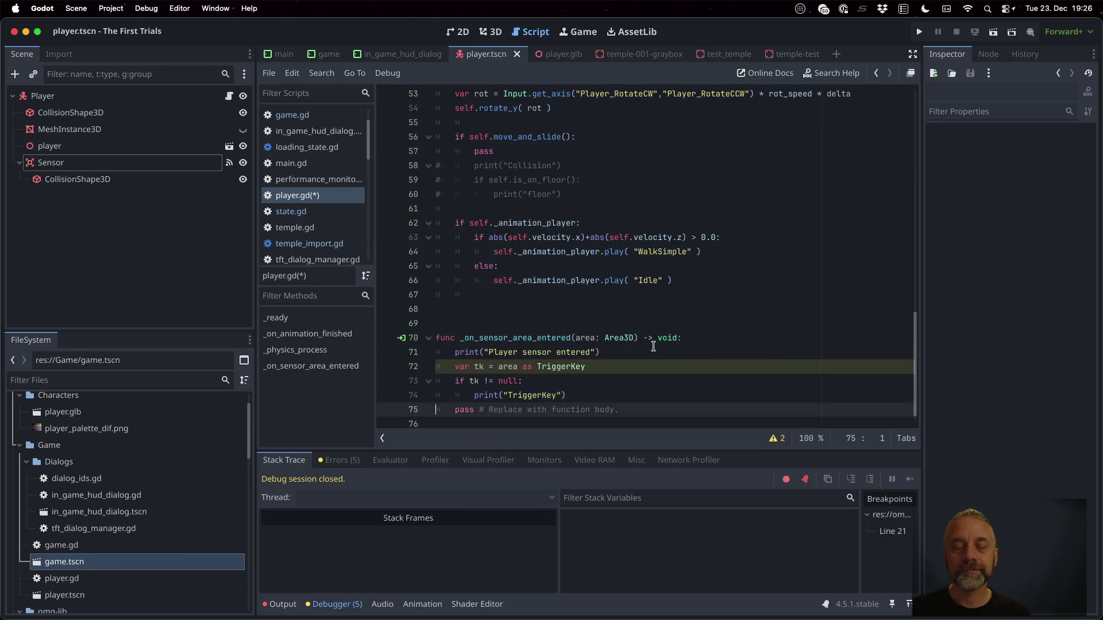
key(shift+Down)
key(BackSpace)
key(BackSpace)
key(ctrl+s)
click(916, 31)
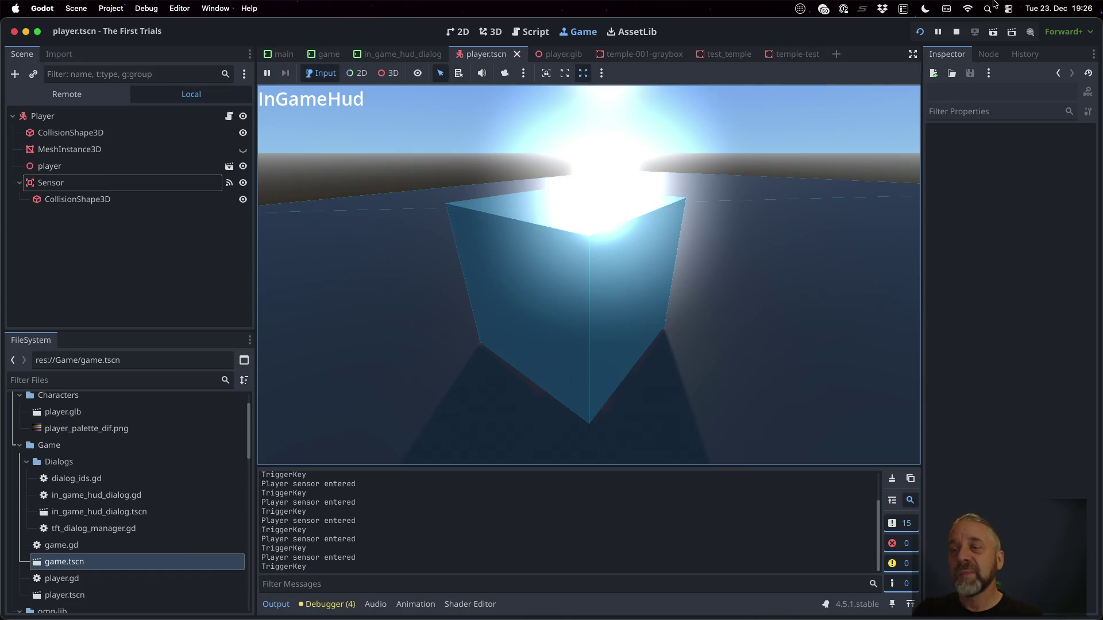
Stop the test run once the Output shows "TriggerKey" after each sensor entry.
click(956, 32)
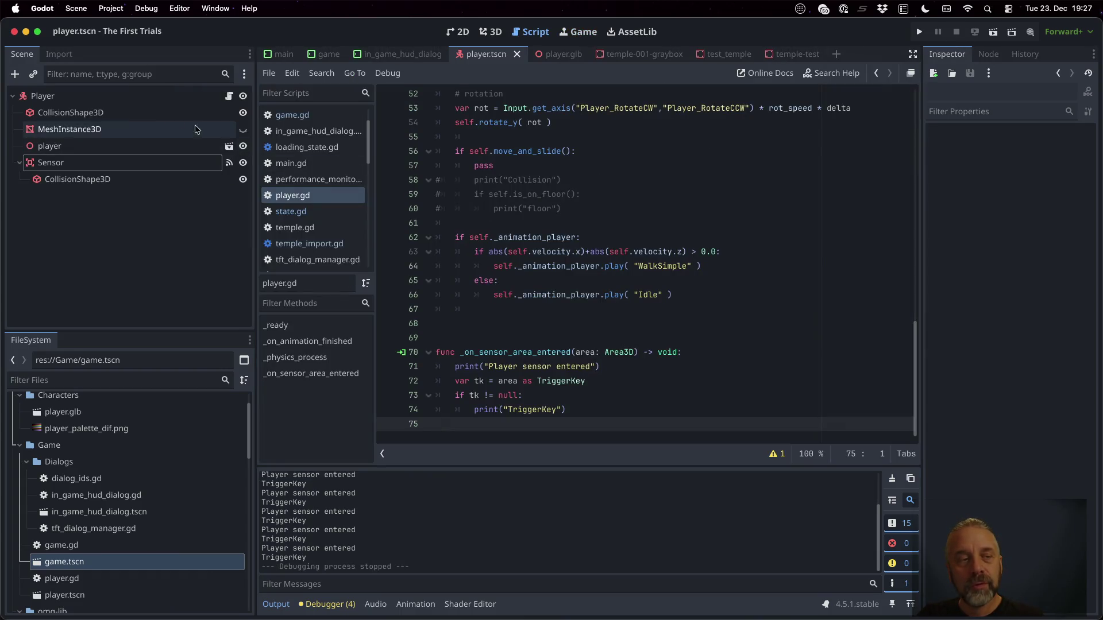
Add 'signal trigger_key_entered( trigger_key: TriggerKey )' below 'extends CharacterBody3D' in player.gd.
click(136, 96)
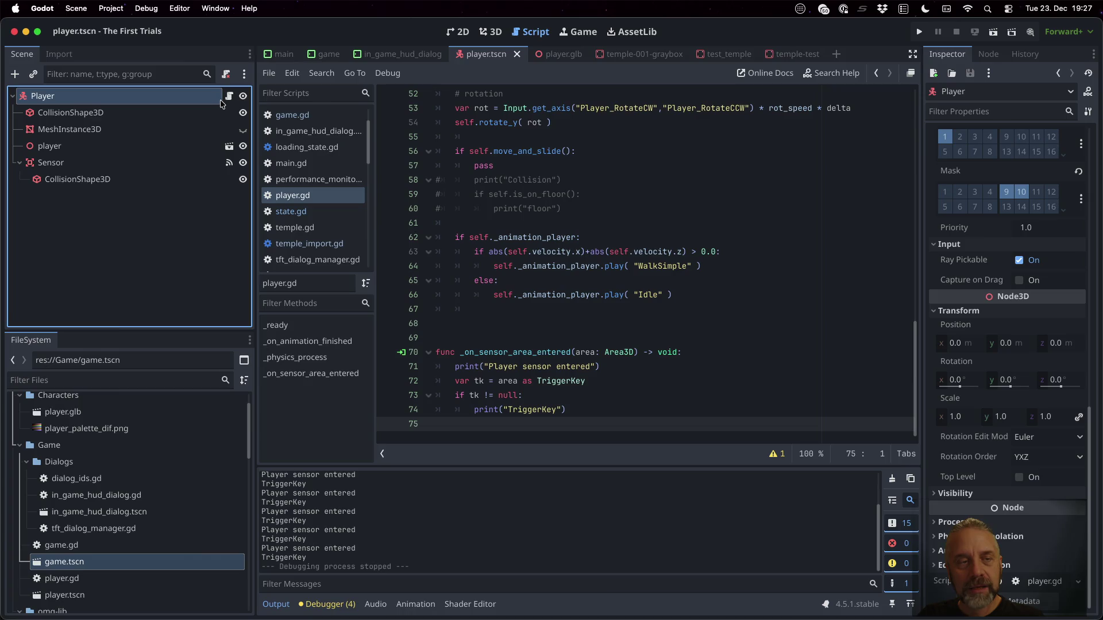
click(574, 428)
scroll(621, 285, up, 15)
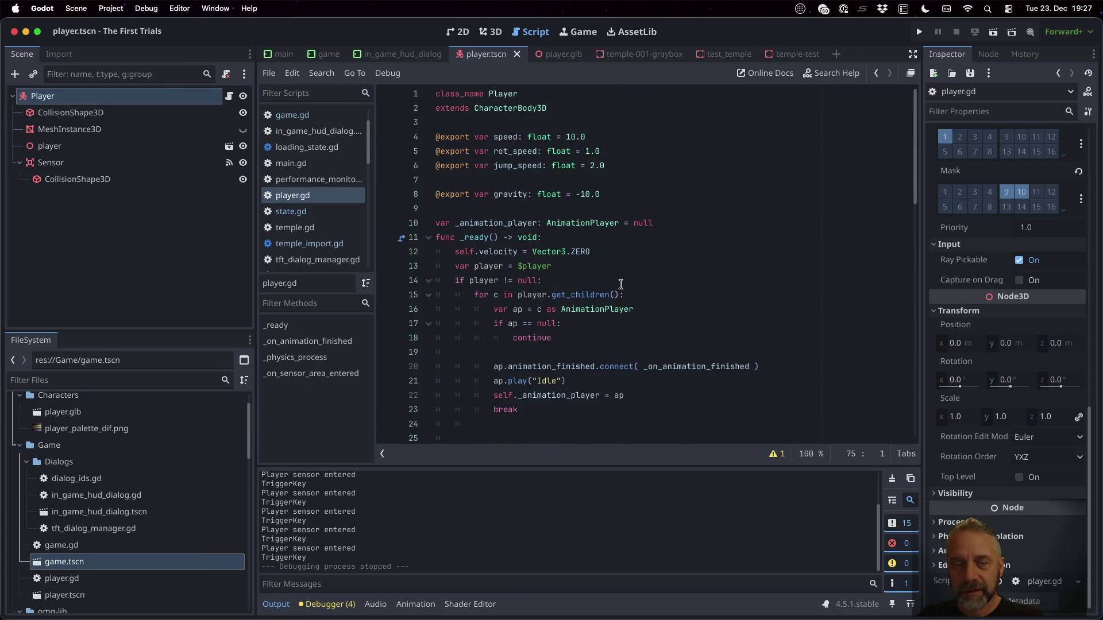
click(552, 202)
click(546, 125)
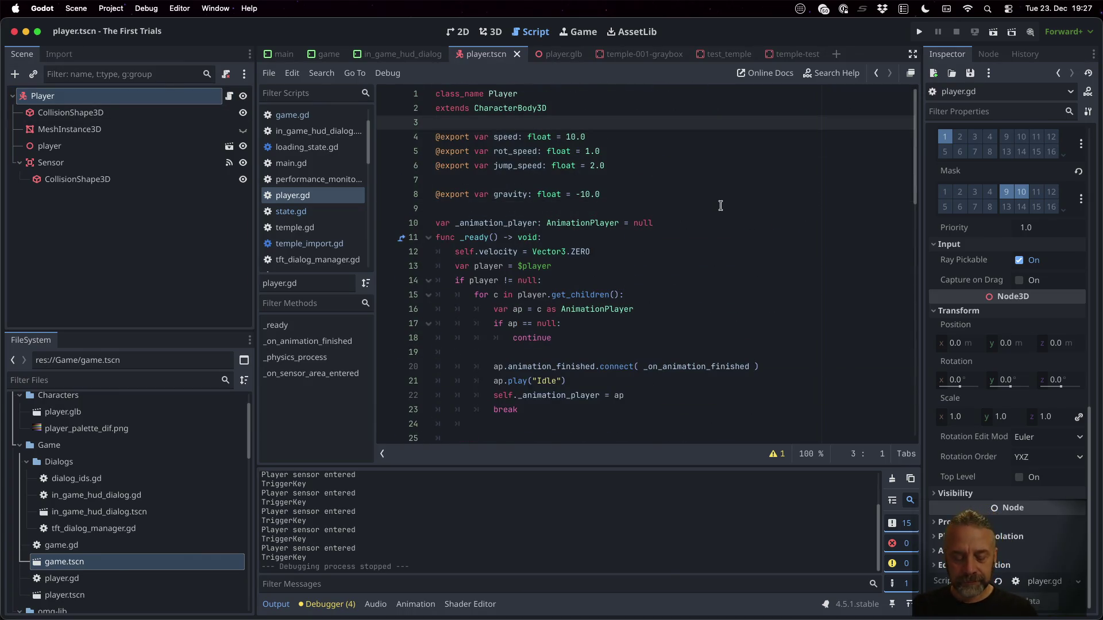
key(Return)
text(s)
text(ignal t)
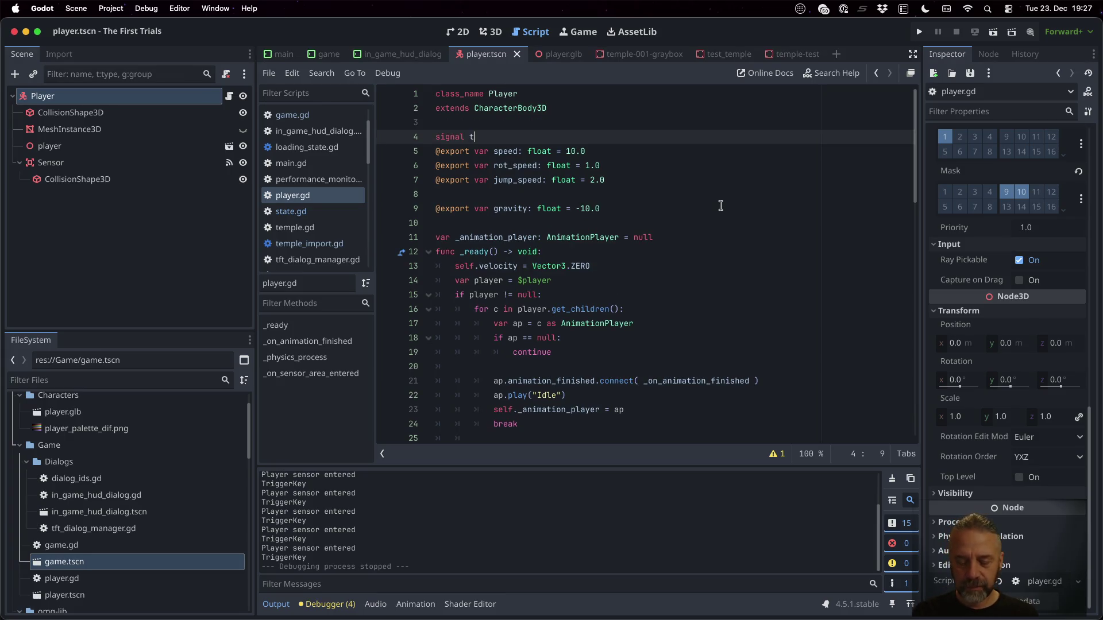
text(_entered()
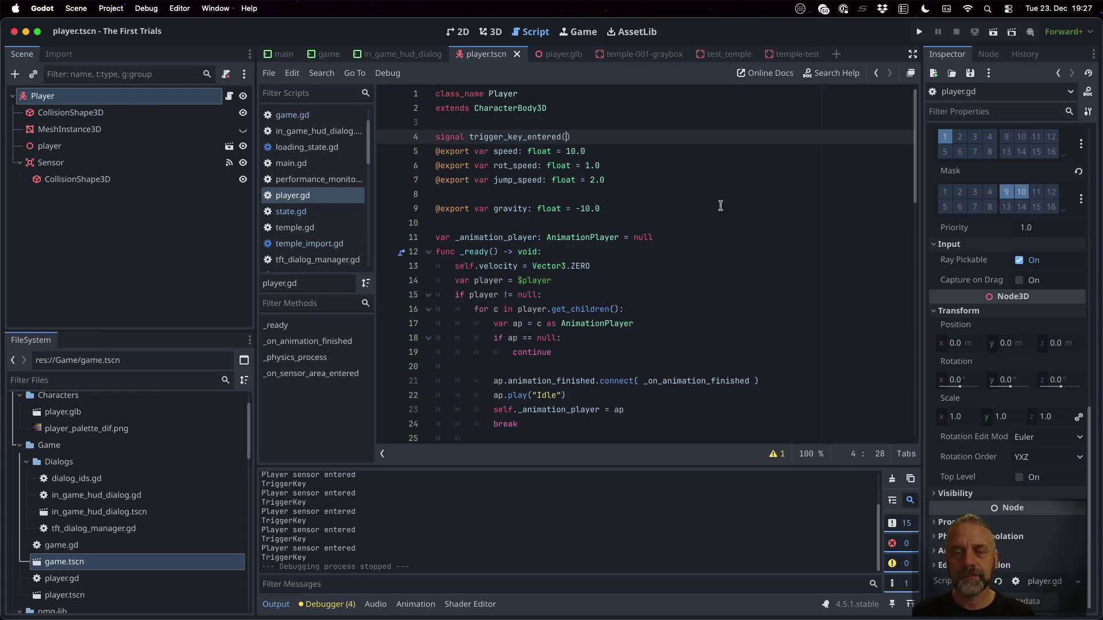
text( trigger_key)
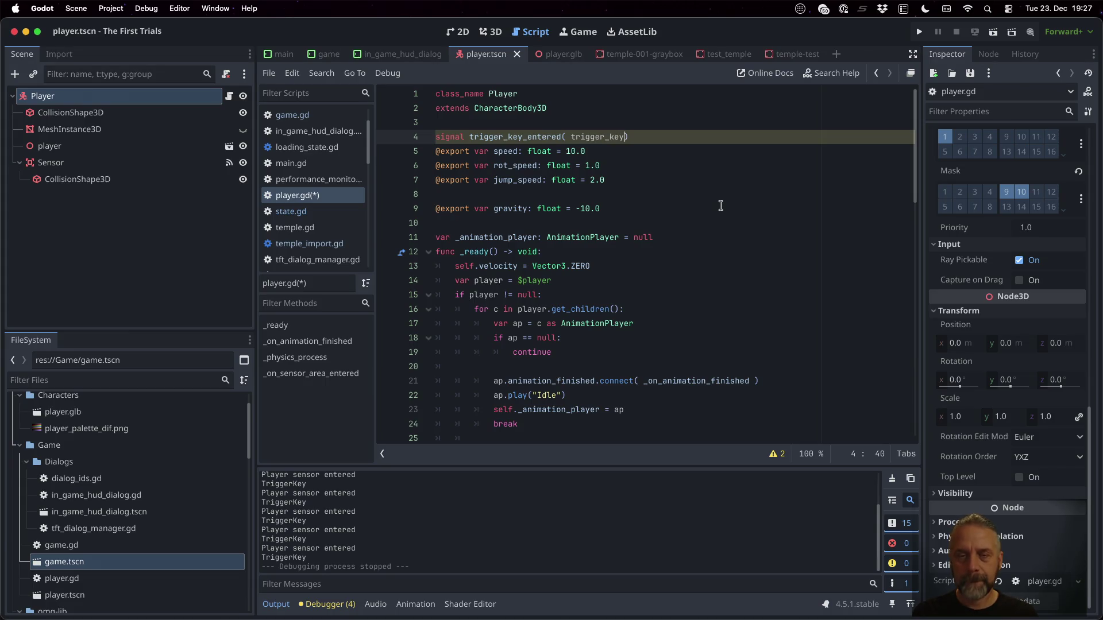
text(ggerK)
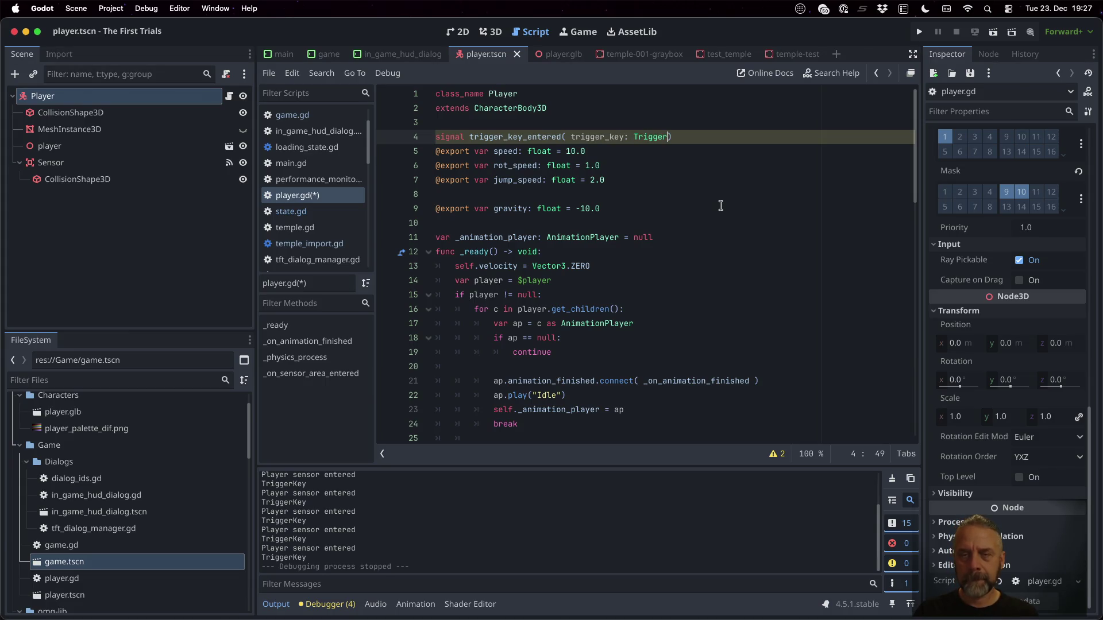
key(Return)
key(End)
key(Return)
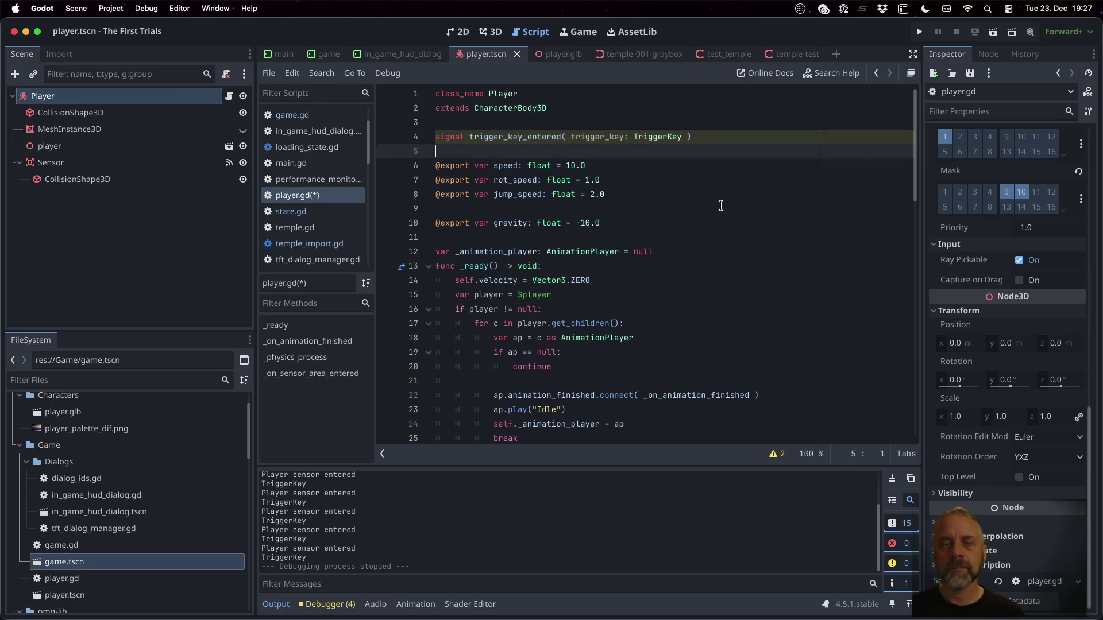
Add 'self.trigger_key_entered.emit( tk )' inside the handler's null-check block.
scroll(721, 206, down, 15)
click(706, 412)
key(Return)
text(self.t)
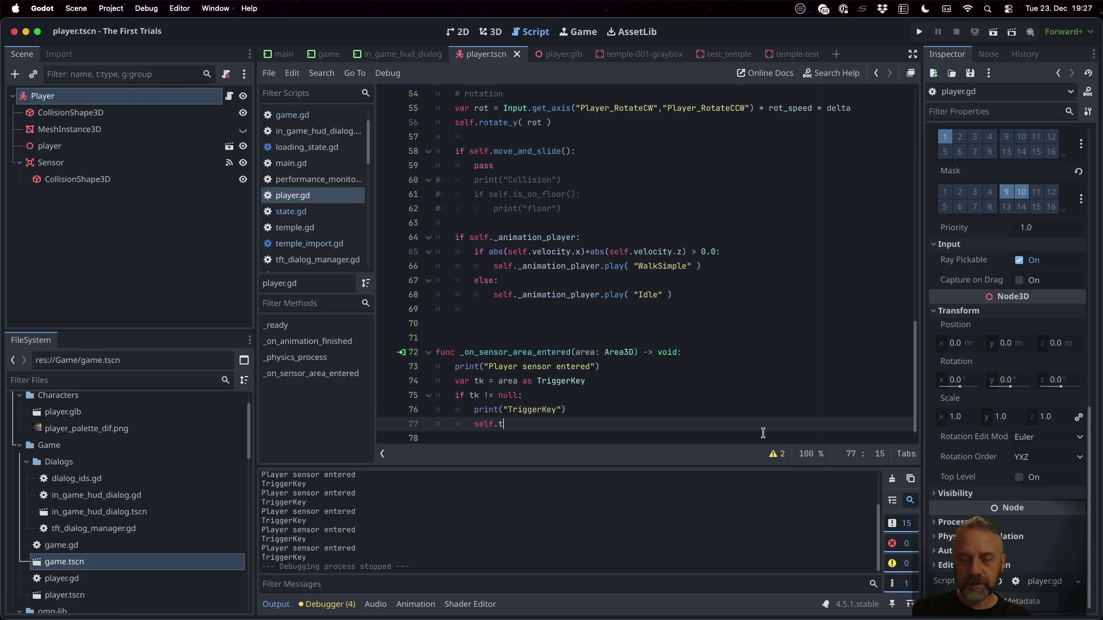
text(ri)
key(Return)
text(.emit)
key(Return)
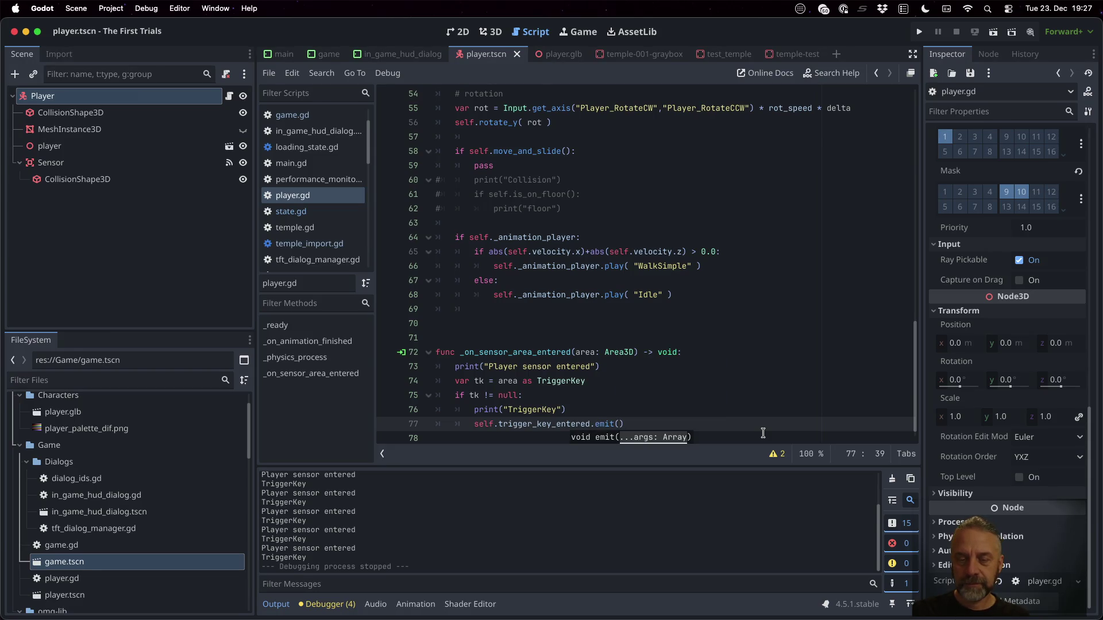
text(tjk)
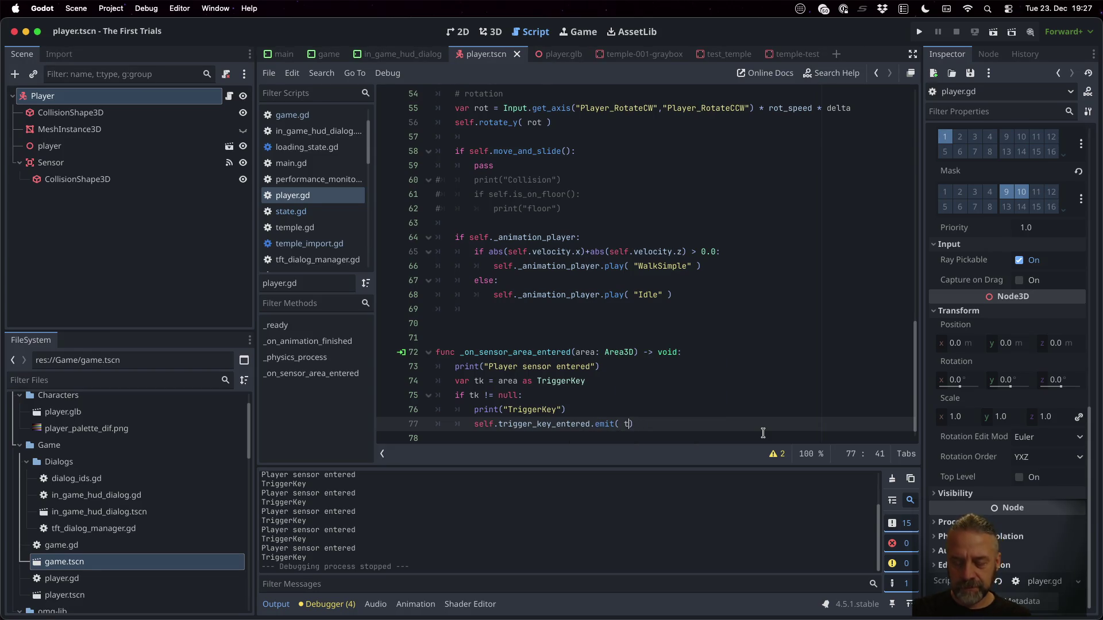
Delete the old "TriggerKey" print line and open game.tscn.
key(Up)
key(Up)
key(Down)
key(Home)
key(shift+Down)
key(Delete)
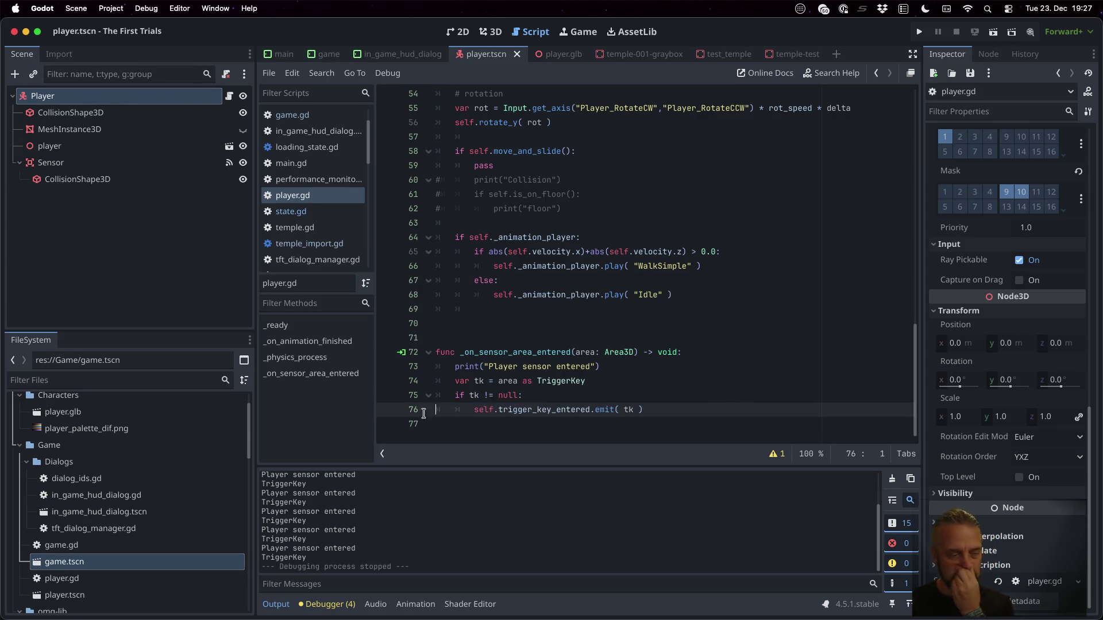
double_click(158, 563)
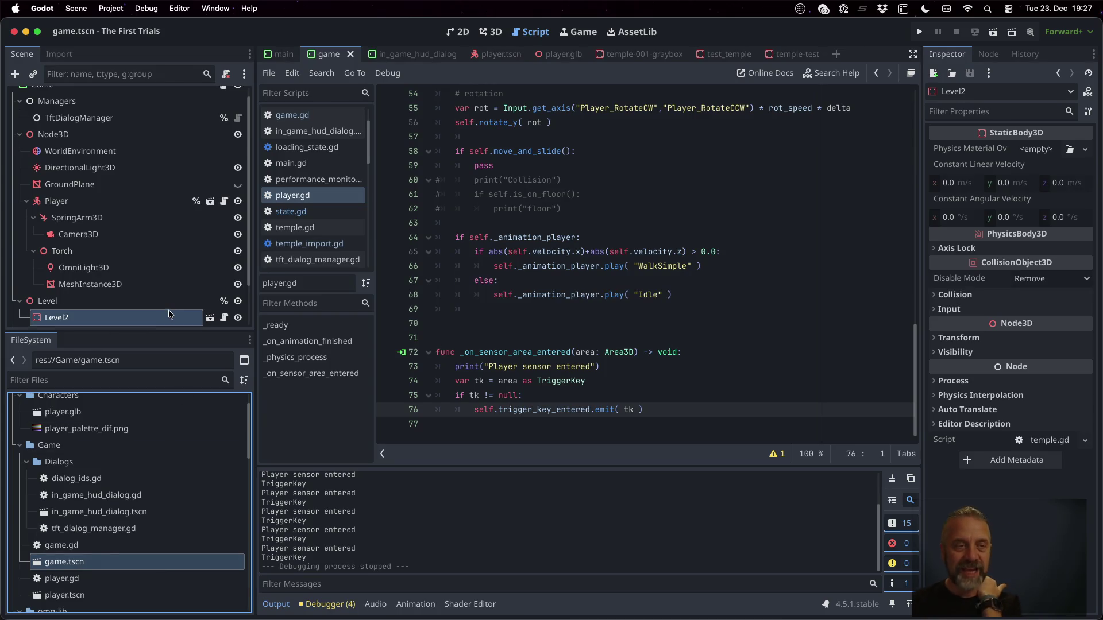
Connect the Player's trigger_key_entered signal to a new handler in game.gd.
click(173, 92)
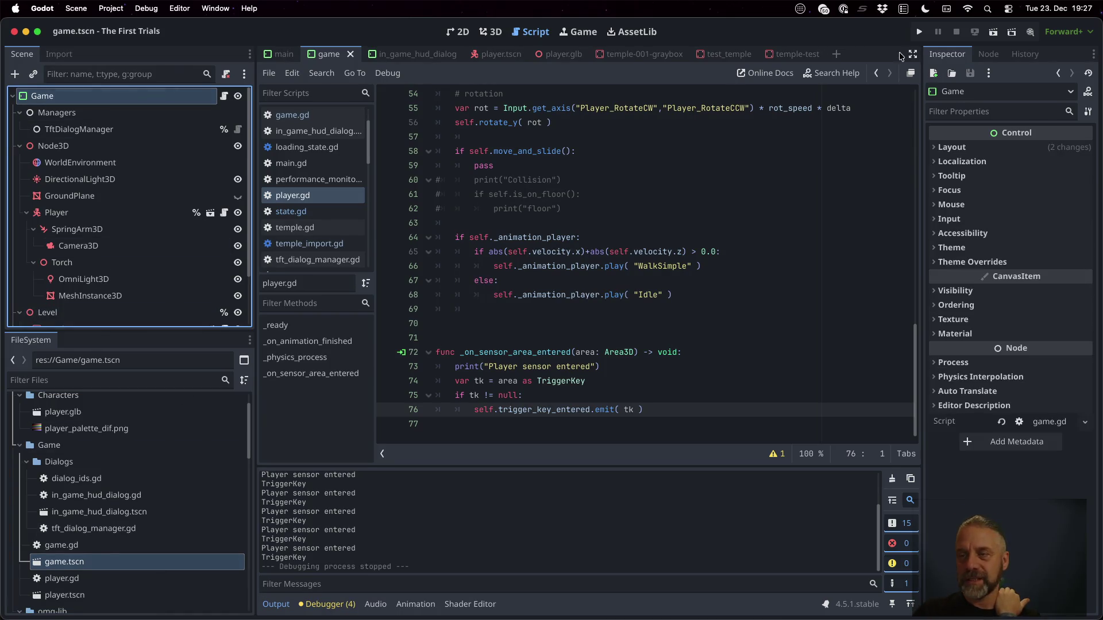
click(123, 212)
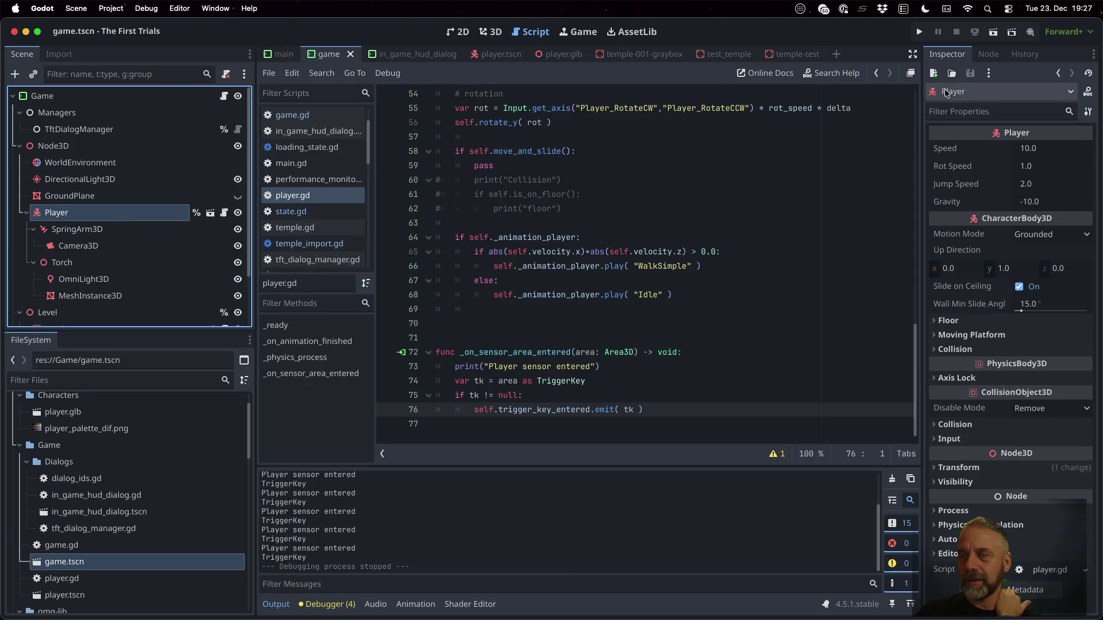
click(987, 58)
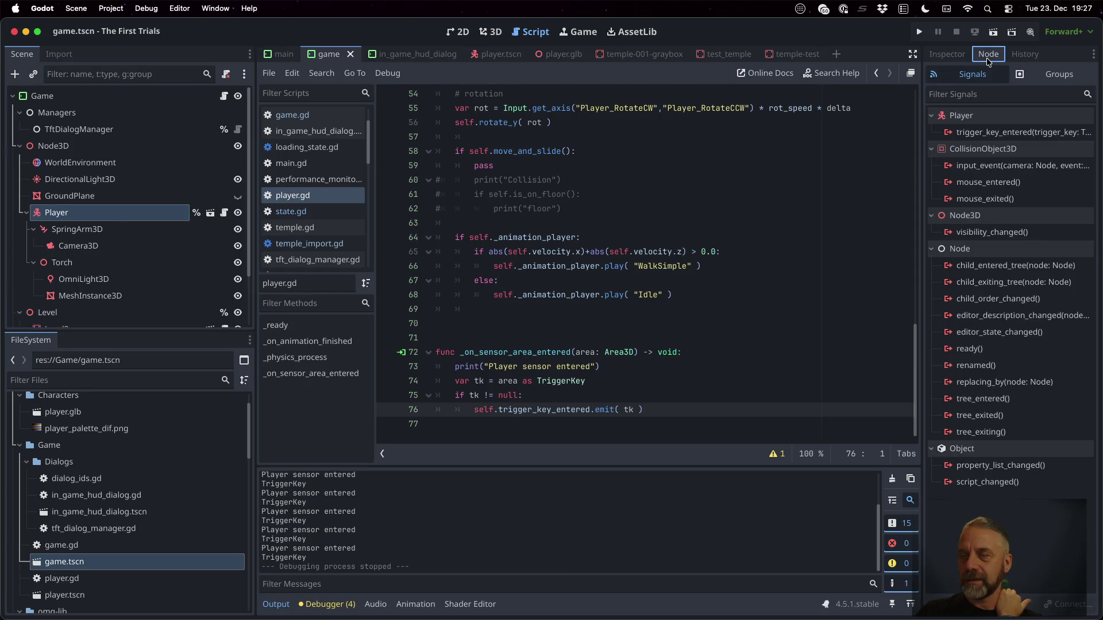
double_click(1022, 131)
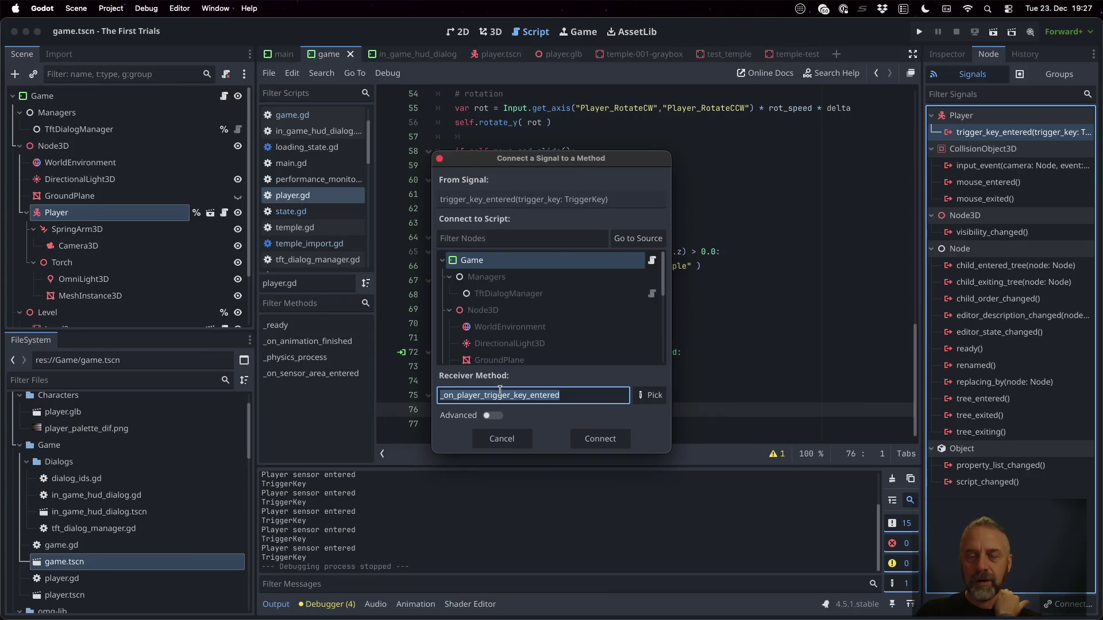
click(601, 440)
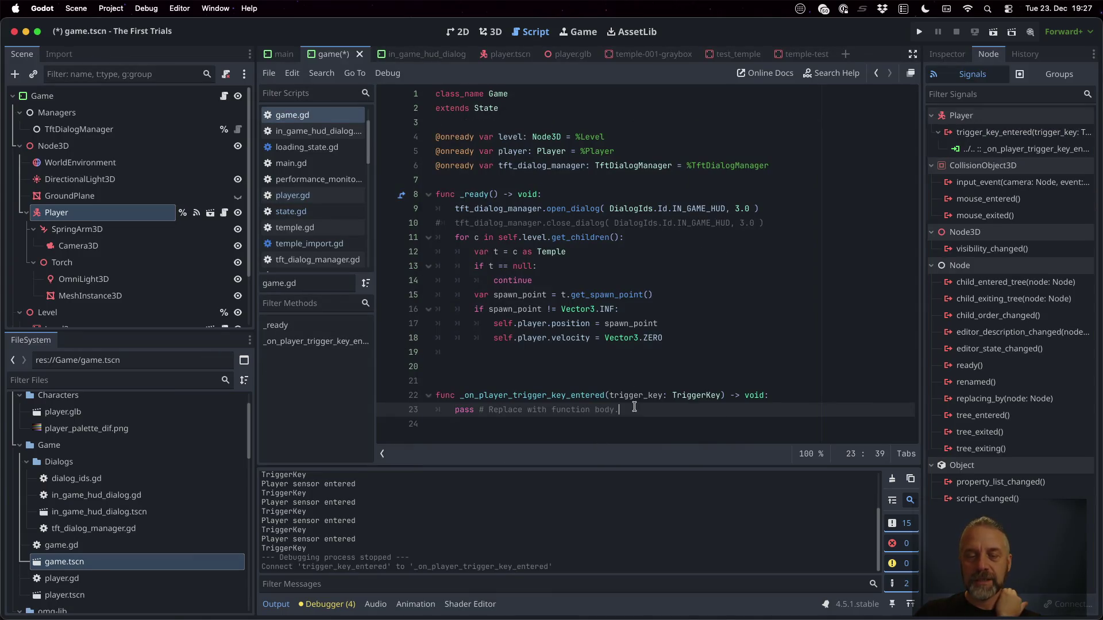
Make the handler print "TriggerKey entered %s" with the trigger key, remove pass, save, and run.
key(Return)
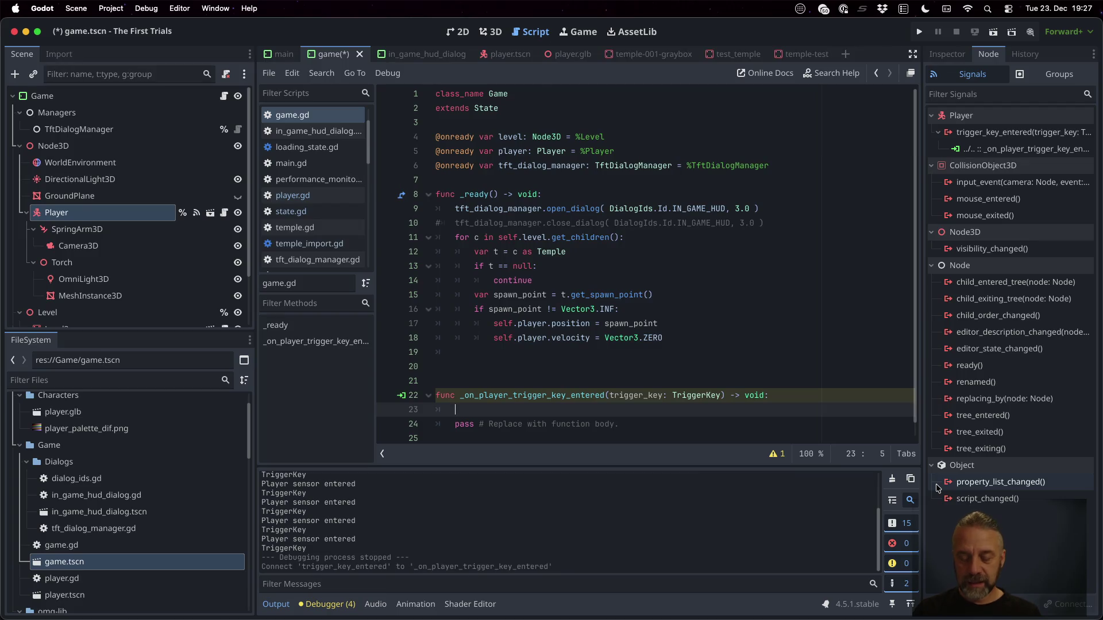
text(print(")
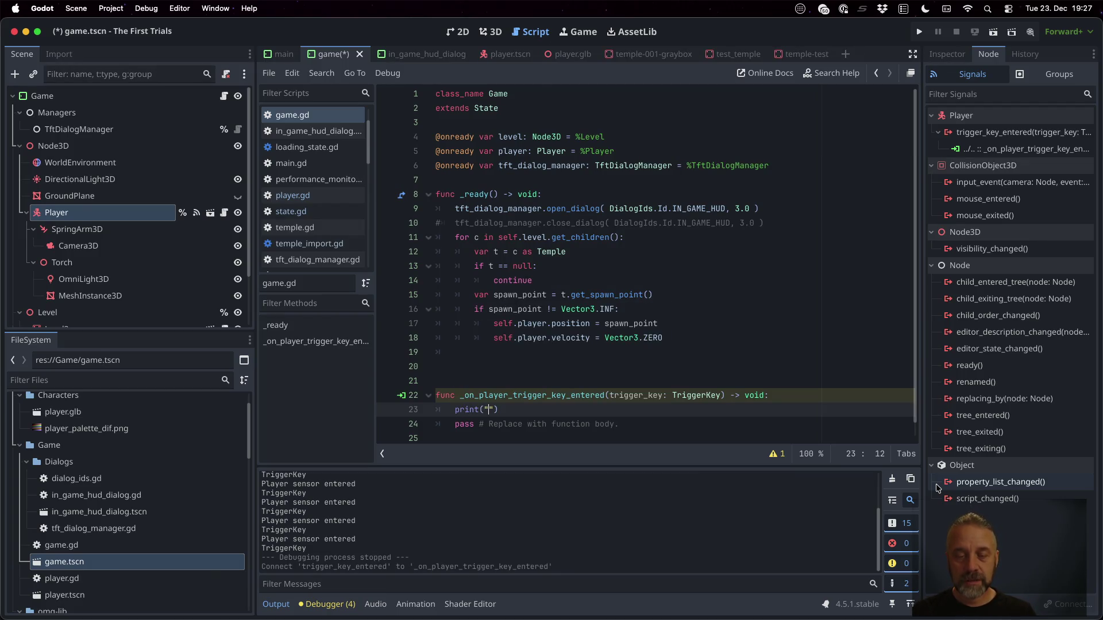
text(gerKe)
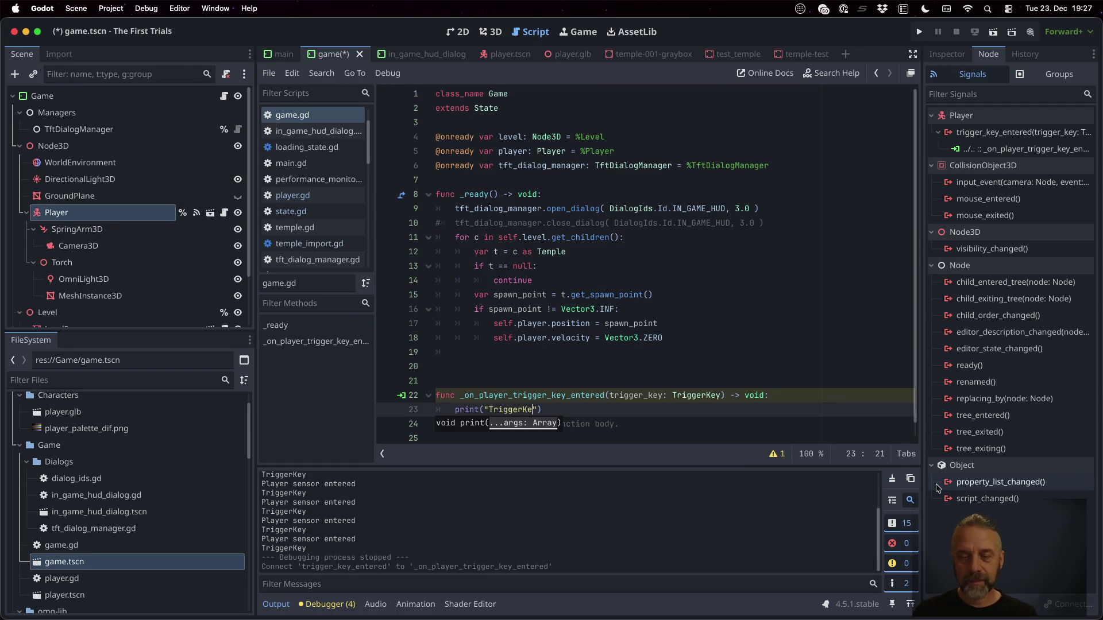
text( entere)
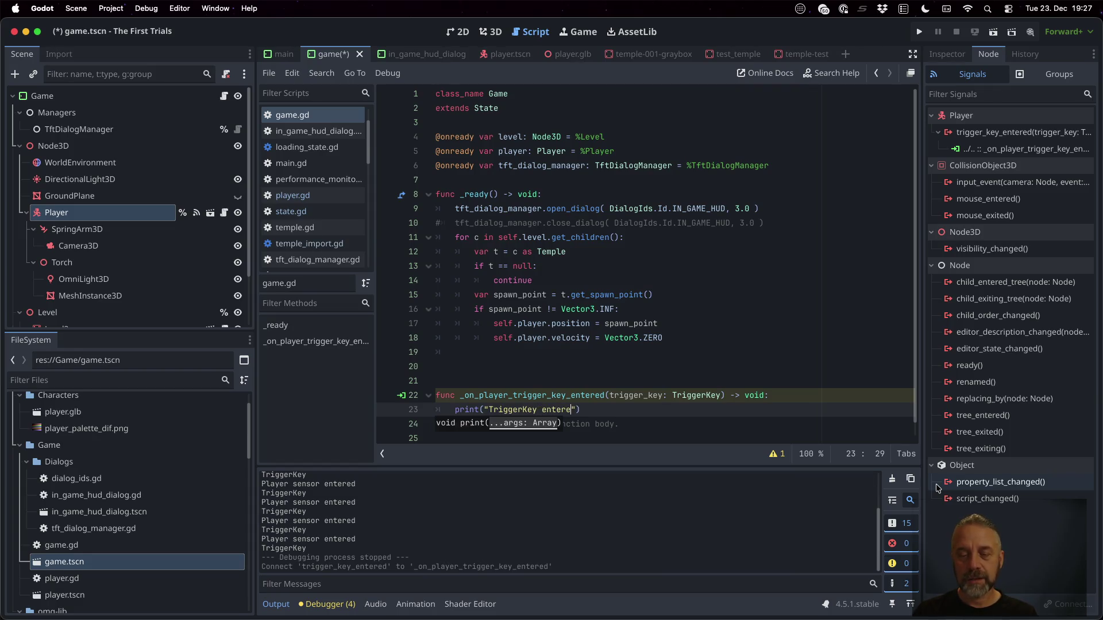
text(d")
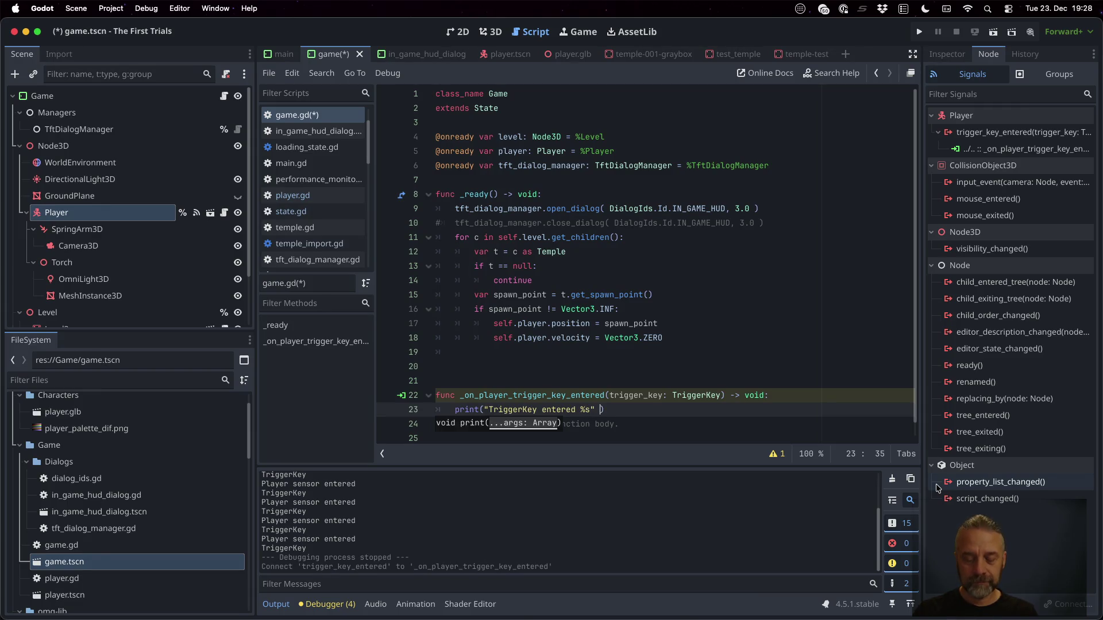
text([ [ str()
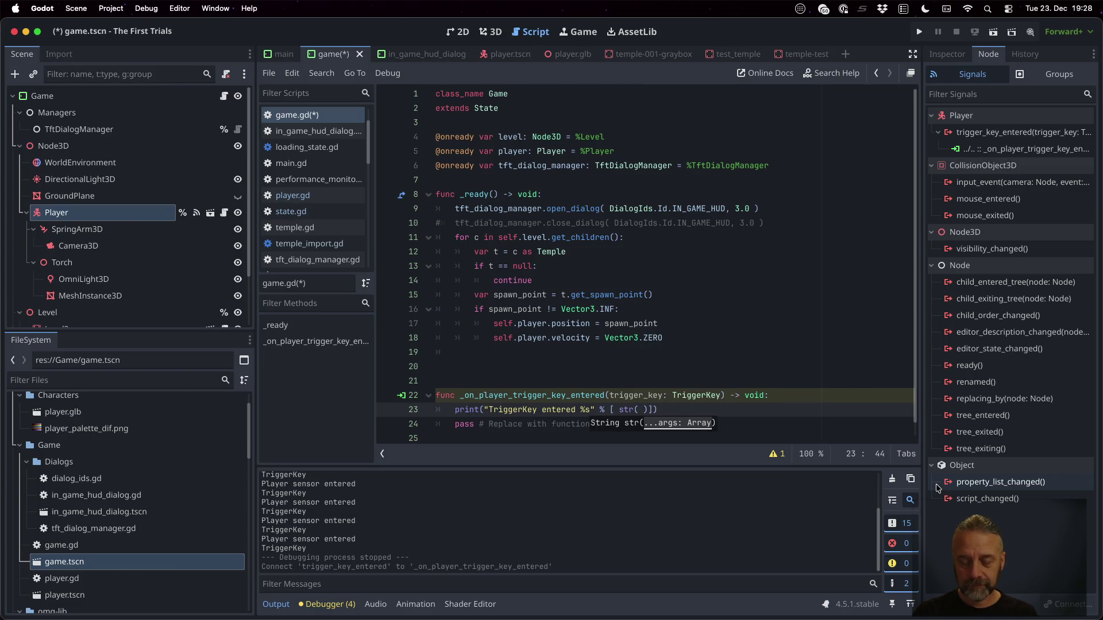
text(trigger_key)
key(Return)
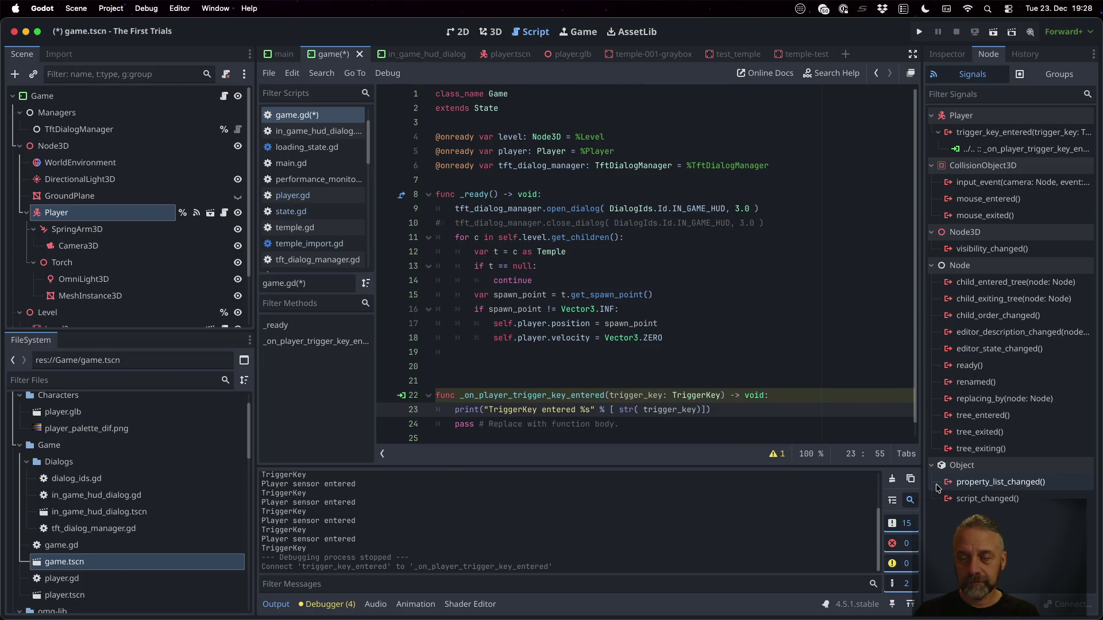
key(Right)
key(Down)
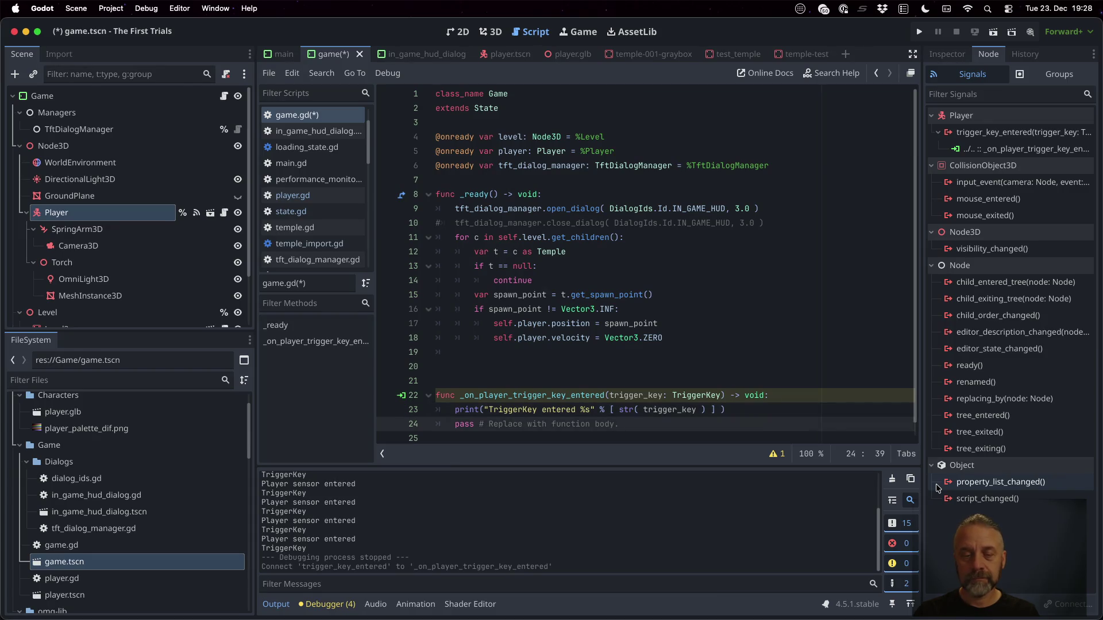
key(Home)
key(ctrl+shift+k)
key(ctrl+s)
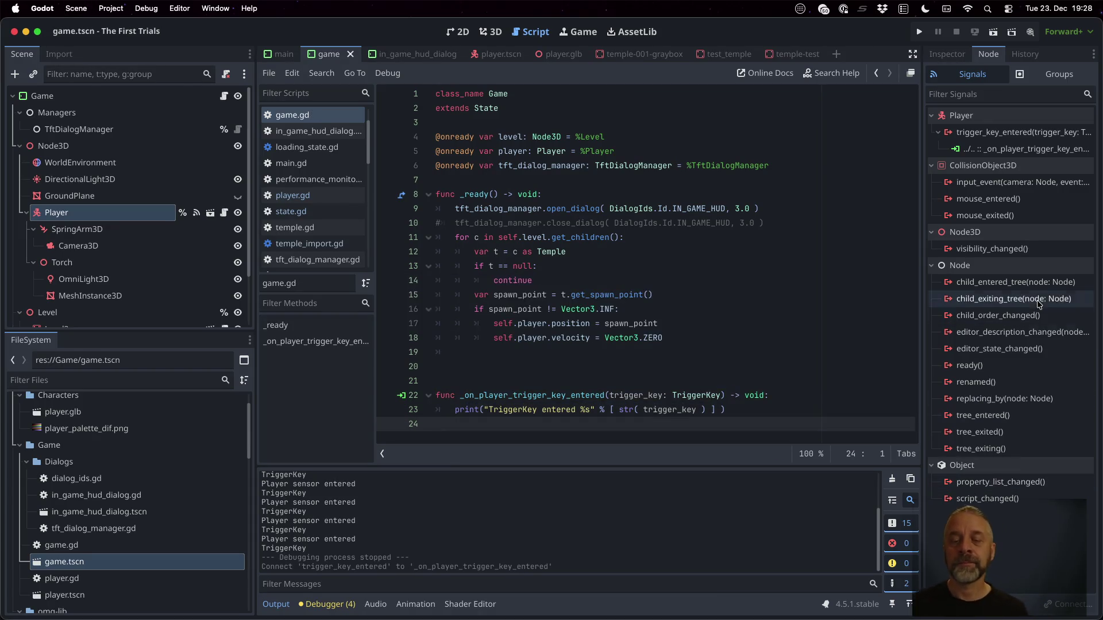
click(918, 32)
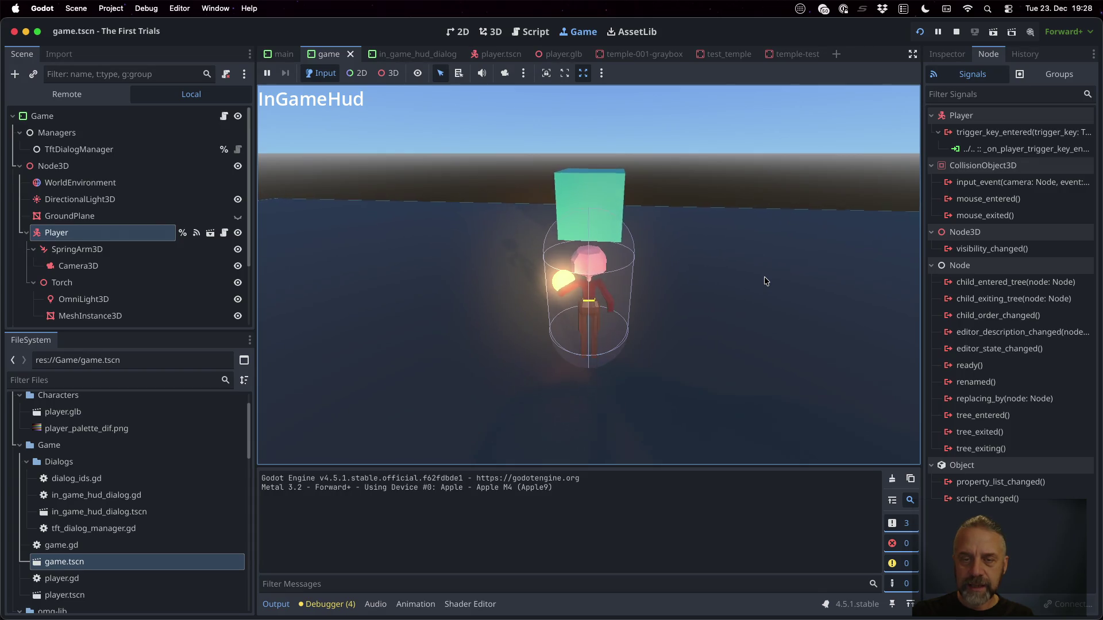
Walk into the trigger box, confirm "TriggerKey entered TriggerKey-TestKey1-TestBarrier1" logs, then stop.
key(w)
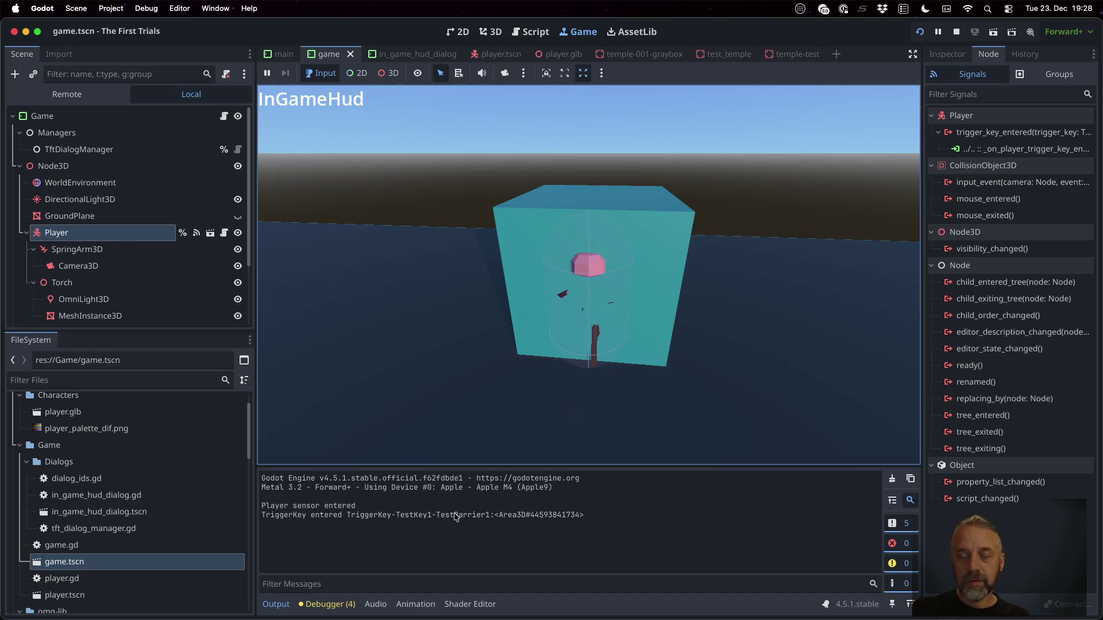
click(957, 32)
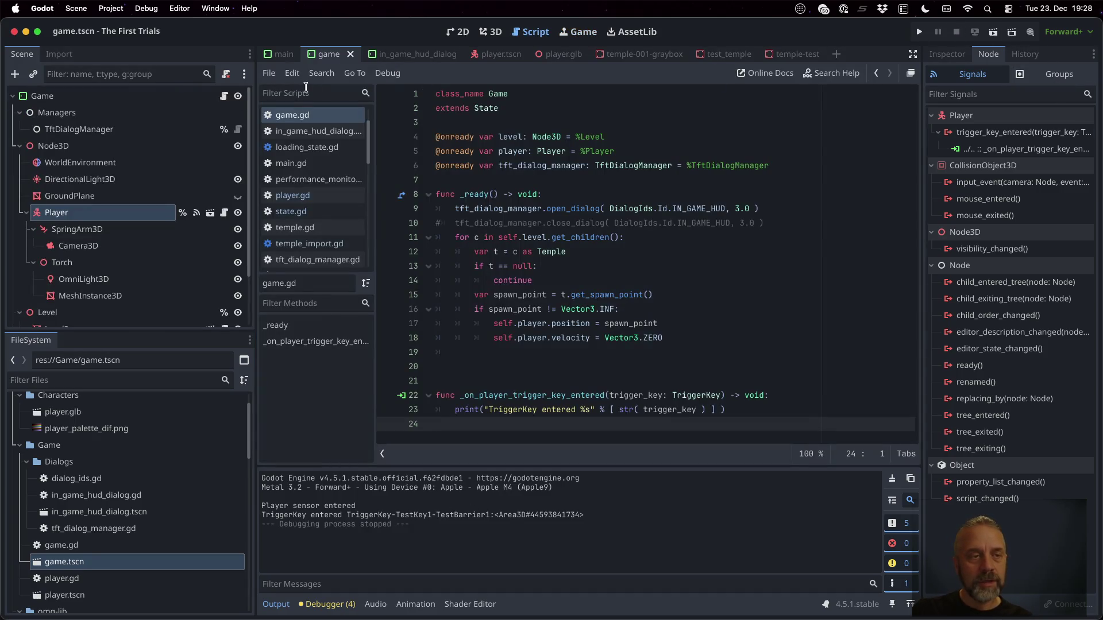
In player.gd, add 'player: Player,' to the signal and pass 'self,' in the emit call.
click(224, 213)
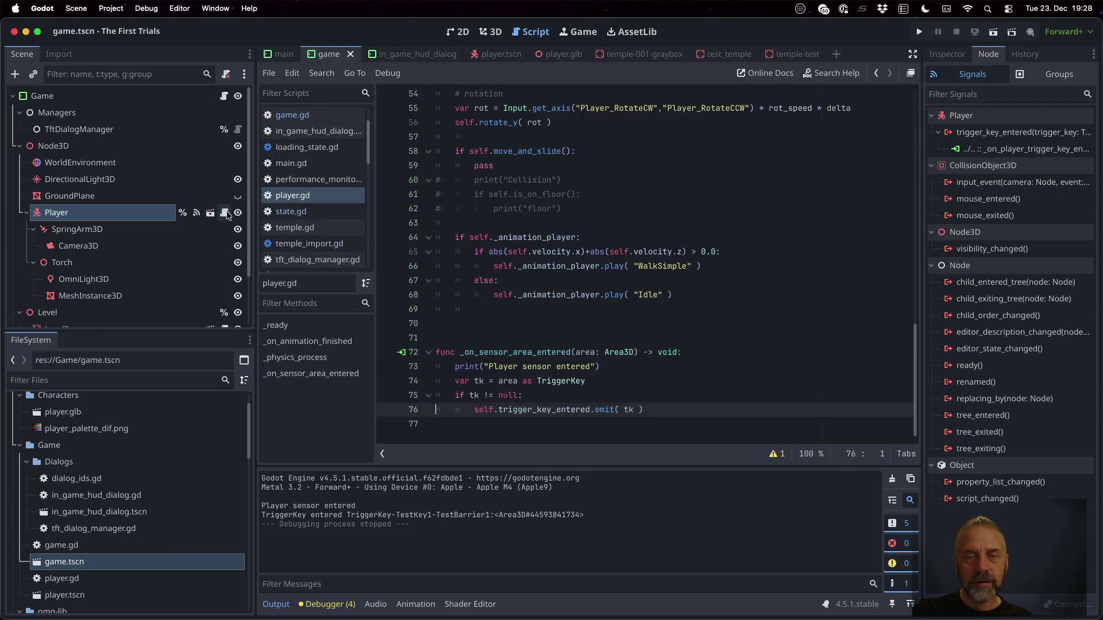
scroll(666, 190, up, 20)
click(571, 137)
text(player: Pla)
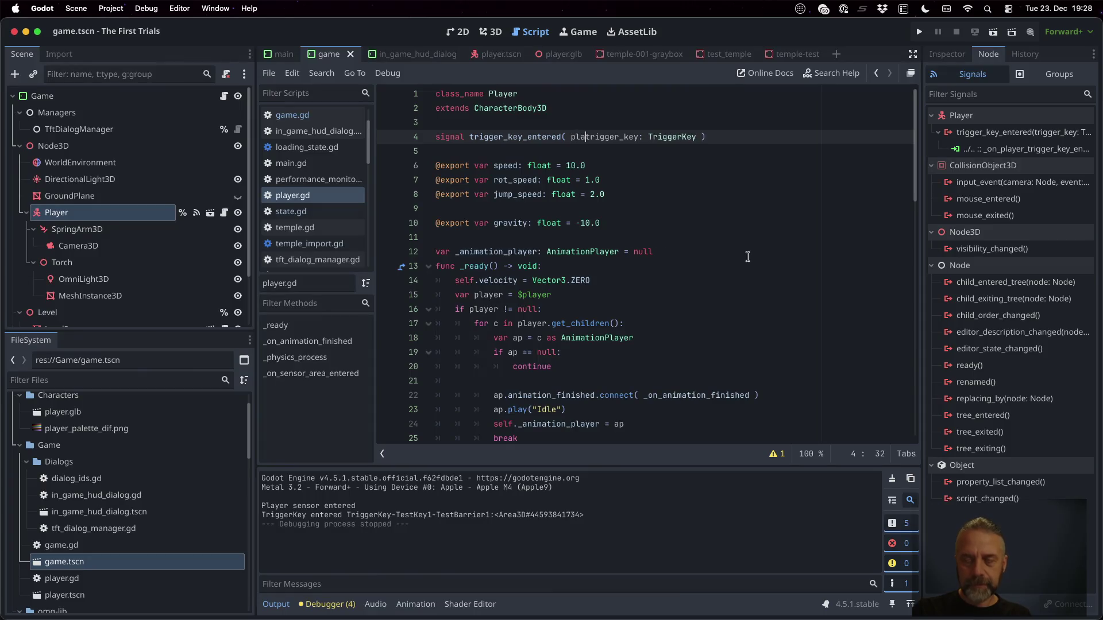
text(yer,)
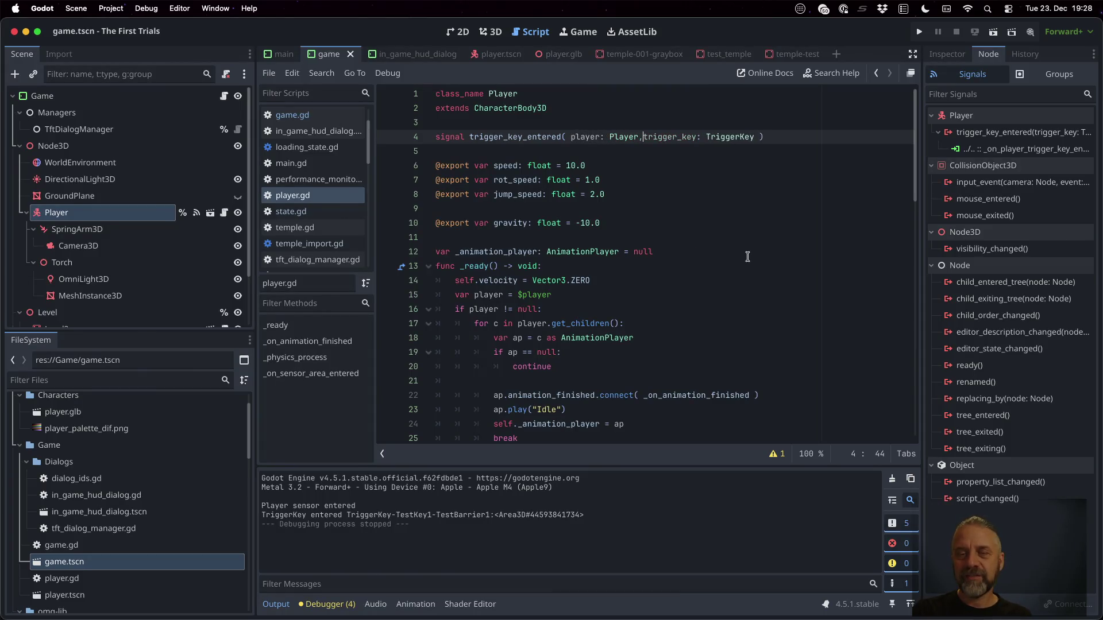
scroll(746, 258, down, 10)
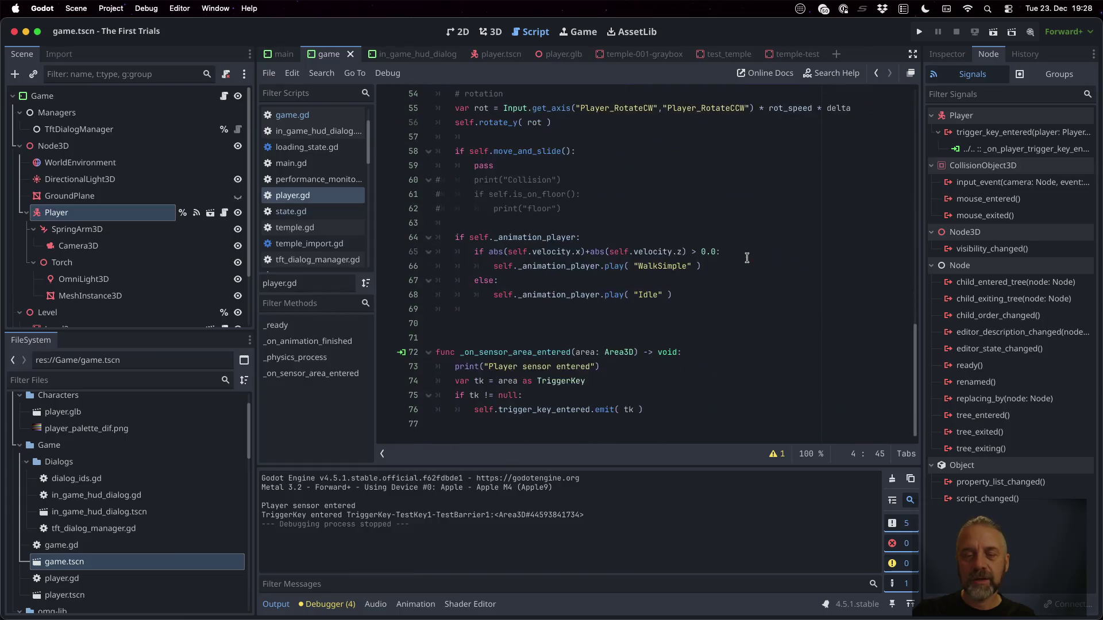
click(621, 409)
text(self,)
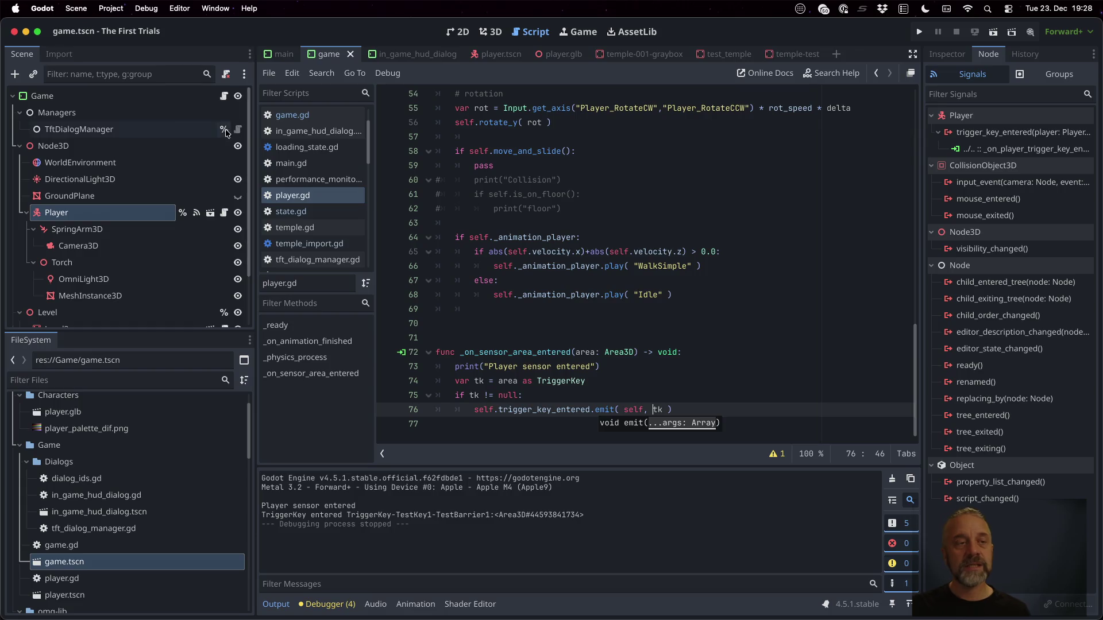
Give game.gd's handler a 'player: Player' parameter, print str( player ), and save.
click(225, 97)
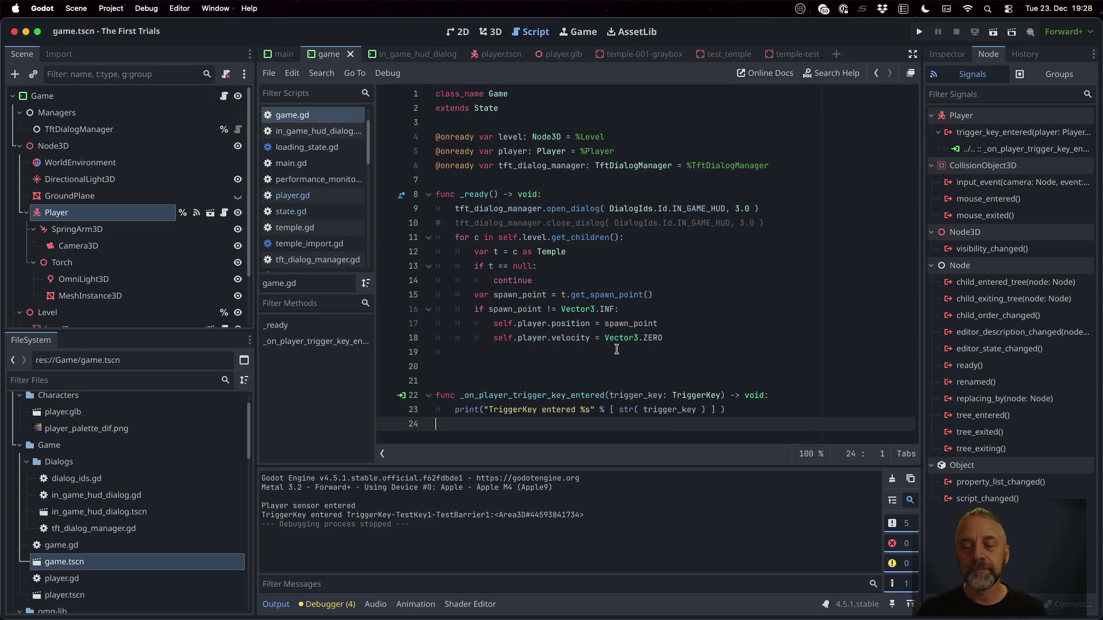
click(608, 393)
text(player)
text(: Player,)
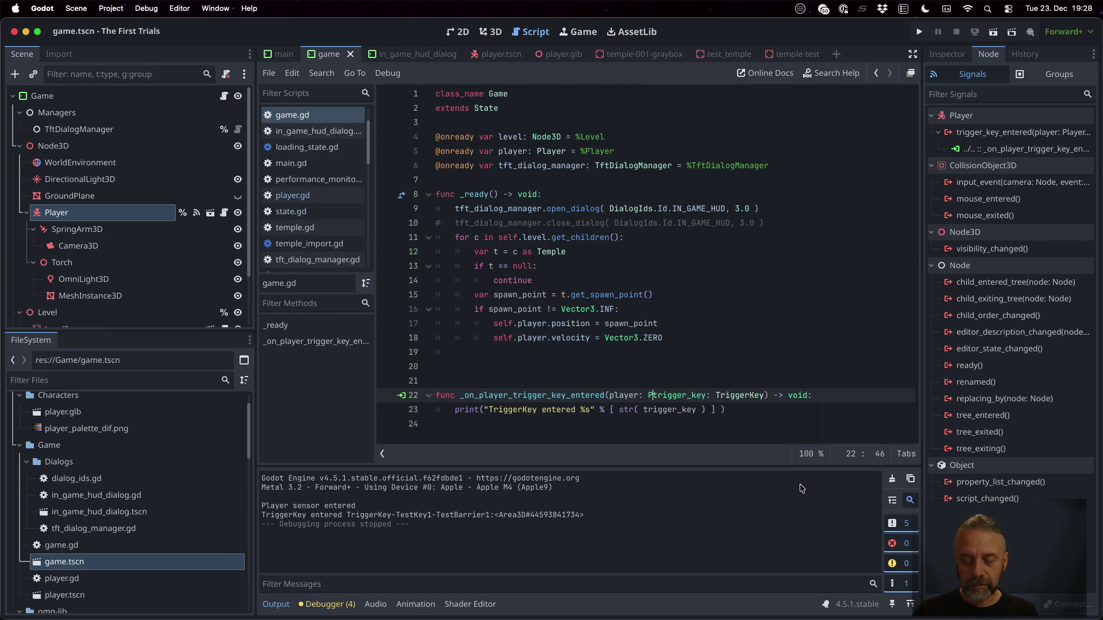
key(Down)
key(Left)
key(Left)
key(Left)
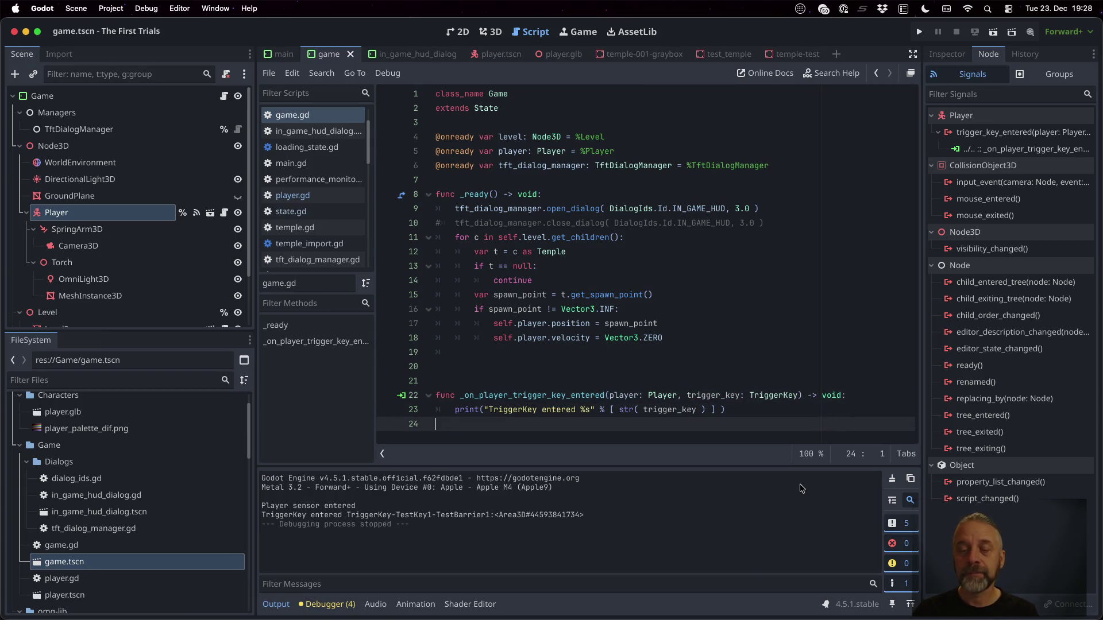
text(str( player)
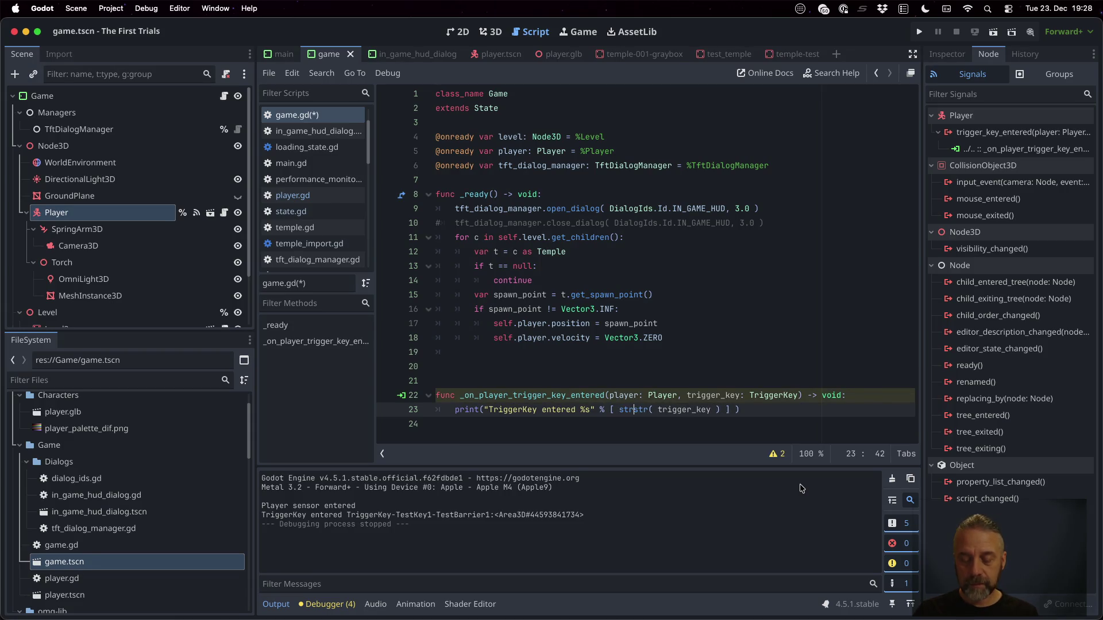
text( ),)
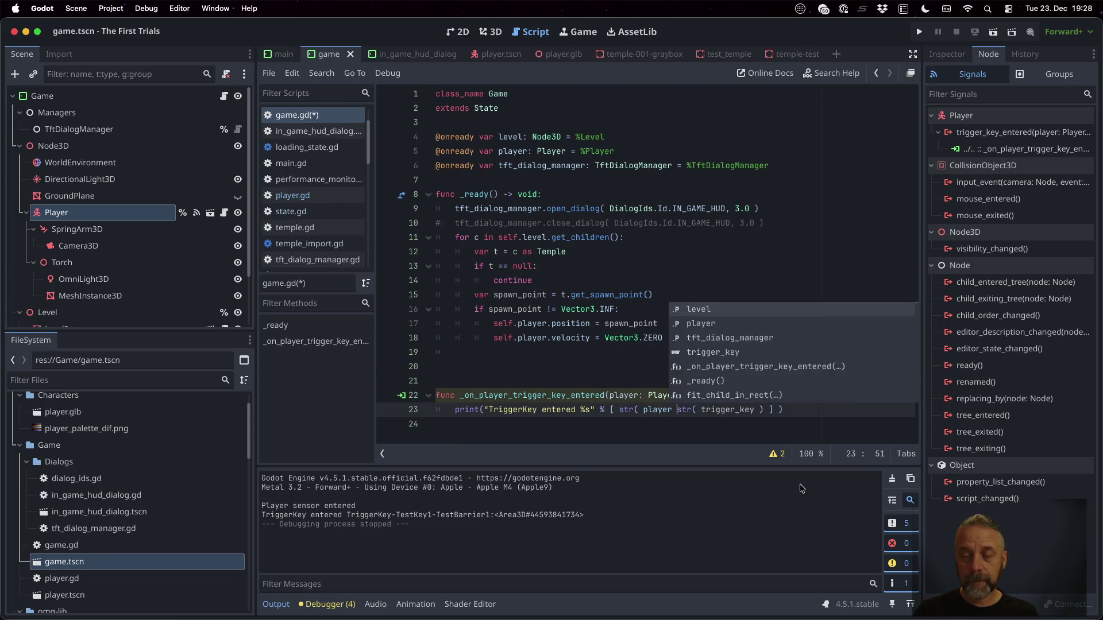
key(super+s)
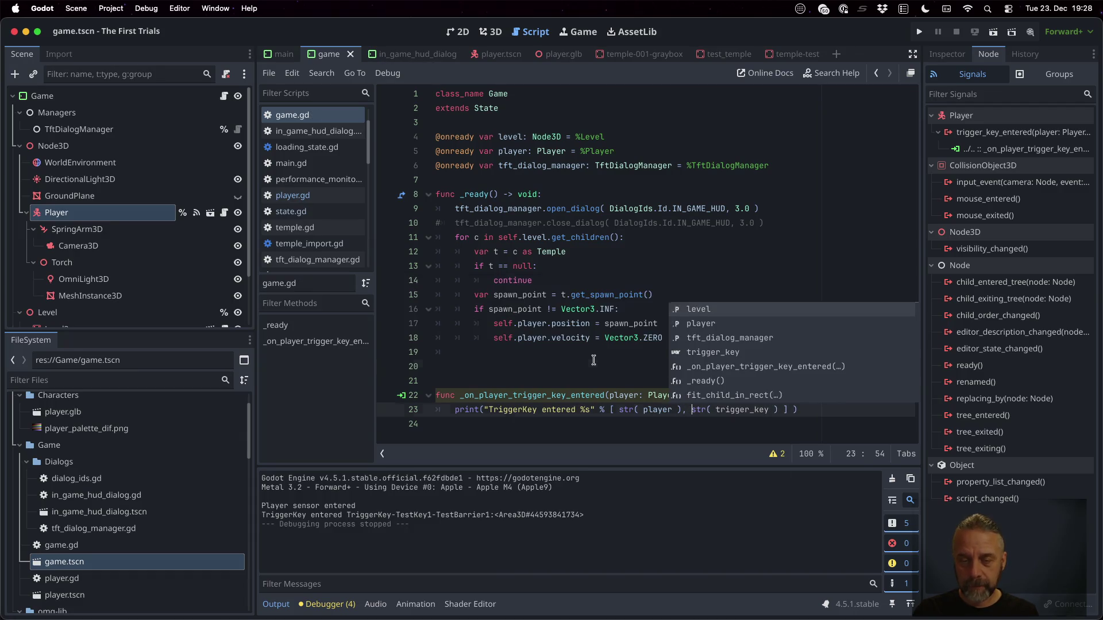
key(Escape)
click(508, 366)
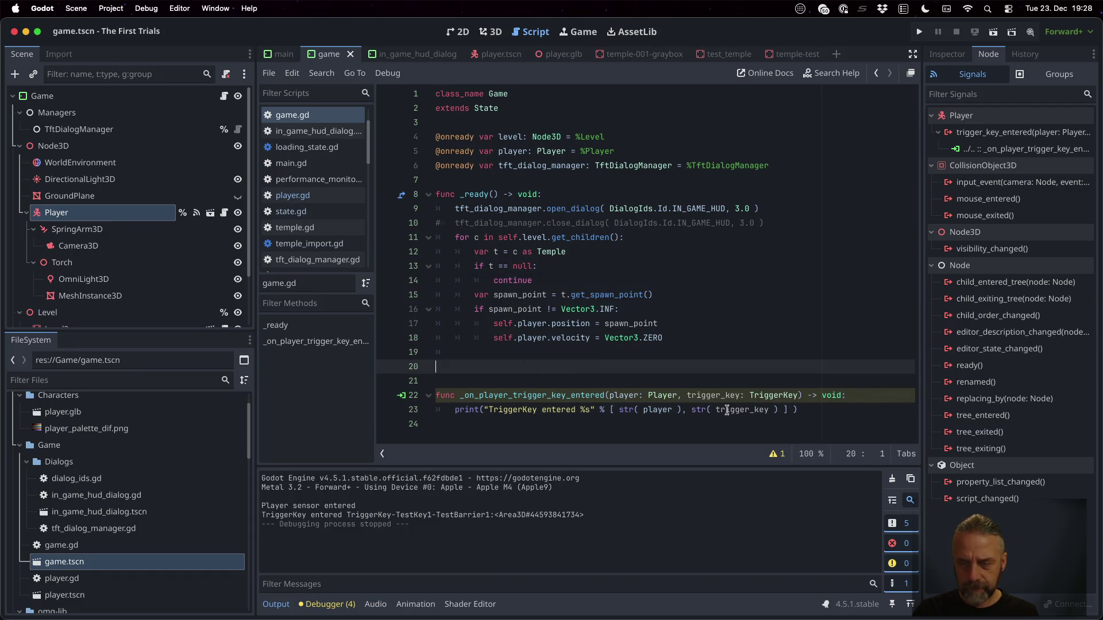
click(776, 455)
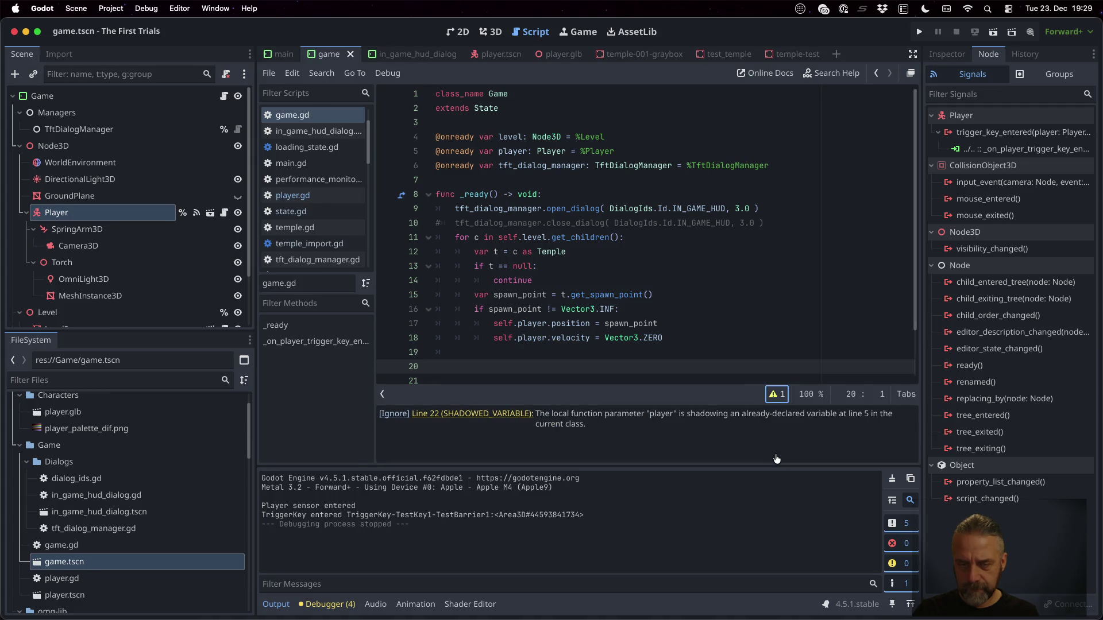
scroll(697, 287, down, 2)
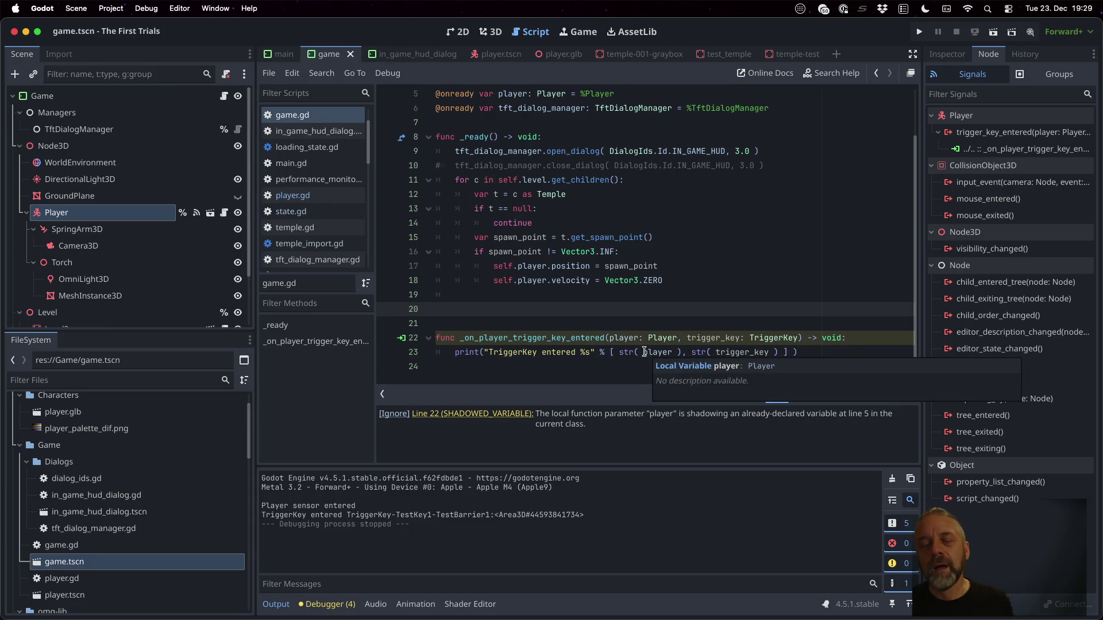
scroll(660, 325, up, 2)
scroll(660, 326, down, 2)
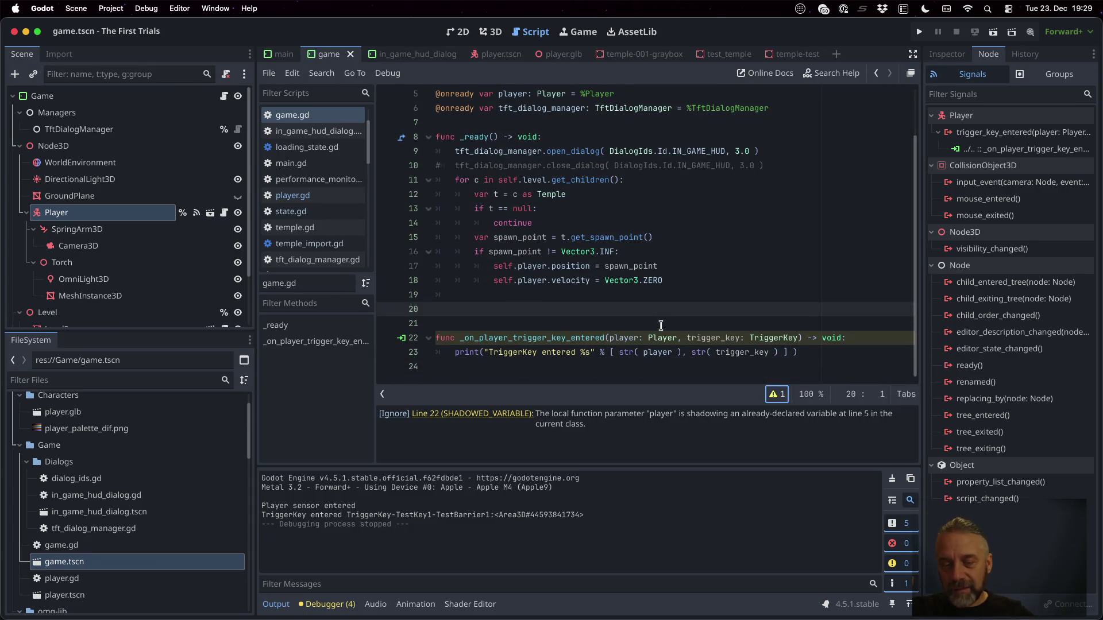
click(389, 416)
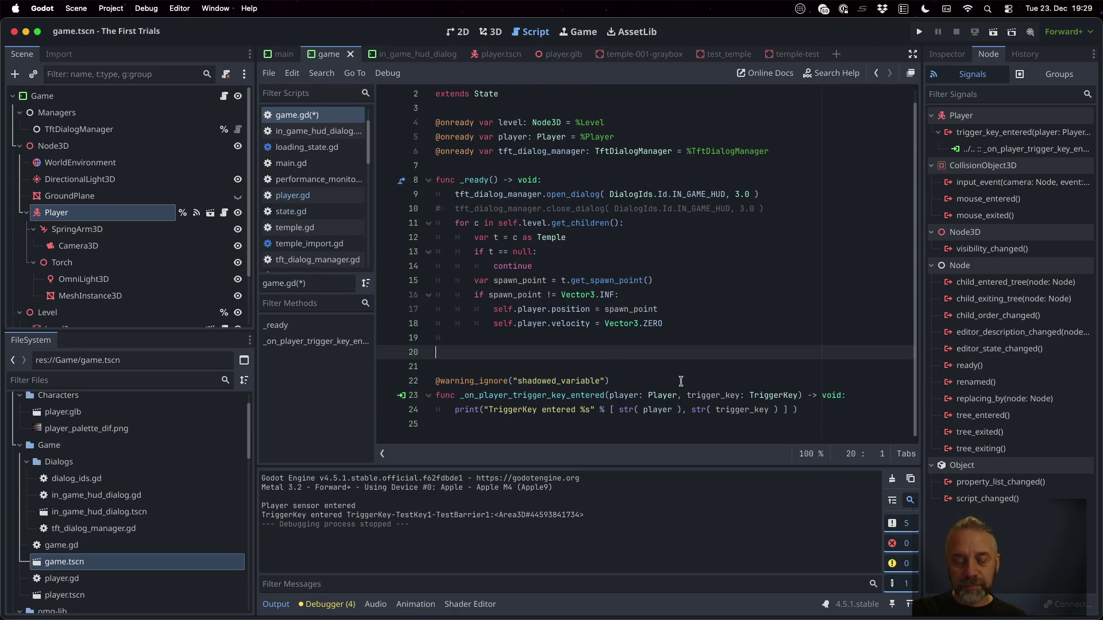
key(ctrl+s)
Highlight the uses of the player variable, including self.player on line 17.
scroll(613, 383, up, 1)
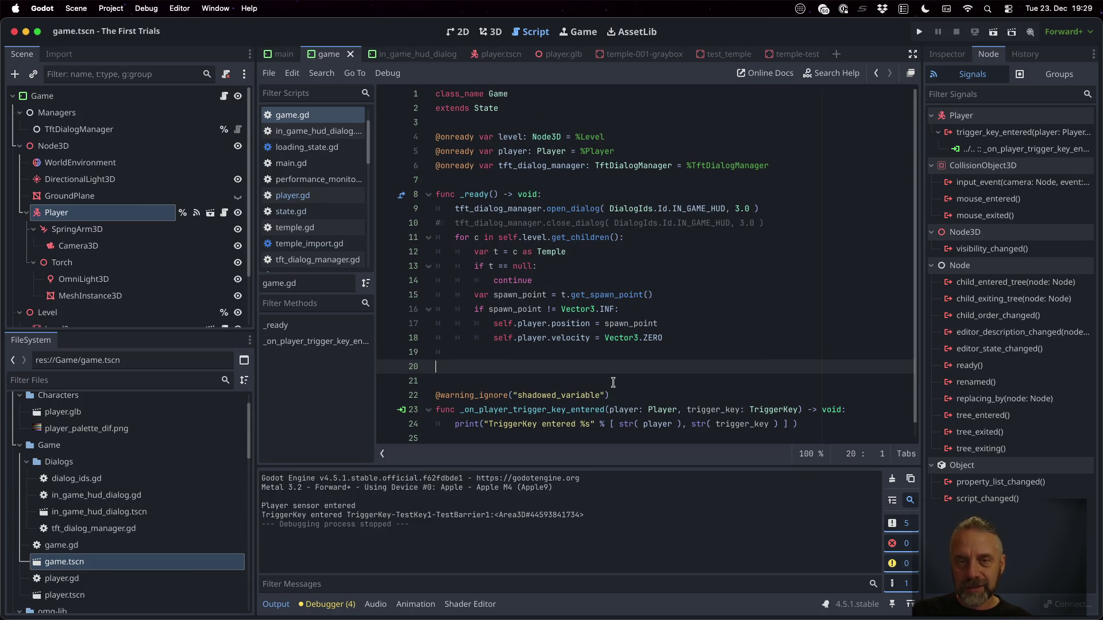
double_click(525, 151)
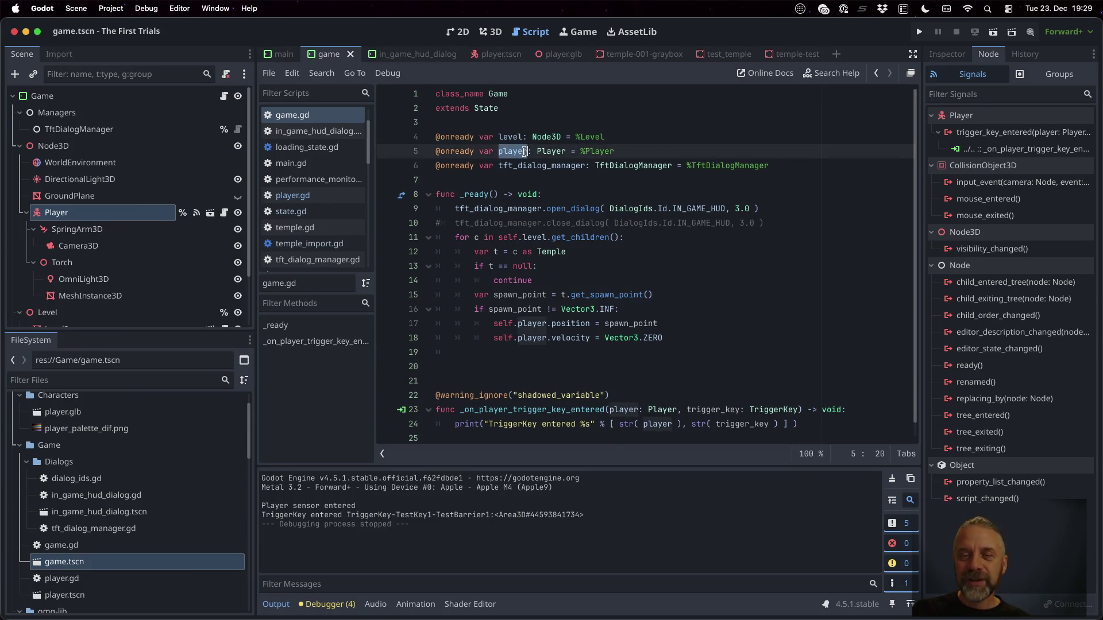
double_click(511, 324)
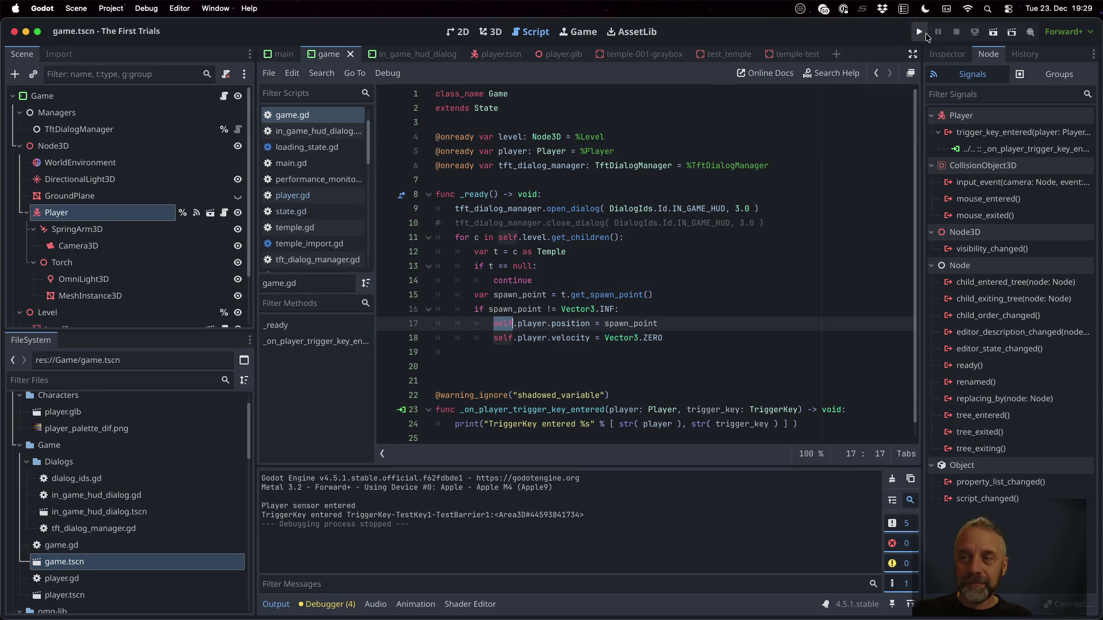
Test-run the game, then add a second %s to the trigger print string.
click(921, 34)
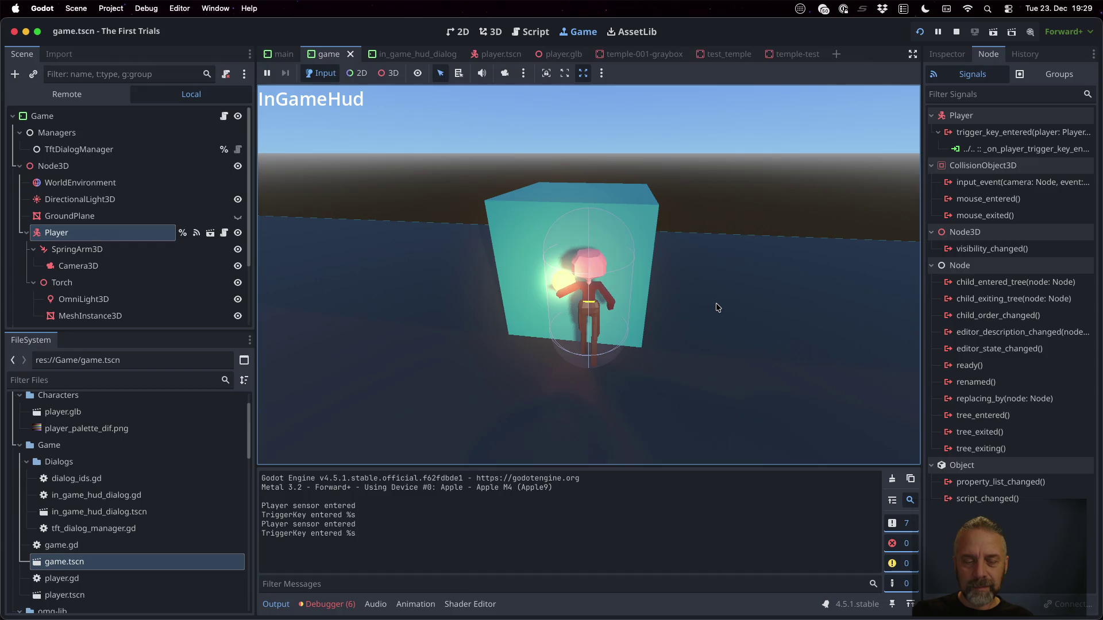
click(956, 32)
scroll(714, 325, down, 1)
click(594, 409)
text(%s)
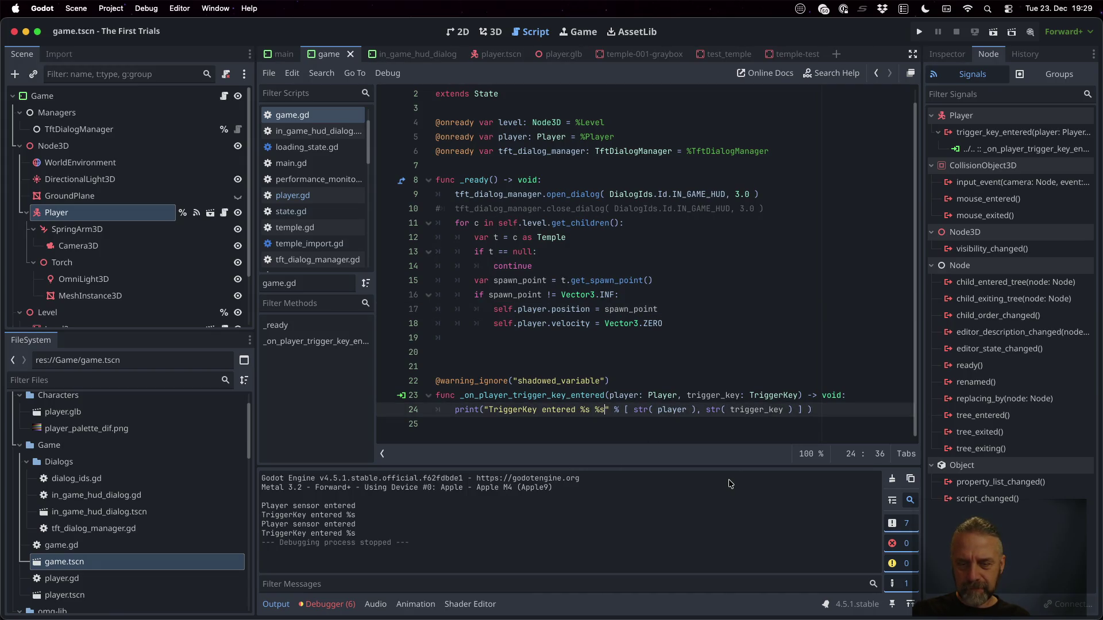
Run the game again and enter the trigger to log the Player and TriggerKey-TestKey1-TestBarrier1.
click(916, 31)
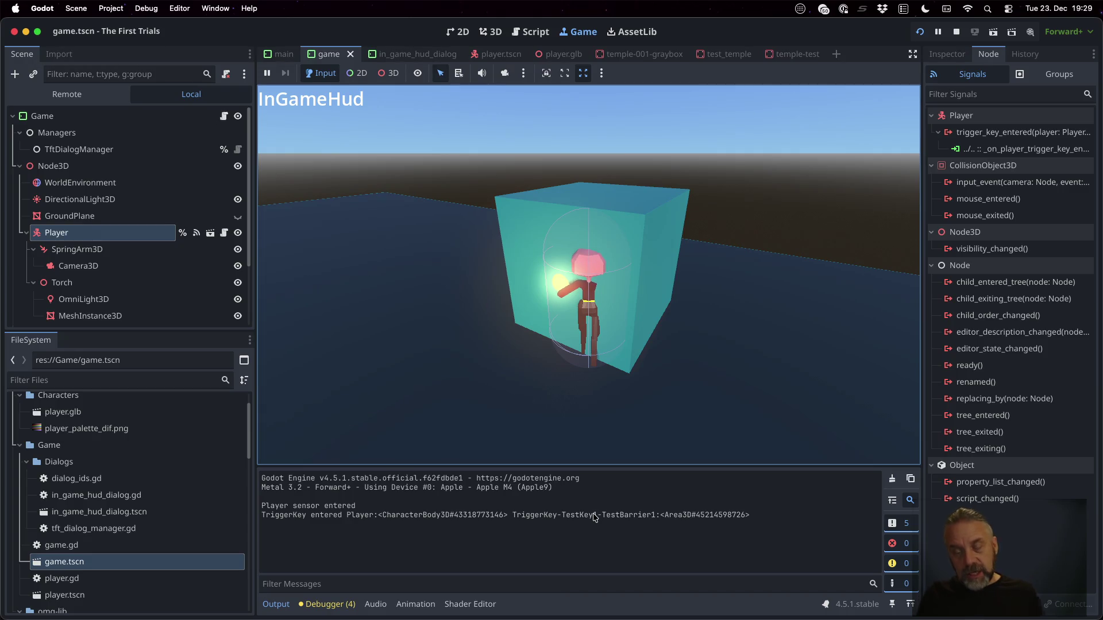
click(957, 32)
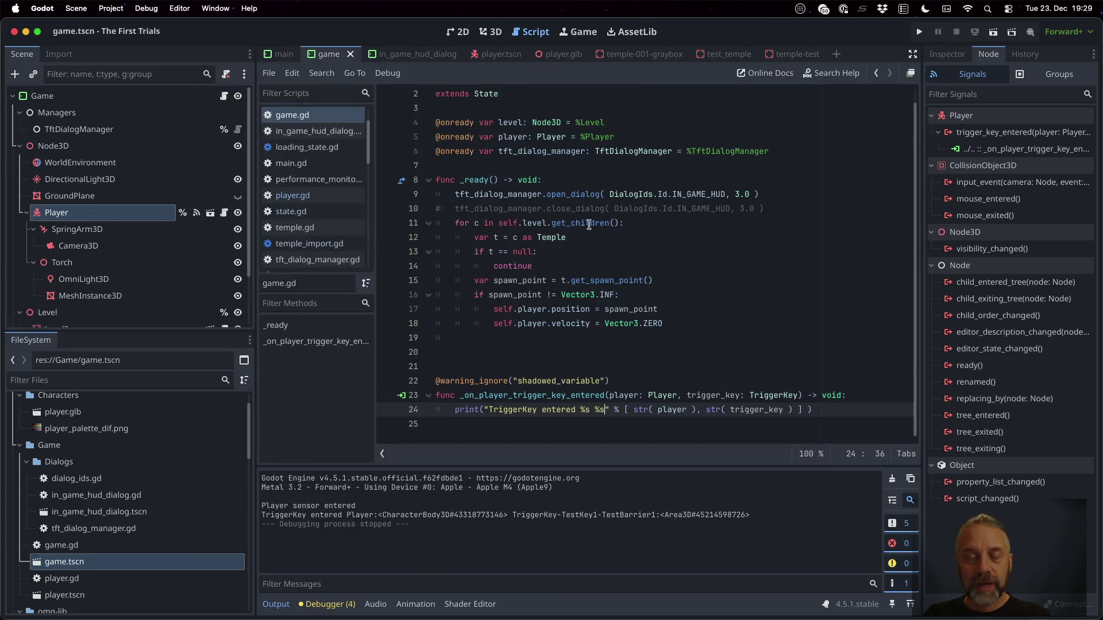
scroll(356, 237, down, 2)
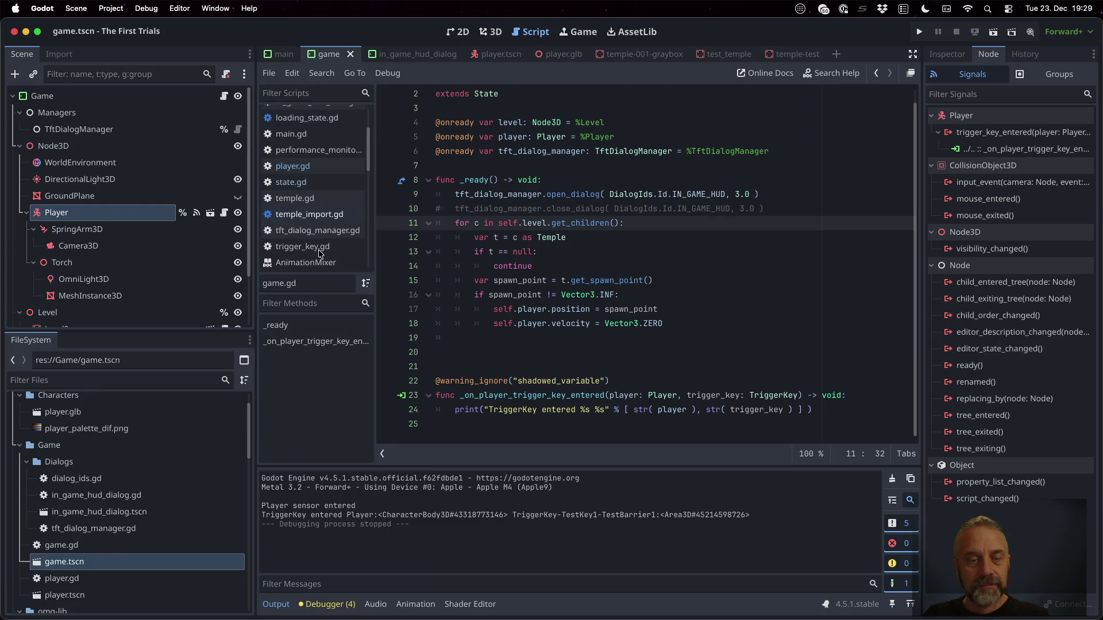
In trigger_key.gd, declare var key_name: String = "" below extends Area3D.
click(302, 246)
key(Return)
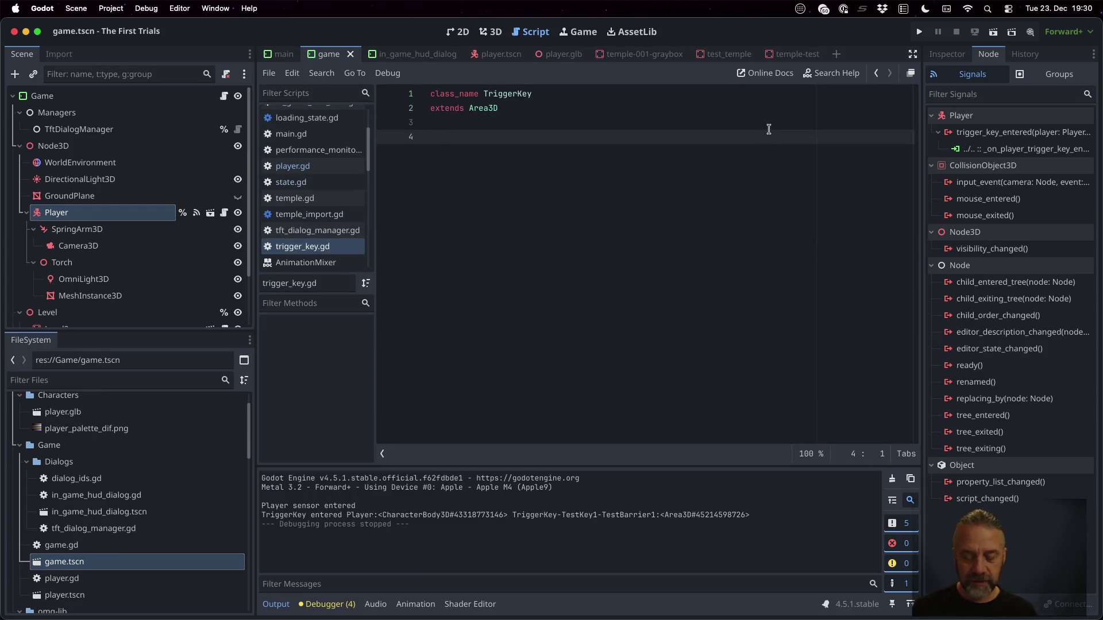
text(var)
key(BackSpace)
key(BackSpace)
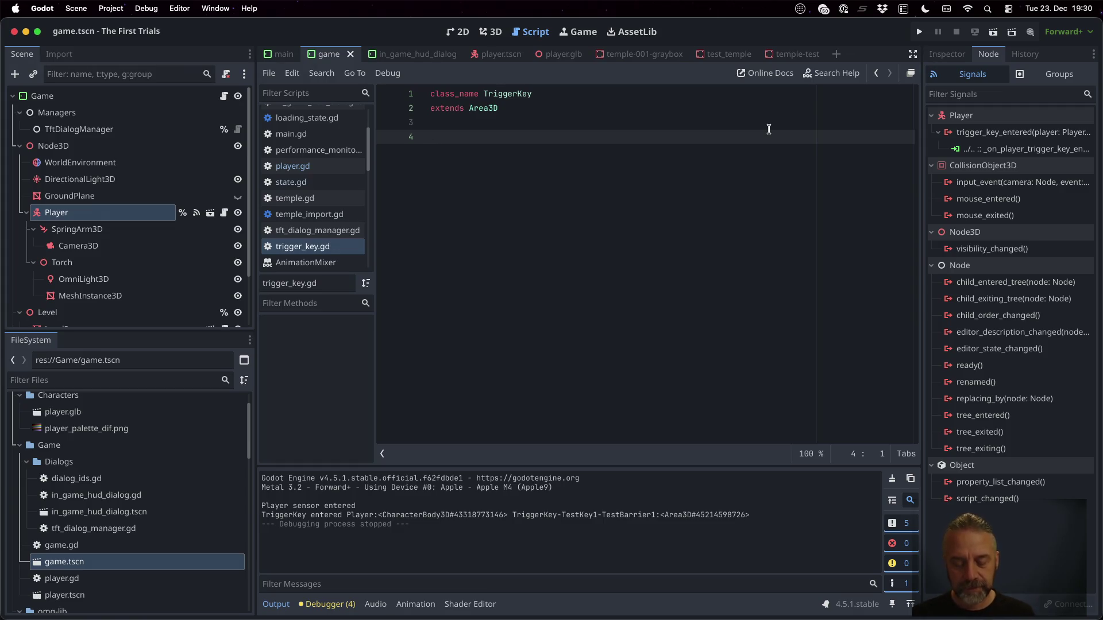
text(var key_name)
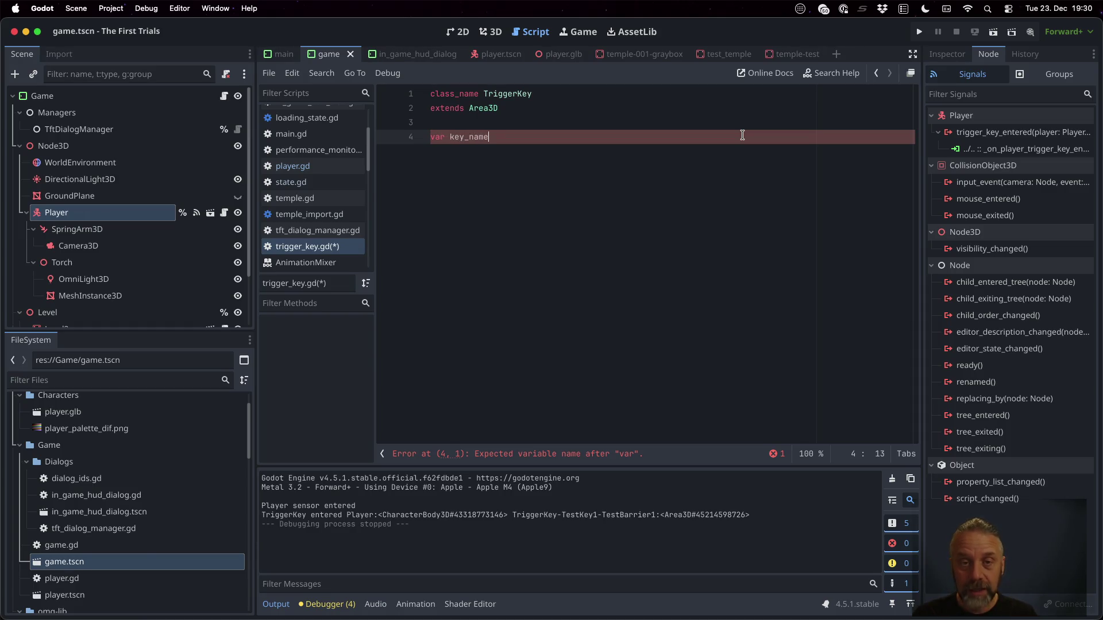
text("")
key(Return)
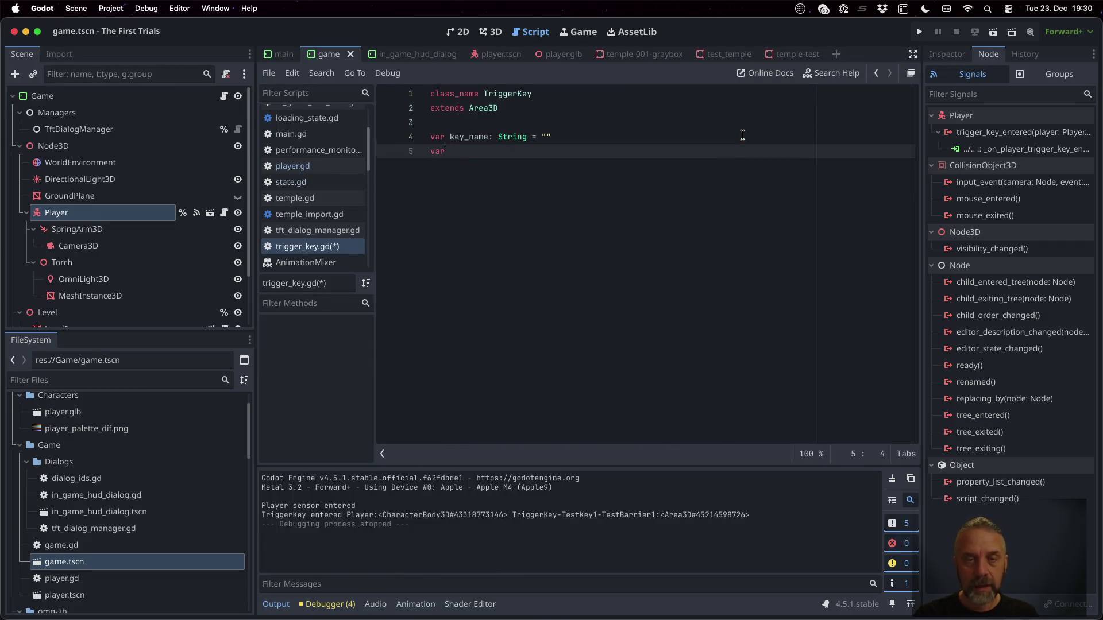
Add var target_name: String = "", save trigger_key.gd, and switch to temple_import.gd.
text( target_na)
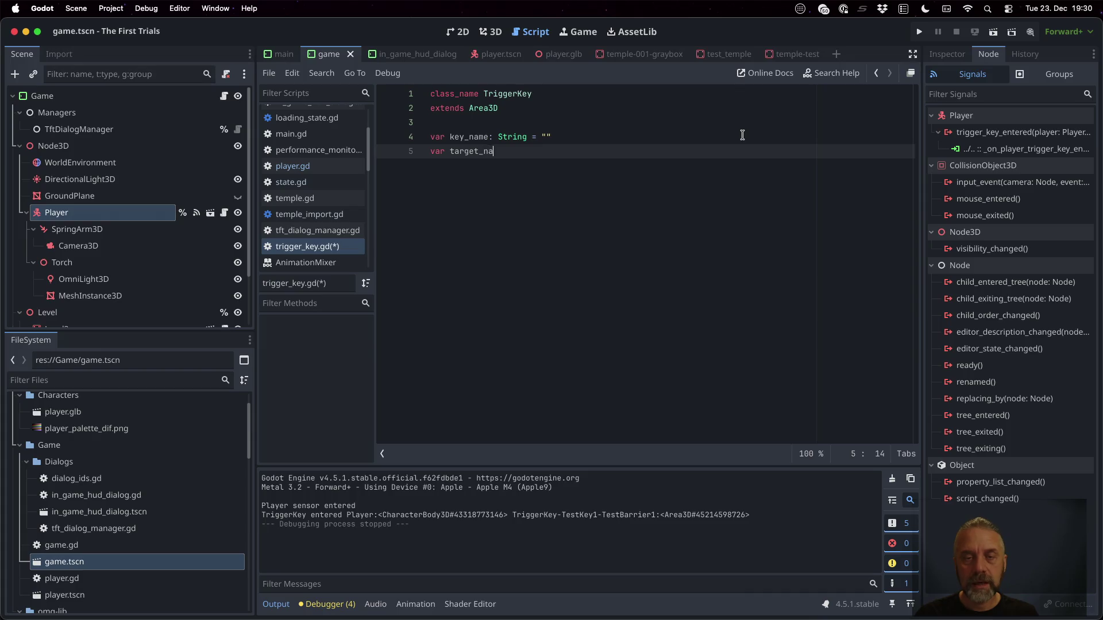
text(= "")
key(Return)
key(super+s)
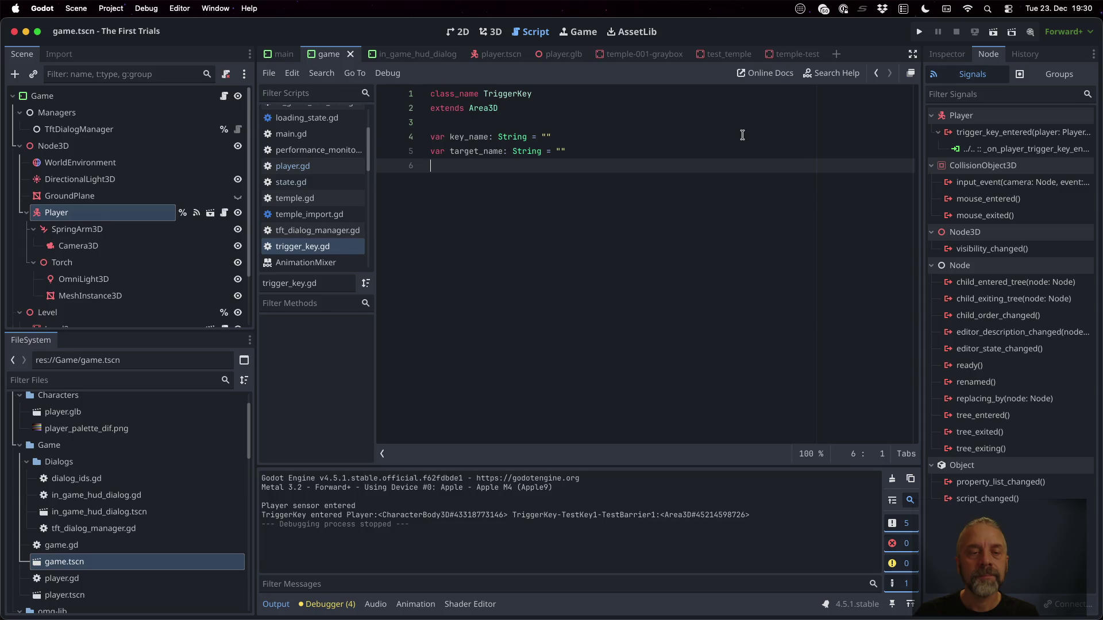
click(324, 214)
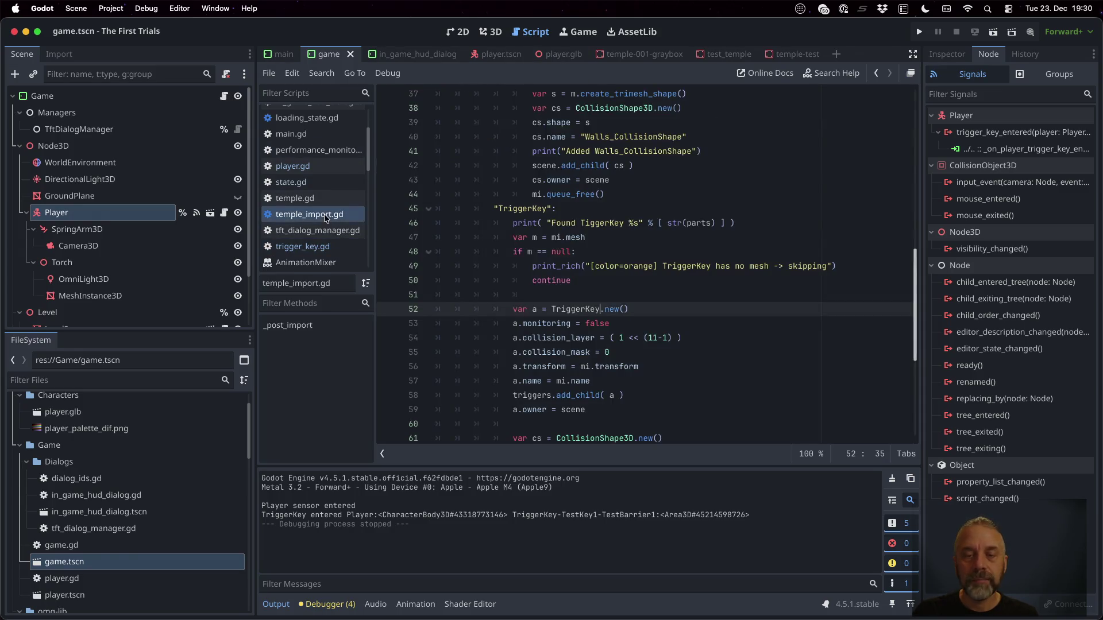
Rename the TriggerKey variable a to tk throughout its block, leaving an empty line after creation.
click(790, 309)
key(Return)
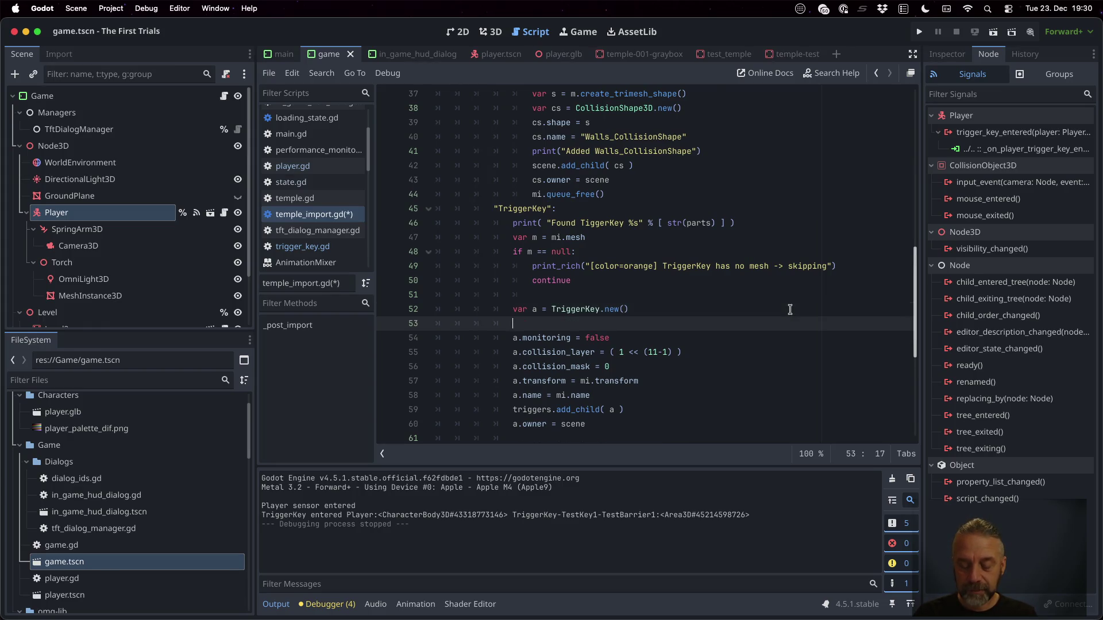
text(a)
key(Up)
key(Right)
key(Right)
key(Right)
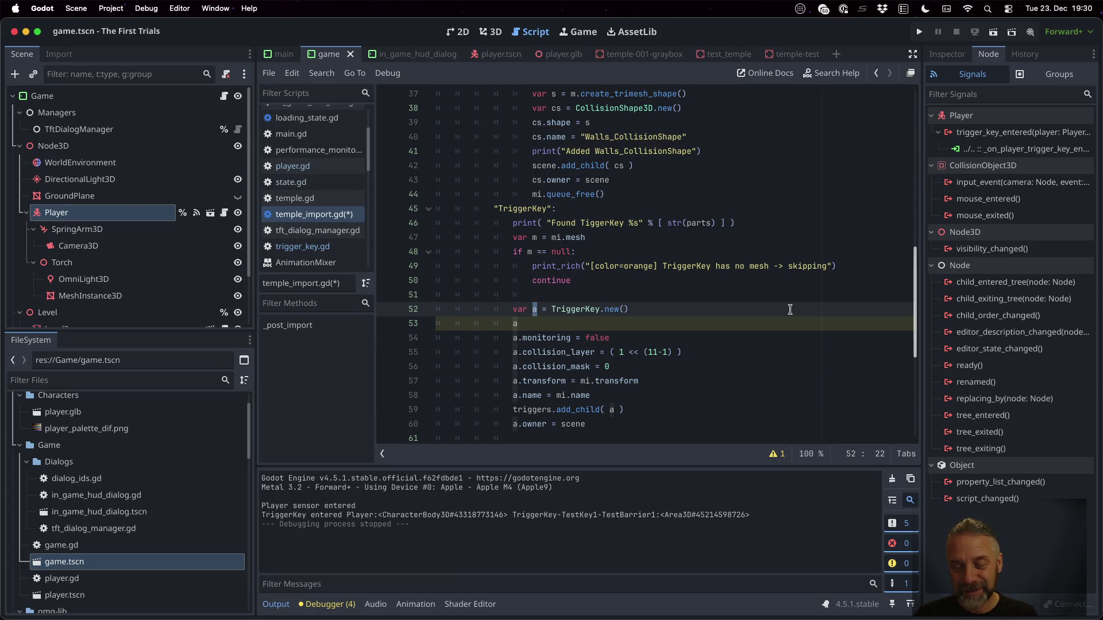
text(tk)
key(Down)
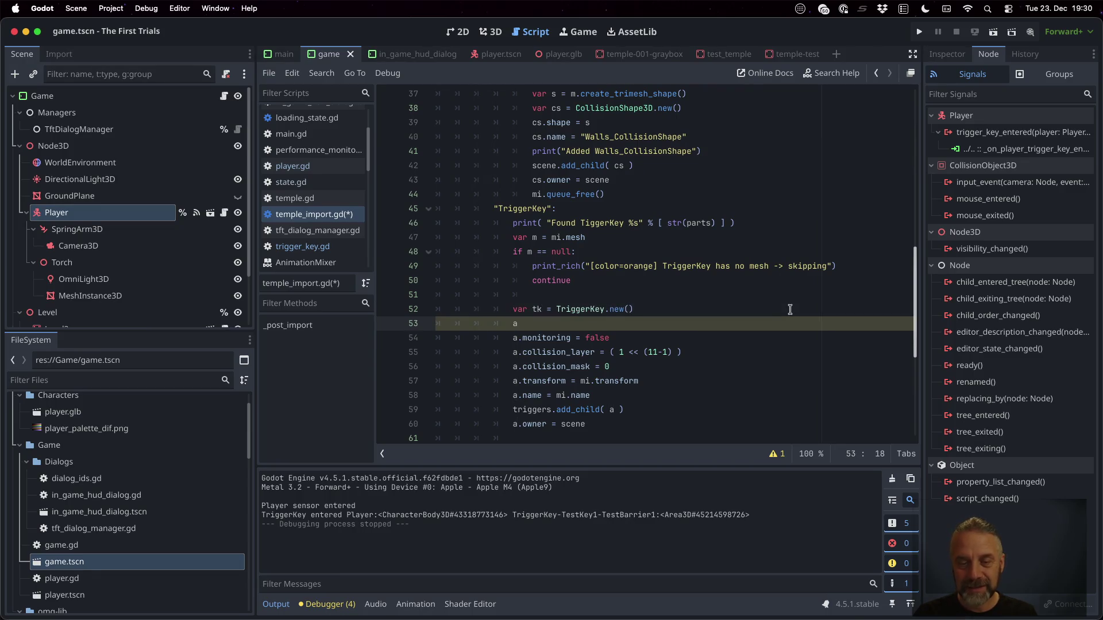
key(Down)
key(Delete)
text(tk)
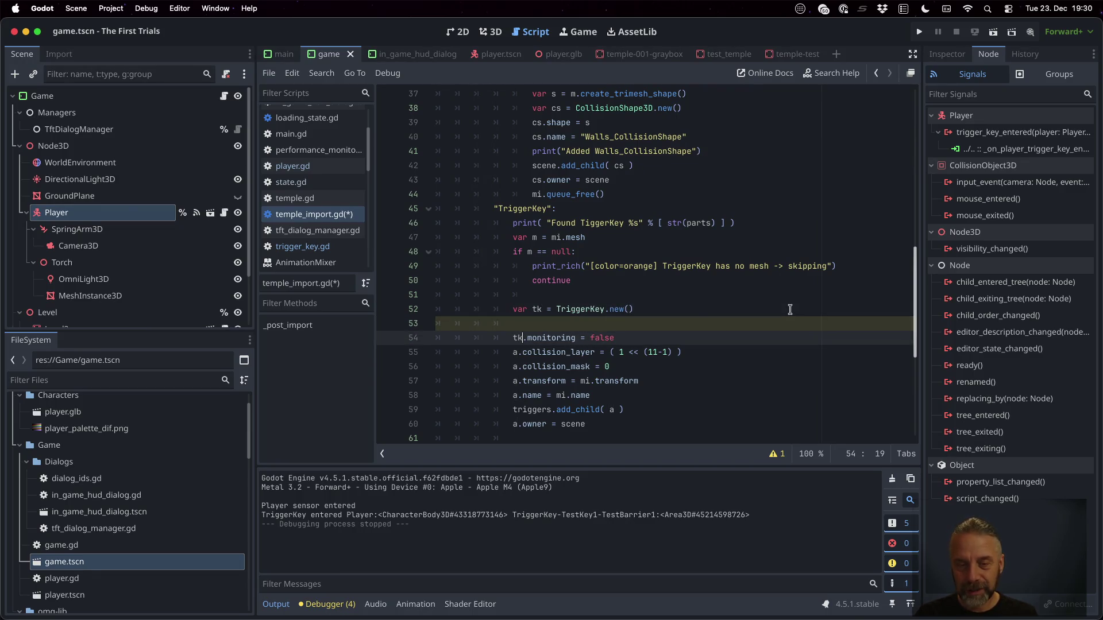
key(Down)
key(BackSpace)
text(tk)
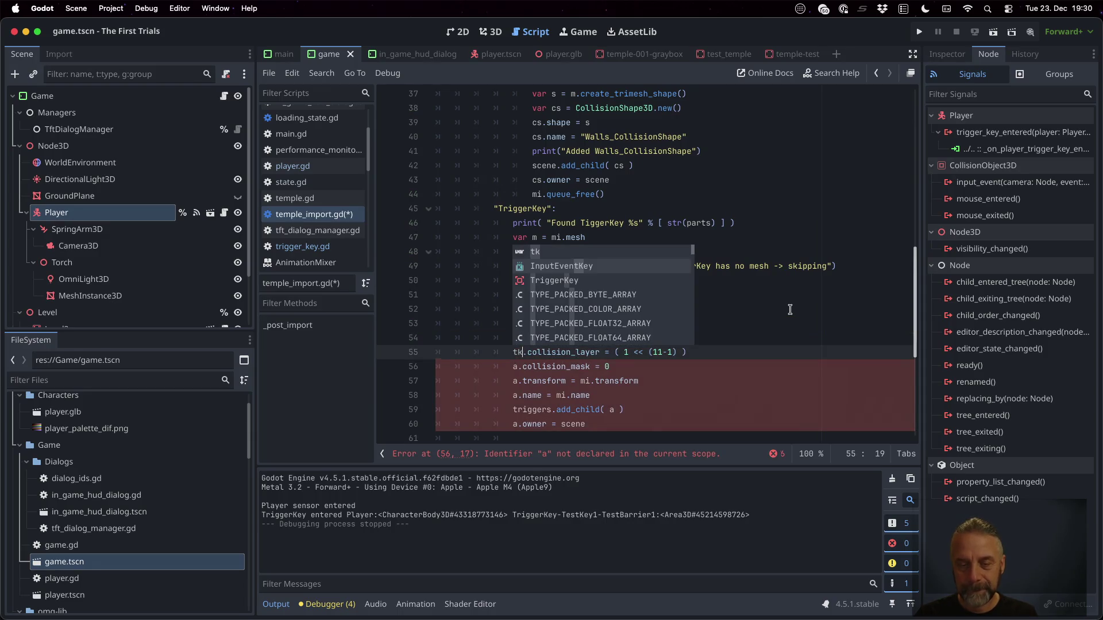
key(alt+shift+Left)
key(Down)
key(Delete)
text(tk)
key(Down)
key(Left)
key(BackSpace)
text(tk)
key(Down)
key(Left)
key(BackSpace)
text(tk)
key(Down)
key(Down)
key(Left)
key(BackSpace)
text(tk)
key(Up)
key(End)
key(Left)
key(Left)
key(BackSpace)
text(tk)
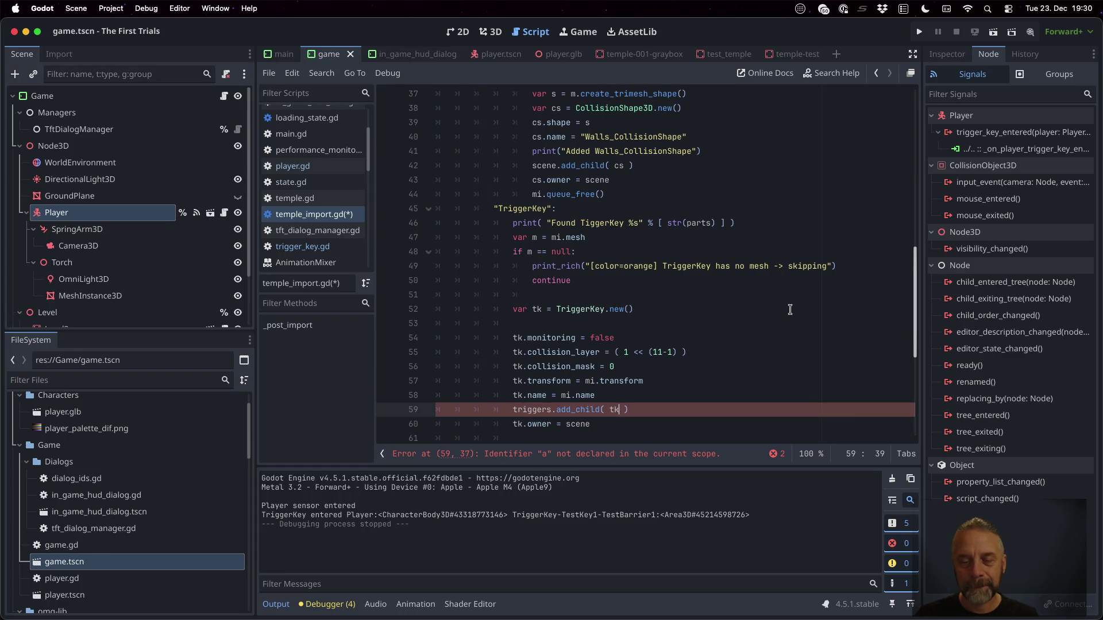
key(Down)
key(Down)
key(Down)
key(Down)
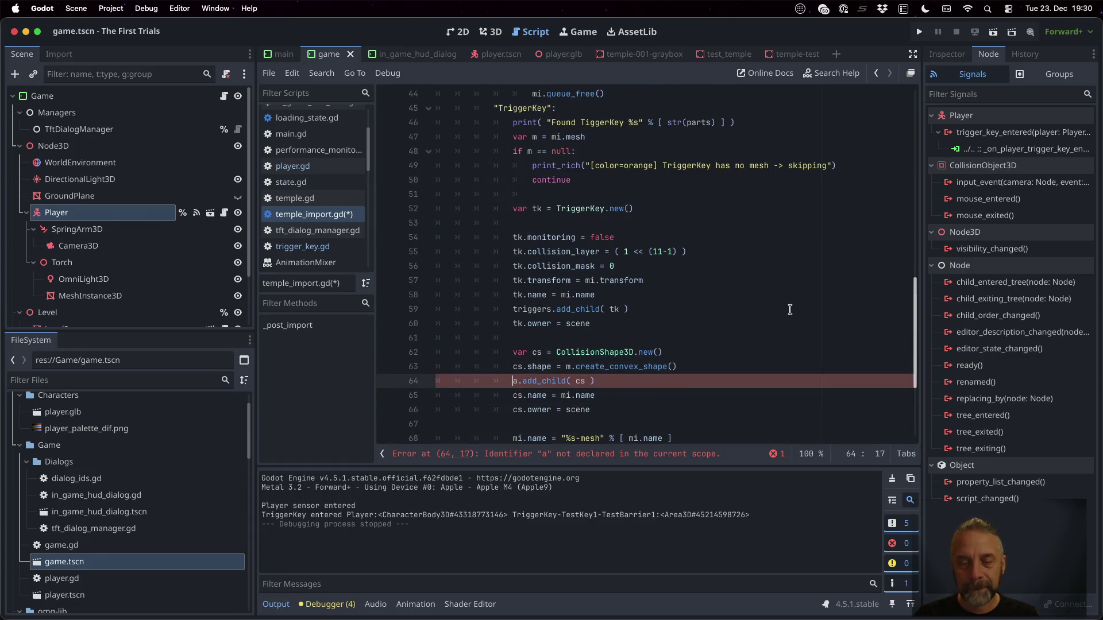
key(Home)
key(Delete)
text(tk)
key(Up)
key(Up)
key(Up)
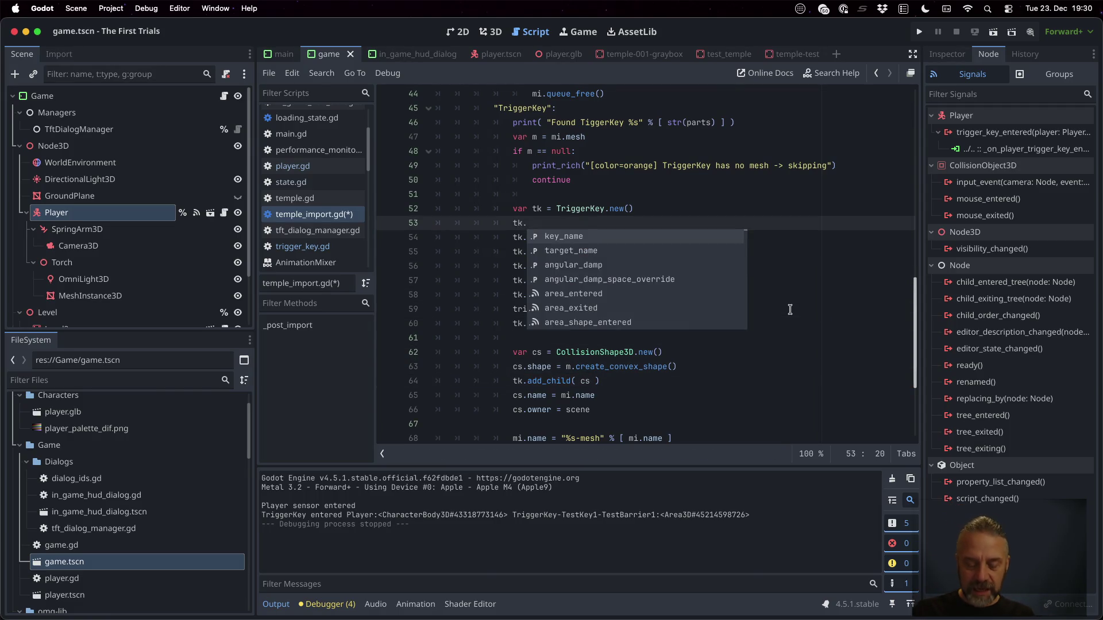
Add tk.key_name = parts.get(1, "") and tk.target_name = parts.get(2, ""), save, and run the game.
text(key_name)
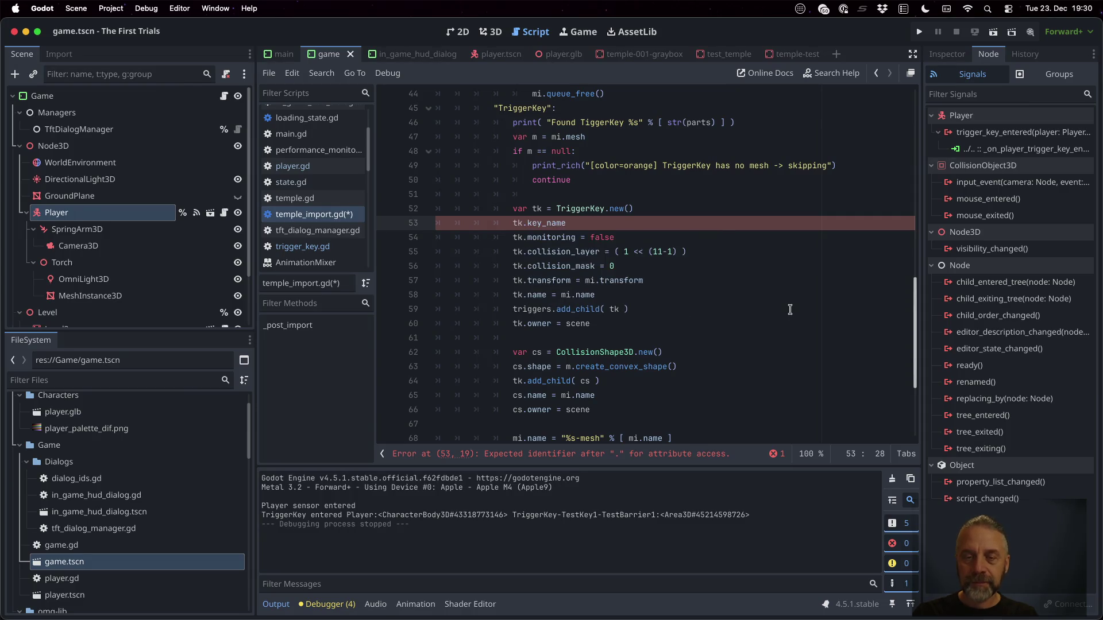
text( = parts[ 1)
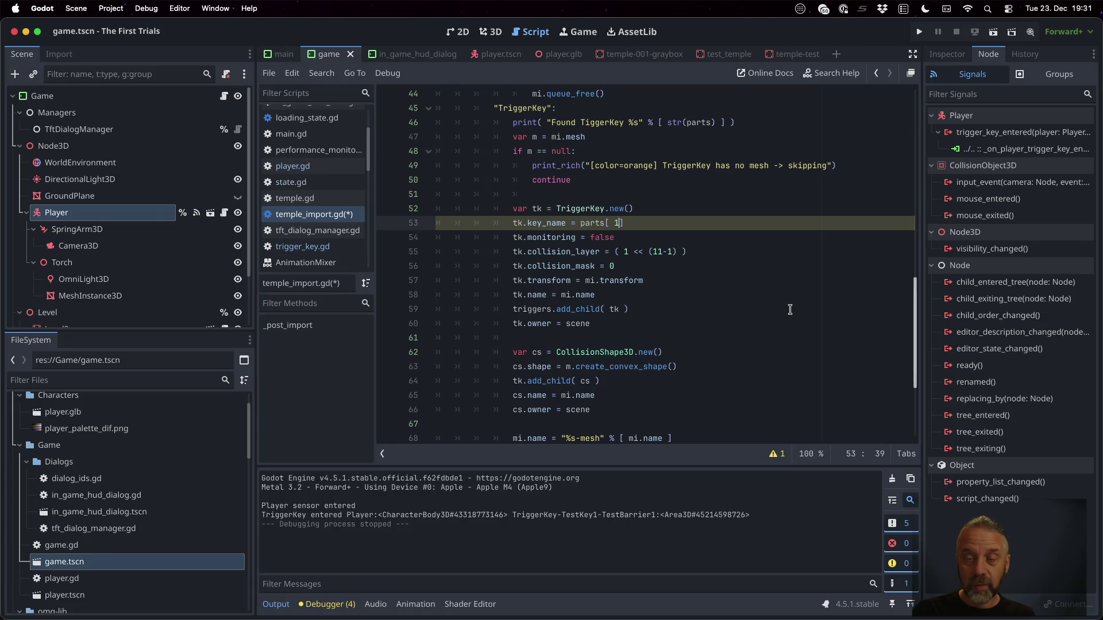
key(BackSpace)
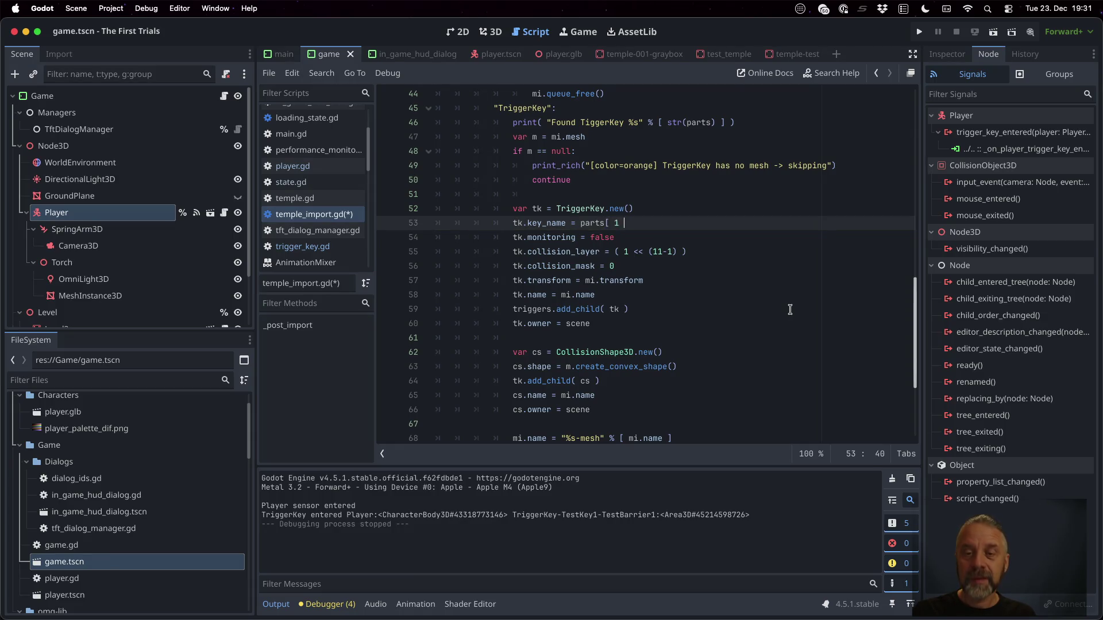
text(.gets)
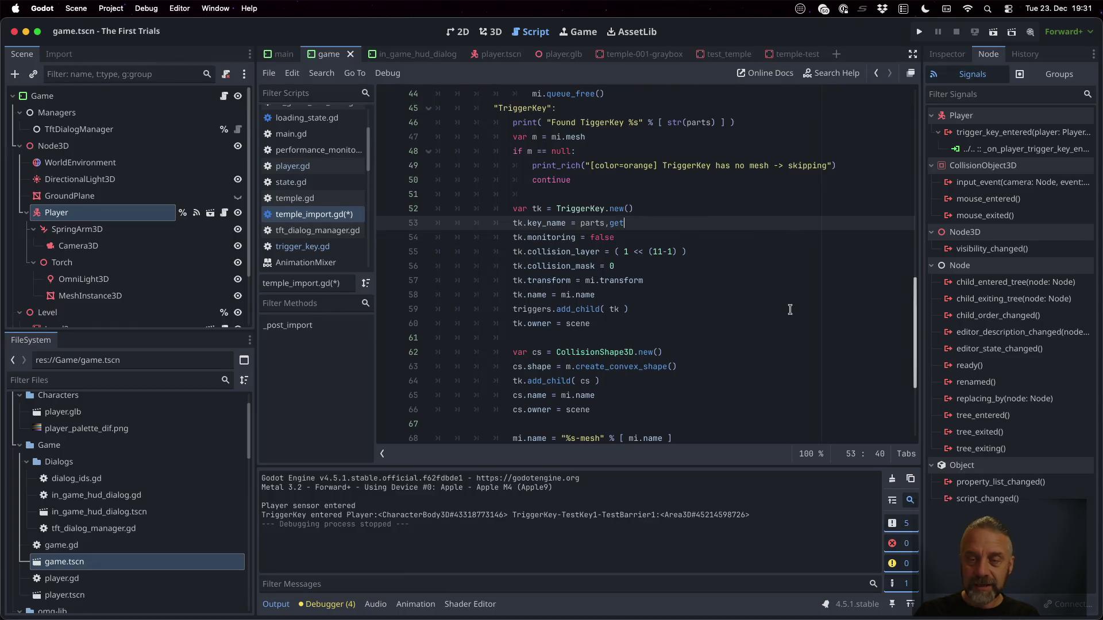
text(.ge)
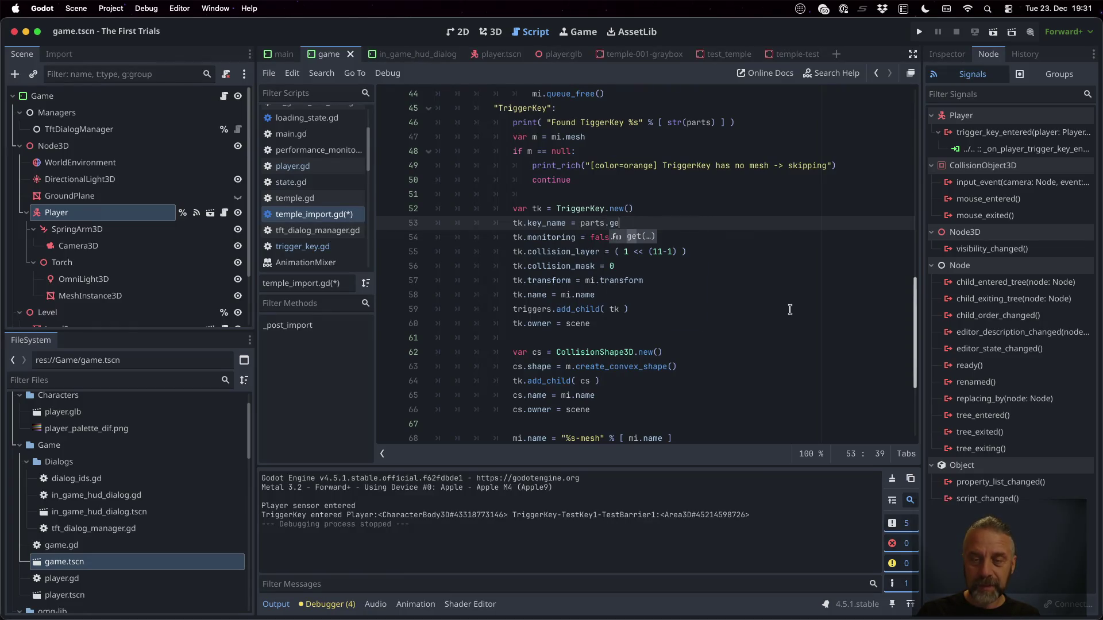
text(t( 1, "" ))
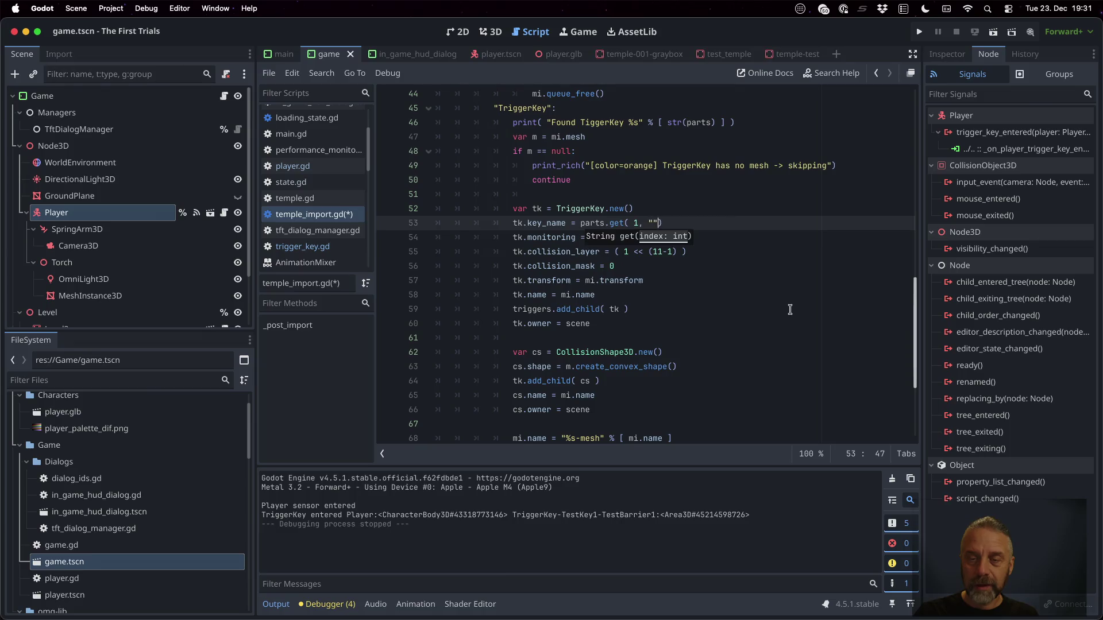
key(Return)
text(k.tar)
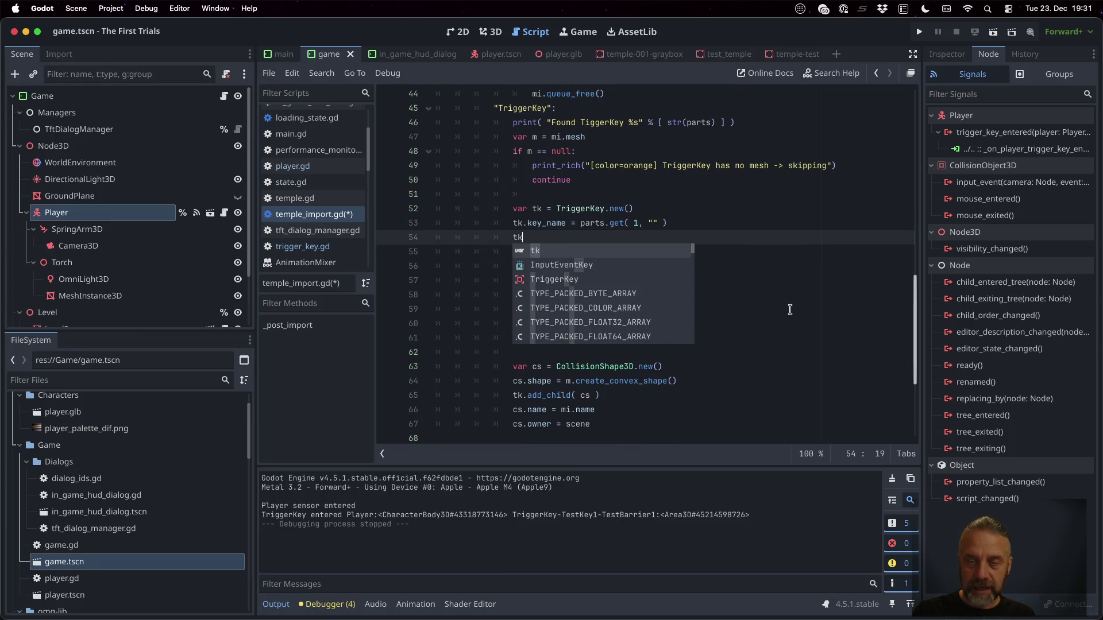
key(Return)
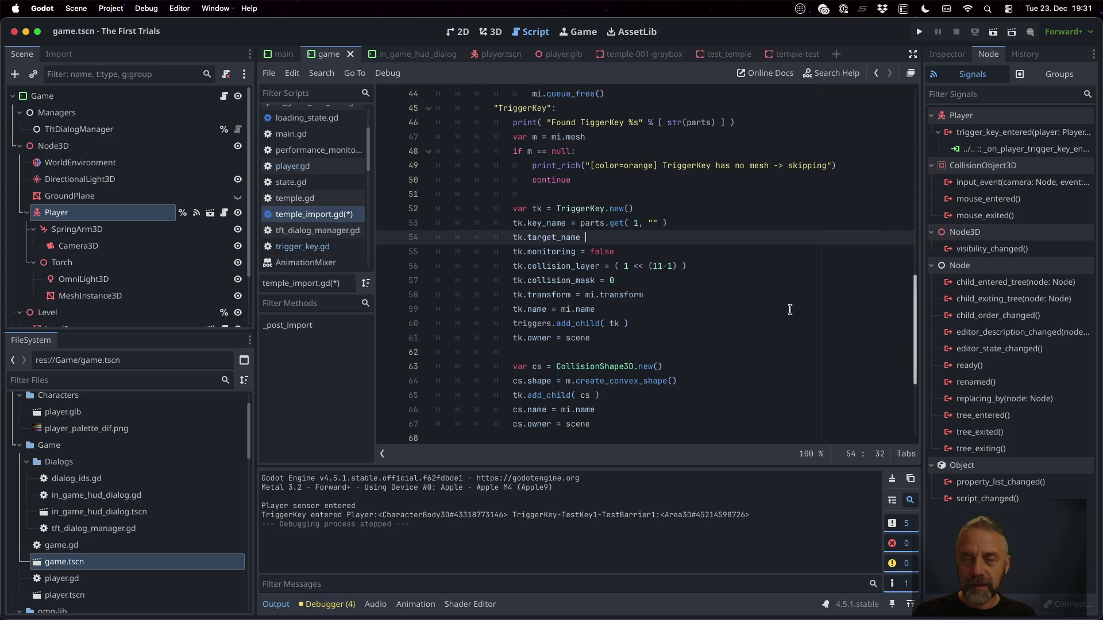
text(= parts.)
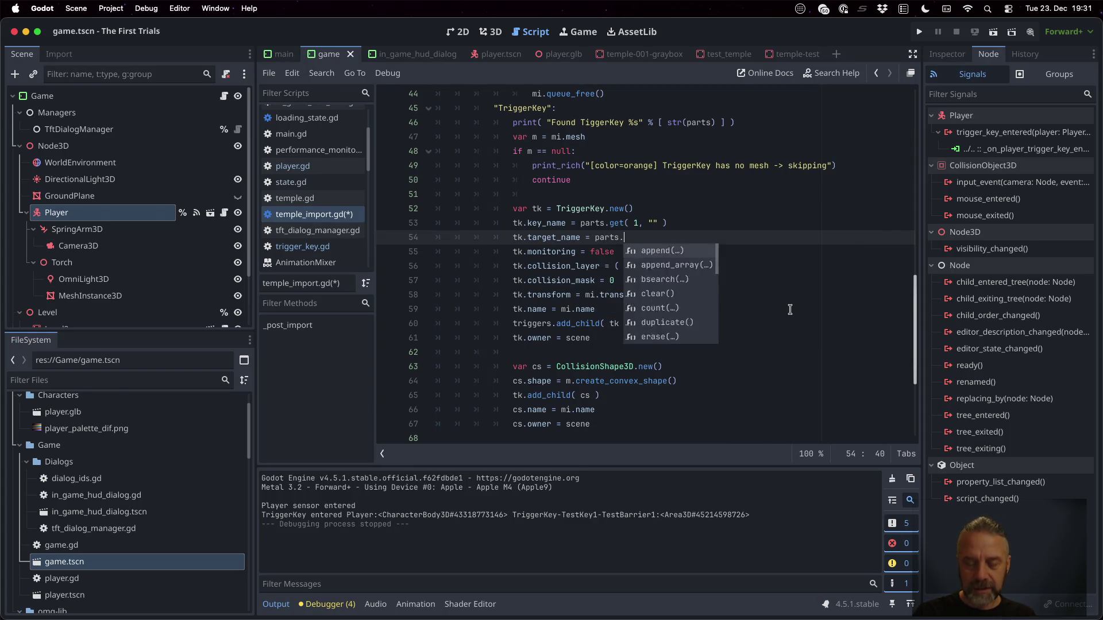
text(get( 2.)
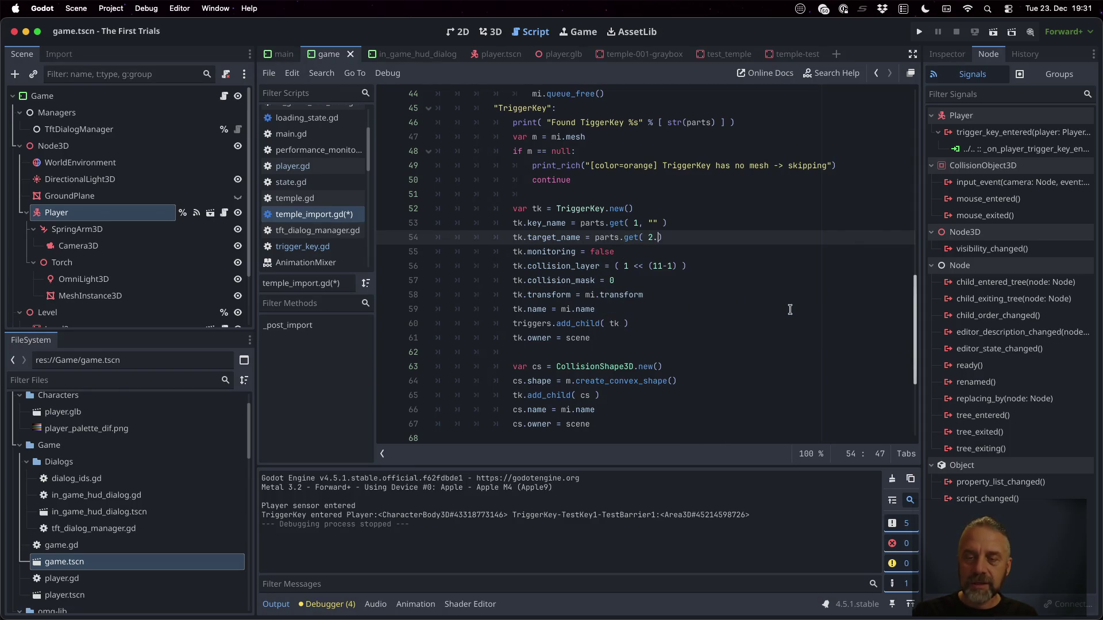
text(")
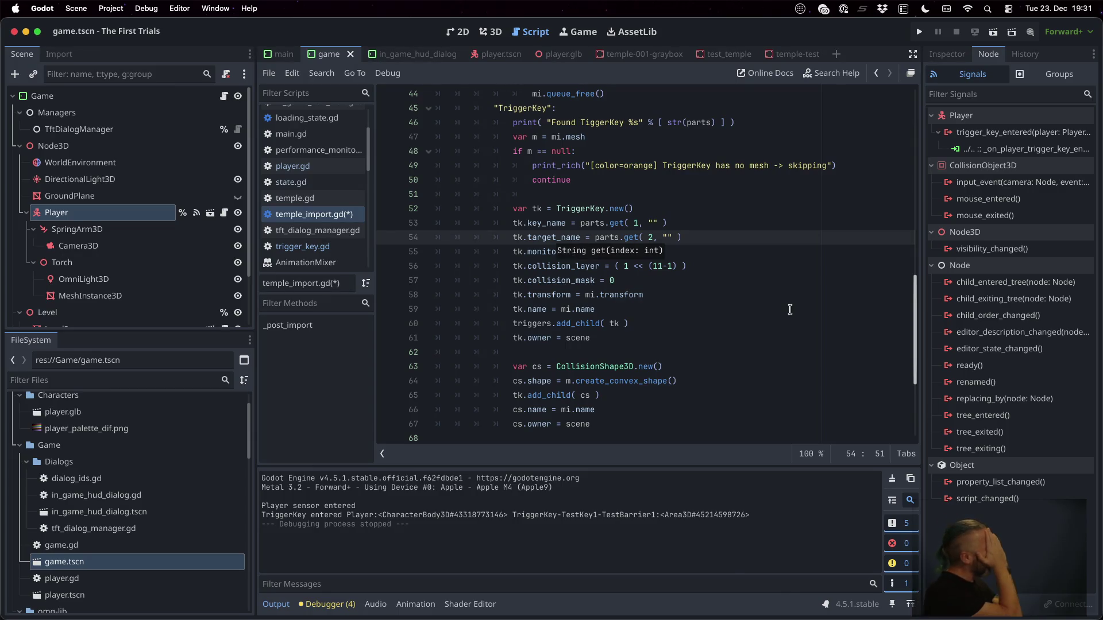
key(super+s)
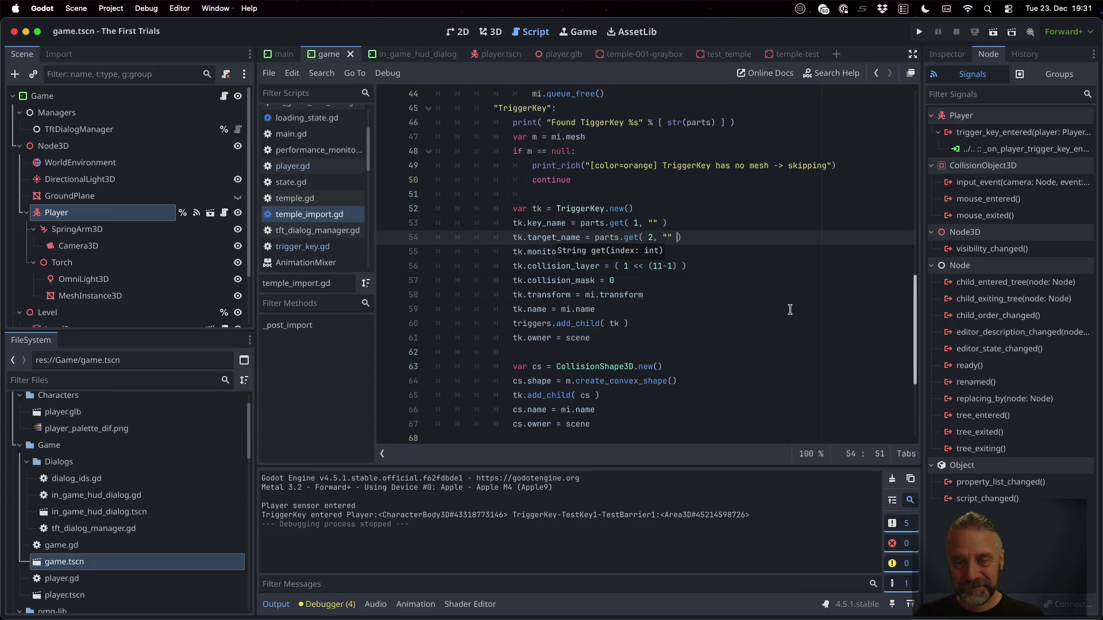
click(919, 32)
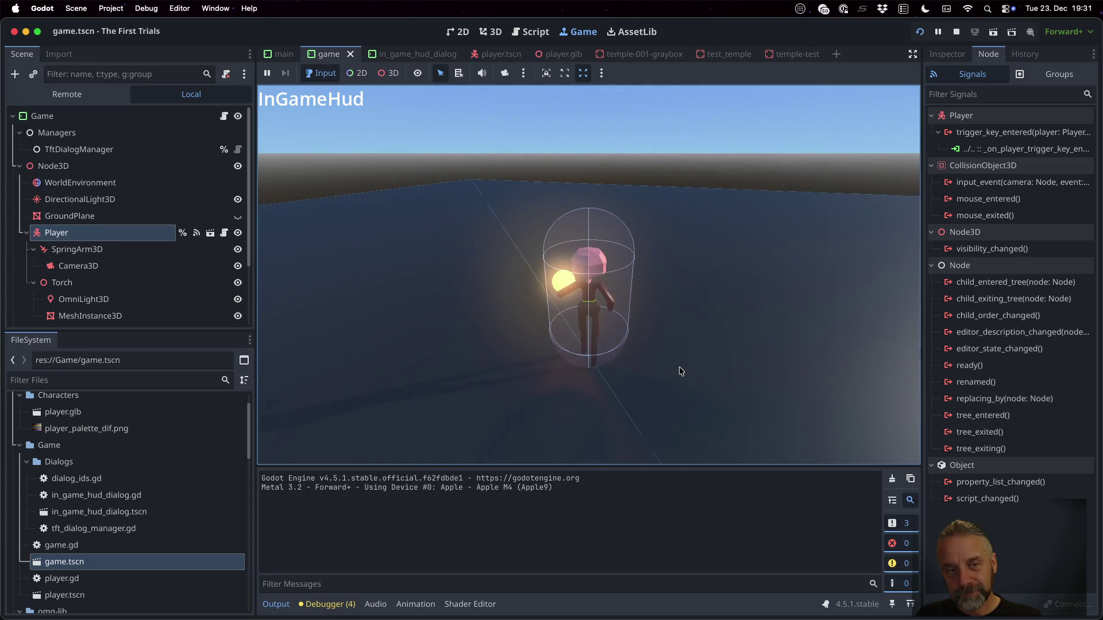
Walk the player into the cyan trigger block and back out, then stop the game.
key(w)
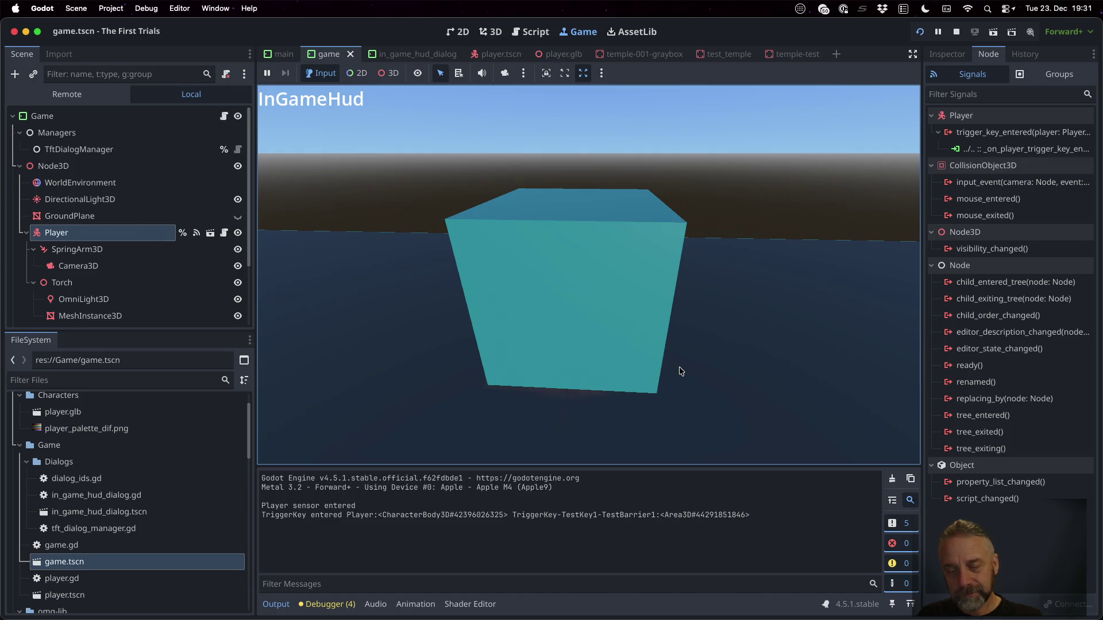
key(s)
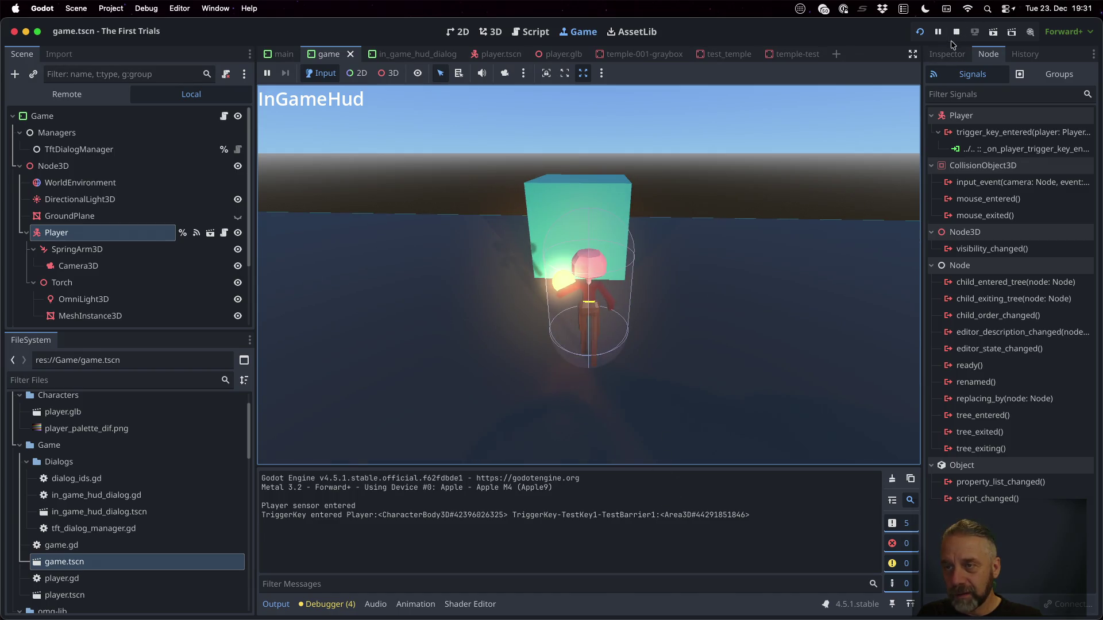
click(956, 32)
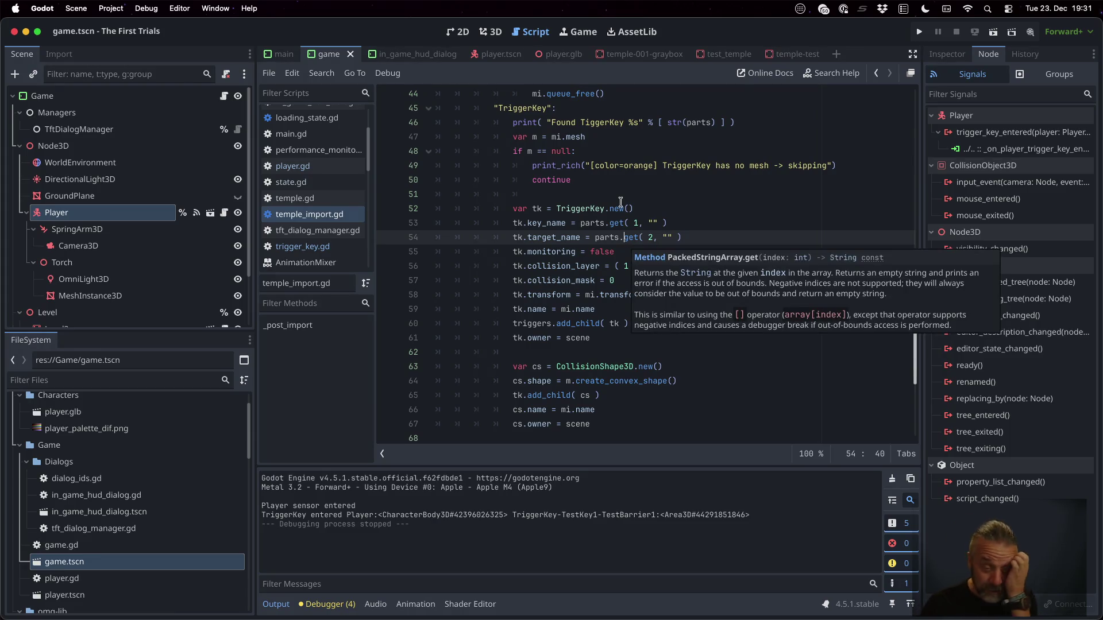